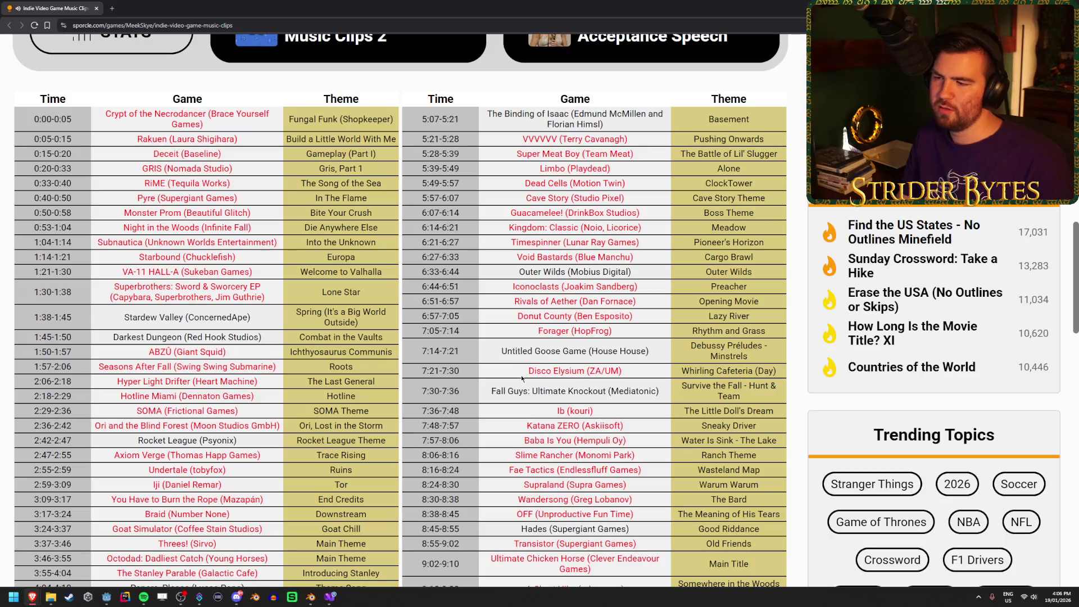
Step: On the Sporcle quiz, highlight the Disco Elysium, Ib, Katana ZERO and Baba Is You answers
{"action": "mouse_move", "coordinate": [555, 371]}
{"action": "left_mouse_down"}
{"action": "mouse_move", "coordinate": [622, 371]}
{"action": "mouse_move", "coordinate": [524, 381]}
{"action": "left_mouse_up"}
{"action": "left_click", "coordinate": [524, 381]}
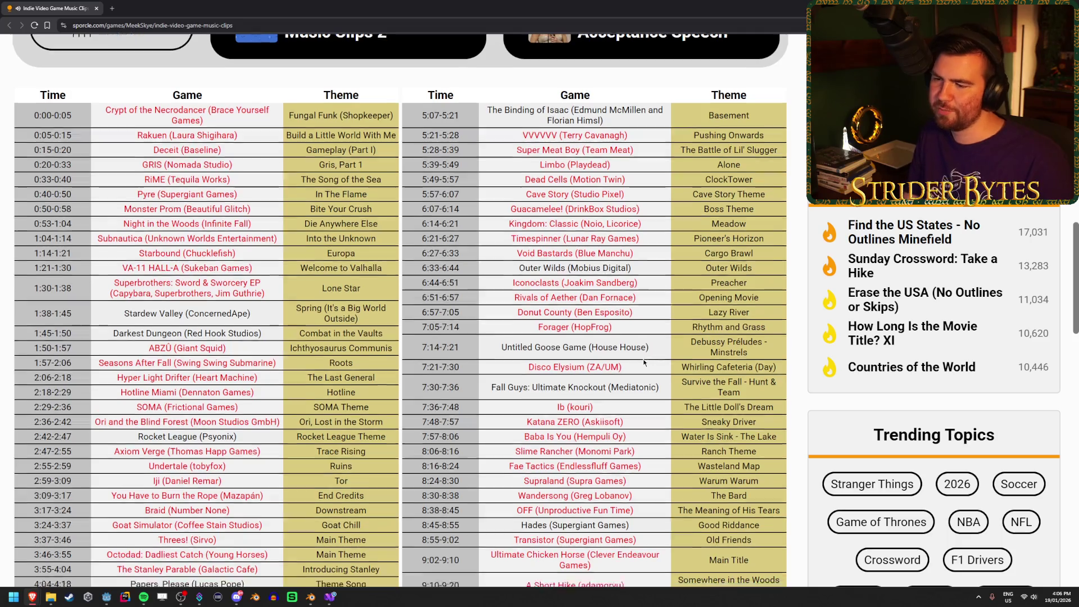
{"action": "scroll", "coordinate": [642, 368], "scroll_direction": "down", "scroll_amount": 1}
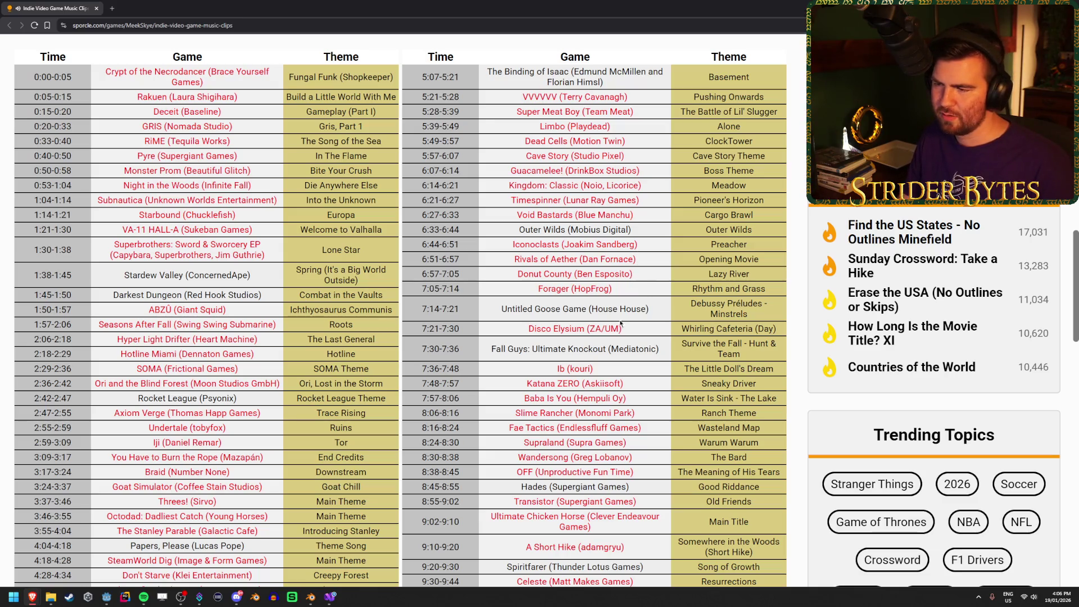
{"action": "left_click", "coordinate": [607, 368]}
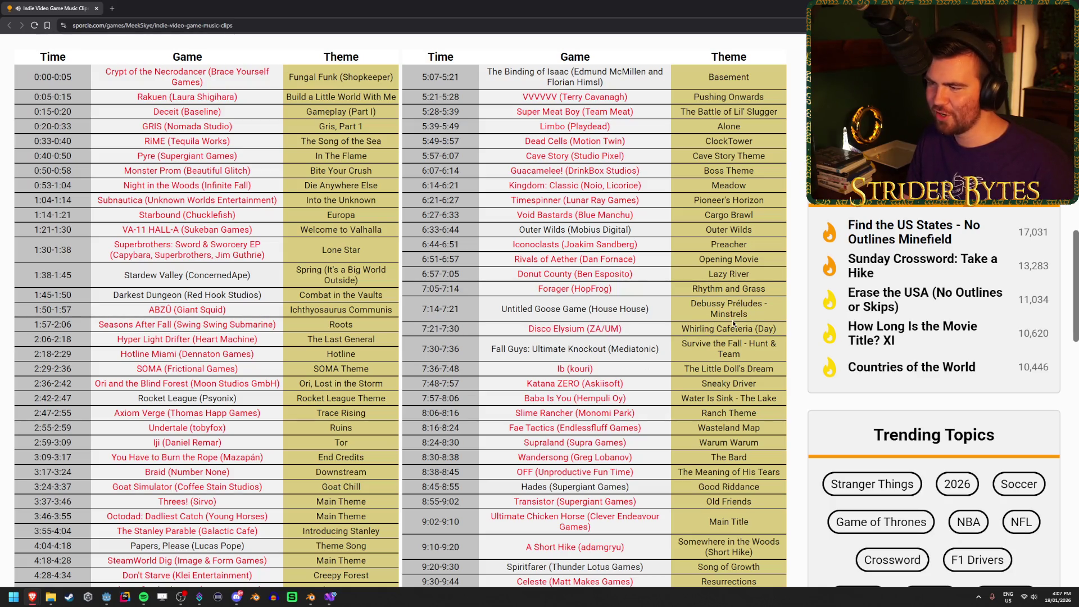
{"action": "double_click", "coordinate": [696, 328]}
{"action": "left_click", "coordinate": [627, 338]}
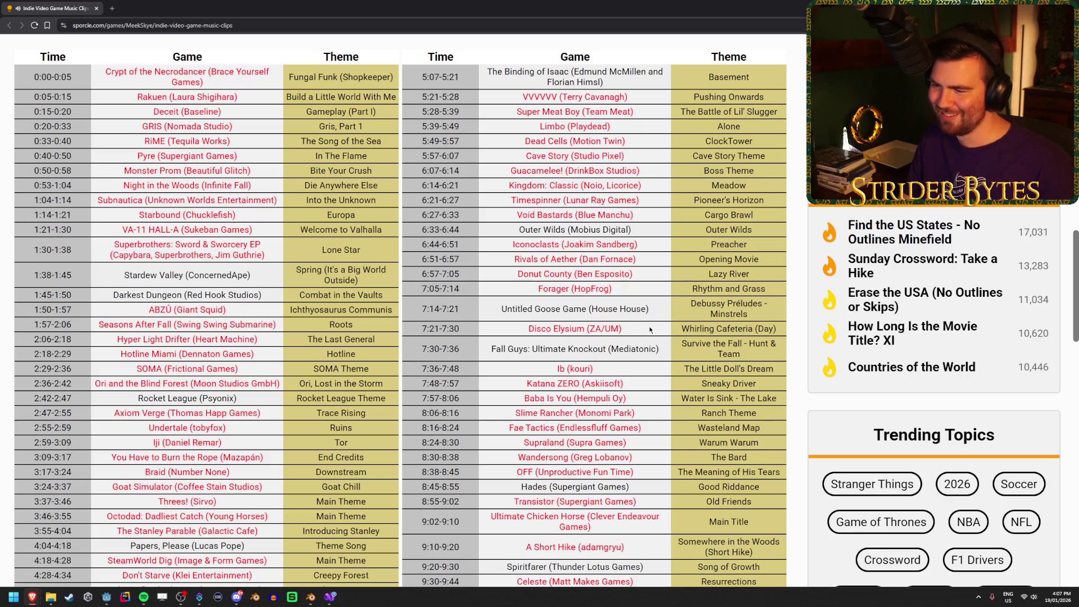
{"action": "scroll", "coordinate": [635, 336], "scroll_direction": "down", "scroll_amount": 1}
{"action": "scroll", "coordinate": [650, 330], "scroll_direction": "up", "scroll_amount": 1}
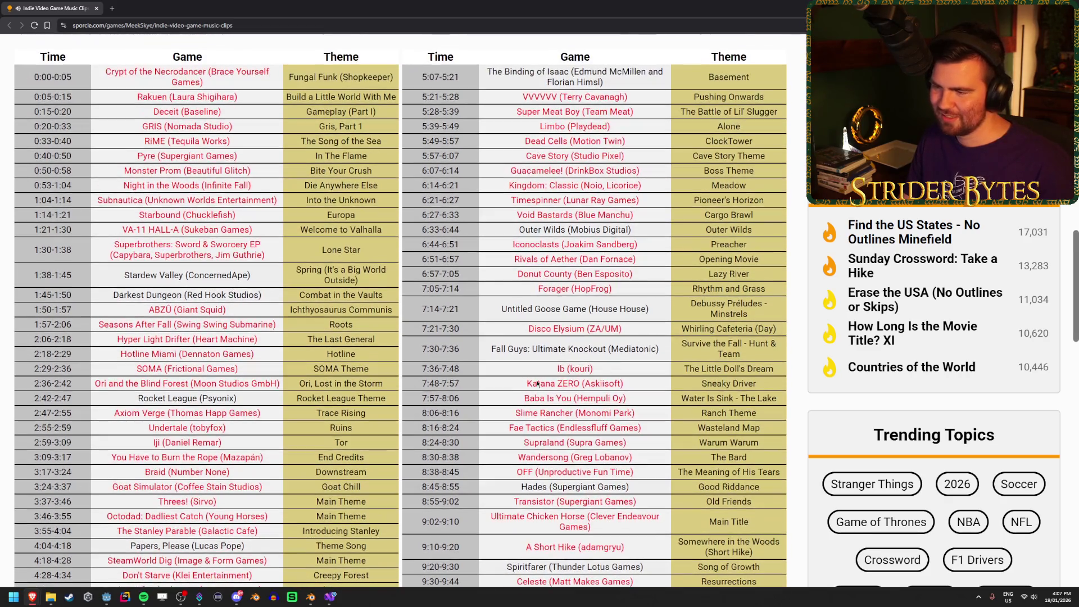
{"action": "left_click_drag", "start_coordinate": [527, 383], "coordinate": [606, 385]}
{"action": "left_click", "coordinate": [608, 385]}
{"action": "left_click", "coordinate": [624, 385]}
{"action": "mouse_move", "coordinate": [526, 383]}
{"action": "left_mouse_down"}
{"action": "mouse_move", "coordinate": [623, 384]}
{"action": "mouse_move", "coordinate": [527, 385]}
{"action": "left_mouse_up"}
{"action": "double_click", "coordinate": [539, 383]}
{"action": "left_click", "coordinate": [657, 384]}
{"action": "triple_click", "coordinate": [657, 384]}
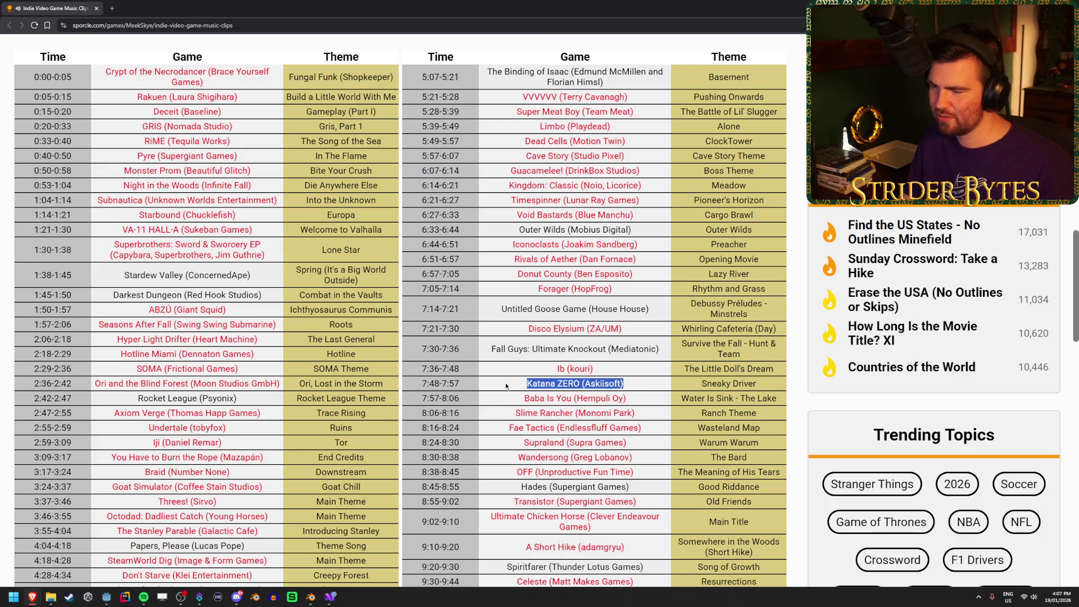
{"action": "left_click", "coordinate": [656, 384]}
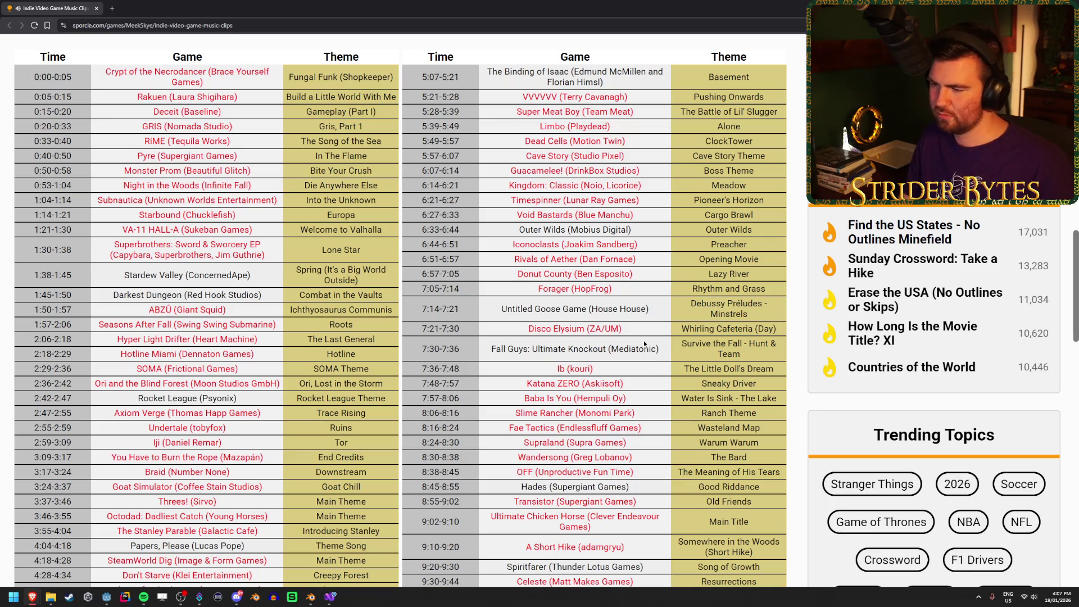
{"action": "left_click_drag", "start_coordinate": [519, 399], "coordinate": [626, 399]}
{"action": "triple_click", "coordinate": [627, 399]}
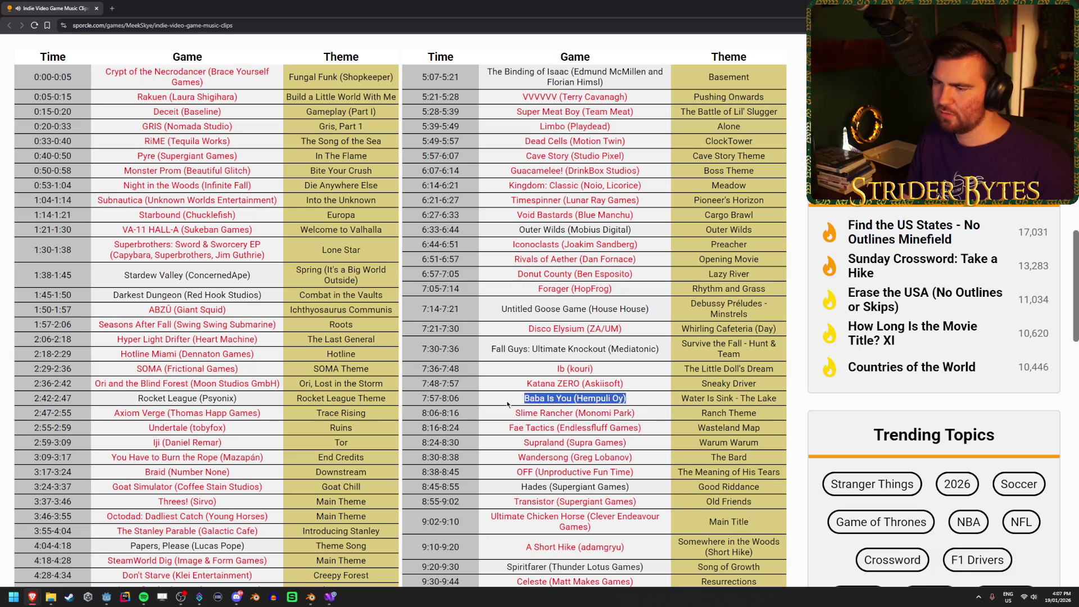
{"action": "left_click", "coordinate": [506, 404]}
{"action": "left_click_drag", "start_coordinate": [507, 402], "coordinate": [657, 399]}
{"action": "left_click", "coordinate": [657, 400]}
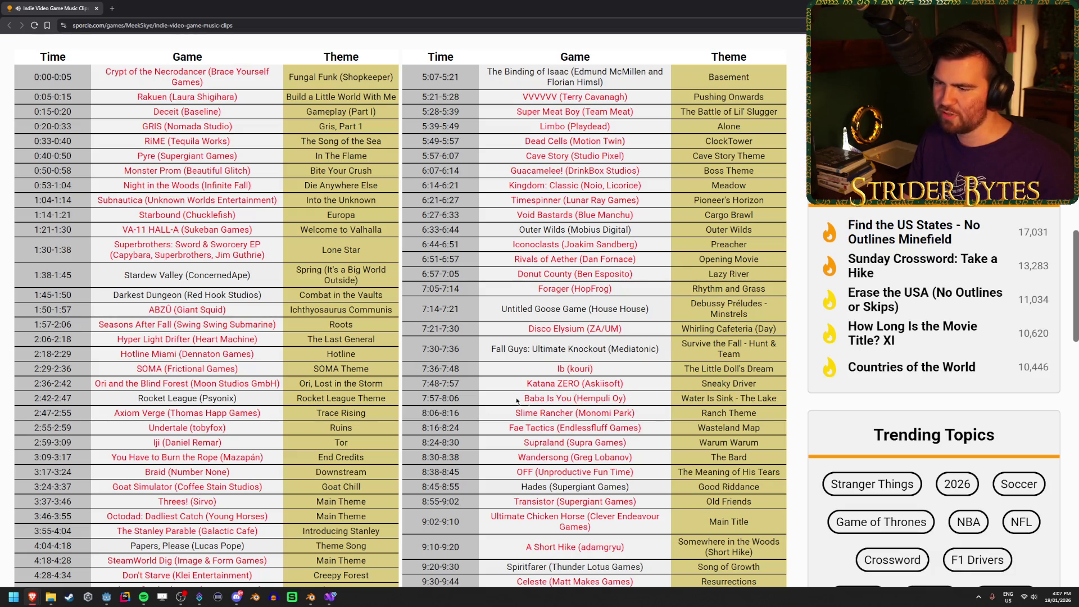
{"action": "left_click_drag", "start_coordinate": [519, 399], "coordinate": [658, 393]}
{"action": "left_click", "coordinate": [658, 393]}
{"action": "scroll", "coordinate": [653, 386], "scroll_direction": "down", "scroll_amount": 1}
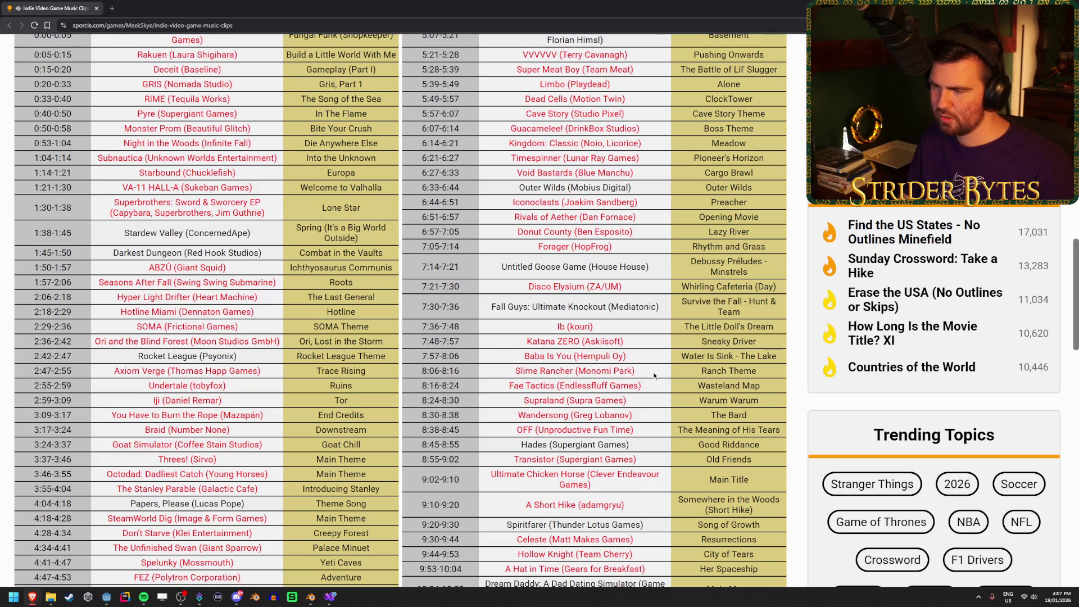
Step: Scroll on and highlight the Slime Rancher, Fae Tactics, Supraland and OFF answers
{"action": "left_click_drag", "start_coordinate": [636, 371], "coordinate": [514, 372]}
{"action": "left_click", "coordinate": [520, 375]}
{"action": "left_click_drag", "start_coordinate": [673, 370], "coordinate": [525, 359]}
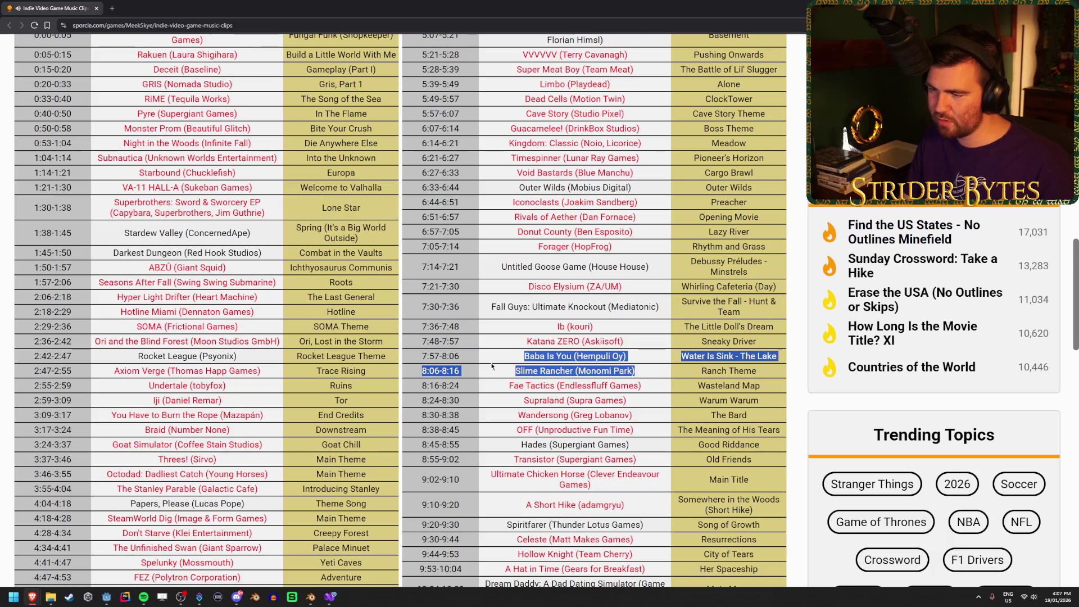
{"action": "left_click", "coordinate": [503, 366]}
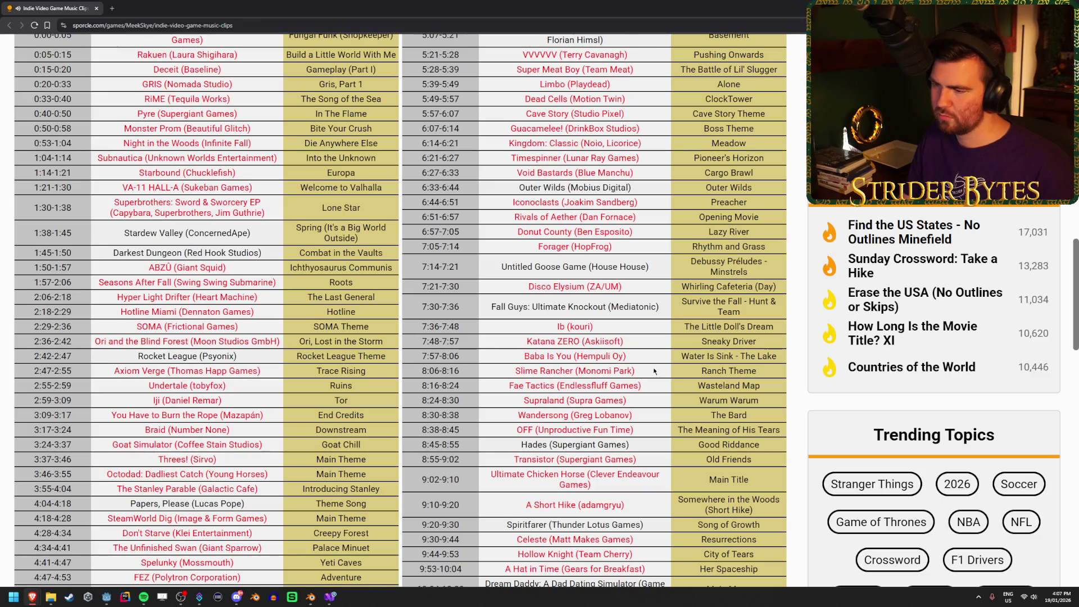
{"action": "left_click_drag", "start_coordinate": [512, 387], "coordinate": [652, 387]}
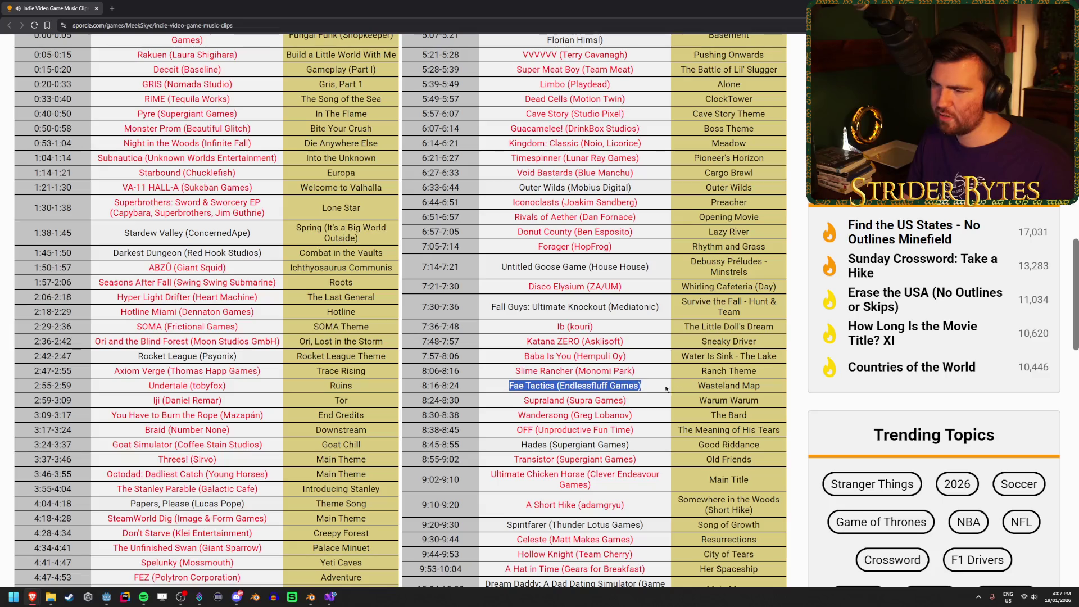
{"action": "left_click", "coordinate": [663, 387]}
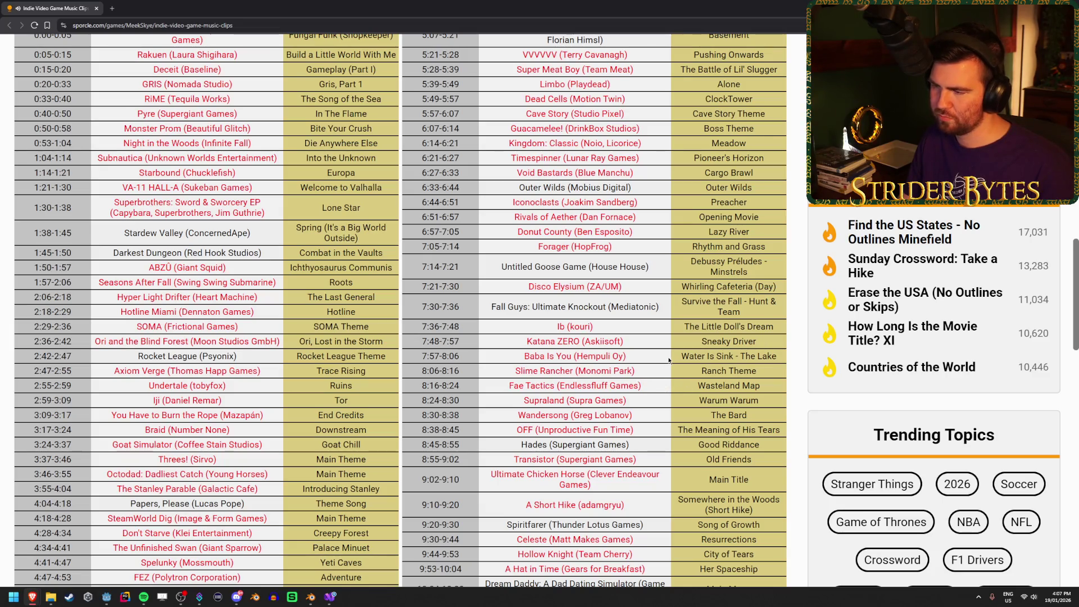
{"action": "scroll", "coordinate": [669, 361], "scroll_direction": "down", "scroll_amount": 1}
{"action": "scroll", "coordinate": [669, 361], "scroll_direction": "down", "scroll_amount": 1}
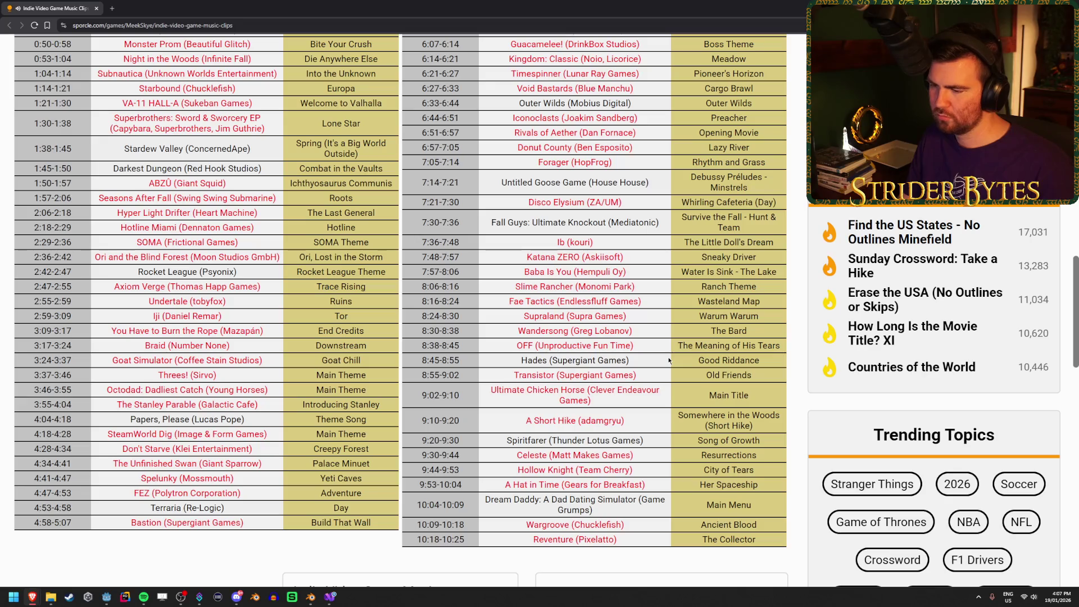
{"action": "scroll", "coordinate": [669, 361], "scroll_direction": "up", "scroll_amount": 1}
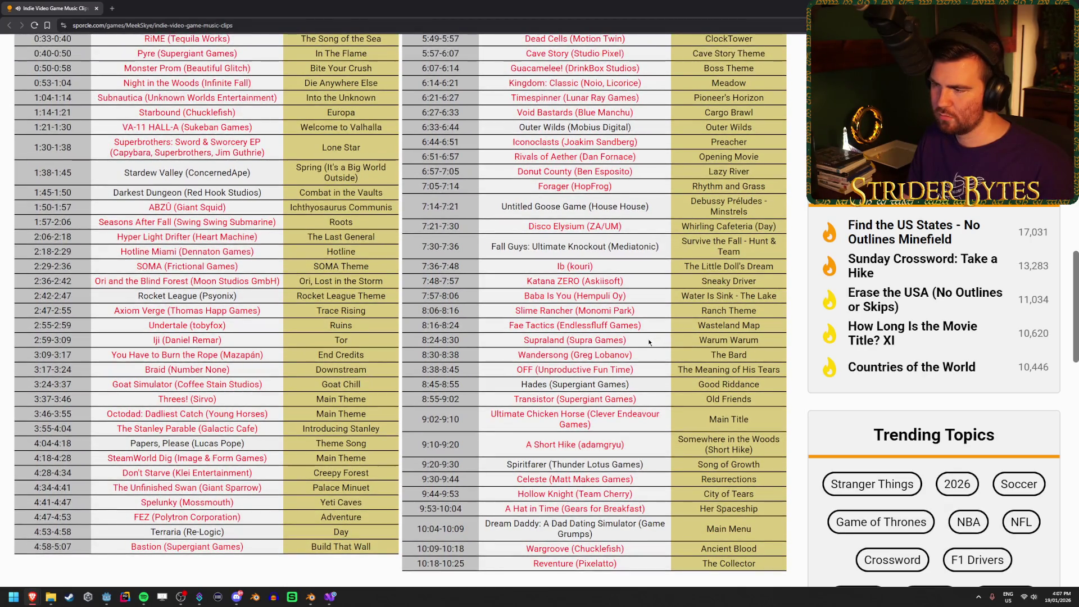
{"action": "left_click_drag", "start_coordinate": [649, 341], "coordinate": [507, 343]}
{"action": "key", "text": "Home"}
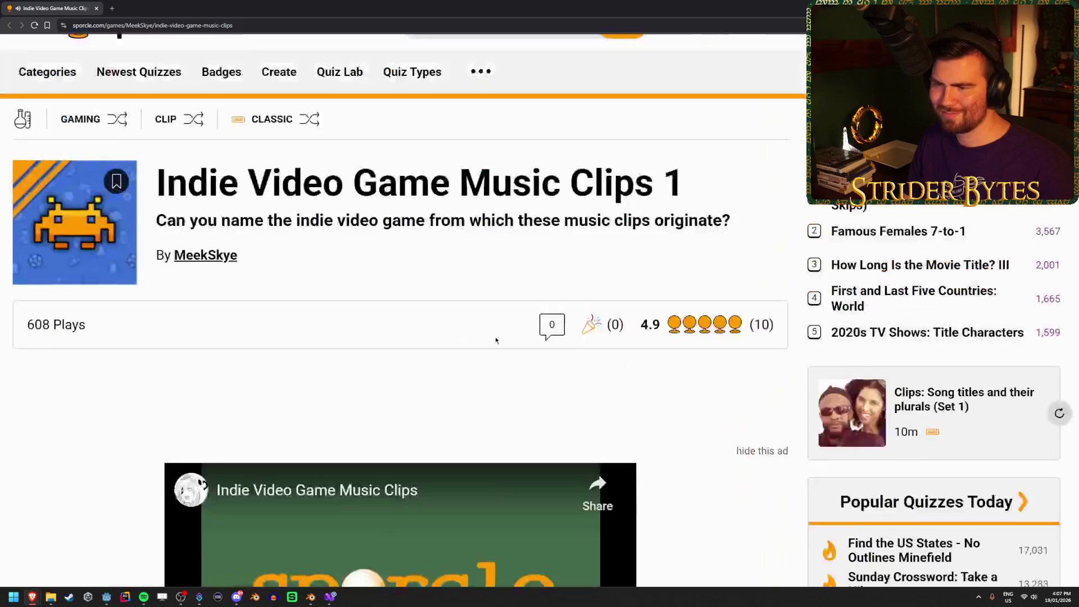
{"action": "scroll", "coordinate": [496, 340], "scroll_direction": "down", "scroll_amount": 15}
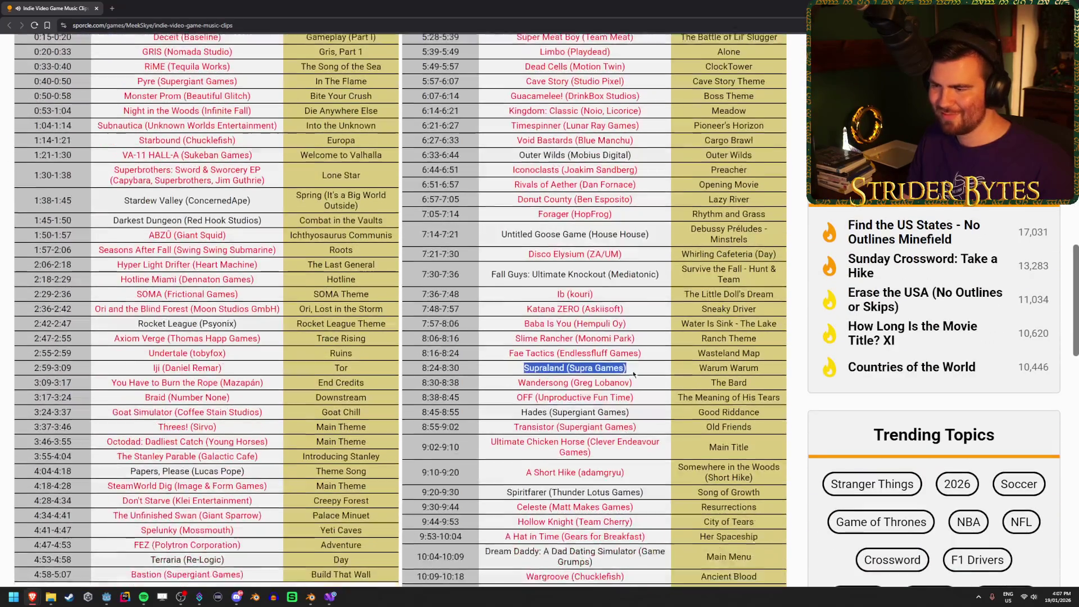
{"action": "left_click", "coordinate": [659, 318]}
{"action": "scroll", "coordinate": [659, 318], "scroll_direction": "down", "scroll_amount": 1}
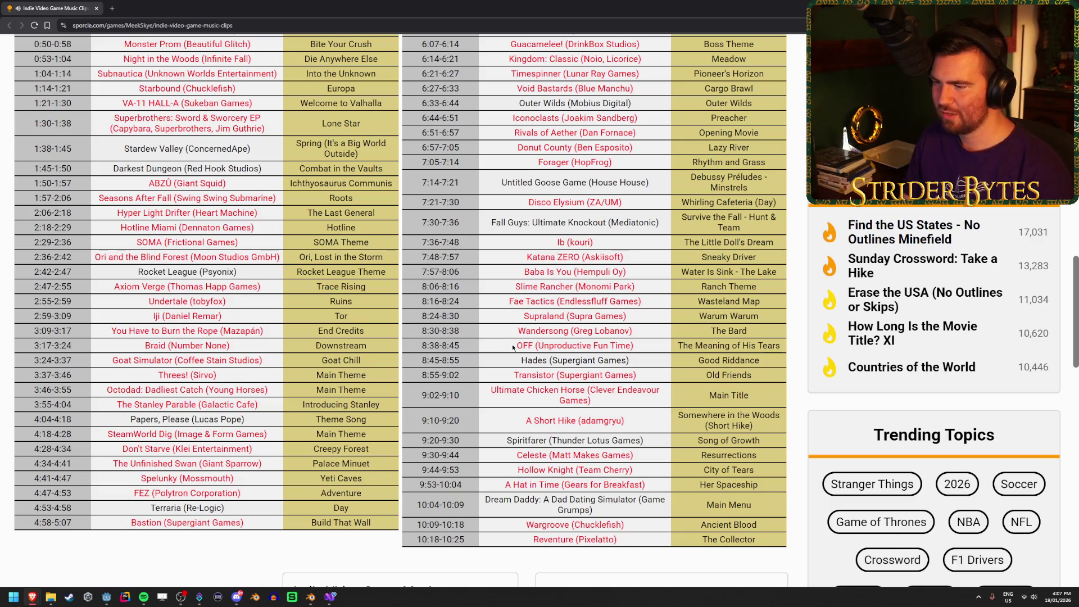
{"action": "triple_click", "coordinate": [642, 347]}
{"action": "left_click", "coordinate": [642, 348]}
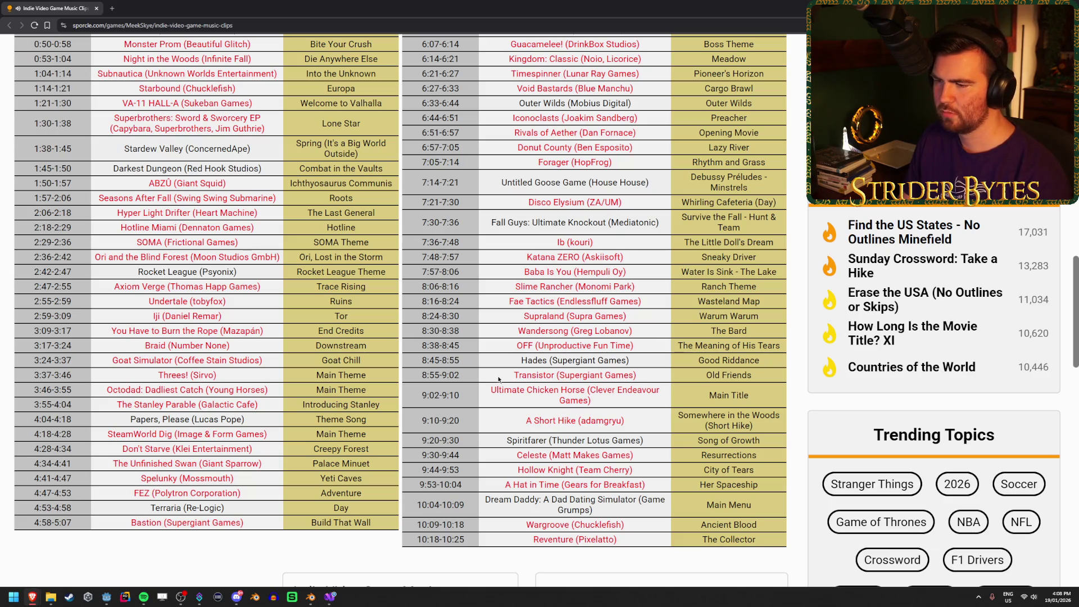
Step: Highlight the Transistor, Ultimate Chicken Horse, A Short Hike, Celeste, Hollow Knight and A Hat in Time answers
{"action": "left_click_drag", "start_coordinate": [641, 373], "coordinate": [486, 381]}
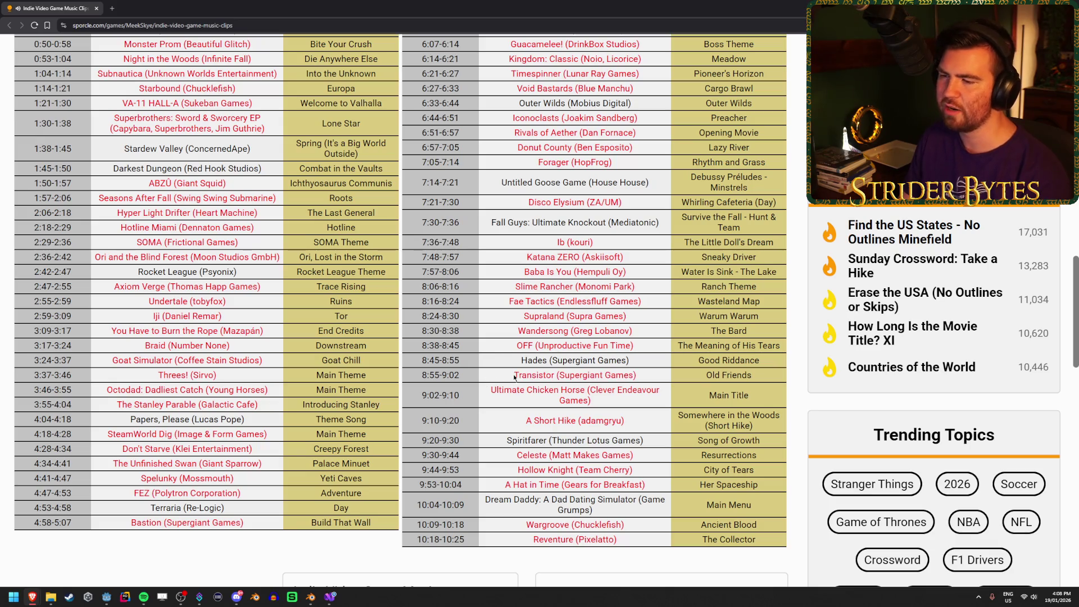
{"action": "left_click_drag", "start_coordinate": [641, 374], "coordinate": [489, 380]}
{"action": "left_click_drag", "start_coordinate": [653, 368], "coordinate": [498, 381]}
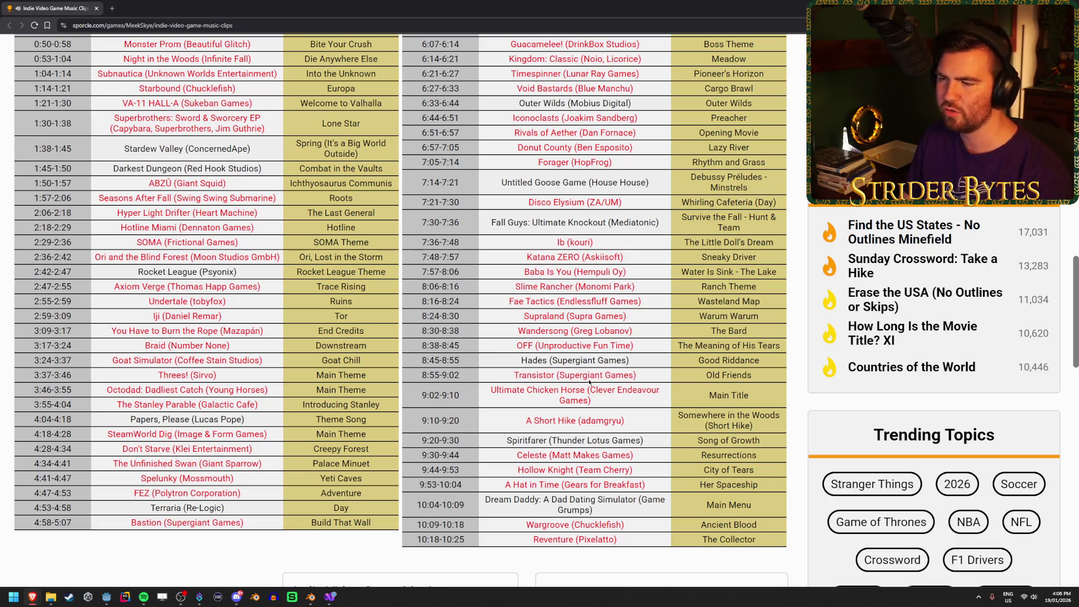
{"action": "mouse_move", "coordinate": [638, 375]}
{"action": "left_mouse_down"}
{"action": "mouse_move", "coordinate": [512, 375]}
{"action": "mouse_move", "coordinate": [583, 376]}
{"action": "mouse_move", "coordinate": [513, 375]}
{"action": "mouse_move", "coordinate": [571, 391]}
{"action": "mouse_move", "coordinate": [469, 391]}
{"action": "mouse_move", "coordinate": [595, 391]}
{"action": "left_mouse_up"}
{"action": "left_click", "coordinate": [516, 382]}
{"action": "left_click", "coordinate": [606, 391]}
{"action": "left_click", "coordinate": [506, 393]}
{"action": "left_click", "coordinate": [599, 399]}
{"action": "left_click", "coordinate": [491, 394]}
{"action": "left_click", "coordinate": [504, 391]}
{"action": "left_click", "coordinate": [629, 400]}
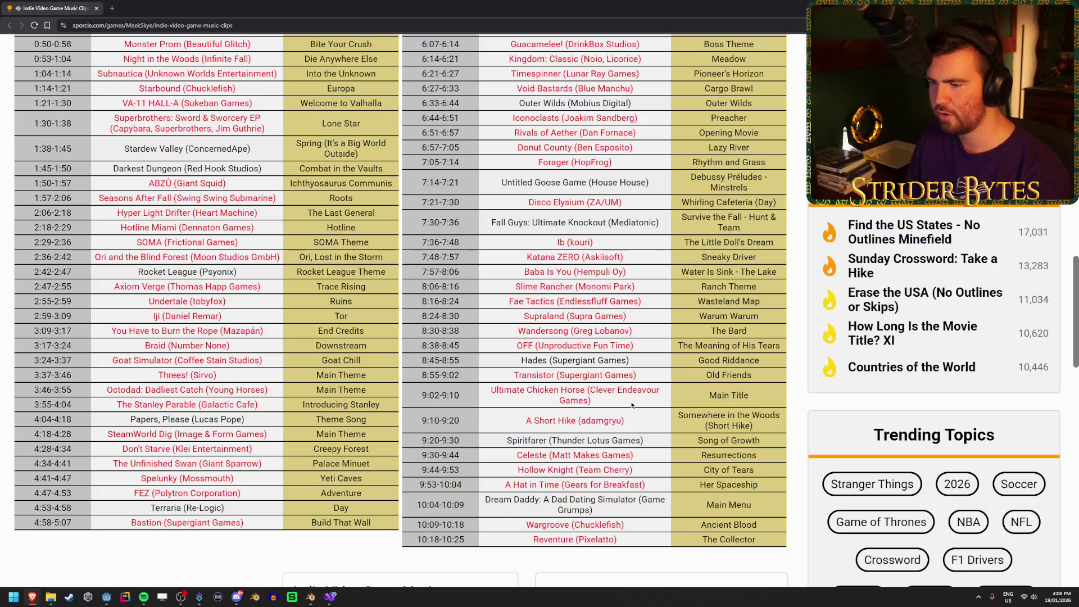
{"action": "left_click_drag", "start_coordinate": [524, 421], "coordinate": [625, 422]}
{"action": "left_click", "coordinate": [665, 426]}
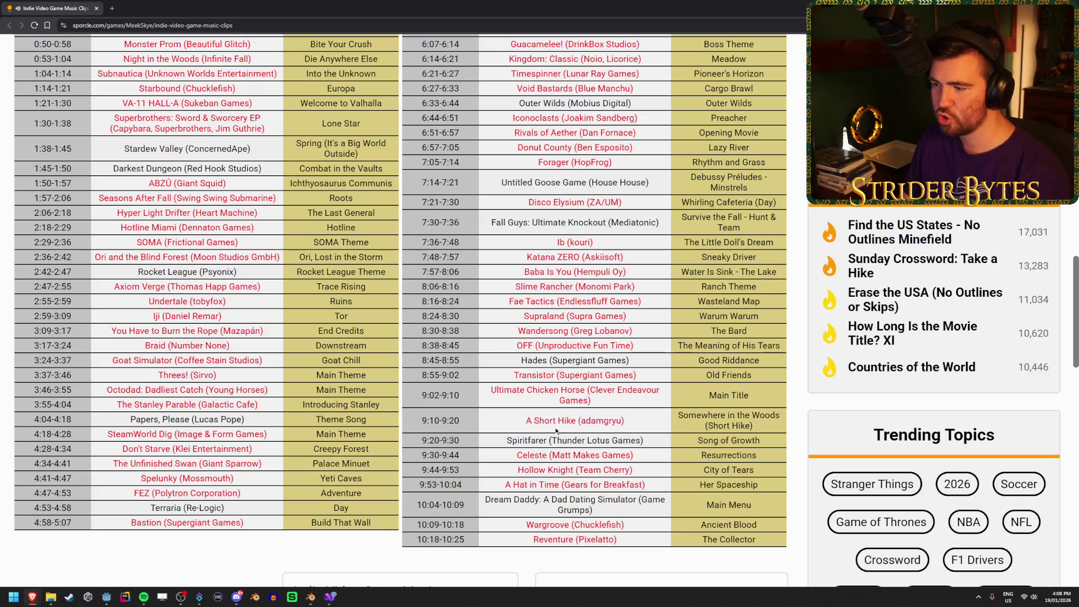
{"action": "triple_click", "coordinate": [645, 421]}
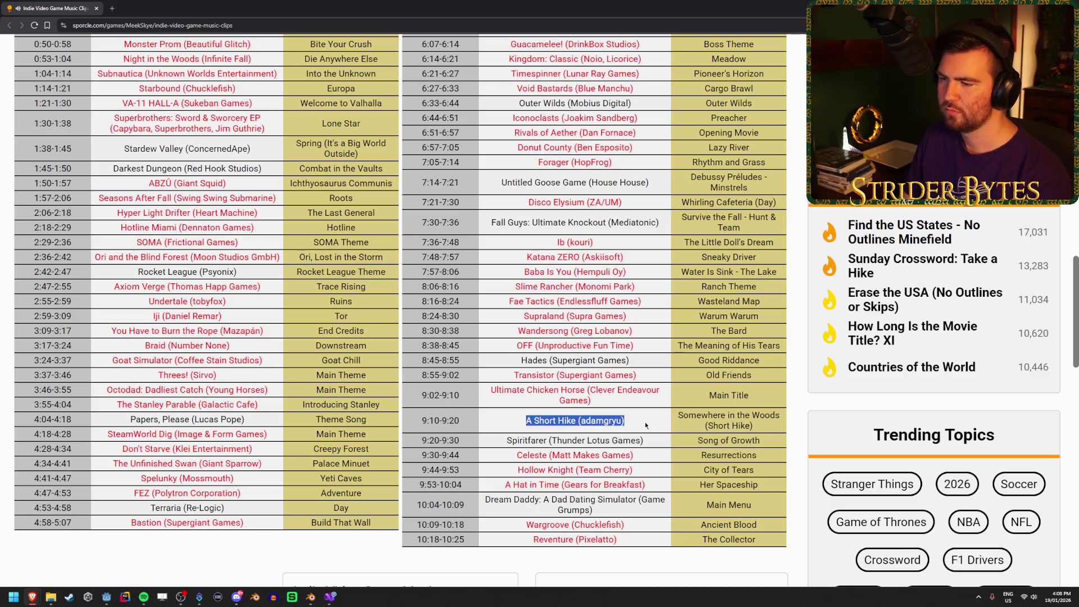
{"action": "mouse_move", "coordinate": [645, 421]}
{"action": "left_mouse_down"}
{"action": "mouse_move", "coordinate": [474, 420]}
{"action": "mouse_move", "coordinate": [628, 424]}
{"action": "left_mouse_up"}
{"action": "left_click", "coordinate": [509, 423]}
{"action": "left_click", "coordinate": [628, 424]}
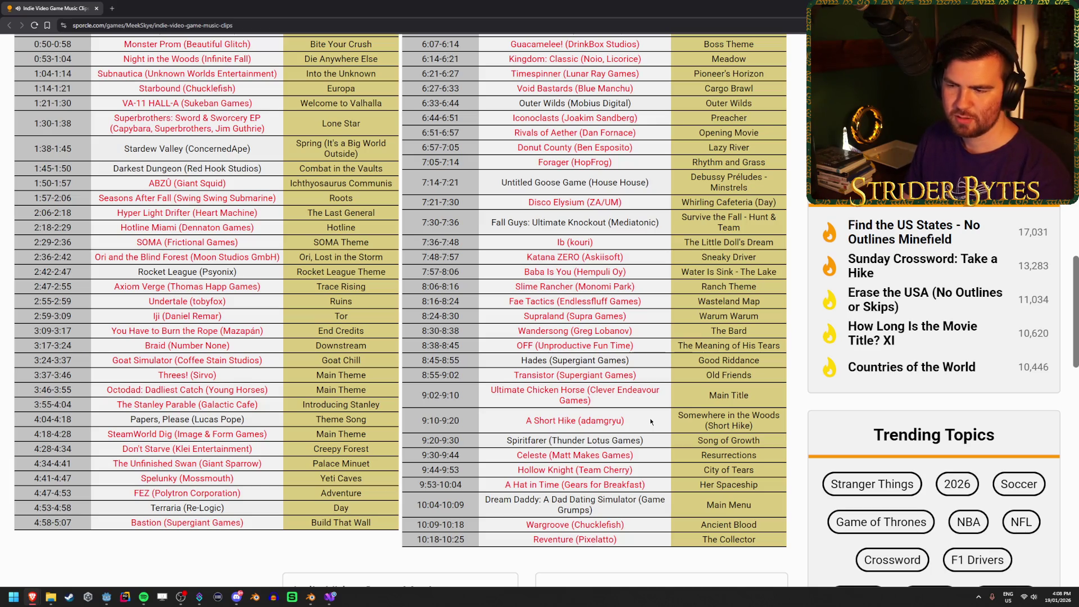
{"action": "left_click_drag", "start_coordinate": [516, 455], "coordinate": [683, 458]}
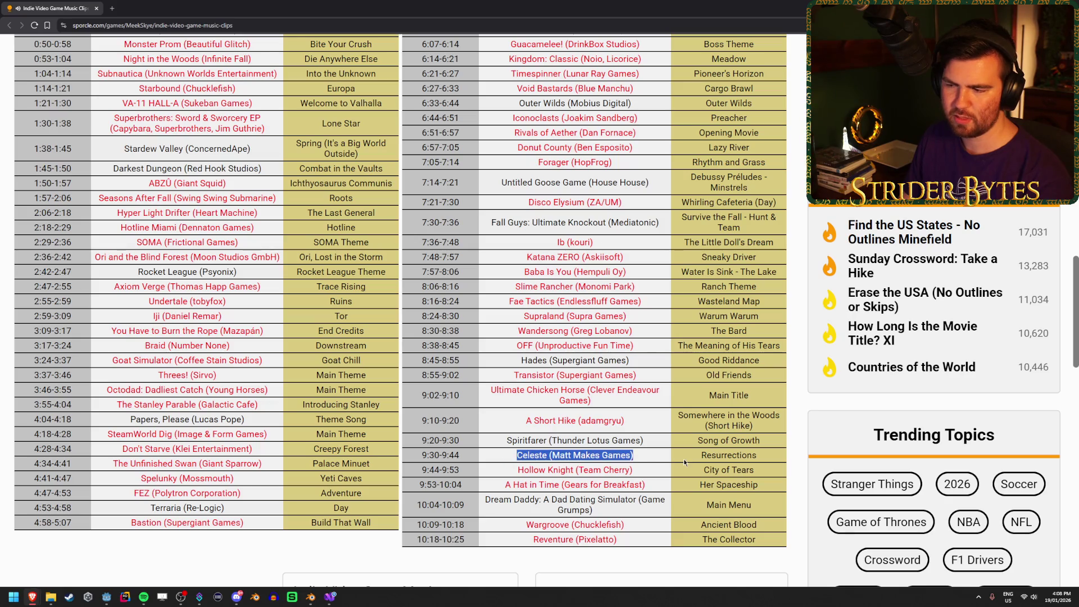
{"action": "left_click", "coordinate": [645, 457]}
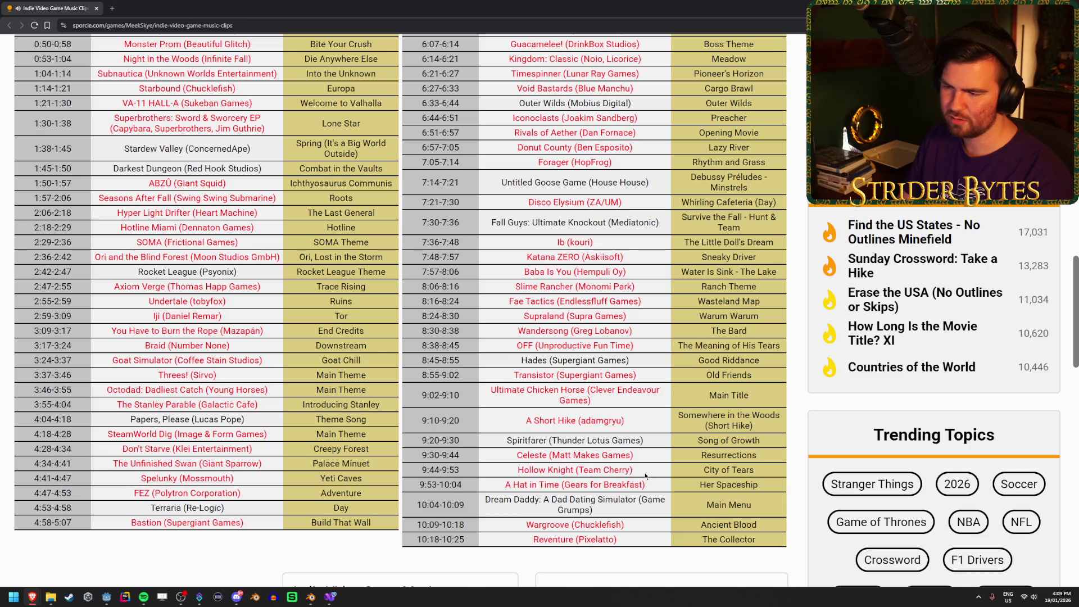
{"action": "left_click_drag", "start_coordinate": [635, 472], "coordinate": [464, 471]}
{"action": "left_click", "coordinate": [498, 474]}
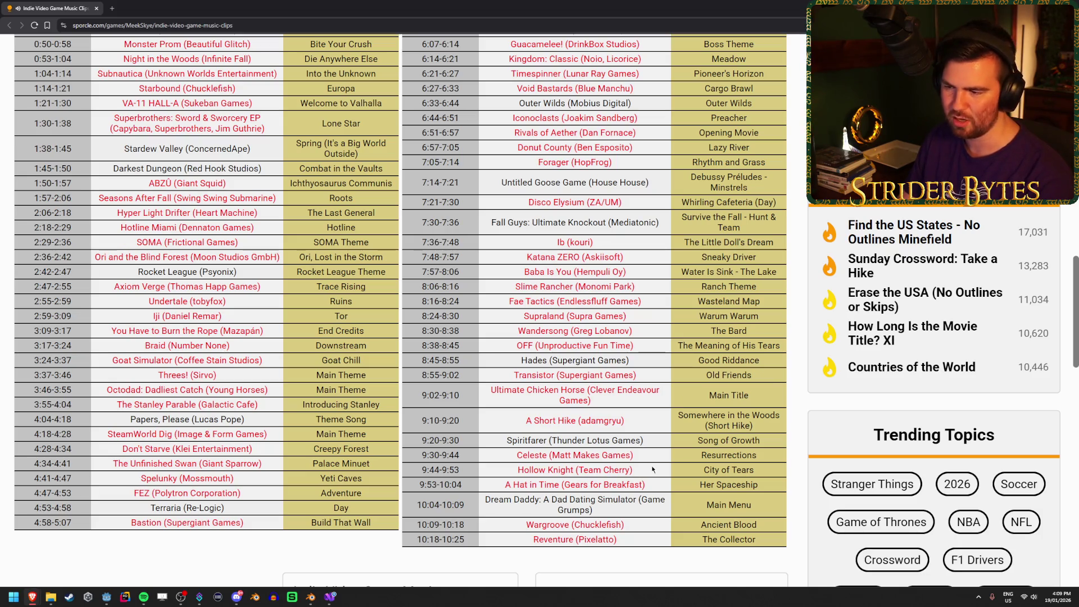
{"action": "mouse_move", "coordinate": [504, 484]}
{"action": "left_mouse_down"}
{"action": "mouse_move", "coordinate": [646, 488]}
{"action": "mouse_move", "coordinate": [494, 492]}
{"action": "mouse_move", "coordinate": [630, 488]}
{"action": "mouse_move", "coordinate": [504, 486]}
{"action": "left_mouse_up"}
{"action": "left_click", "coordinate": [646, 488]}
{"action": "left_click", "coordinate": [494, 485]}
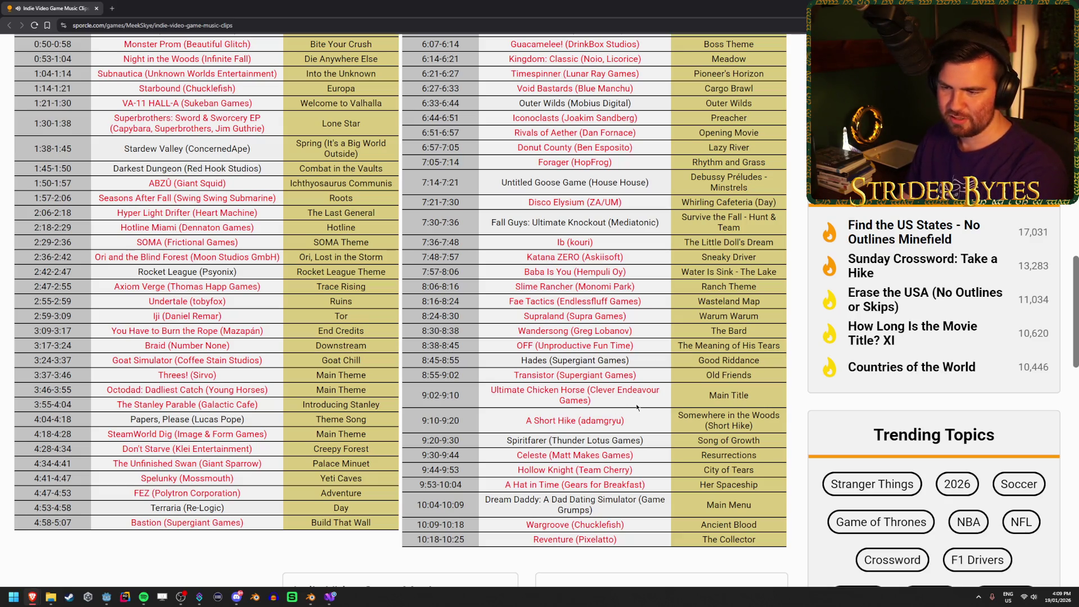
Step: Scroll back up the quiz page and toggle playback of its music video
{"action": "scroll", "coordinate": [636, 407], "scroll_direction": "up", "scroll_amount": 15}
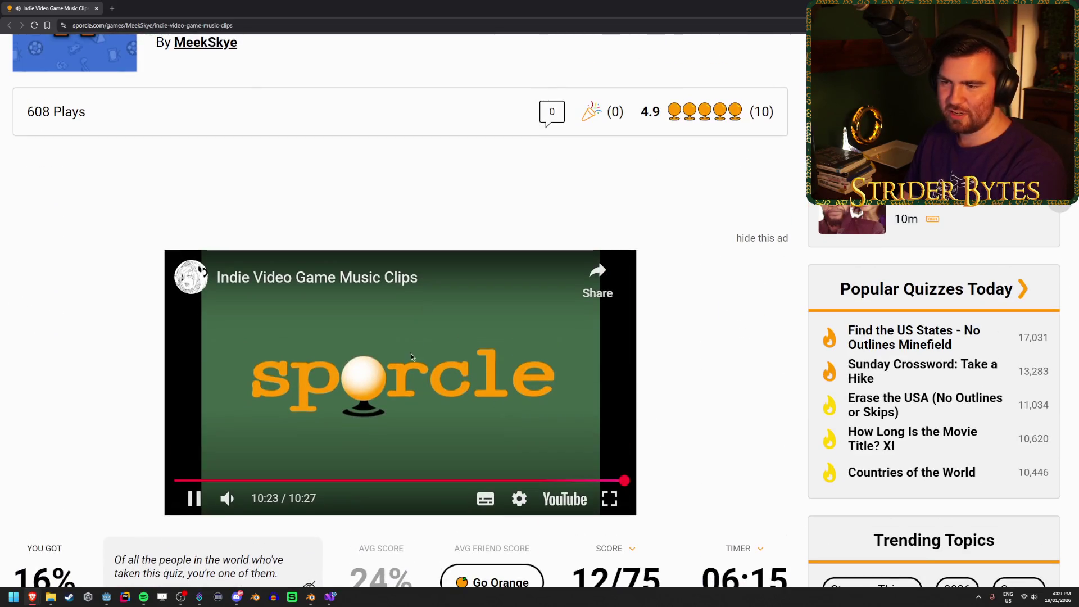
{"action": "left_click", "coordinate": [409, 369]}
{"action": "scroll", "coordinate": [610, 370], "scroll_direction": "down", "scroll_amount": 15}
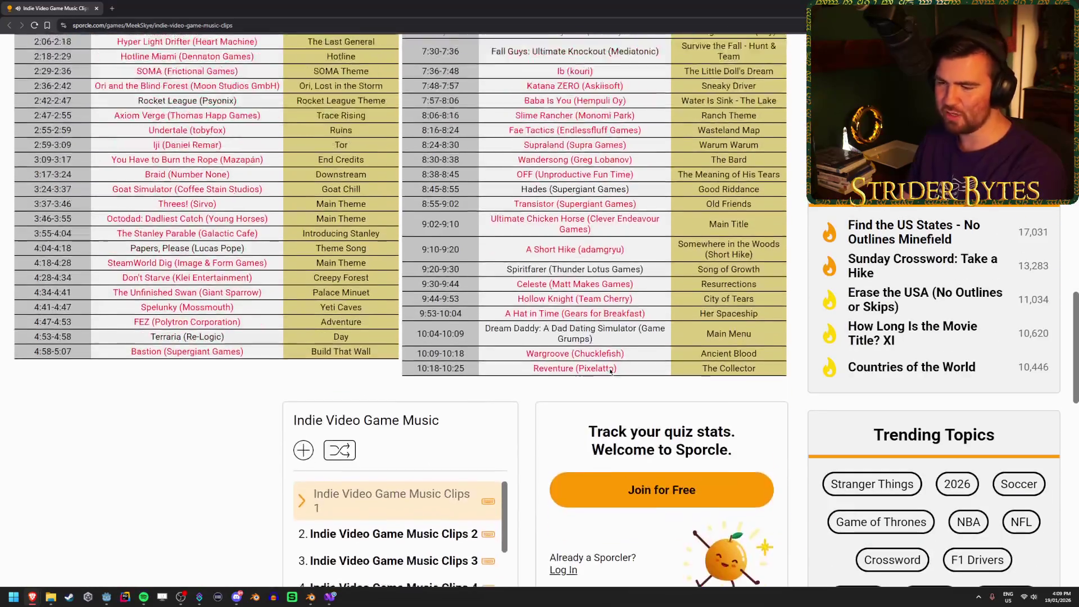
{"action": "scroll", "coordinate": [652, 366], "scroll_direction": "up", "scroll_amount": 3}
{"action": "scroll", "coordinate": [652, 365], "scroll_direction": "up", "scroll_amount": 1}
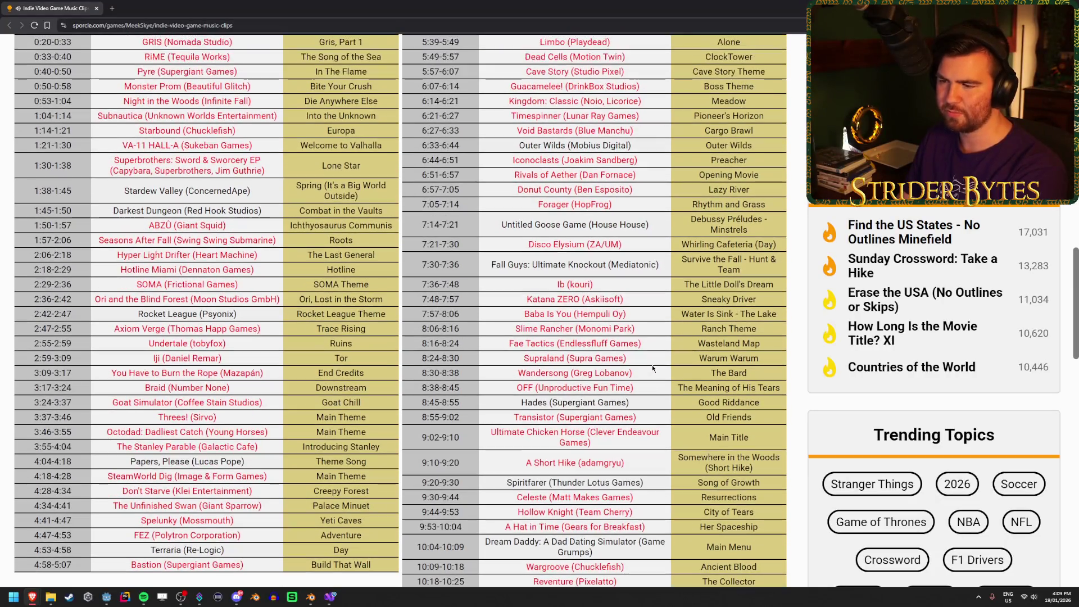
{"action": "scroll", "coordinate": [661, 419], "scroll_direction": "up", "scroll_amount": 2}
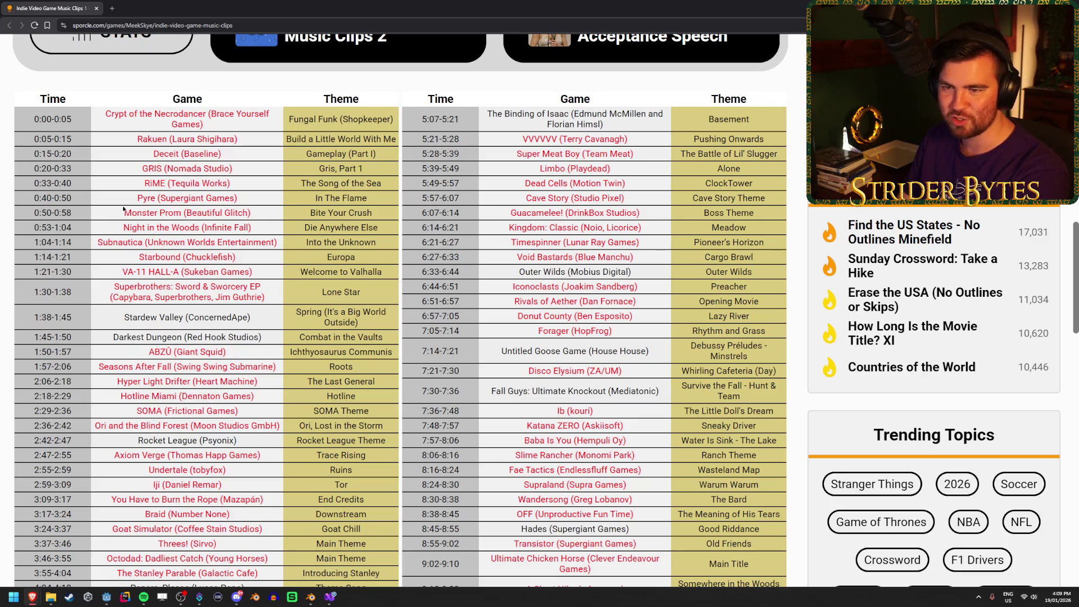
{"action": "scroll", "coordinate": [544, 462], "scroll_direction": "down", "scroll_amount": 3}
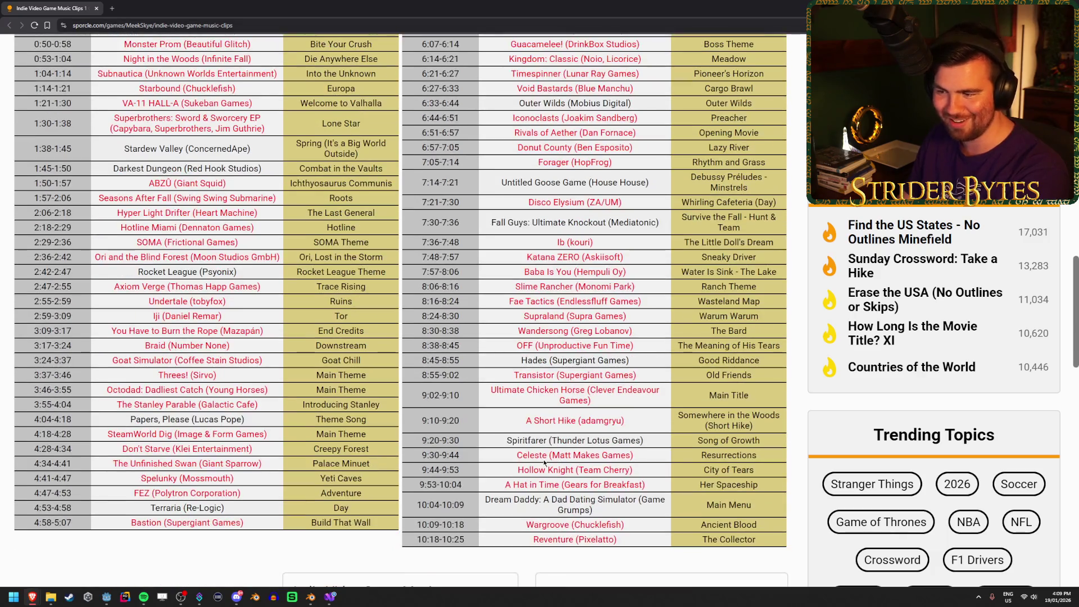
{"action": "scroll", "coordinate": [250, 444], "scroll_direction": "up", "scroll_amount": 2}
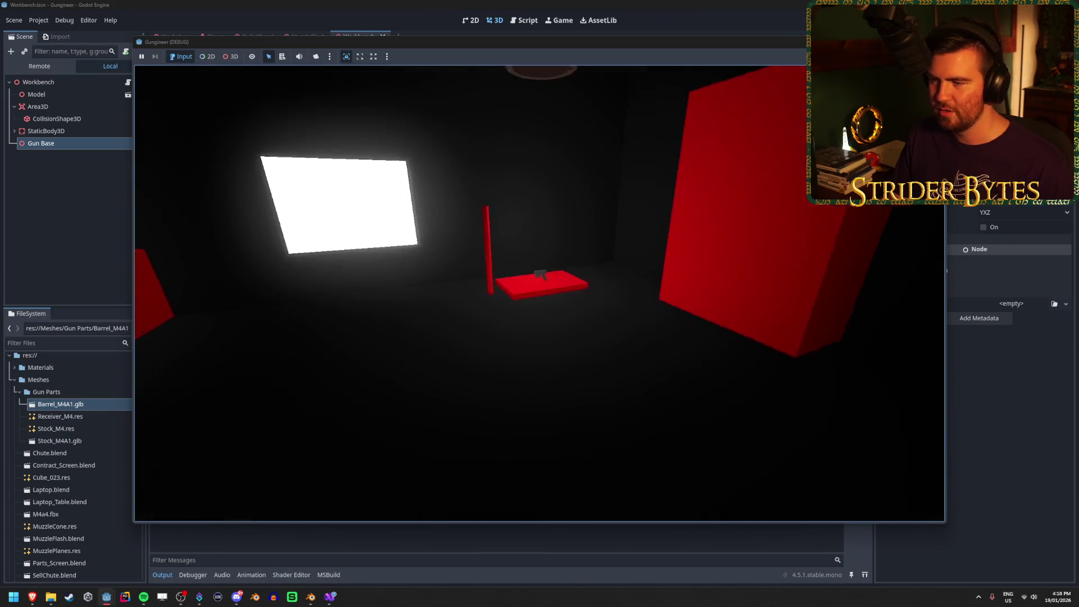
Step: Stop the running game, save the scene and switch to the Player scene
{"action": "key", "text": "e"}
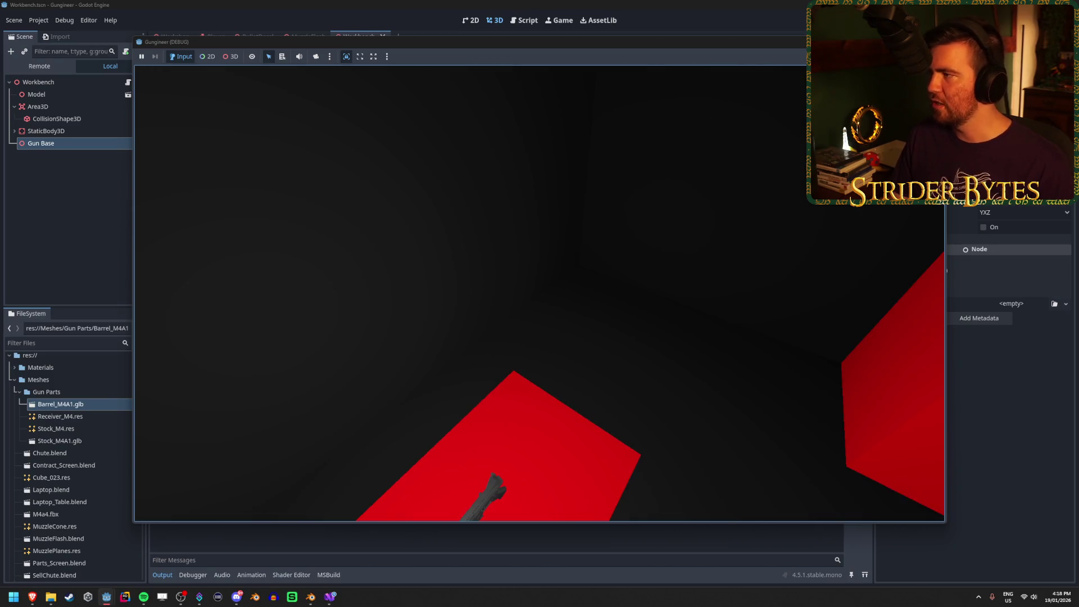
{"action": "key", "text": "F8"}
{"action": "key", "text": "ctrl+s"}
{"action": "left_click", "coordinate": [215, 36]}
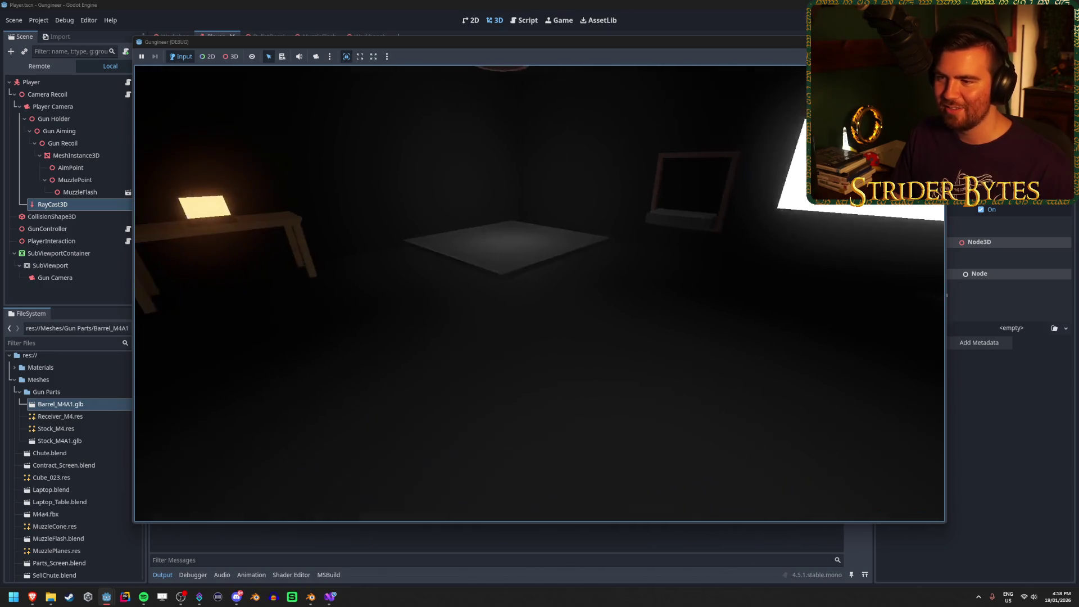
Step: Walk to the workbench, place the held rifle on it and take it back
{"action": "key", "text": "w"}
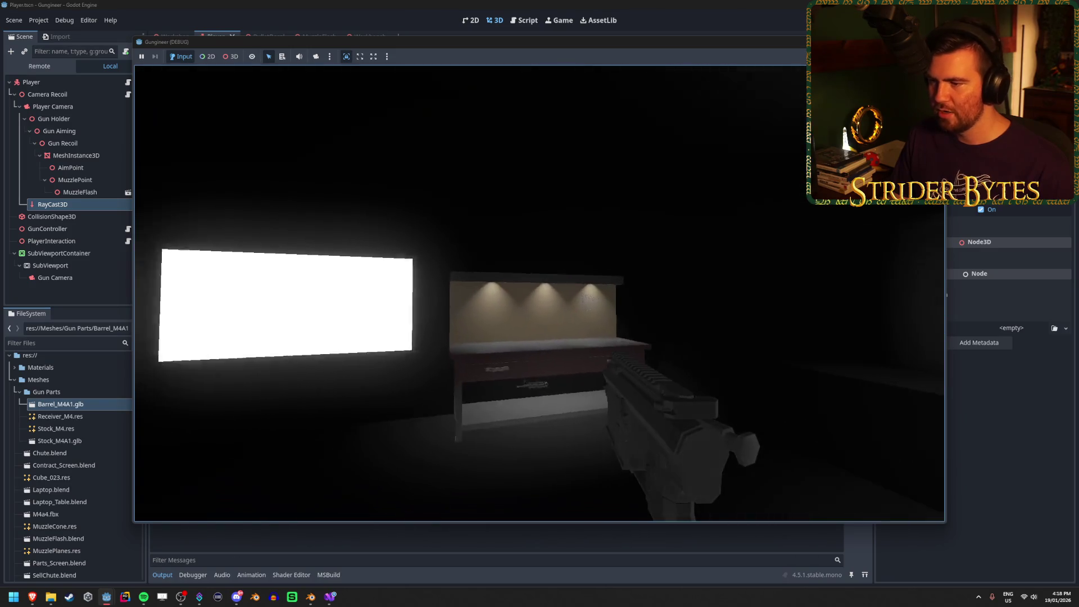
{"action": "key", "text": "w"}
{"action": "key", "text": "e"}
{"action": "key", "text": "w"}
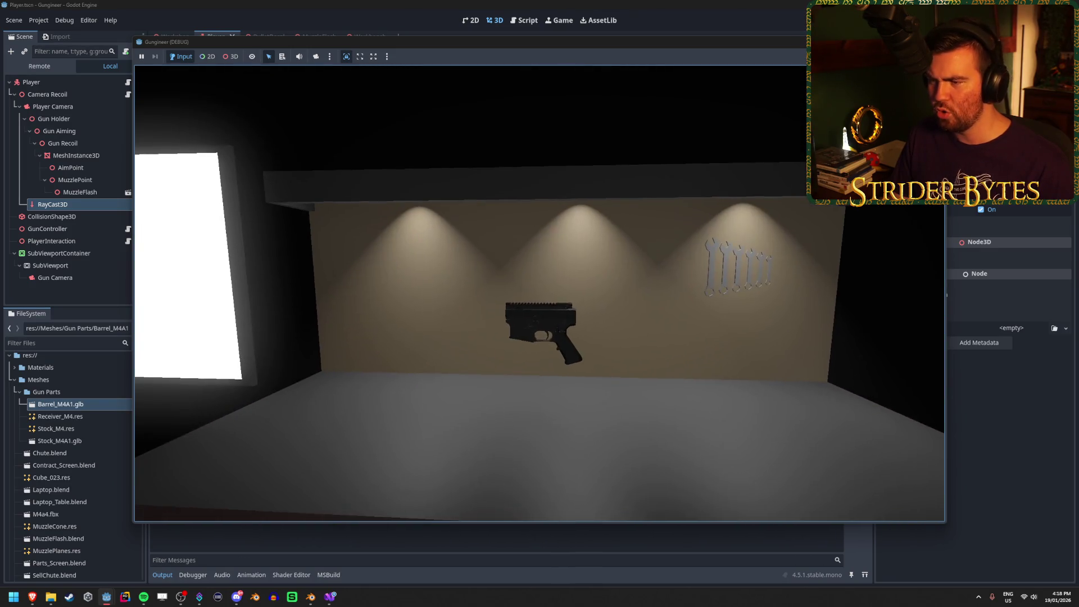
{"action": "key", "text": "e"}
{"action": "key", "text": "s"}
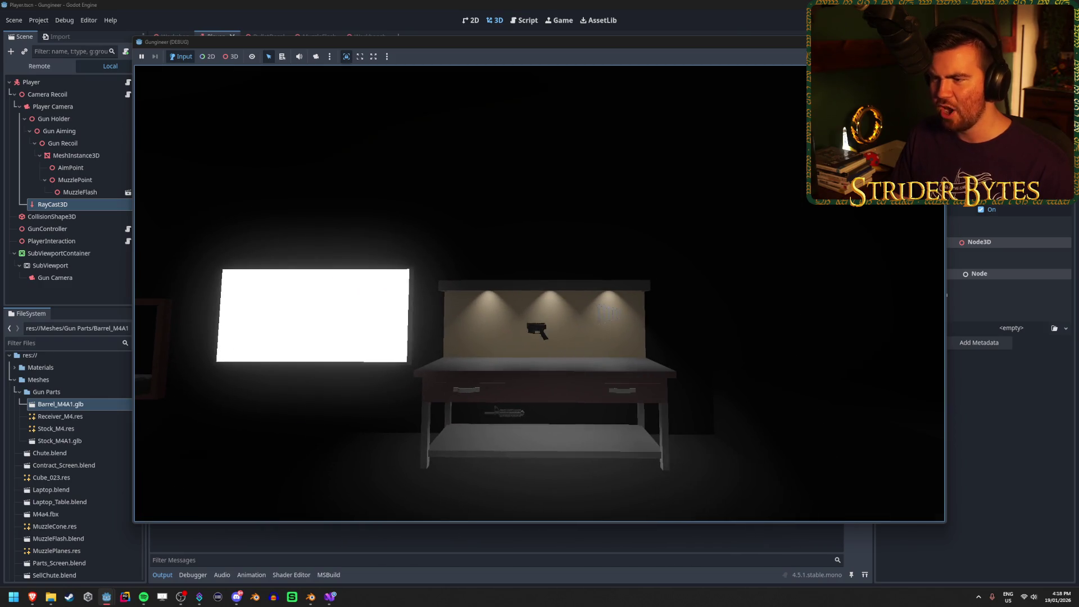
Step: Repeatedly walk up to the bench, grab the gun from the wall and back away
{"action": "key", "text": "w"}
{"action": "key", "text": "e"}
{"action": "key", "text": "s"}
{"action": "key", "text": "w"}
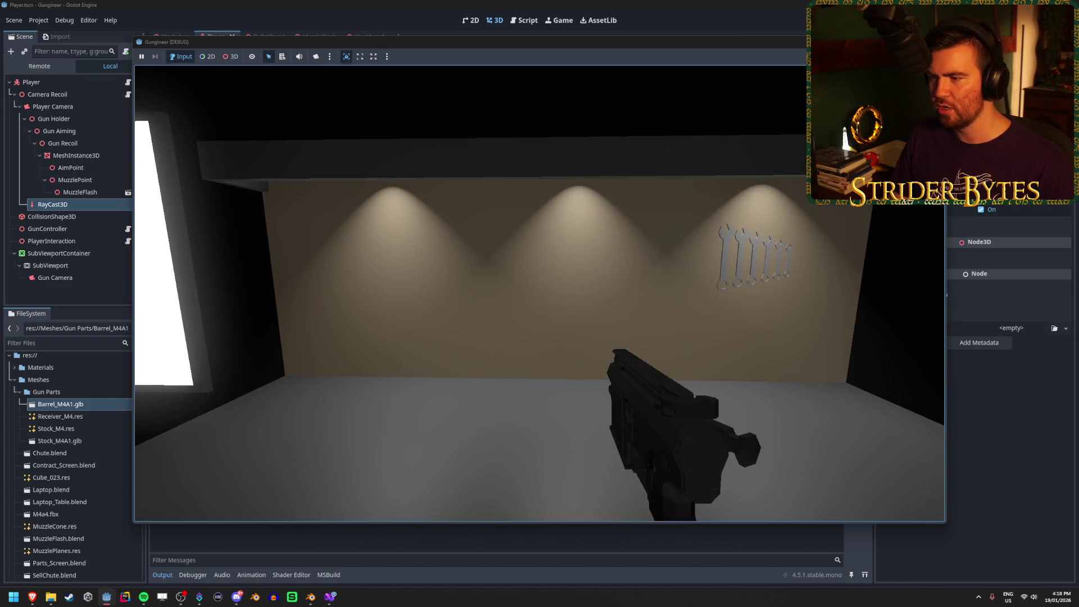
{"action": "key", "text": "s"}
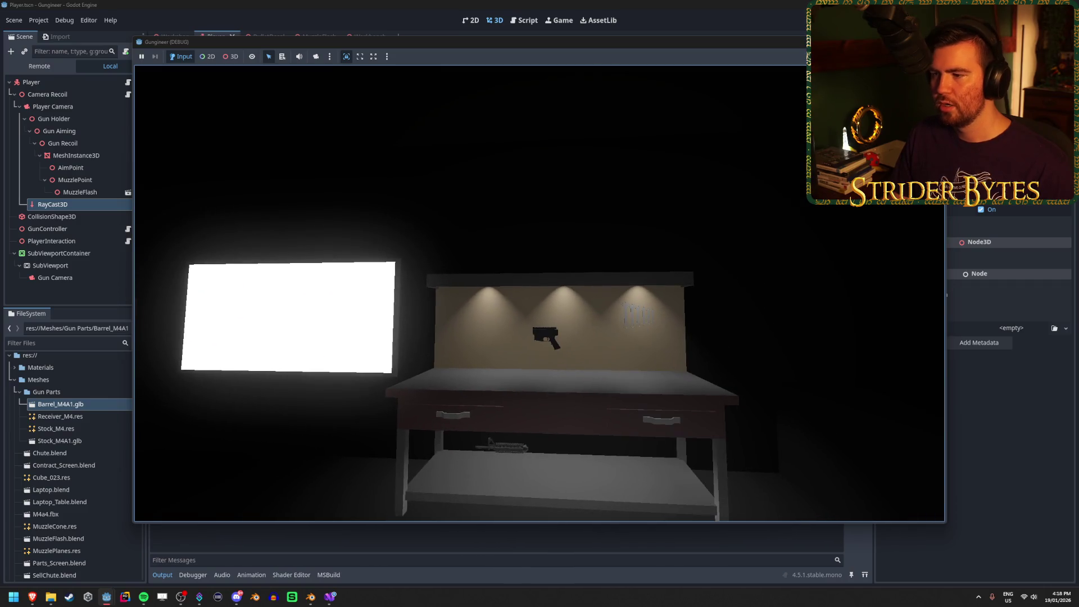
{"action": "key", "text": "w"}
{"action": "key", "text": "e"}
{"action": "key", "text": "s"}
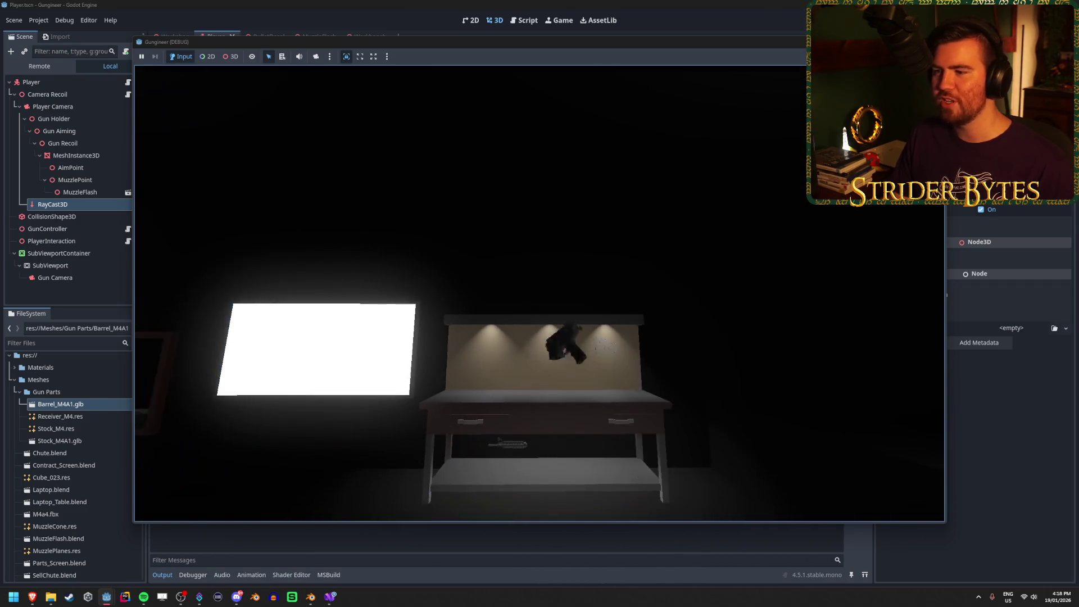
{"action": "key", "text": "w"}
{"action": "key", "text": "e"}
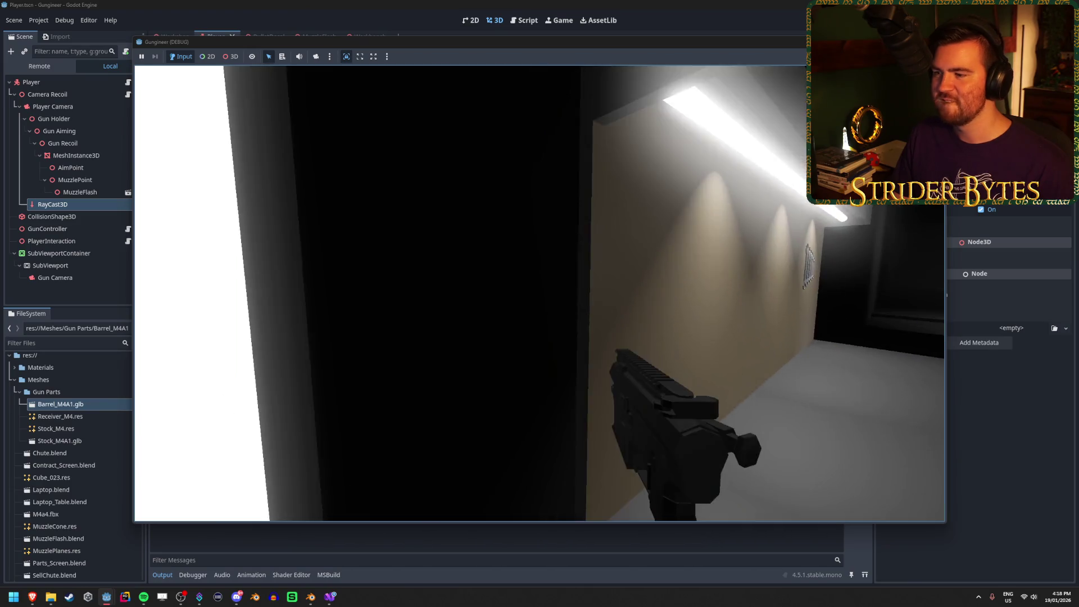
{"action": "key", "text": "s"}
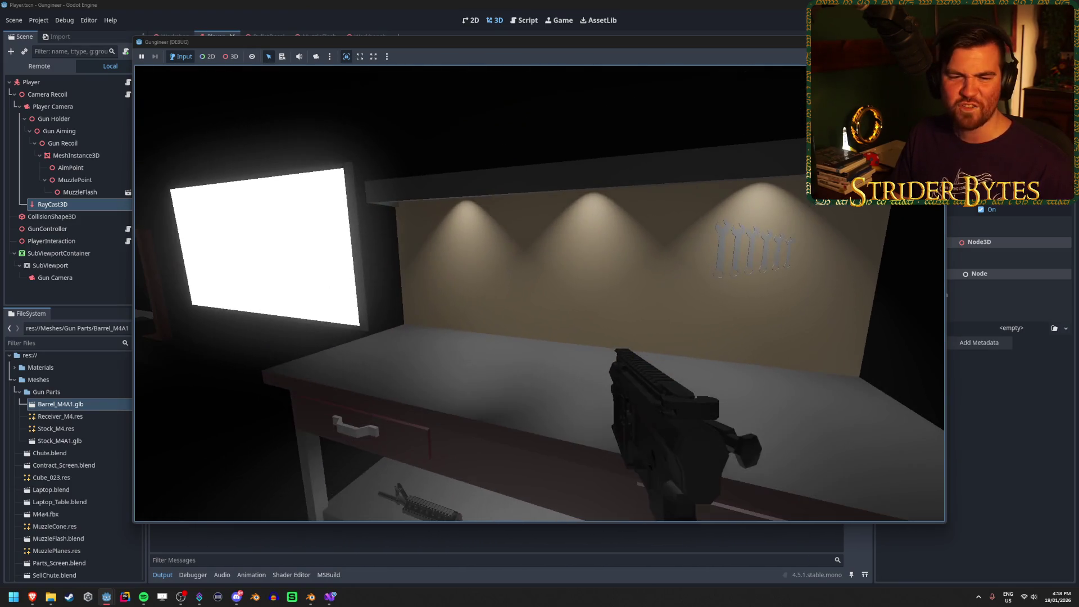
{"action": "key", "text": "s"}
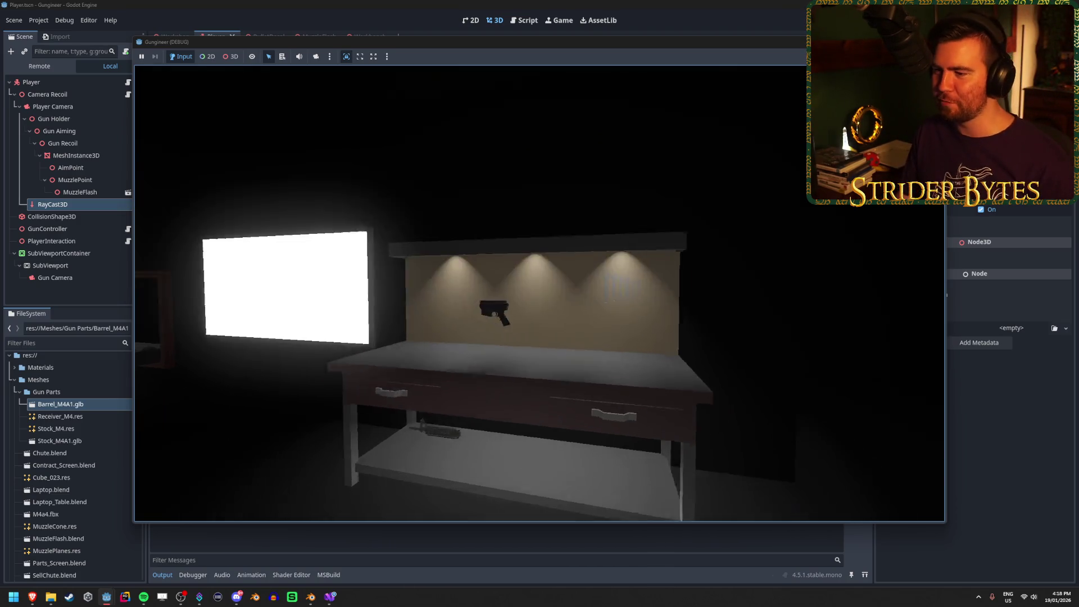
Step: Pick up the gun from the floor, drop it with Q, and pick it up again
{"action": "mouse_move", "coordinate": [539, 292]}
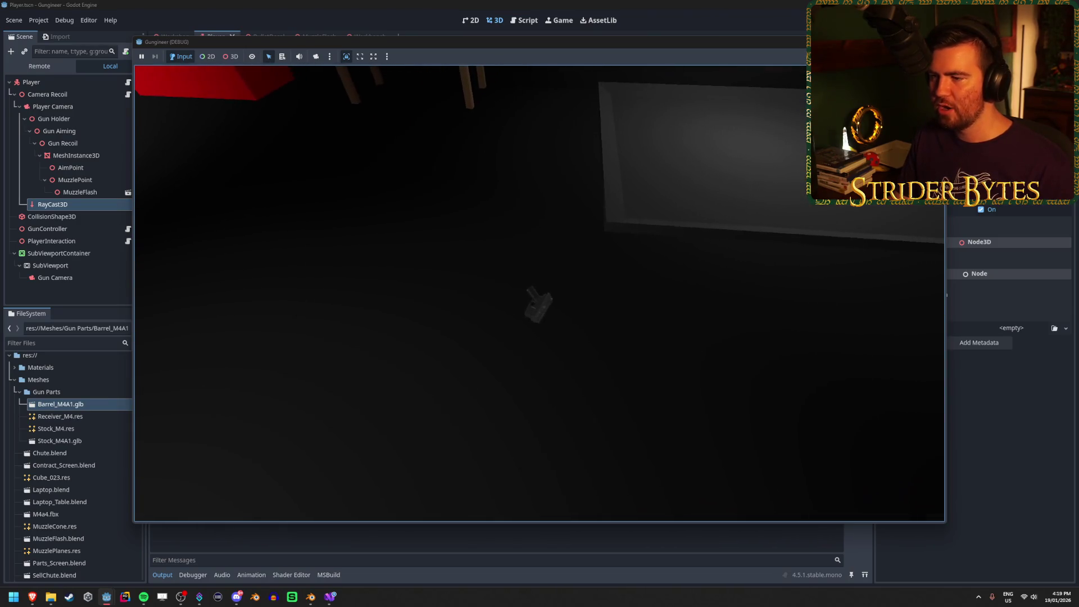
{"action": "key", "text": "e"}
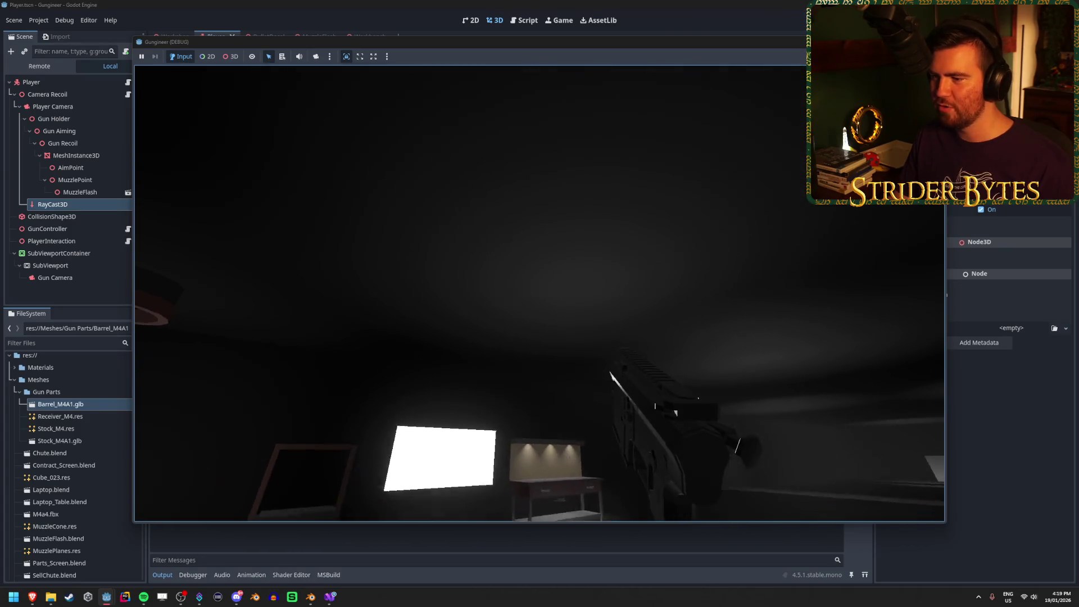
{"action": "key", "text": "q"}
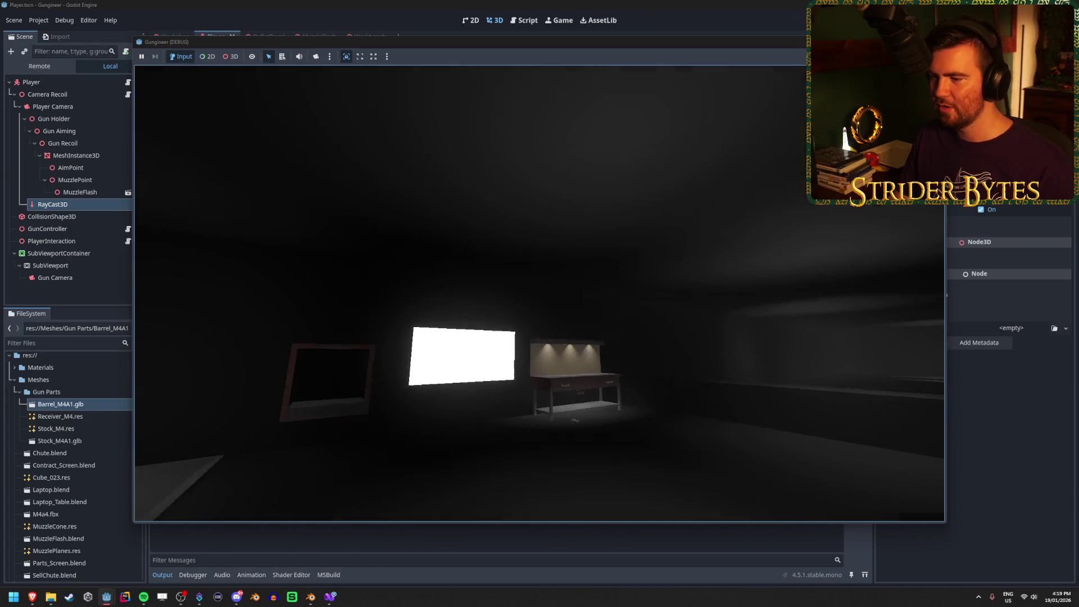
{"action": "key", "text": "w"}
{"action": "key", "text": "e"}
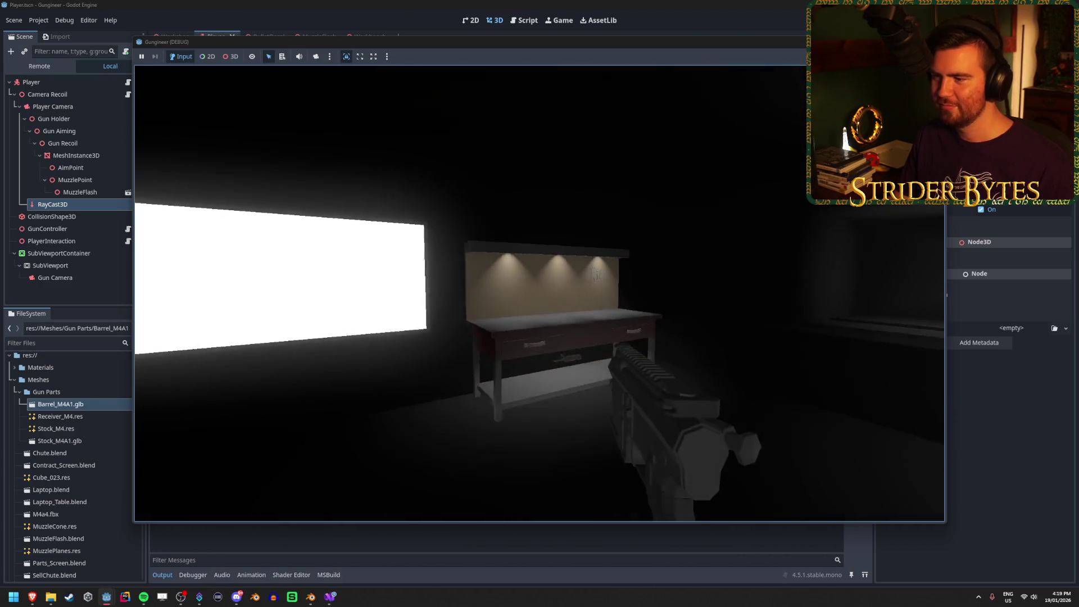
Step: Walk around the workbench to face its back wall and fire a shot at it
{"action": "key", "text": "w"}
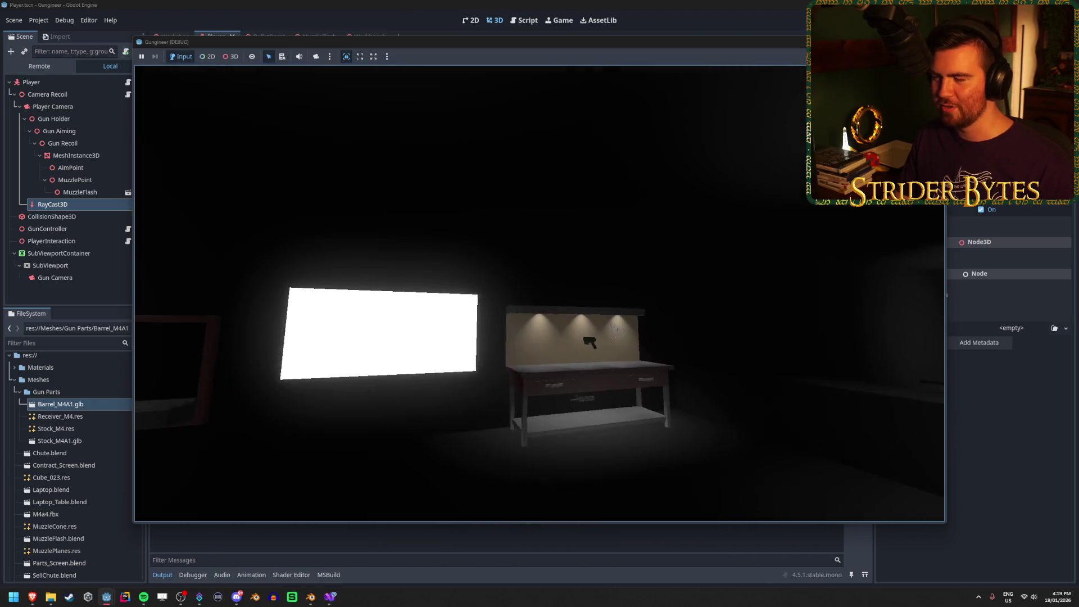
{"action": "key", "text": "w"}
{"action": "key", "text": "s"}
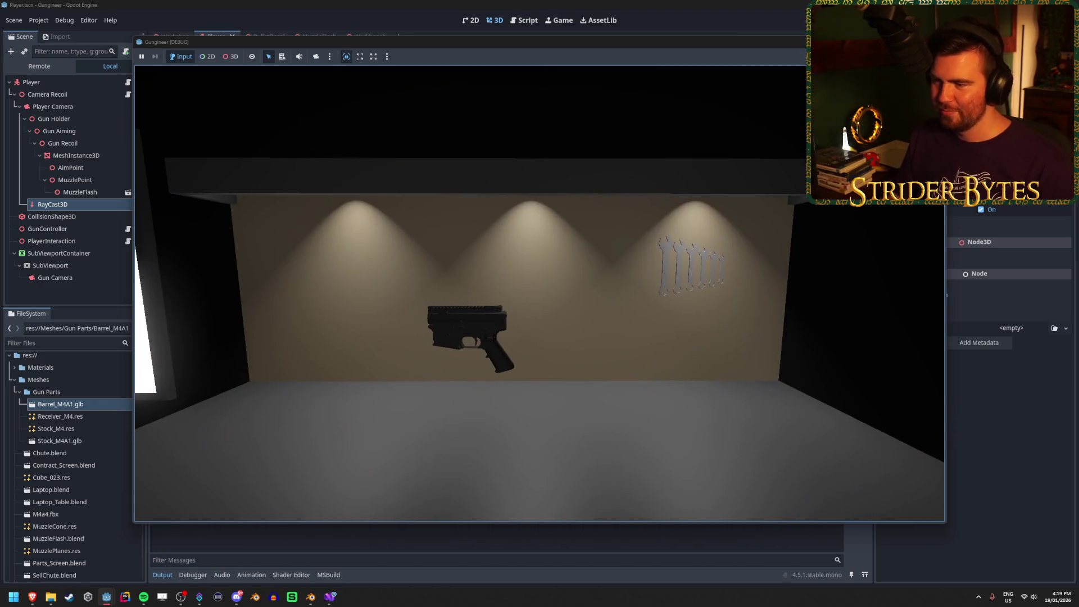
{"action": "key", "text": "w"}
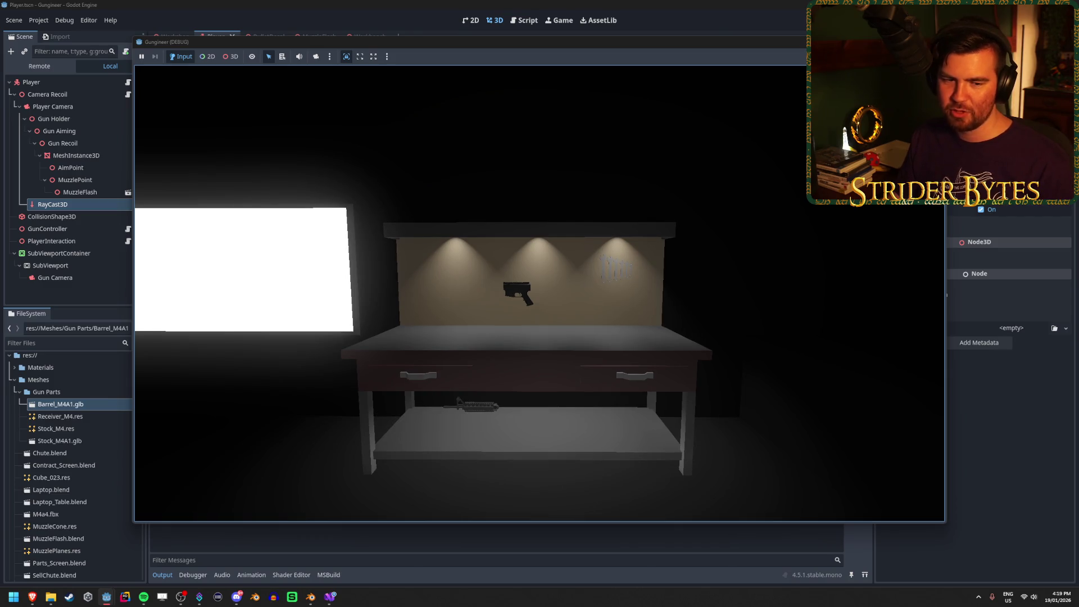
{"action": "key", "text": "w"}
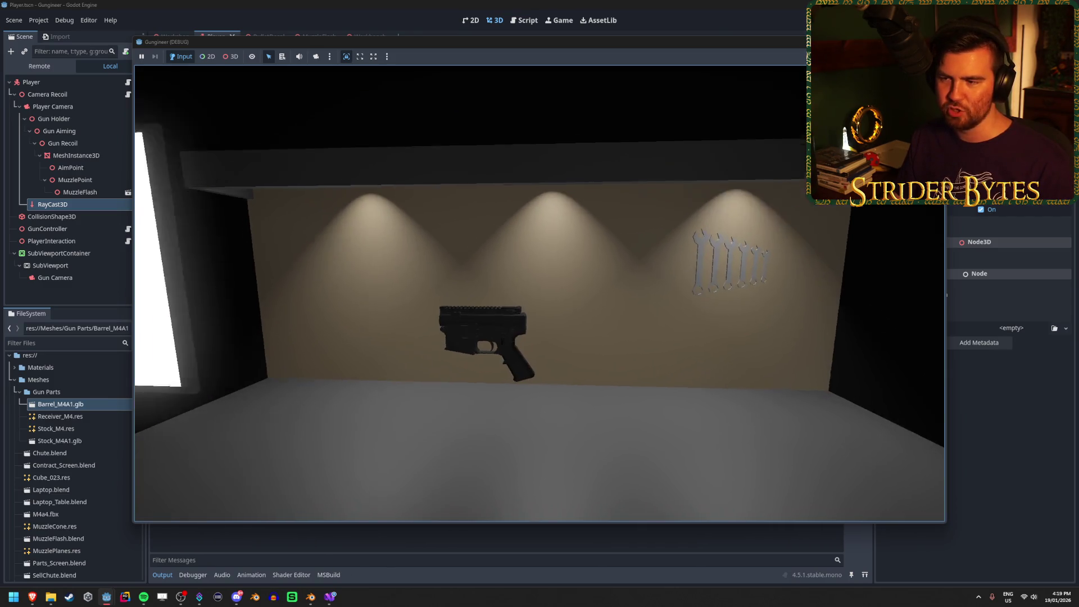
{"action": "key", "text": "s"}
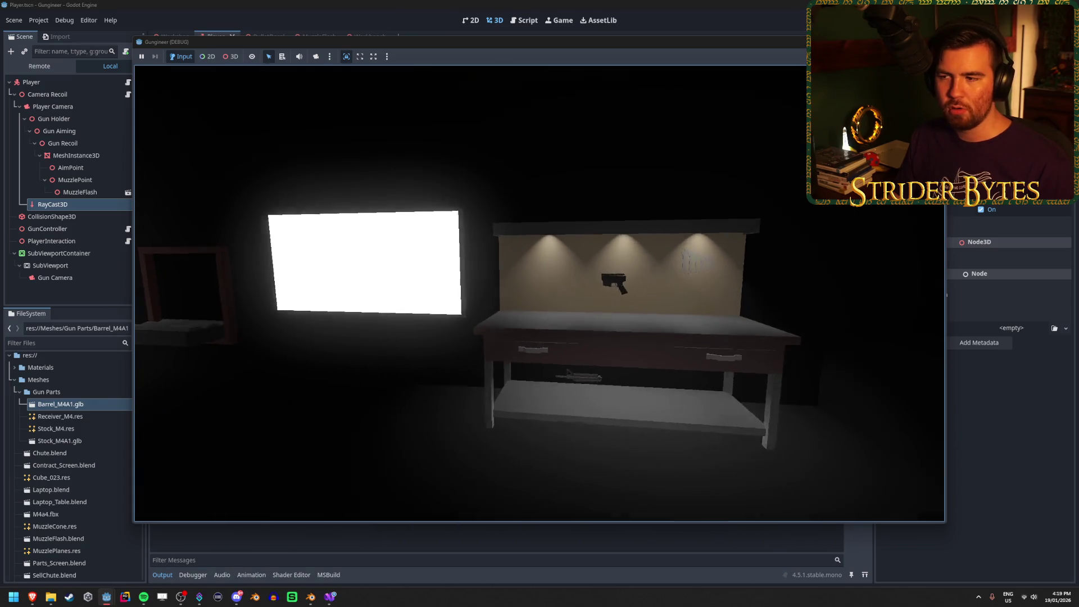
{"action": "key", "text": "w"}
{"action": "key", "text": "w"}
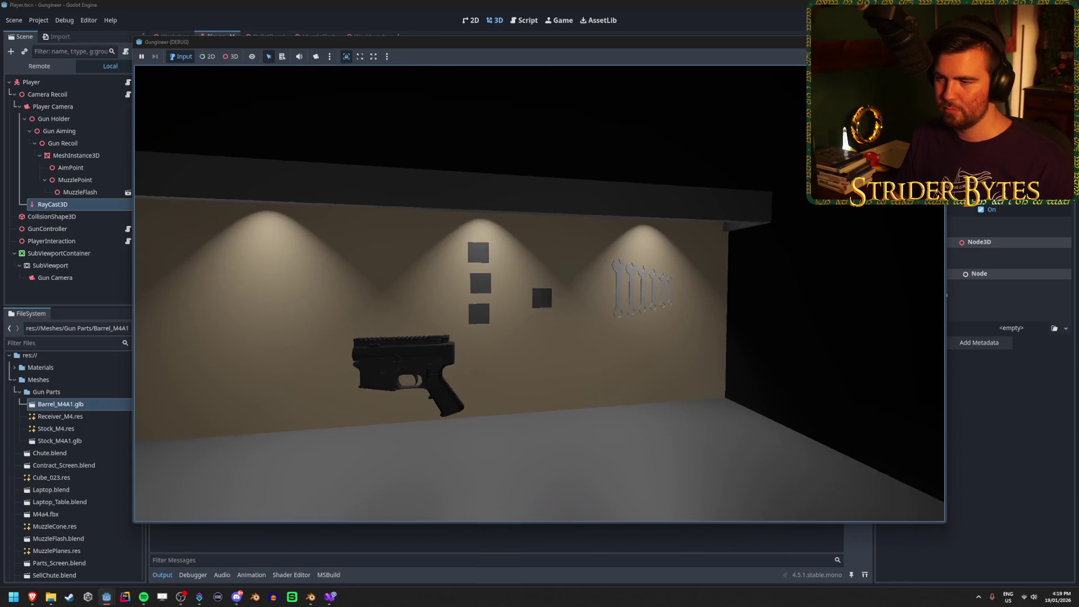
{"action": "left_click", "coordinate": [539, 294]}
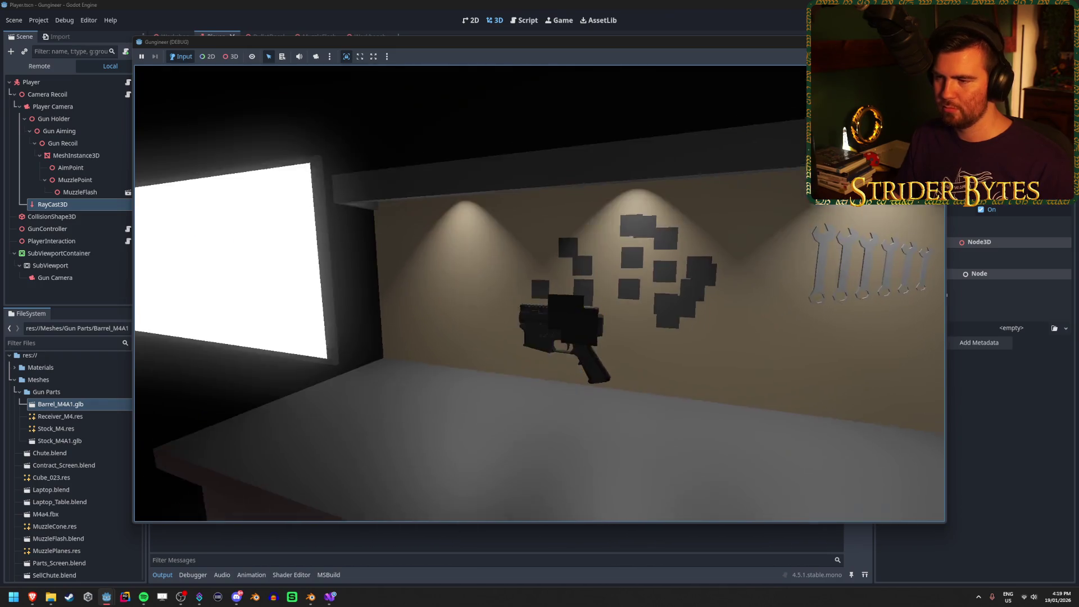
Step: Fire three more shots into the workbench wall, walk around the room, then stop the game with F8
{"action": "left_click", "coordinate": [540, 293]}
{"action": "left_click", "coordinate": [540, 293]}
{"action": "left_click", "coordinate": [539, 293]}
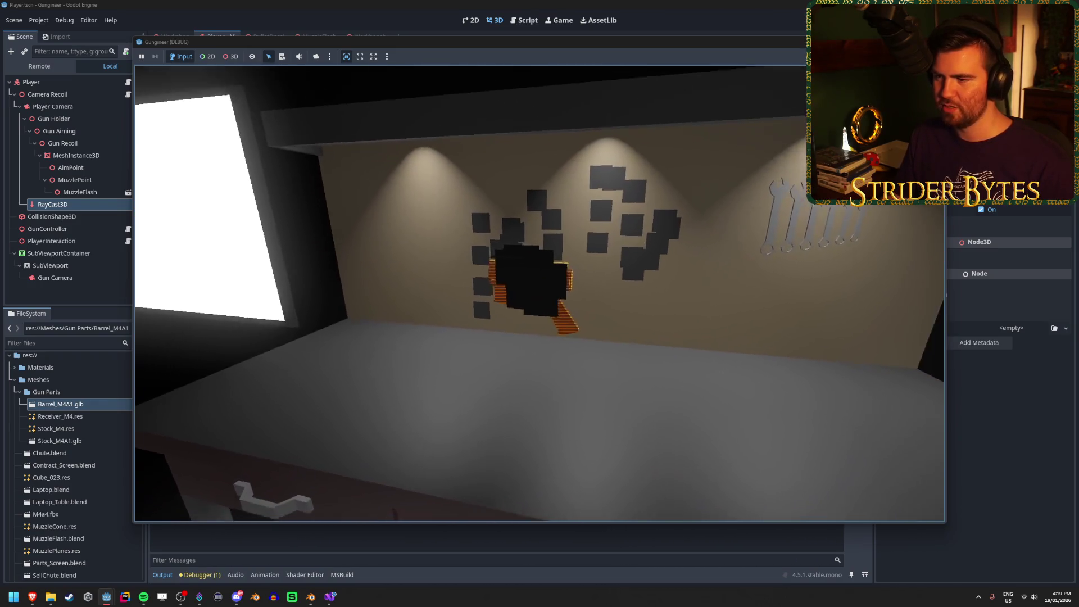
{"action": "key", "text": "s"}
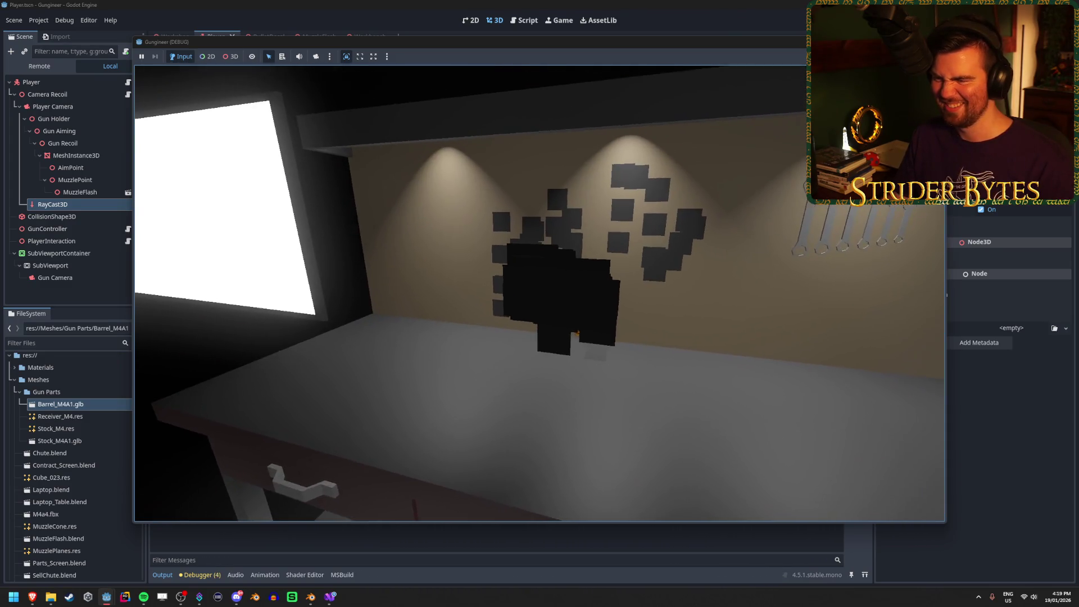
{"action": "key", "text": "s"}
{"action": "key", "text": "w"}
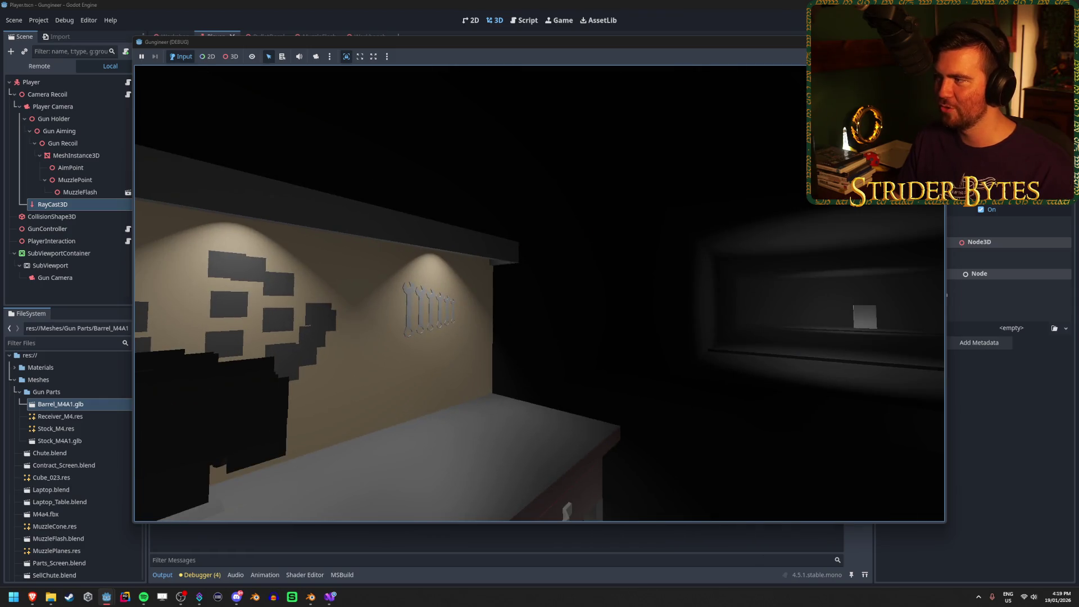
{"action": "key", "text": "F8"}
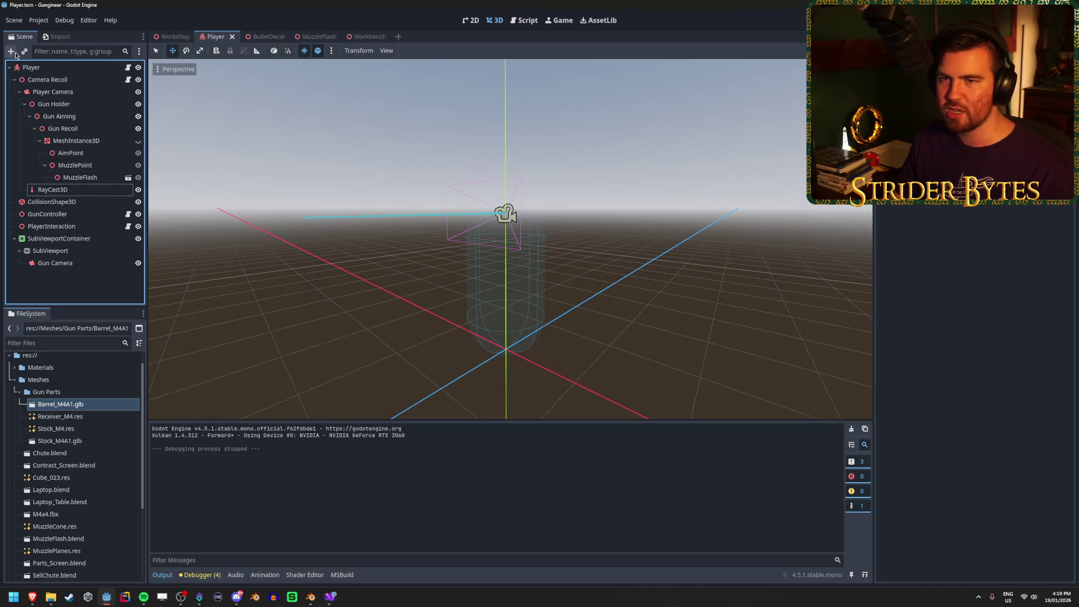
Step: In the Workshop scene, select the RigidBody3D and expand its Angular physics properties
{"action": "left_click", "coordinate": [171, 37]}
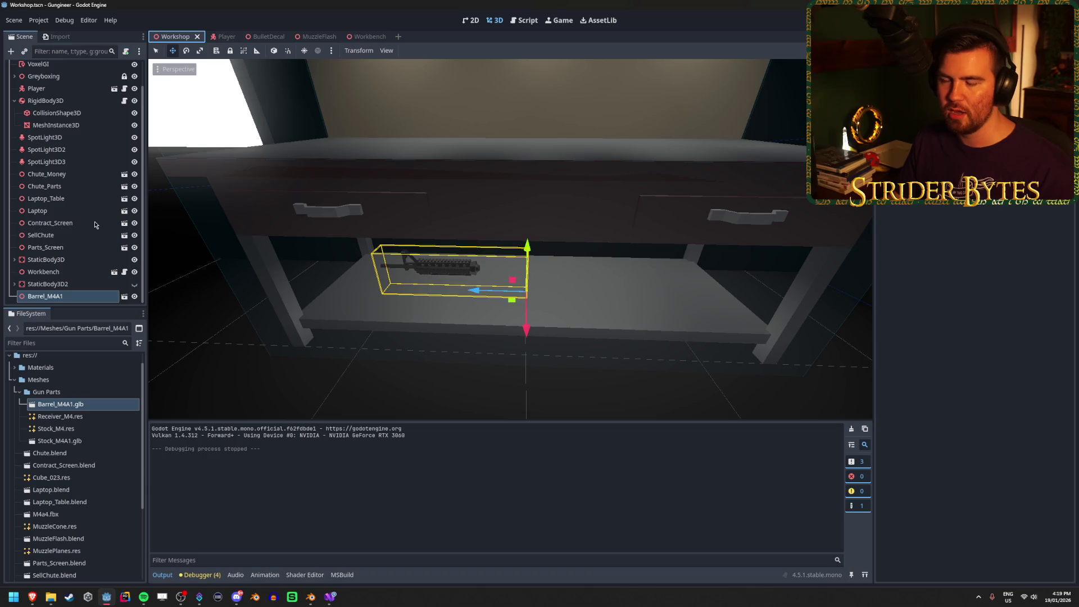
{"action": "left_click", "coordinate": [73, 284]}
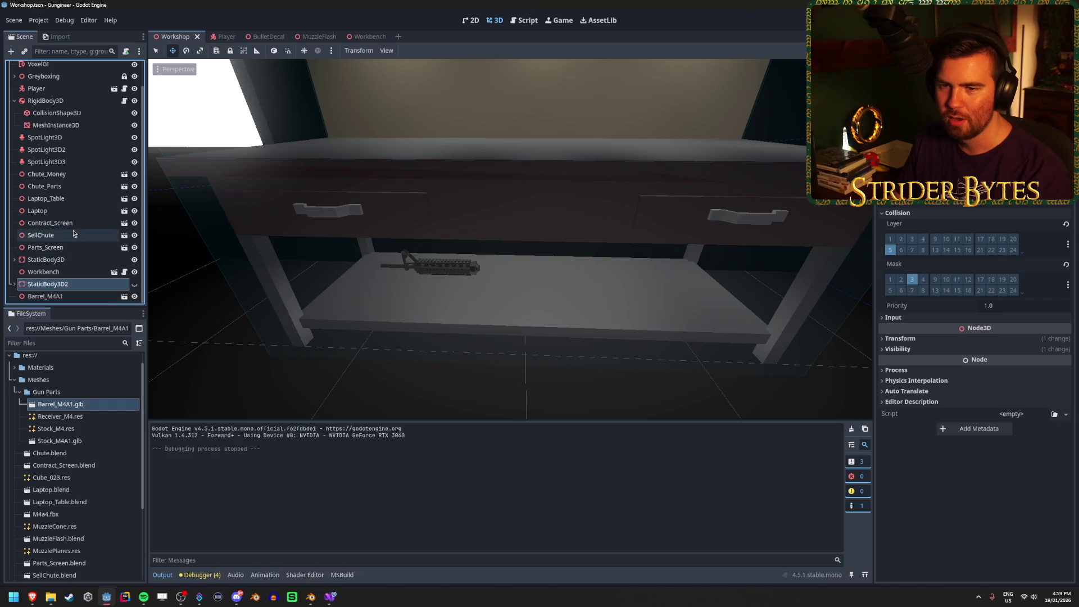
{"action": "scroll", "coordinate": [73, 197], "scroll_direction": "up", "scroll_amount": 2}
{"action": "left_click", "coordinate": [67, 129]}
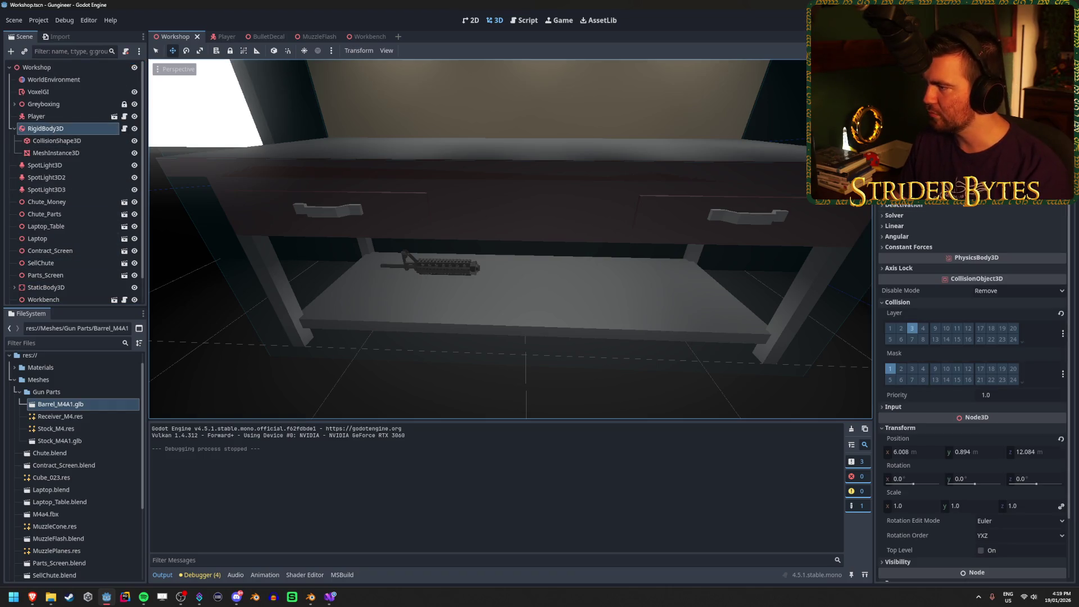
{"action": "left_click", "coordinate": [917, 236]}
{"action": "left_click", "coordinate": [917, 237]}
{"action": "left_click", "coordinate": [918, 236]}
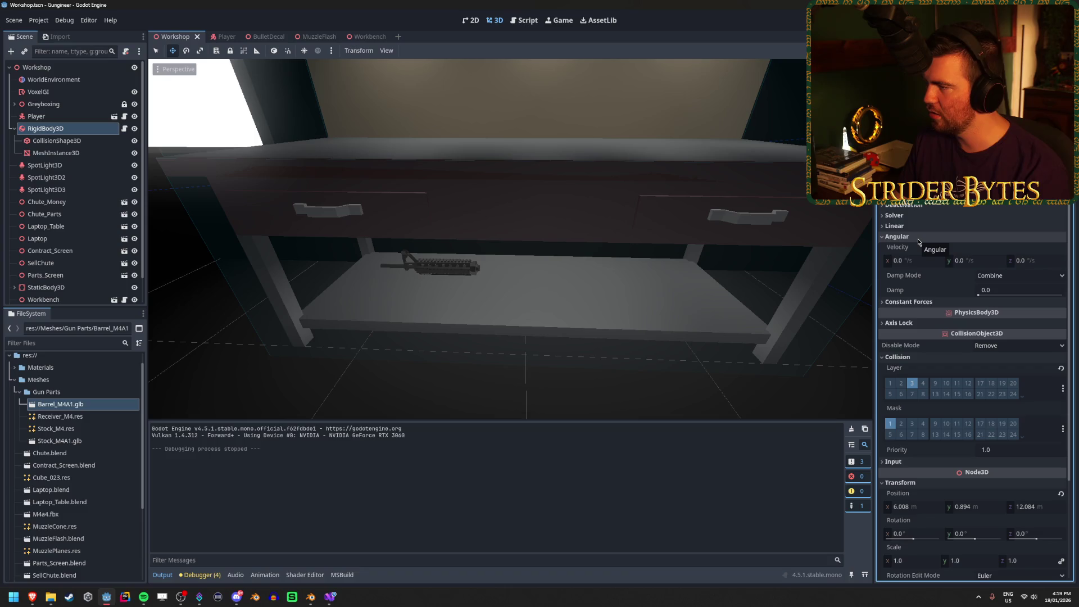
Step: Set the angular damp to 0.5 and test-run the game
{"action": "left_click", "coordinate": [993, 293]}
{"action": "type", "text": ".5"}
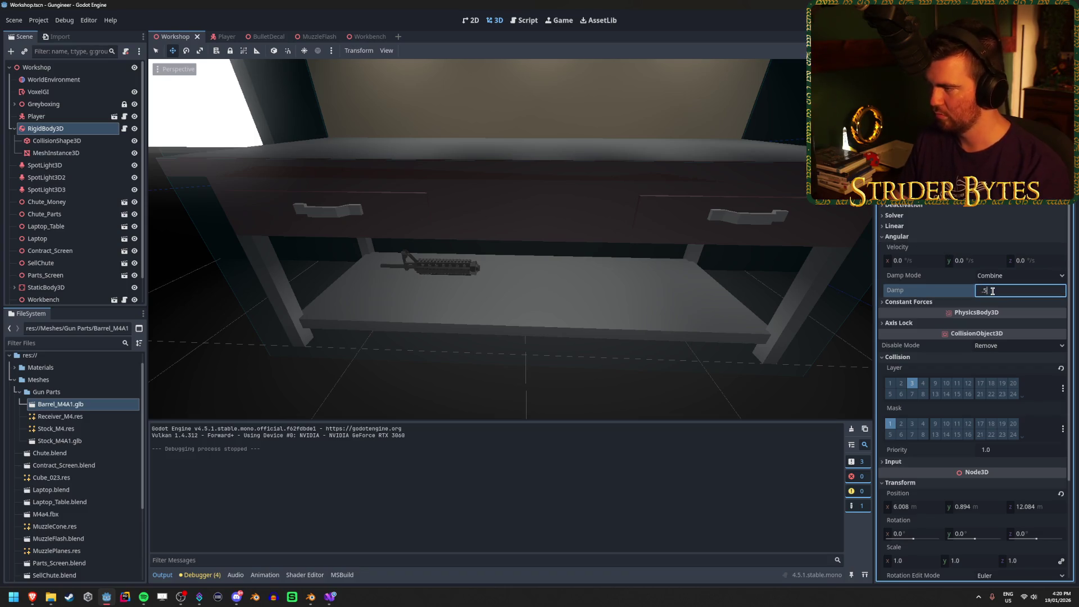
{"action": "key", "text": "Return"}
{"action": "key", "text": "F5"}
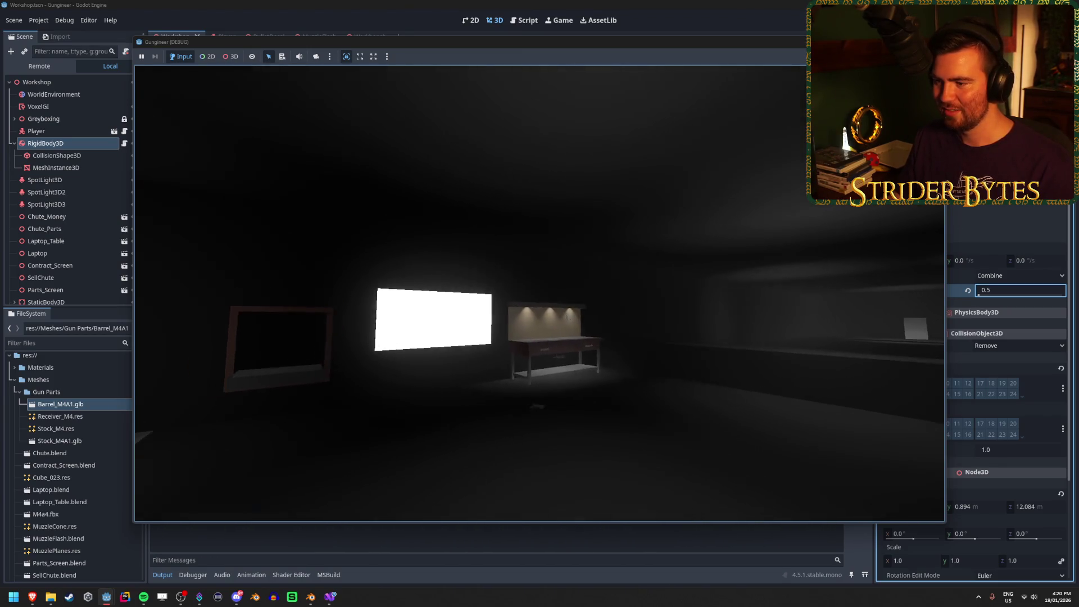
{"action": "key", "text": "F8"}
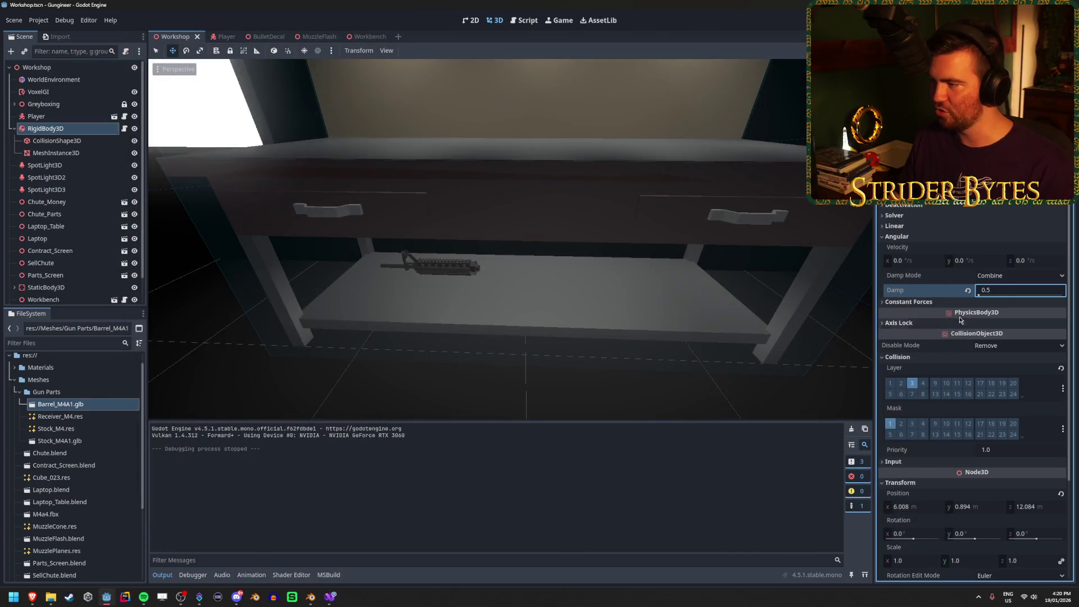
Step: Raise the angular damp to 10 and test-run the game again
{"action": "type", "text": "10"}
{"action": "key", "text": "Return"}
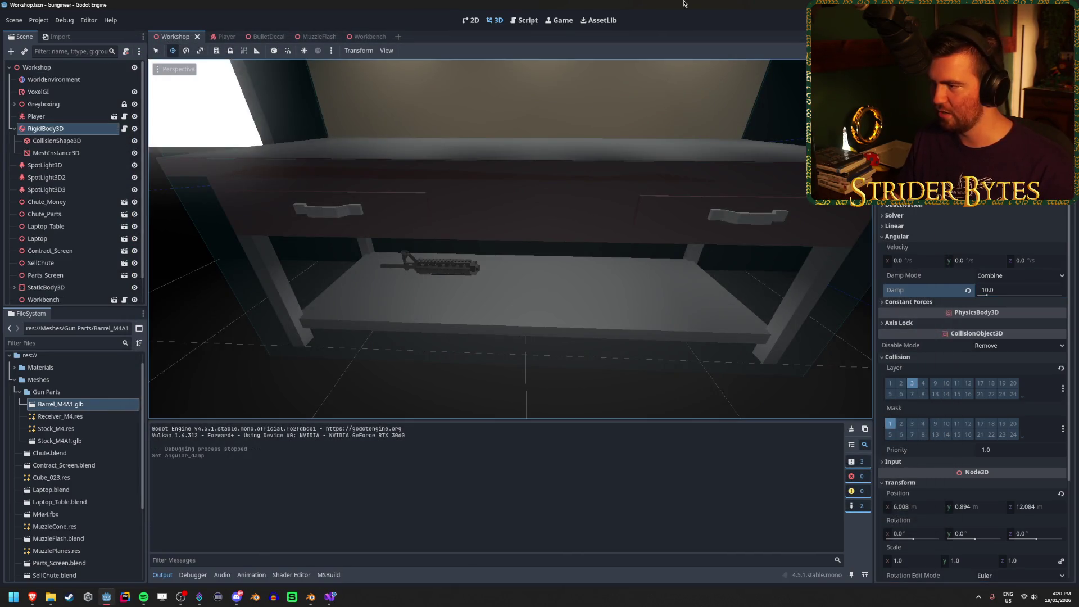
{"action": "key", "text": "F5"}
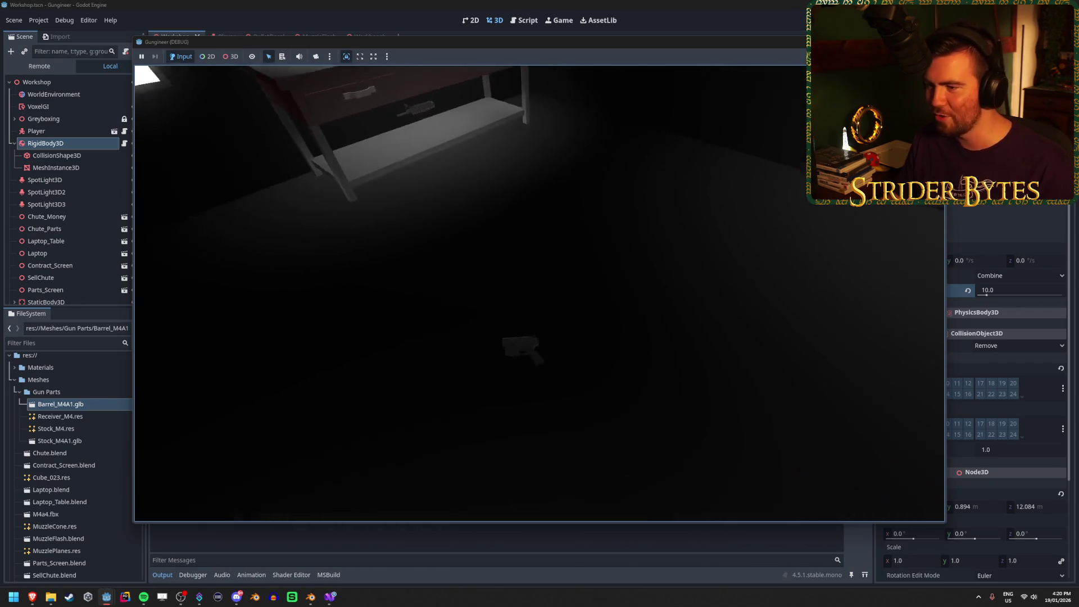
{"action": "key", "text": "F8"}
{"action": "left_click", "coordinate": [1021, 275]}
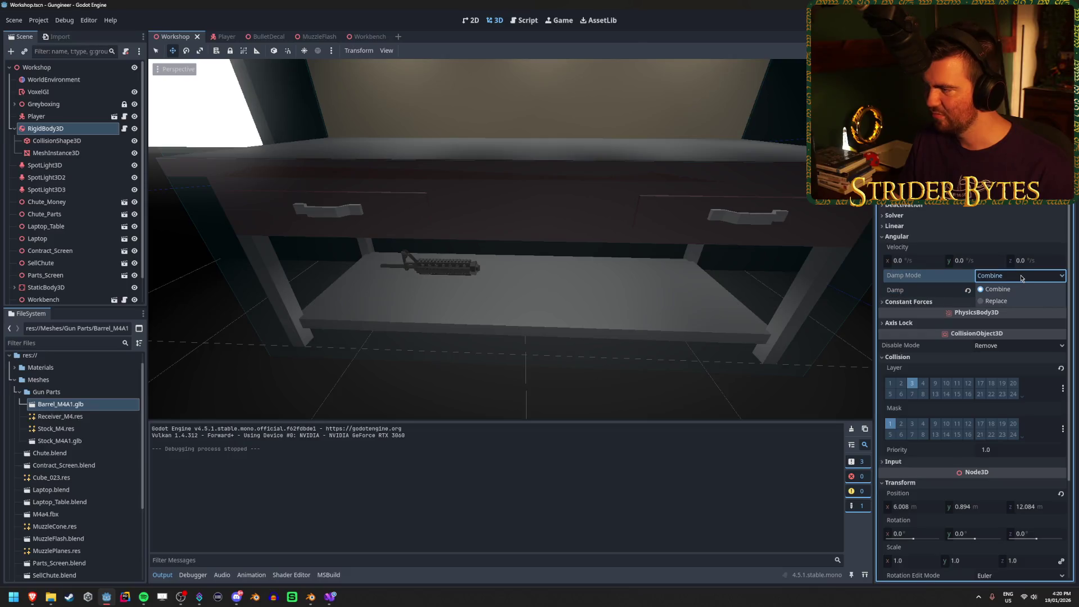
Step: Switch Angular Damp Mode to Replace with damp 5.0, then run and stop the game
{"action": "left_click", "coordinate": [996, 301]}
{"action": "left_click", "coordinate": [1006, 290]}
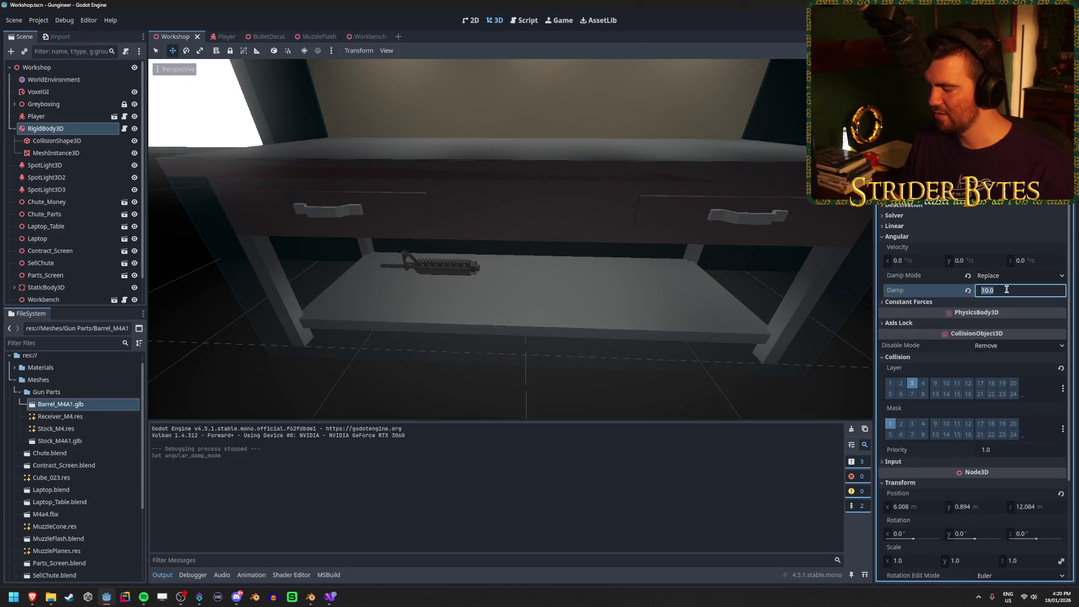
{"action": "type", "text": "5"}
{"action": "key", "text": "Return"}
{"action": "key", "text": "F5"}
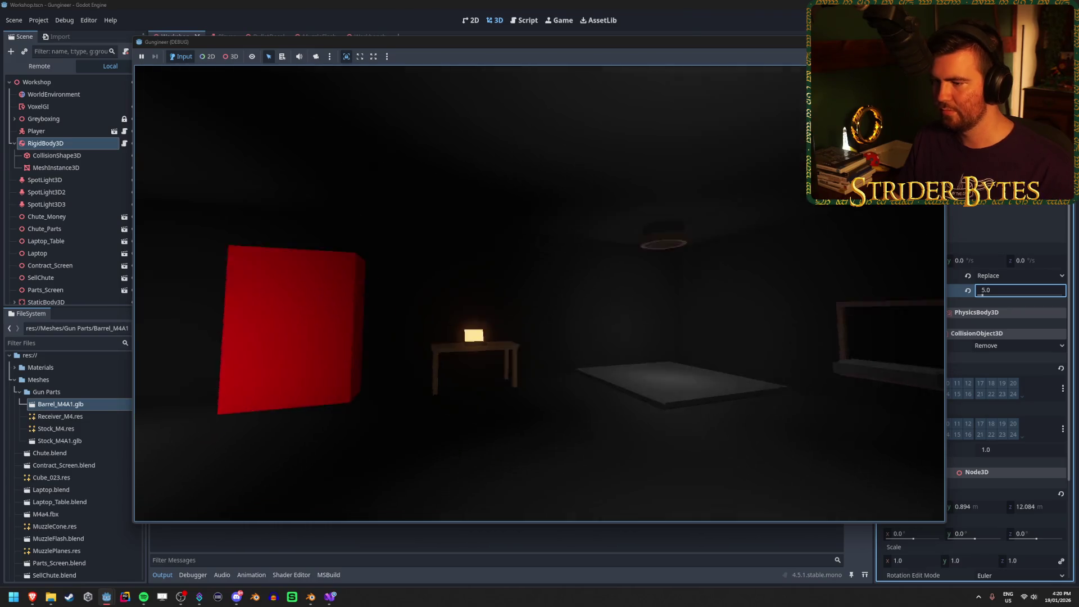
{"action": "key", "text": "F8"}
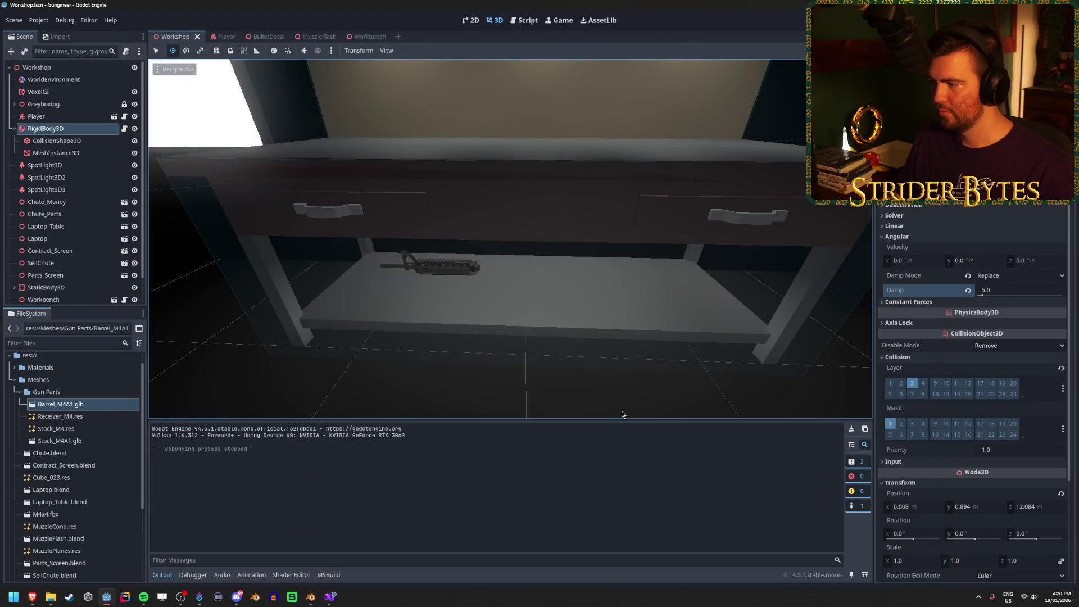
Step: Enable Lock Rotation on the rifle's RigidBody3D, then test-run the game and stop it
{"action": "left_click", "coordinate": [932, 226]}
{"action": "left_click", "coordinate": [933, 226]}
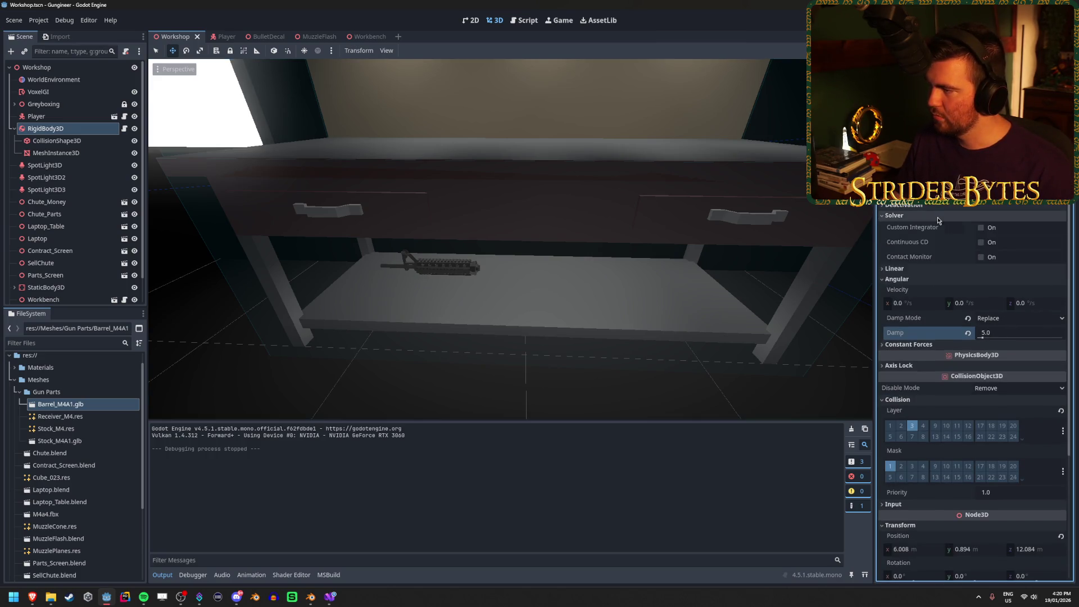
{"action": "left_click", "coordinate": [937, 218]}
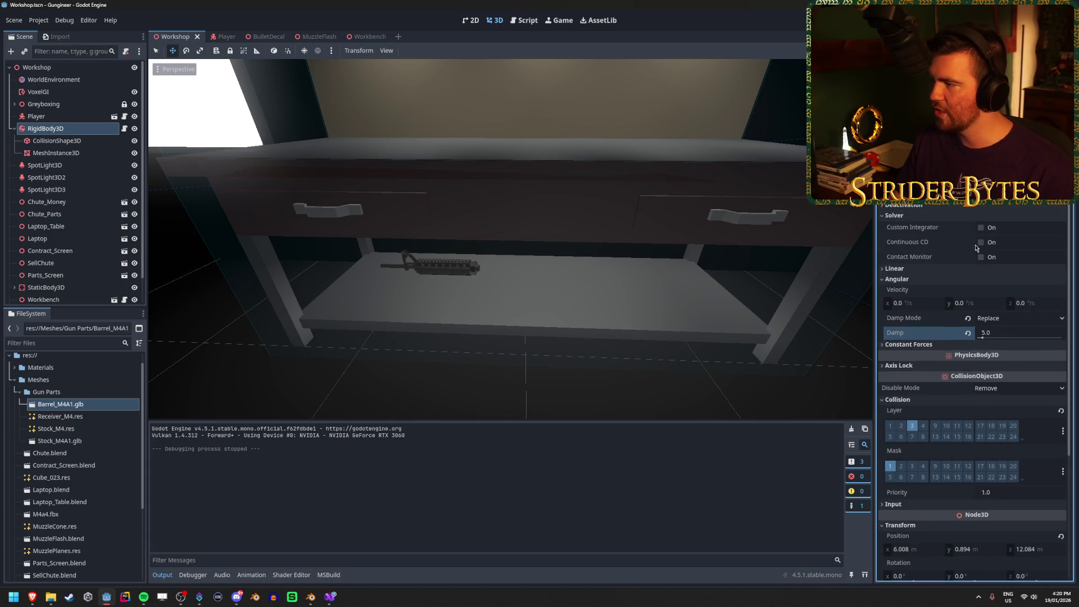
{"action": "left_click", "coordinate": [927, 218]}
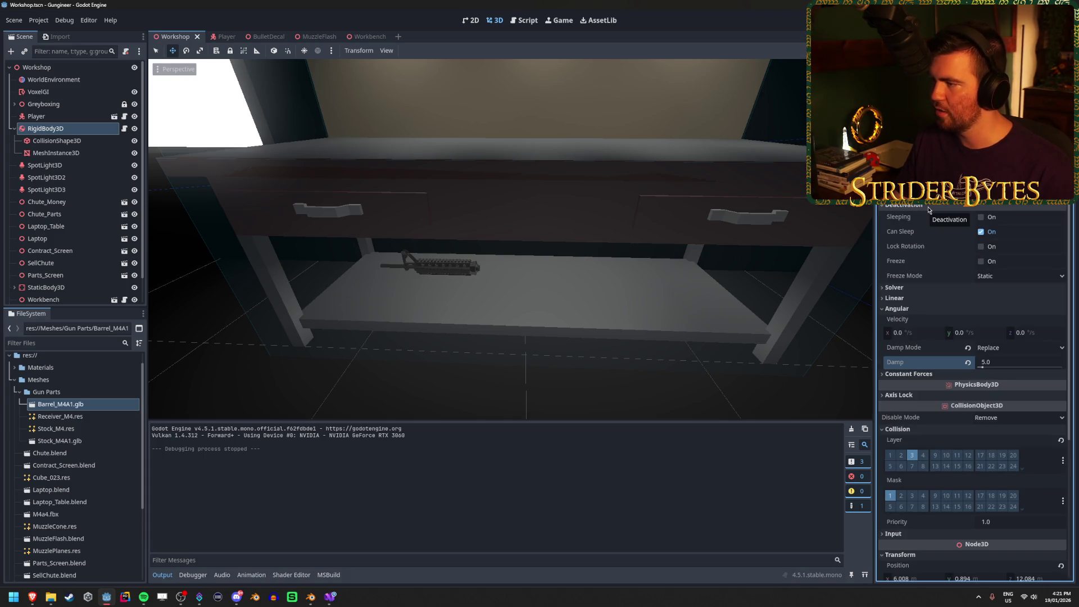
{"action": "left_click", "coordinate": [981, 246]}
{"action": "key", "text": "F5"}
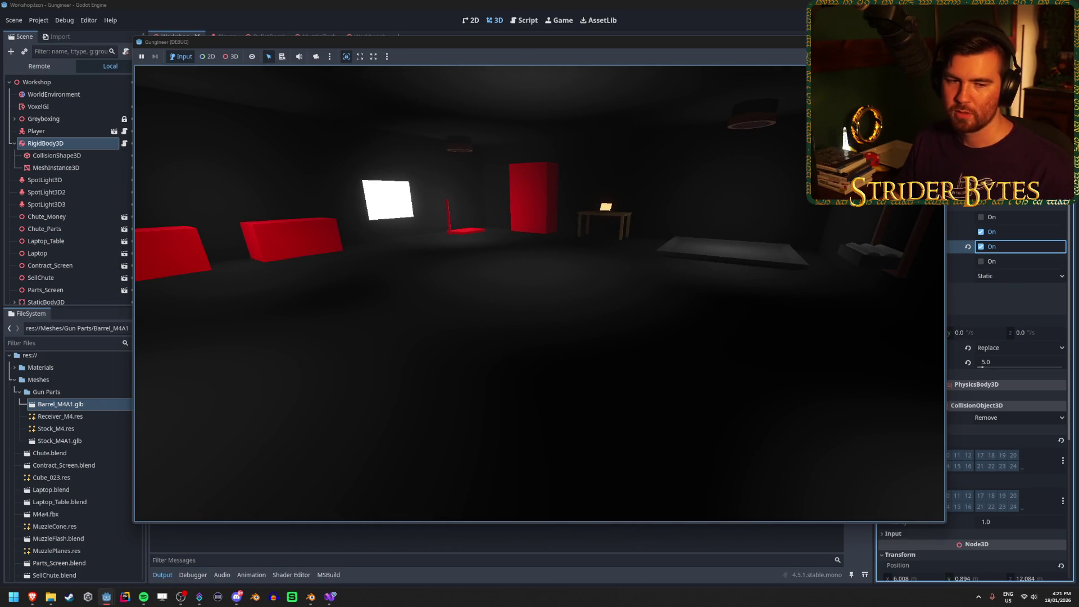
{"action": "key", "text": "F8"}
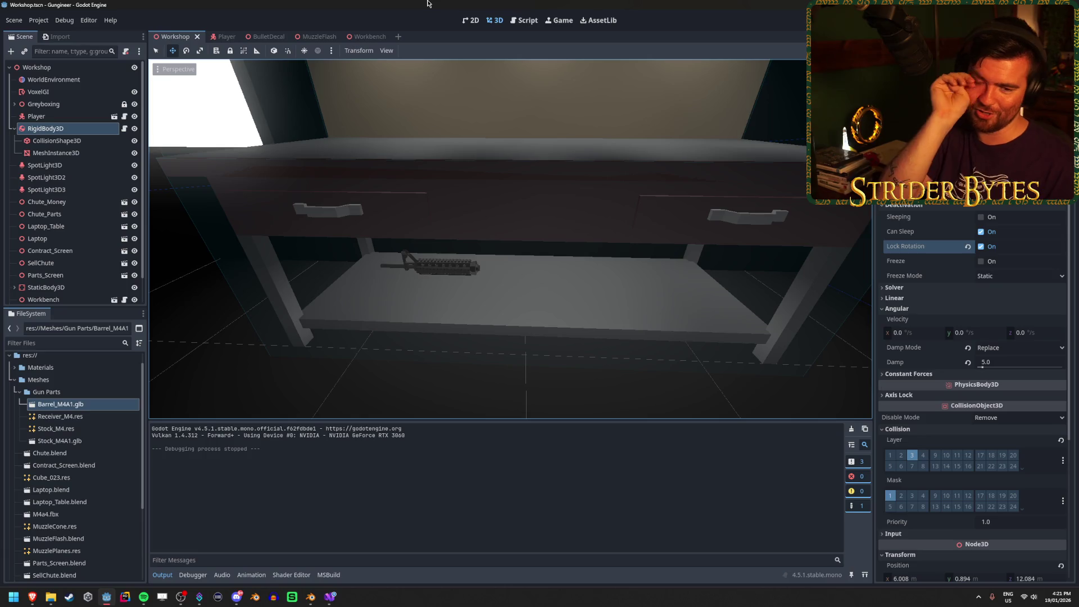
Step: Move Barrel_M4A1 up onto the workbench top and save the Workshop scene
{"action": "mouse_move", "coordinate": [453, 417]}
{"action": "left_mouse_down"}
{"action": "mouse_move", "coordinate": [505, 264]}
{"action": "mouse_move", "coordinate": [450, 283]}
{"action": "mouse_move", "coordinate": [452, 174]}
{"action": "left_mouse_up"}
{"action": "left_click", "coordinate": [505, 267]}
{"action": "left_click", "coordinate": [532, 226]}
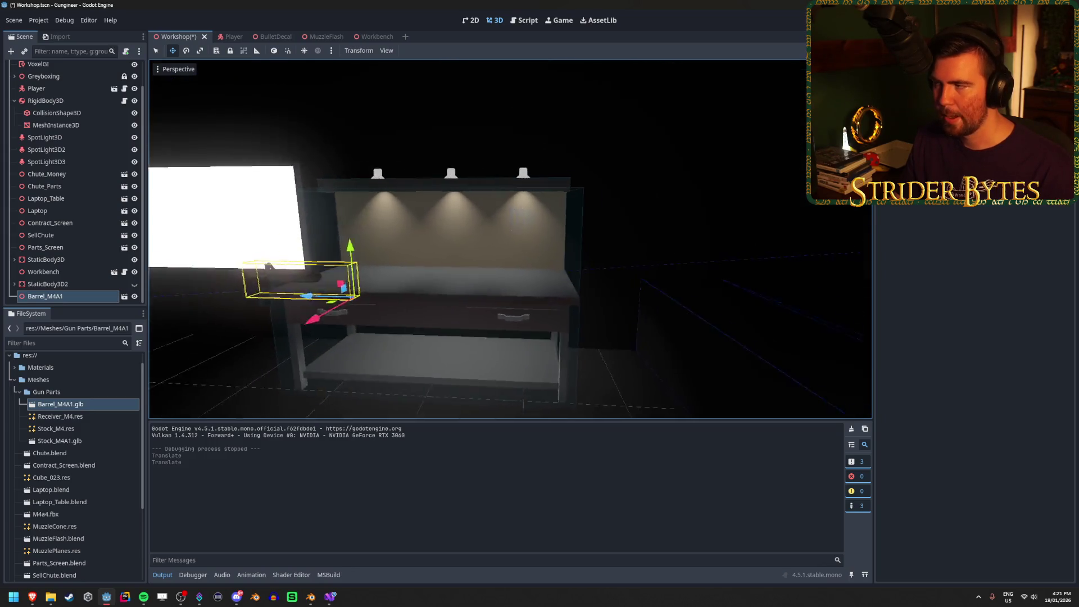
{"action": "key", "text": "ctrl+s"}
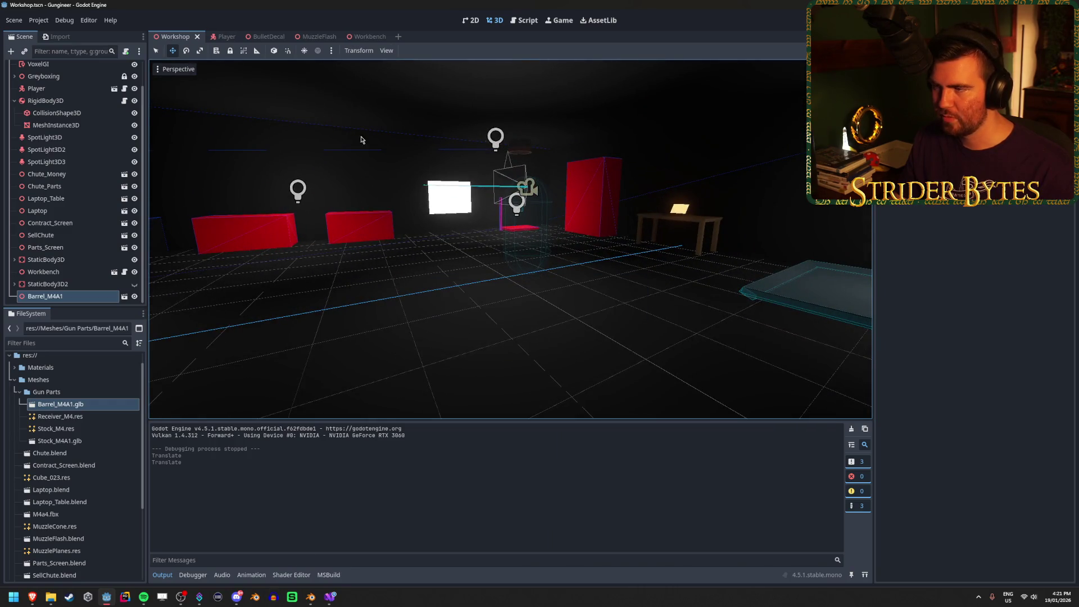
Step: Untick Lock Rotation on RigidBody3D and revert angular Damp Mode to Combine and Damp to 0.0
{"action": "left_click", "coordinate": [84, 101]}
{"action": "left_click", "coordinate": [975, 249]}
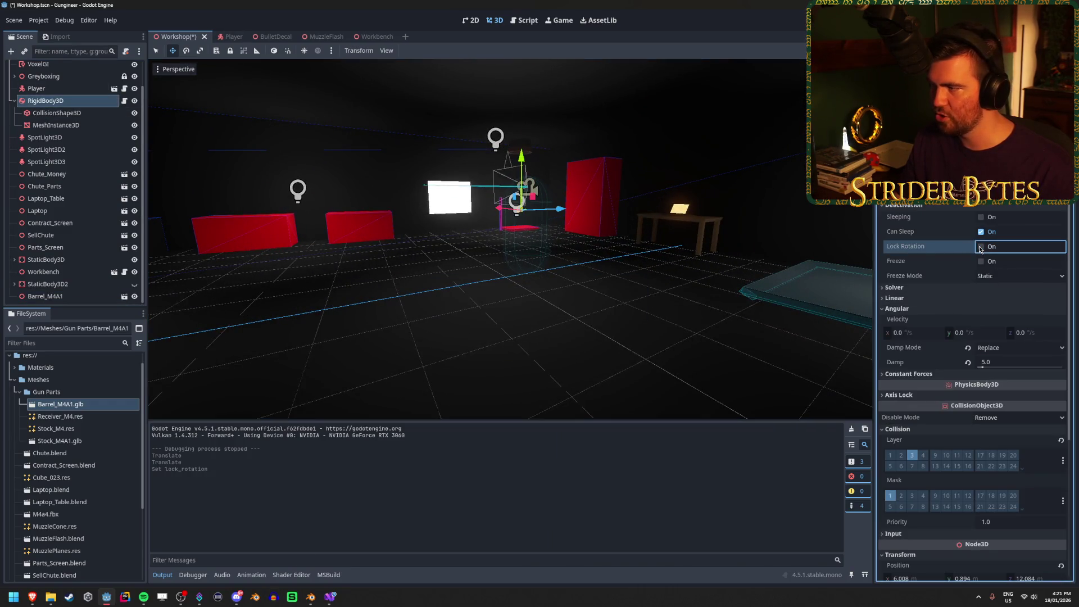
{"action": "scroll", "coordinate": [931, 264], "scroll_direction": "down", "scroll_amount": 5}
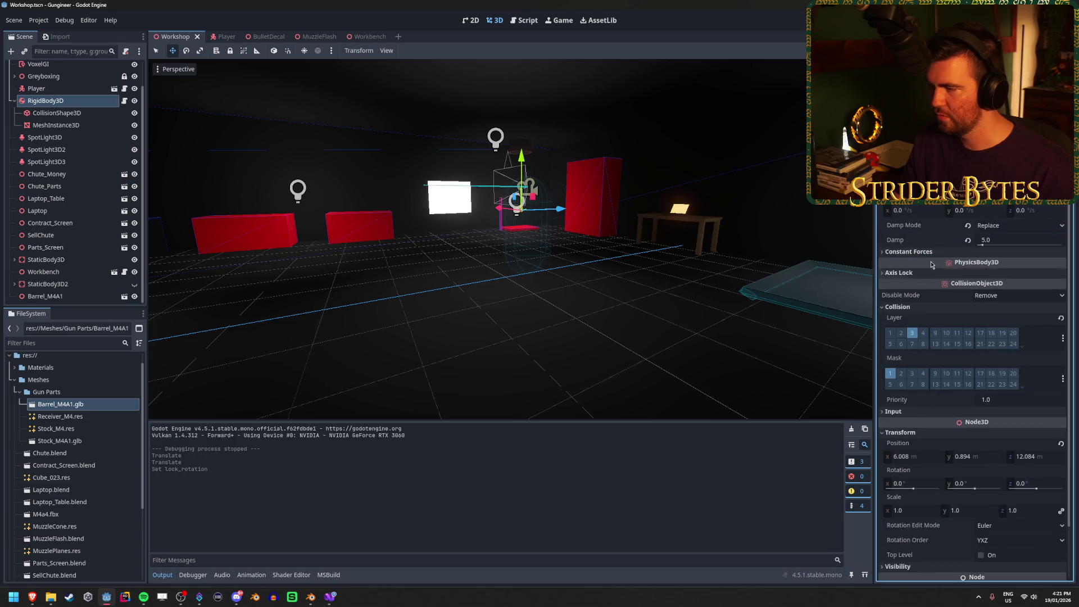
{"action": "left_click", "coordinate": [977, 245]}
{"action": "scroll", "coordinate": [945, 290], "scroll_direction": "down", "scroll_amount": 3}
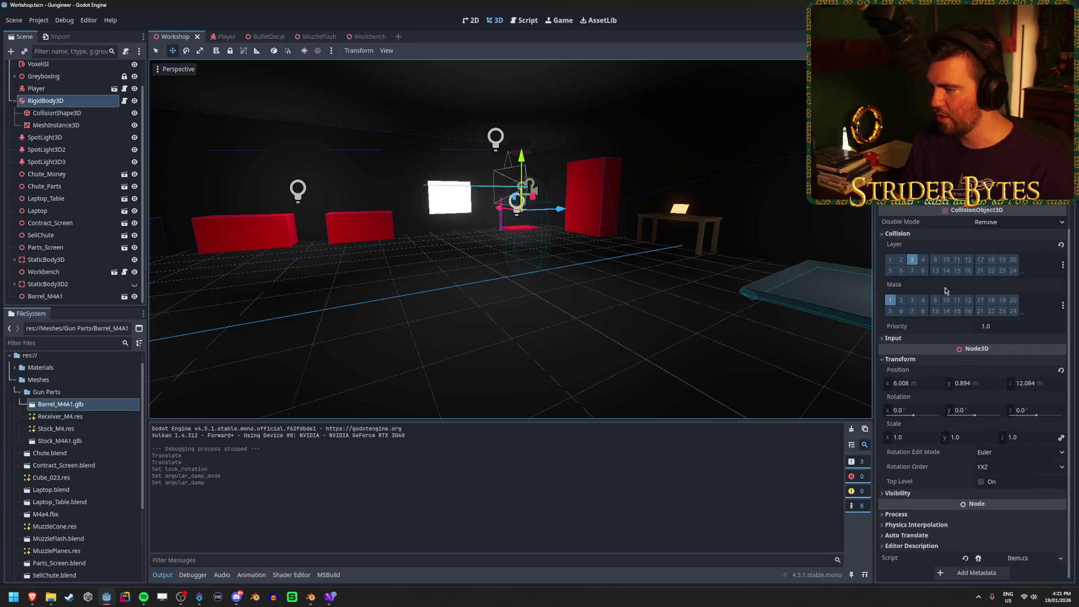
{"action": "scroll", "coordinate": [944, 290], "scroll_direction": "up", "scroll_amount": 8}
{"action": "mouse_move", "coordinate": [563, 229]}
{"action": "left_mouse_down"}
{"action": "mouse_move", "coordinate": [618, 225]}
{"action": "mouse_move", "coordinate": [539, 232]}
{"action": "left_mouse_up"}
{"action": "mouse_move", "coordinate": [628, 132]}
{"action": "left_mouse_down"}
{"action": "mouse_move", "coordinate": [590, 141]}
{"action": "mouse_move", "coordinate": [610, 137]}
{"action": "left_mouse_up"}
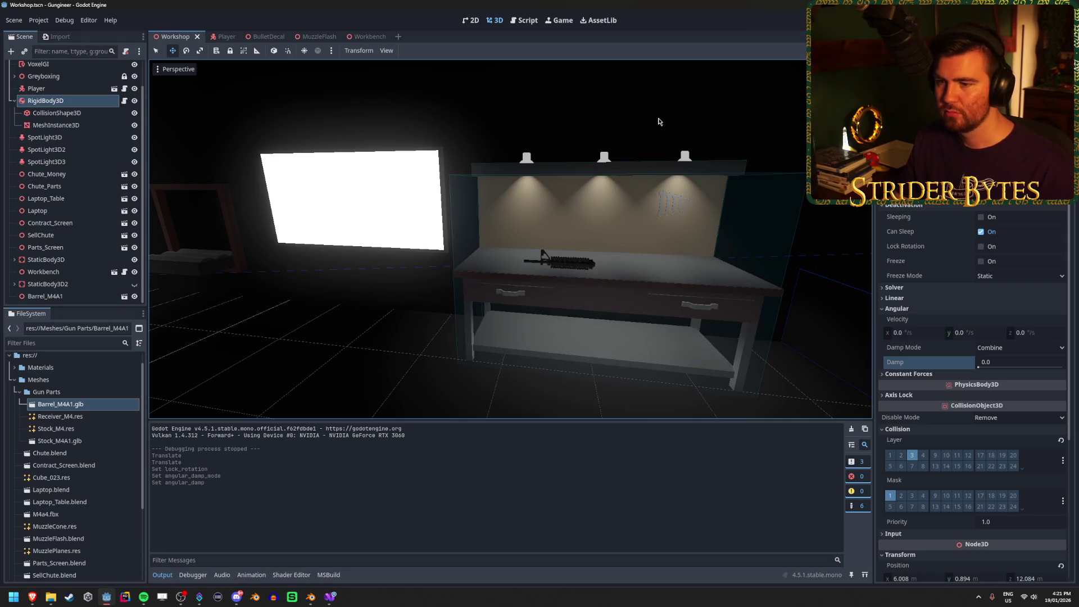
{"action": "left_click", "coordinate": [50, 101]}
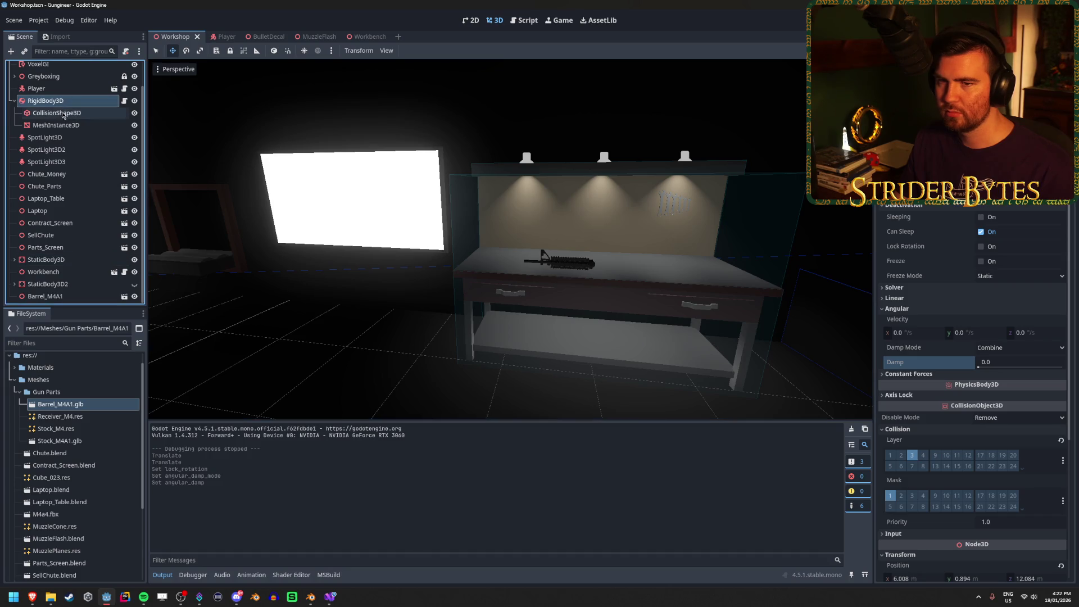
Step: Select the gun's MeshInstance3D under RigidBody3D and frame it in the 3D view
{"action": "left_click", "coordinate": [64, 115]}
{"action": "left_click", "coordinate": [64, 125]}
{"action": "left_click", "coordinate": [64, 114]}
{"action": "left_click", "coordinate": [63, 129]}
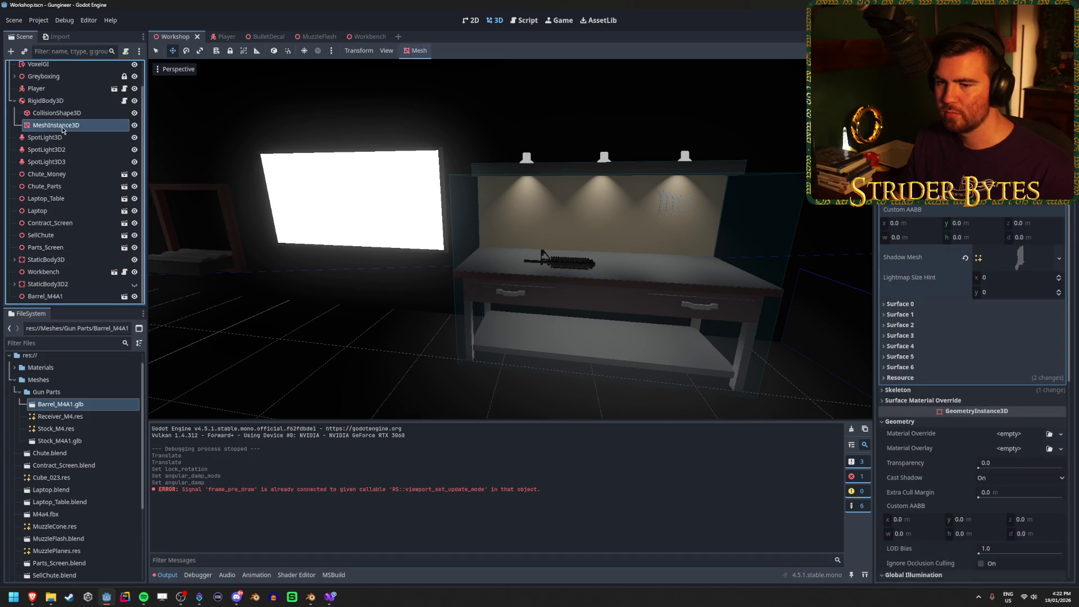
{"action": "key", "text": "f"}
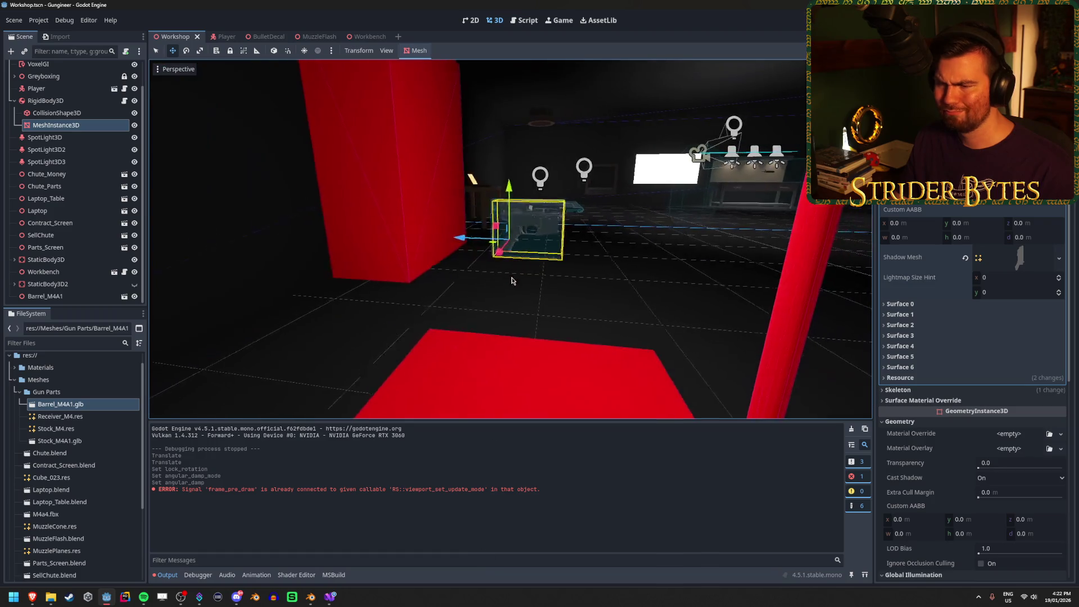
{"action": "double_click", "coordinate": [77, 126]}
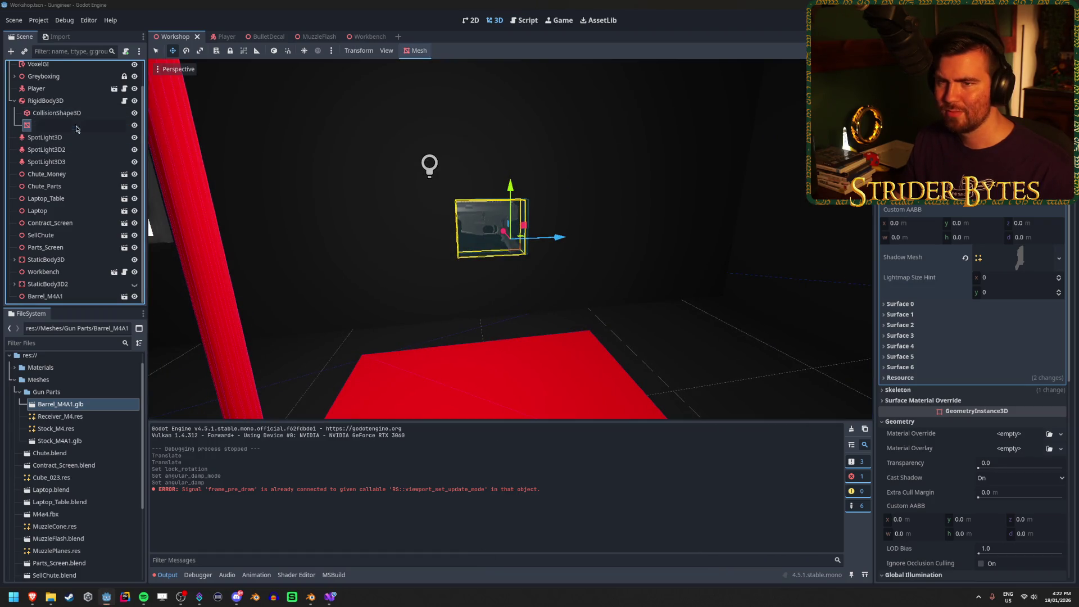
{"action": "key", "text": "Escape"}
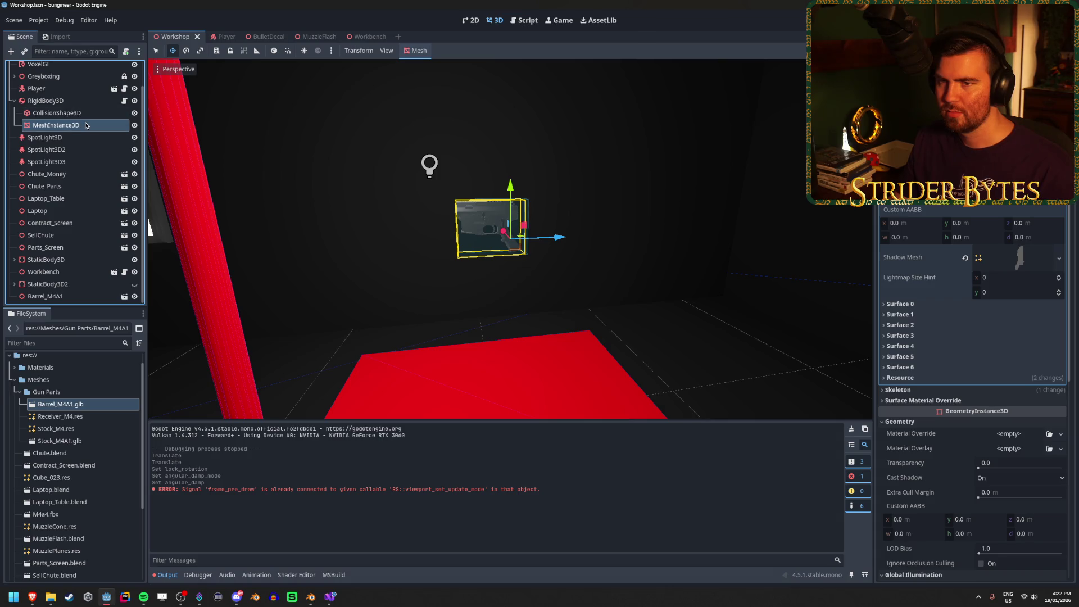
{"action": "left_click", "coordinate": [86, 125]}
{"action": "left_click", "coordinate": [86, 126]}
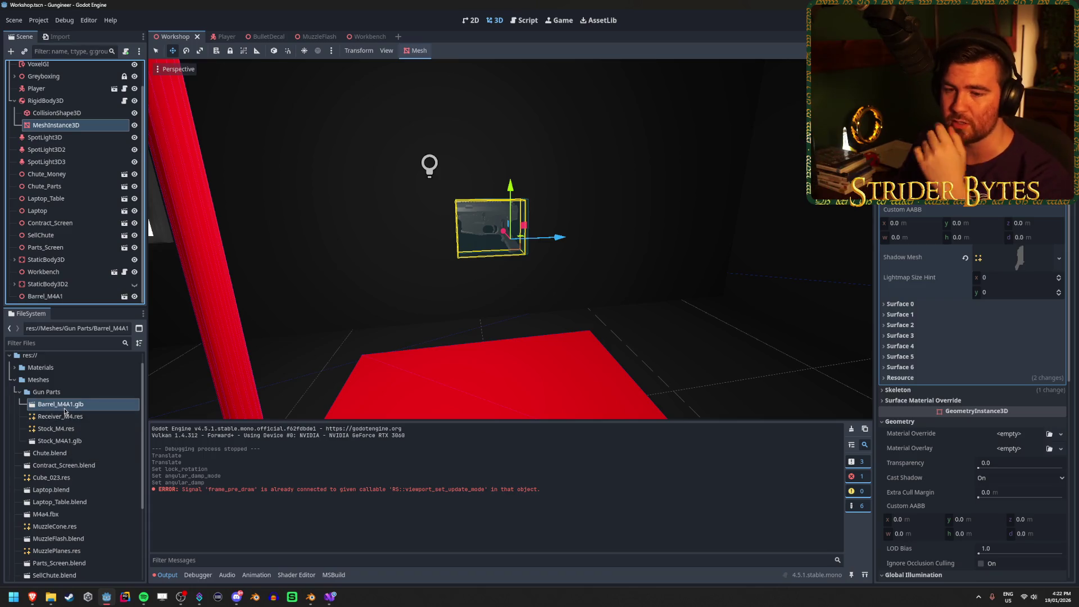
Step: Select Receiver_M4.res in FileSystem, briefly checking the web browser
{"action": "left_click", "coordinate": [79, 418]}
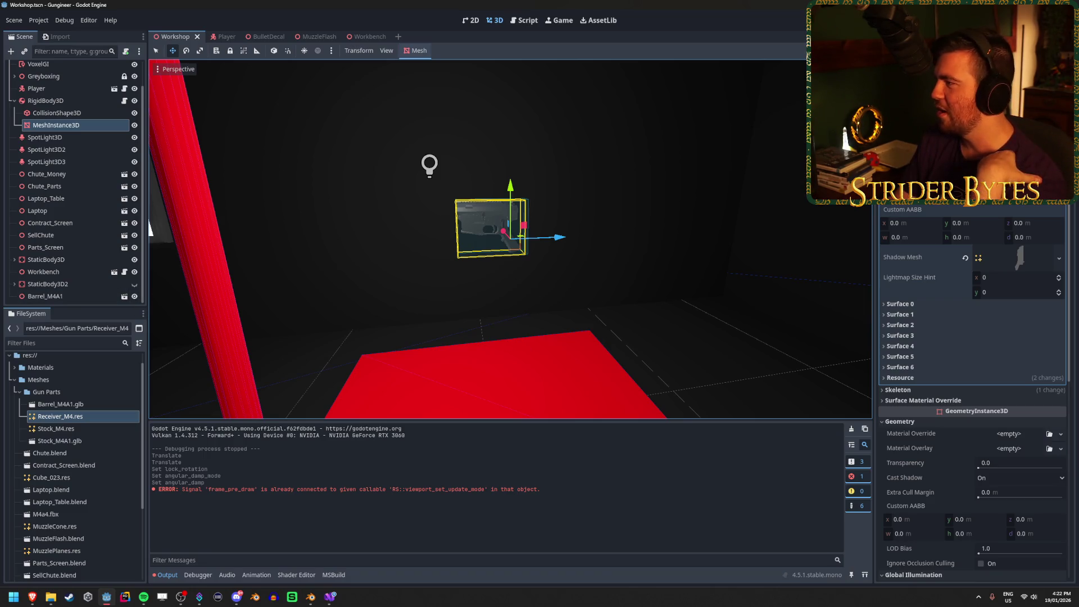
{"action": "key", "text": "alt+Tab"}
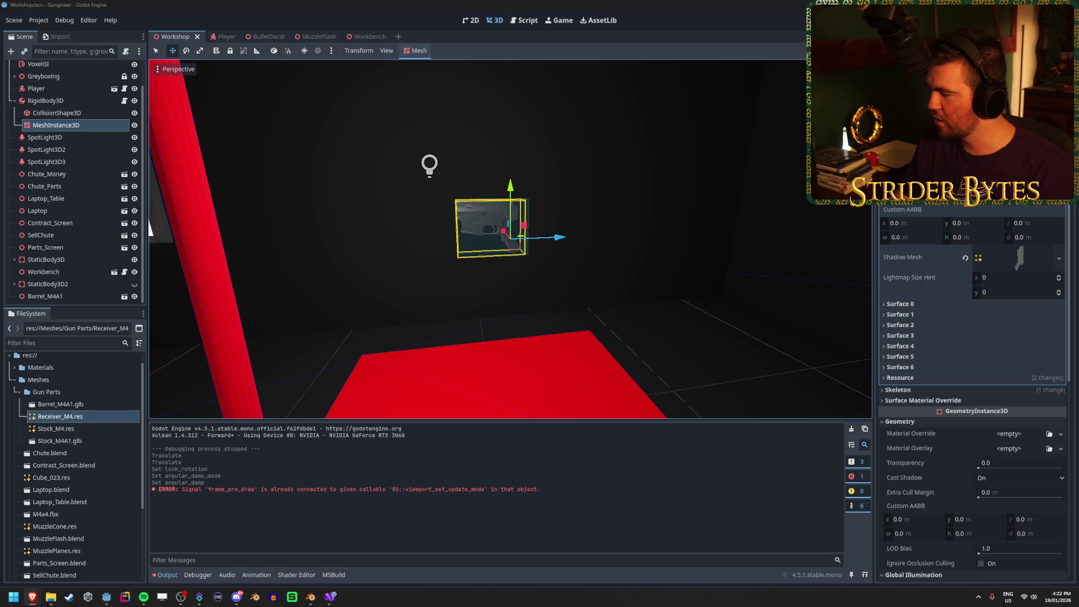
{"action": "left_click", "coordinate": [376, 4]}
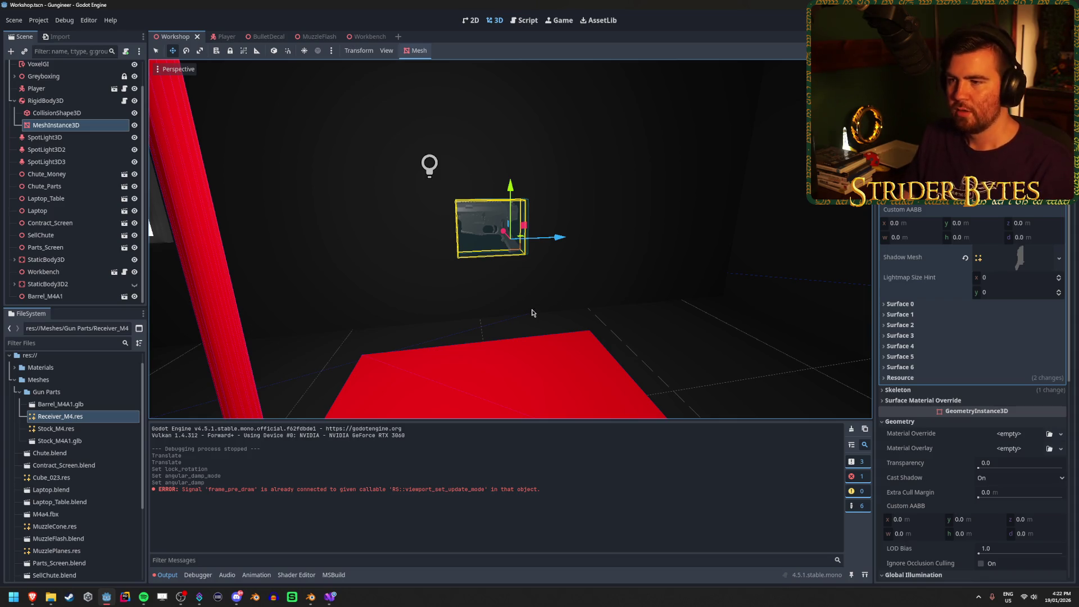
Step: Orbit the 3D view around the receiver mesh to inspect it from several sides
{"action": "scroll", "coordinate": [532, 313], "scroll_direction": "up", "scroll_amount": 5}
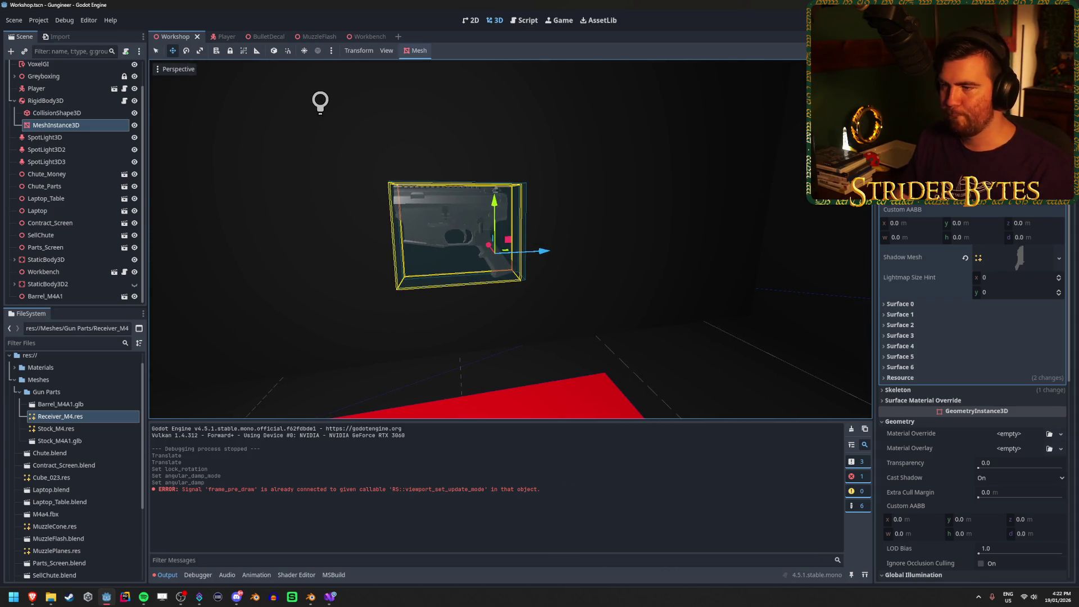
{"action": "left_click_drag", "start_coordinate": [532, 313], "coordinate": [618, 313]}
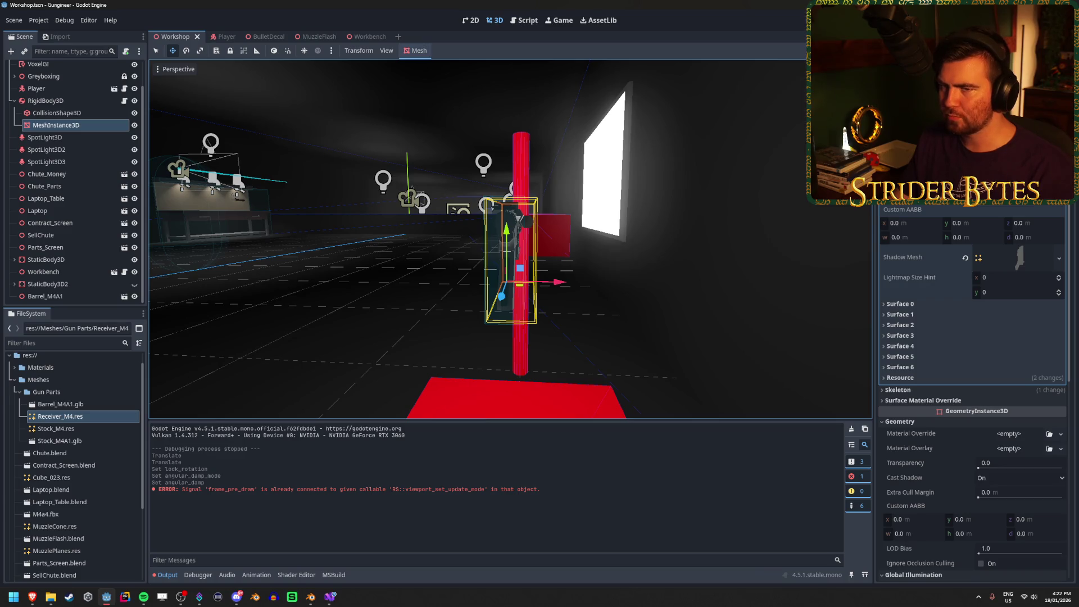
{"action": "left_click_drag", "start_coordinate": [438, 202], "coordinate": [534, 202]}
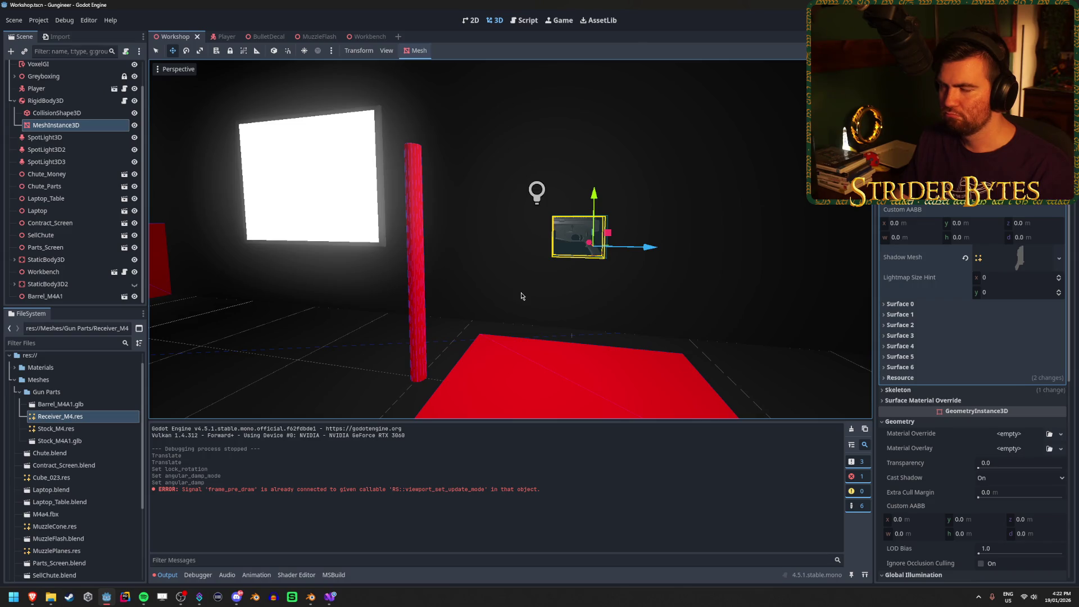
{"action": "key", "text": "Up"}
{"action": "key", "text": "Down"}
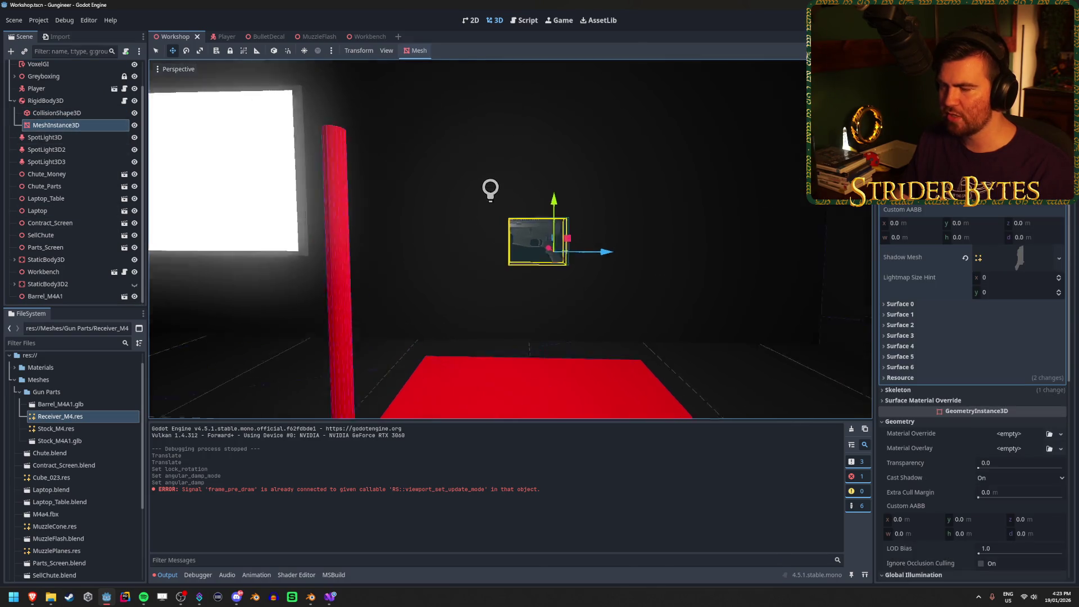
{"action": "key", "text": "f"}
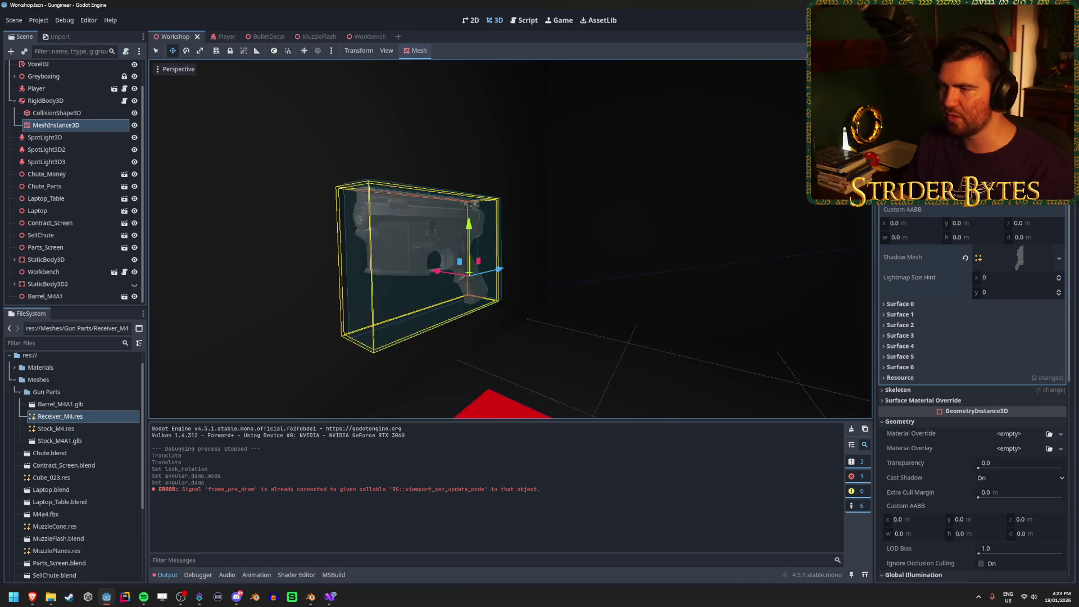
{"action": "left_click_drag", "start_coordinate": [506, 236], "coordinate": [573, 236]}
{"action": "left_click_drag", "start_coordinate": [523, 204], "coordinate": [616, 192]}
{"action": "left_click_drag", "start_coordinate": [554, 217], "coordinate": [496, 240]}
{"action": "left_click_drag", "start_coordinate": [367, 290], "coordinate": [387, 290]}
Step: After a browser check, frame the gun mesh and clear the Output log
{"action": "key", "text": "alt+Tab"}
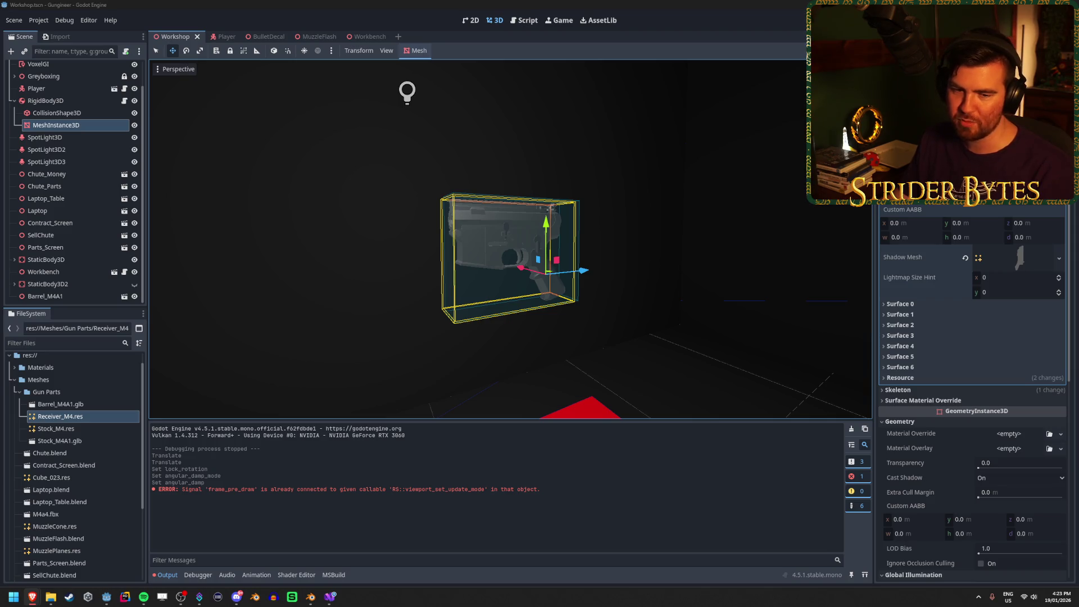
{"action": "key", "text": "alt+Tab"}
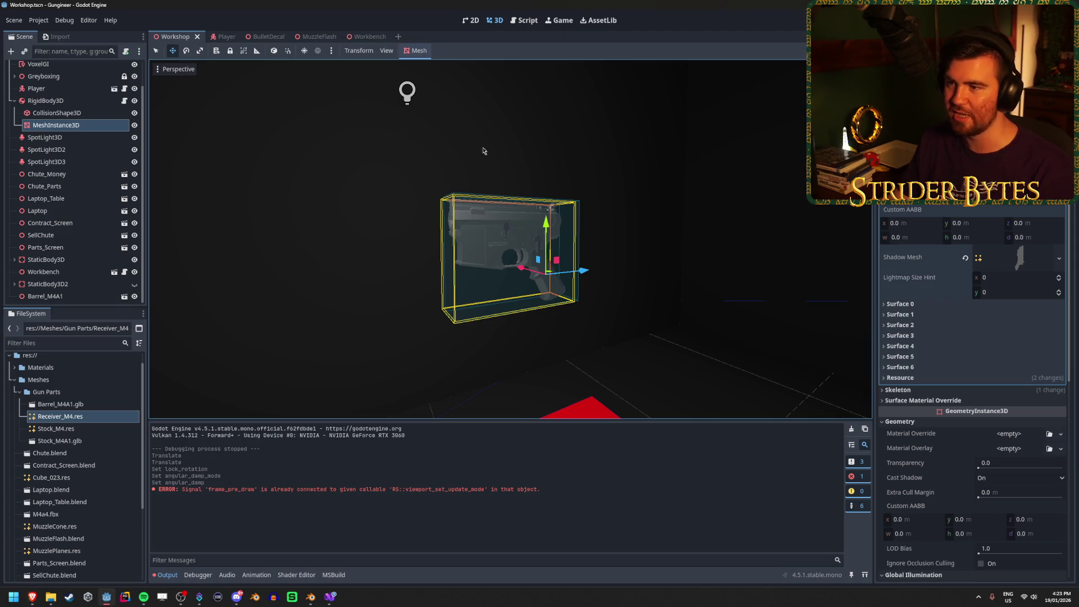
{"action": "key", "text": "alt+Tab"}
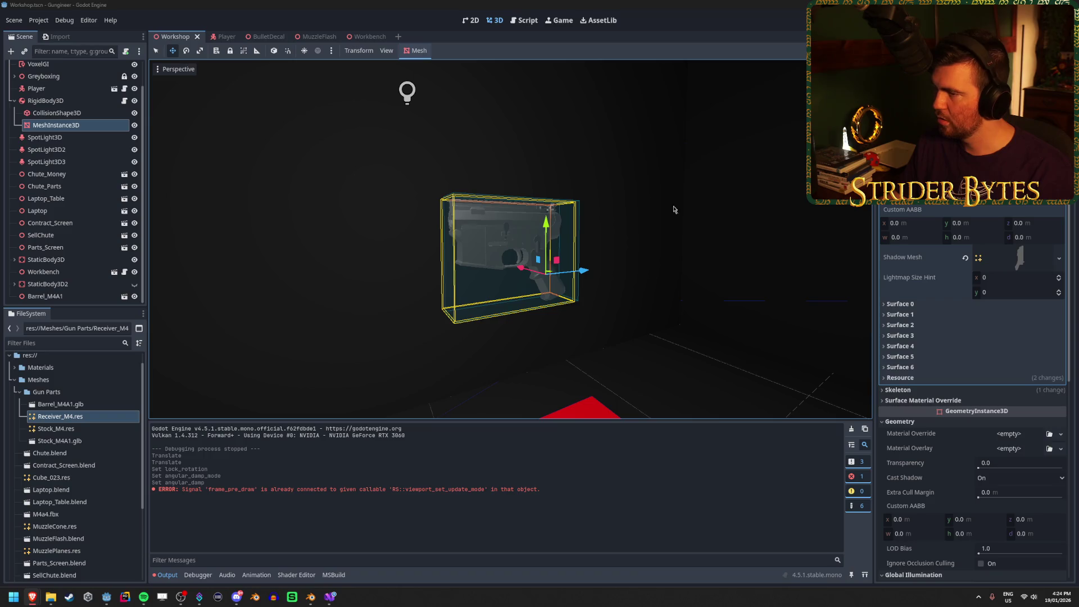
{"action": "key", "text": "f"}
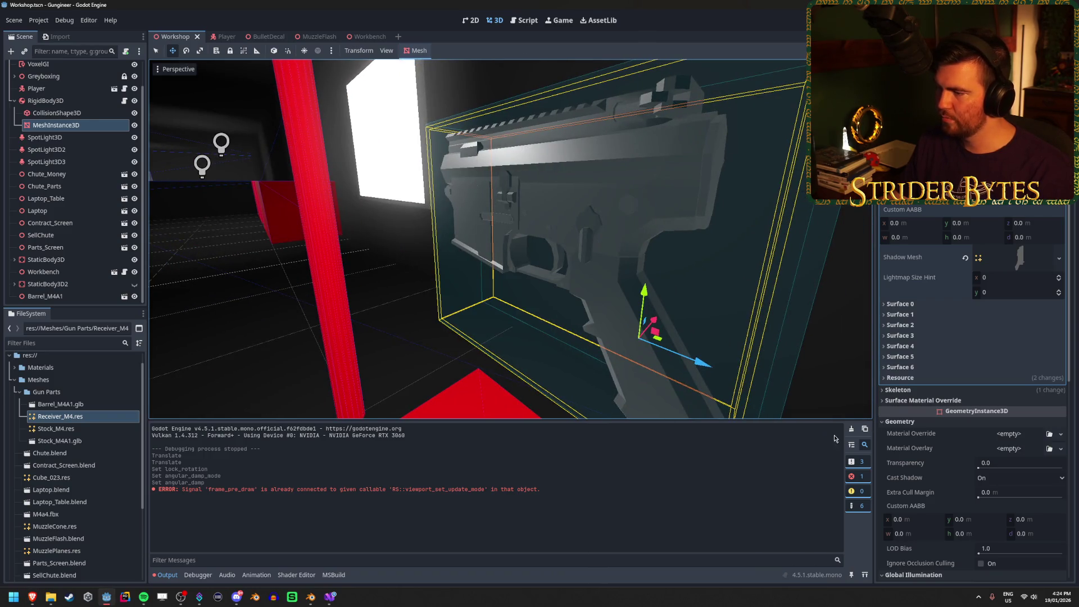
{"action": "left_click", "coordinate": [851, 429]}
{"action": "scroll", "coordinate": [596, 233], "scroll_direction": "down", "scroll_amount": 8}
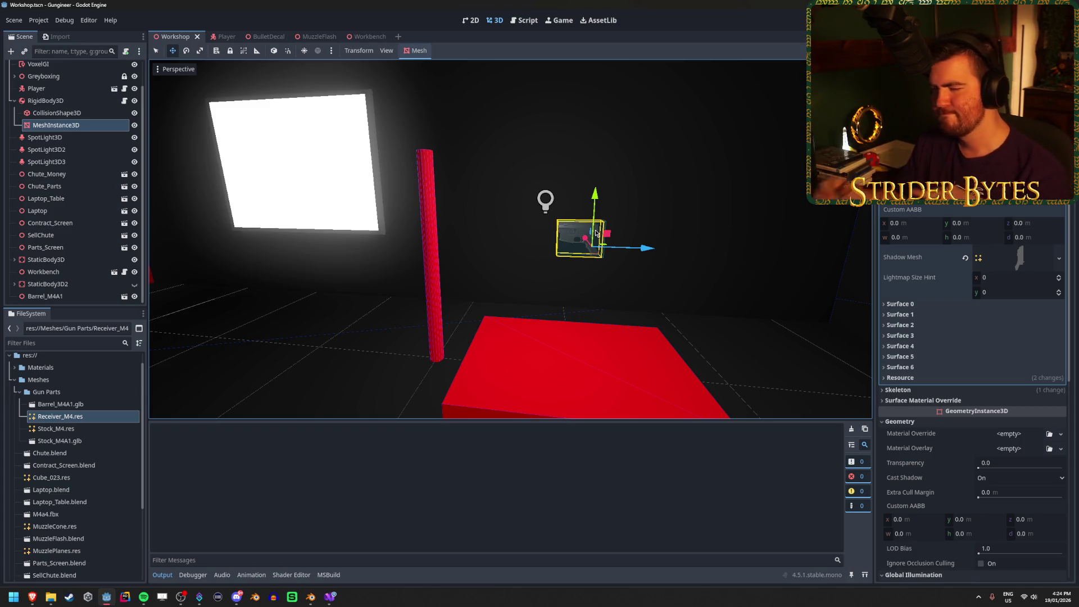
Step: Frame the Barrel_M4A1 on the workbench and orbit to a front-on view
{"action": "left_click", "coordinate": [60, 404]}
{"action": "left_click", "coordinate": [80, 296]}
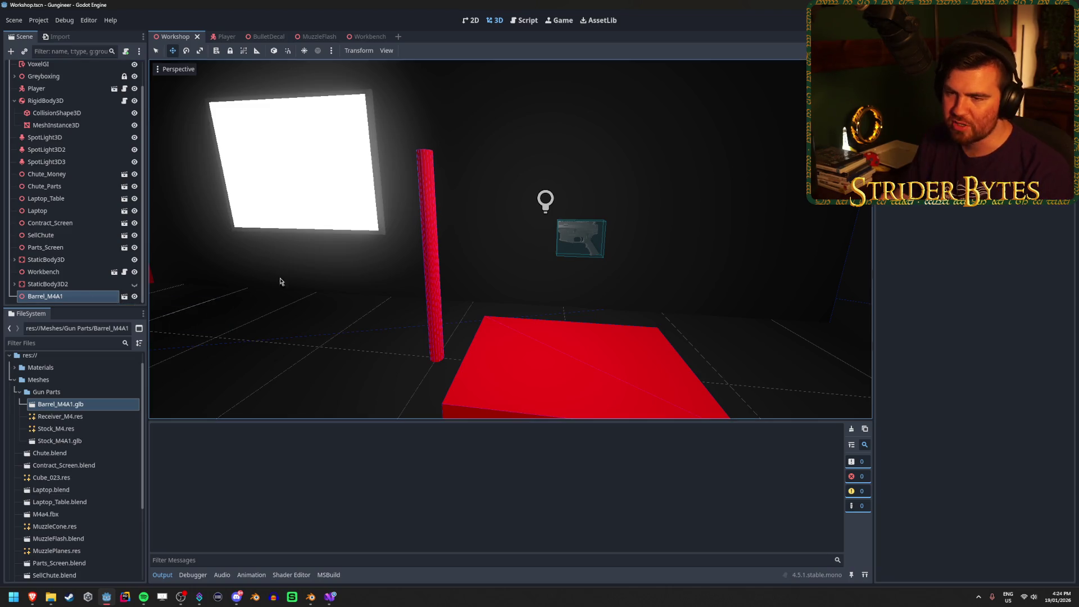
{"action": "key", "text": "f"}
{"action": "left_click_drag", "start_coordinate": [604, 289], "coordinate": [518, 315]}
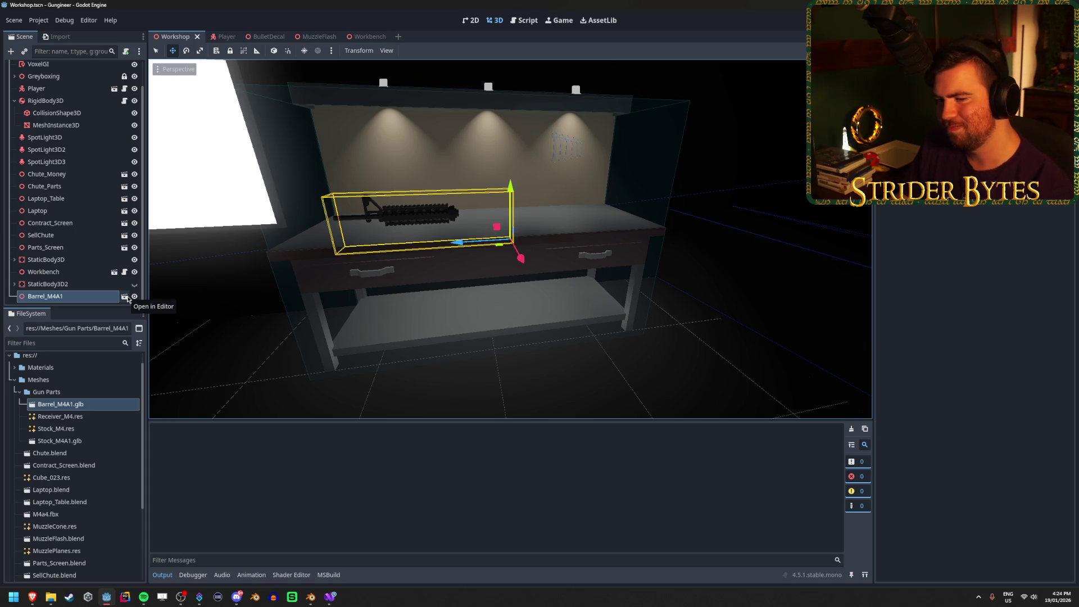
Step: Compare the Barrel_M4A1.glb and Receiver_M4.res files, ending on Receiver_M4.res
{"action": "left_click", "coordinate": [94, 403]}
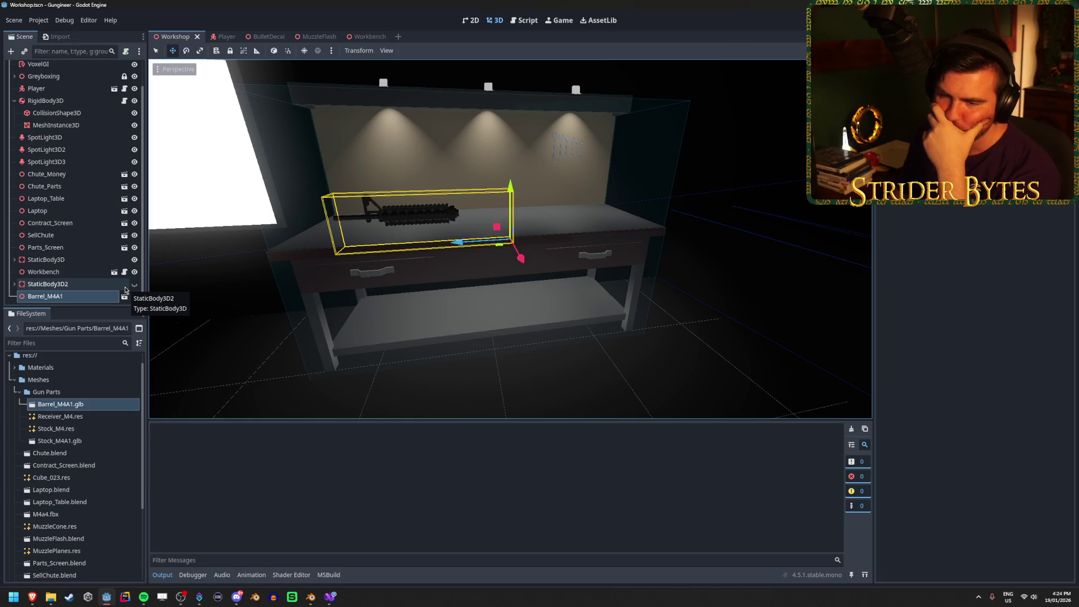
{"action": "left_click", "coordinate": [59, 416]}
{"action": "left_click", "coordinate": [72, 407]}
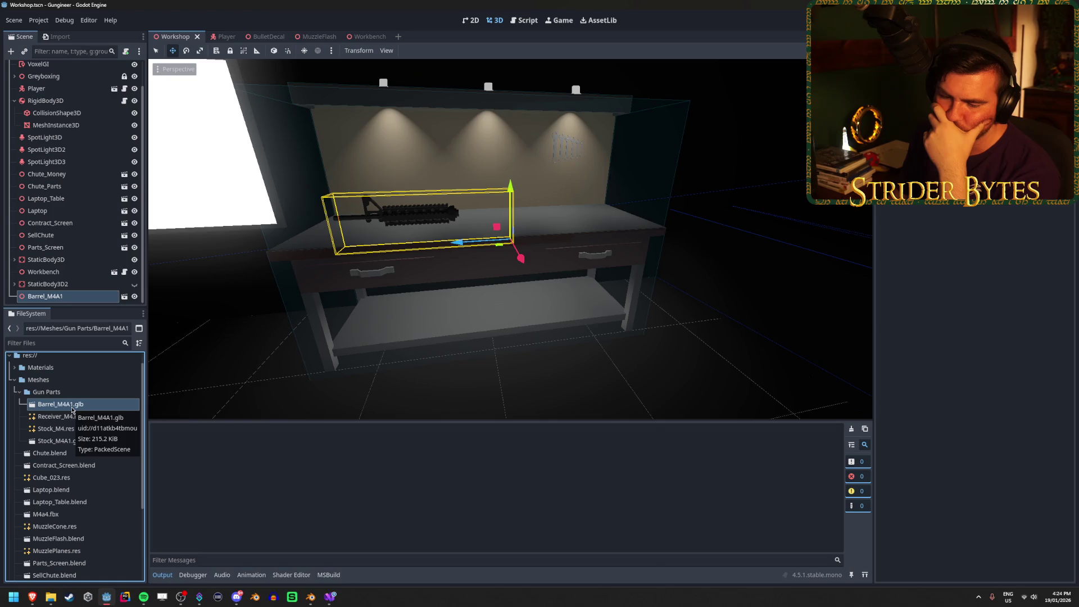
{"action": "left_click", "coordinate": [69, 415]}
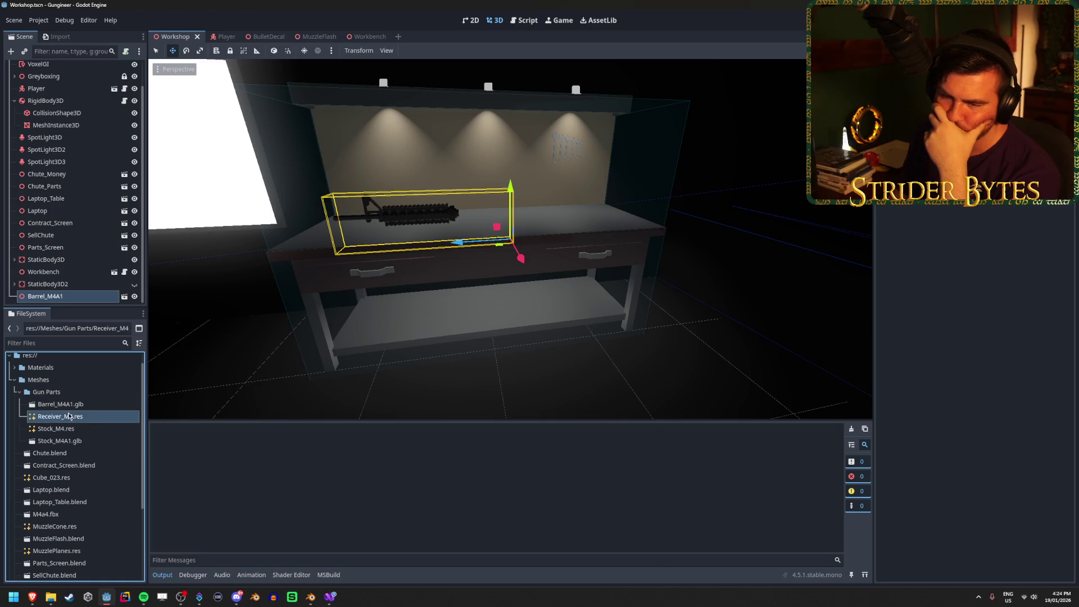
{"action": "left_click", "coordinate": [70, 408]}
{"action": "left_click", "coordinate": [69, 415]}
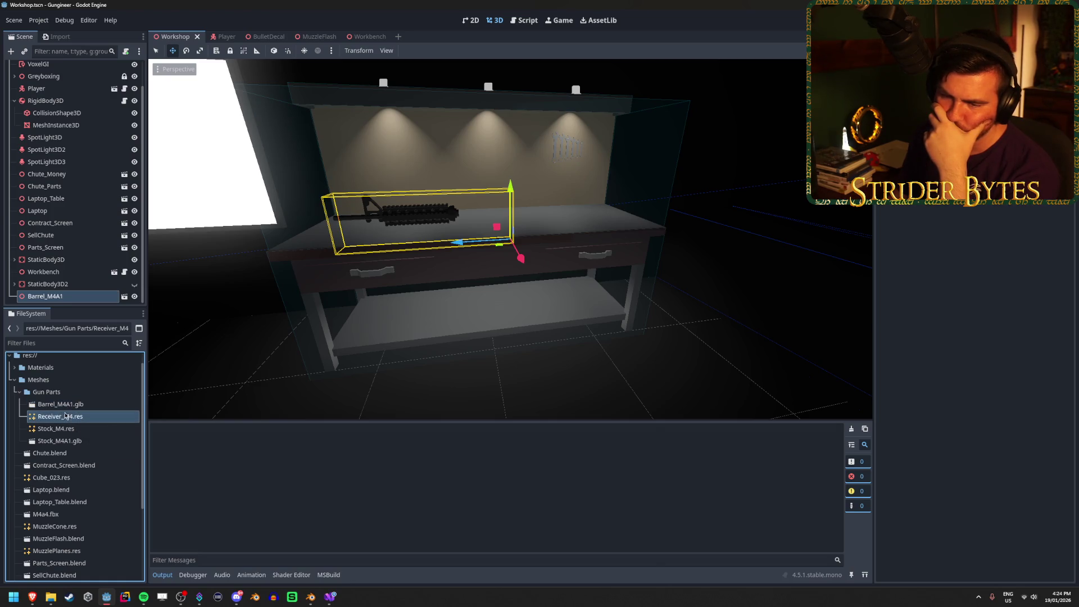
{"action": "left_click", "coordinate": [69, 408]}
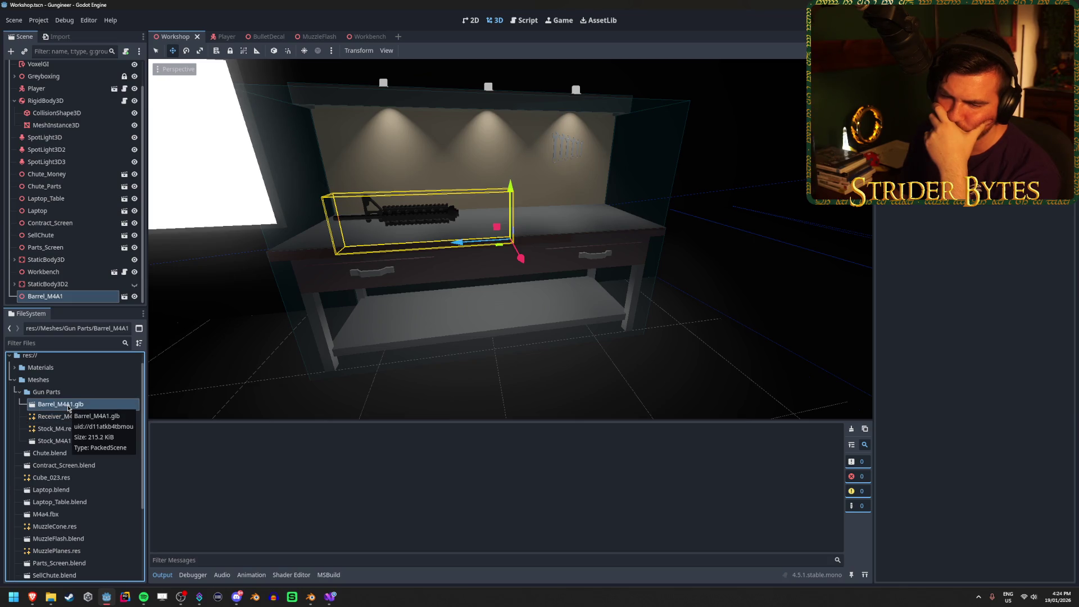
{"action": "left_click", "coordinate": [56, 284]}
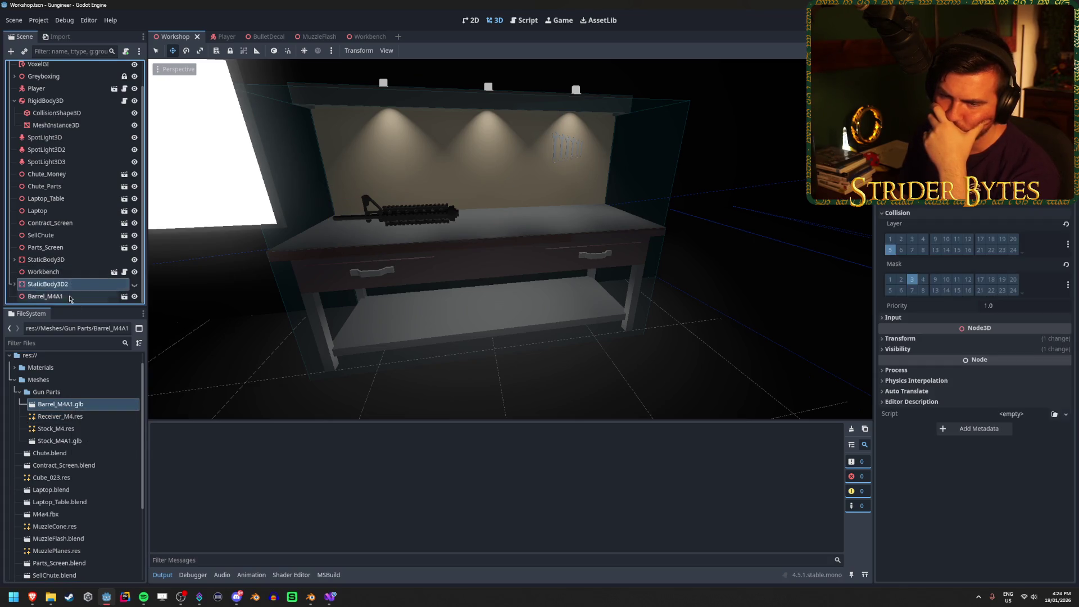
{"action": "left_click", "coordinate": [69, 300]}
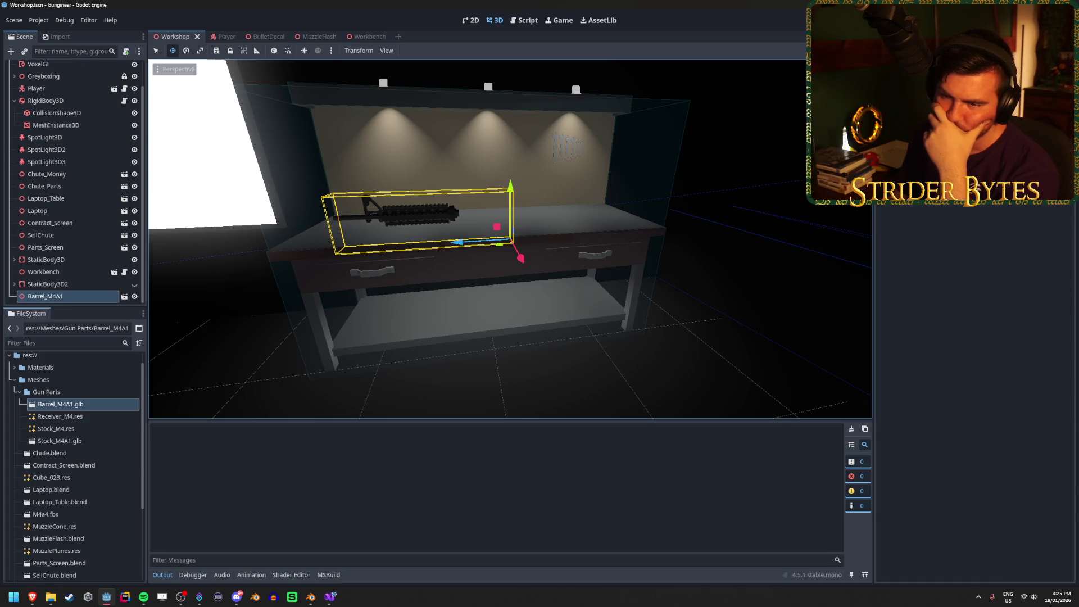
{"action": "left_click", "coordinate": [79, 416]}
Step: Open Barrel_M4A1.glb's import settings and inspect ForegripAttach, MuzzleAttach and the M4_Barrel mesh
{"action": "double_click", "coordinate": [87, 405]}
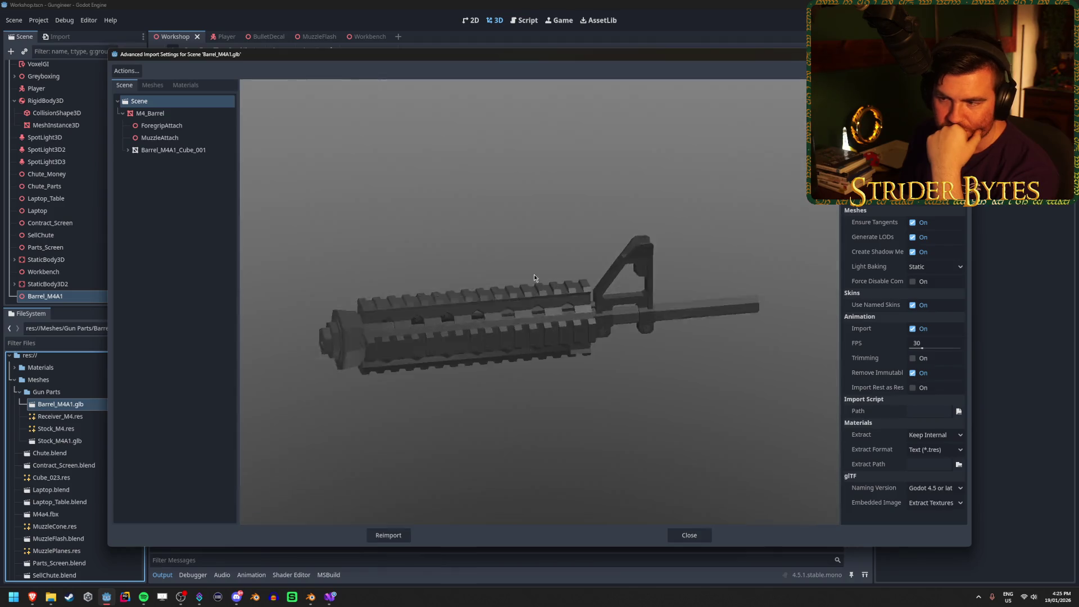
{"action": "mouse_move", "coordinate": [534, 277]}
{"action": "left_mouse_down"}
{"action": "mouse_move", "coordinate": [518, 264]}
{"action": "mouse_move", "coordinate": [478, 272]}
{"action": "left_mouse_up"}
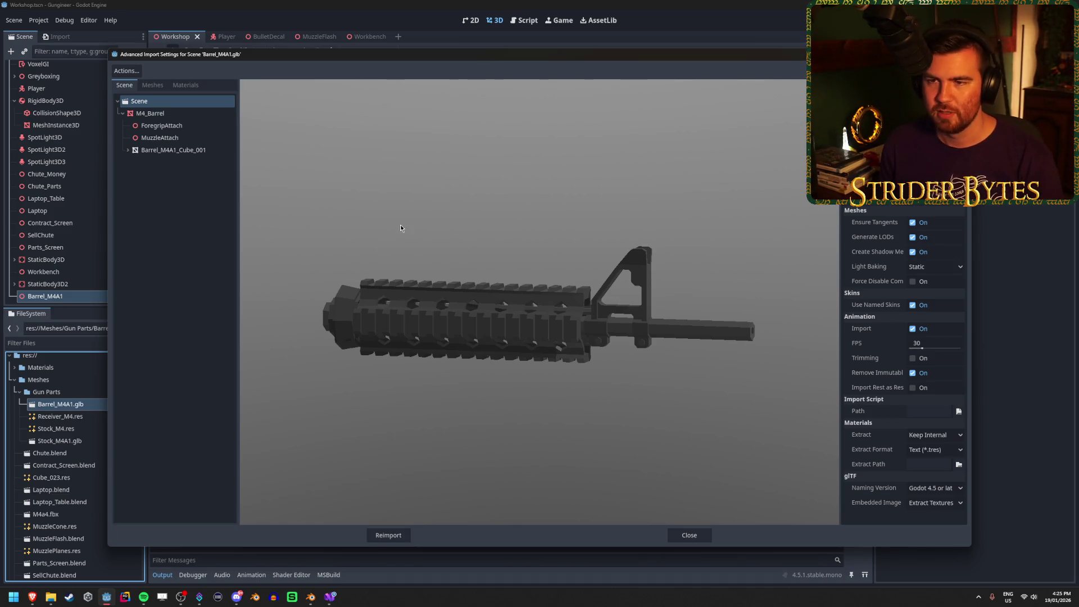
{"action": "left_click", "coordinate": [179, 127]}
{"action": "left_click", "coordinate": [178, 139]}
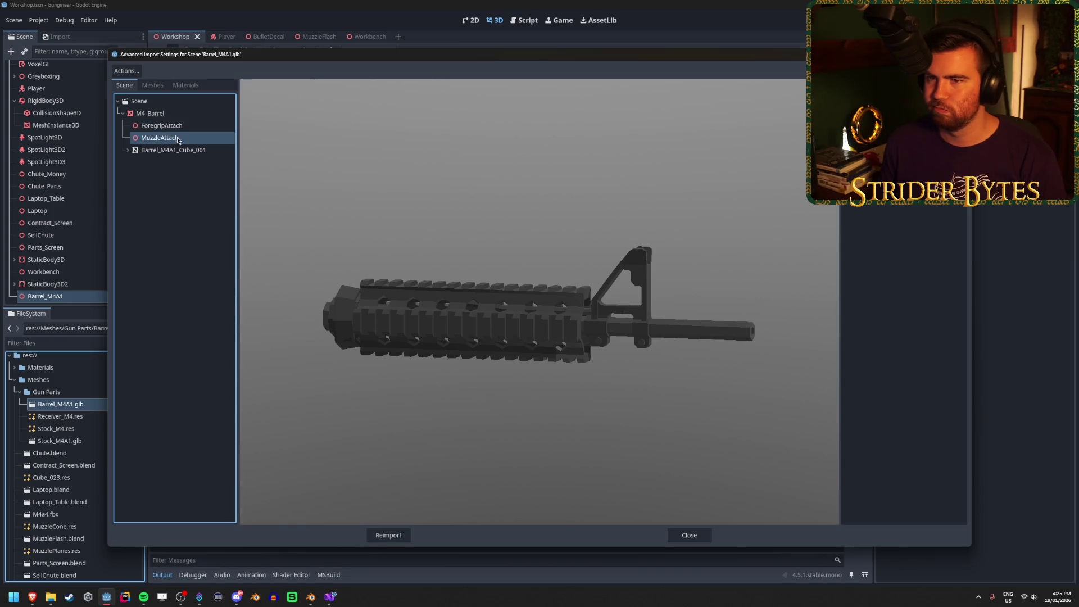
{"action": "left_click", "coordinate": [154, 114]}
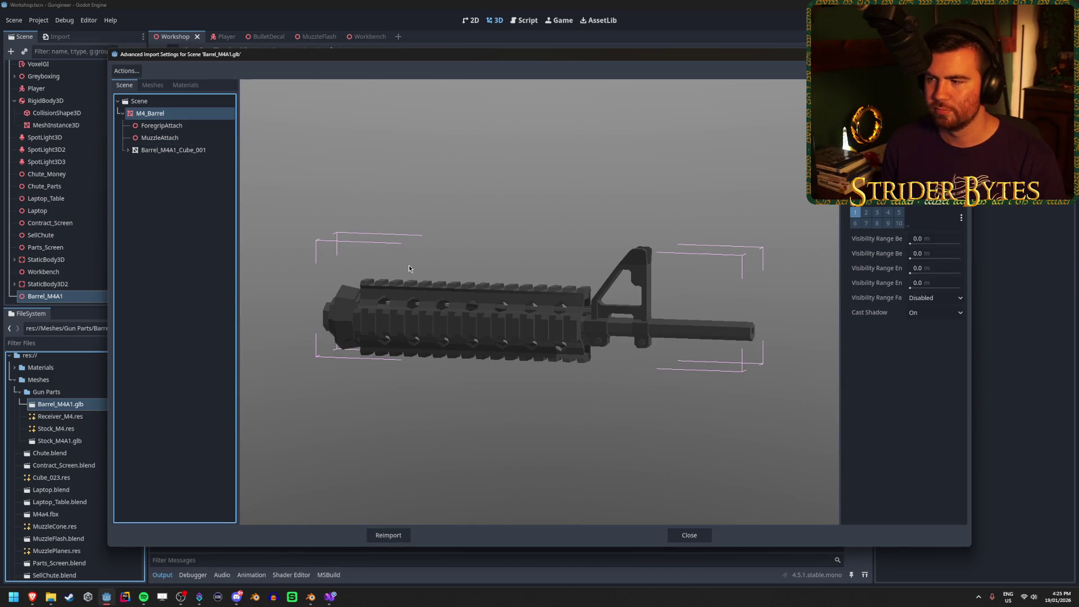
Step: Orbit the barrel preview, recheck ForegripAttach and M4_Barrel, then close the import settings
{"action": "mouse_move", "coordinate": [391, 276]}
{"action": "left_mouse_down"}
{"action": "mouse_move", "coordinate": [394, 295]}
{"action": "mouse_move", "coordinate": [477, 325]}
{"action": "left_mouse_up"}
{"action": "left_click", "coordinate": [182, 126]}
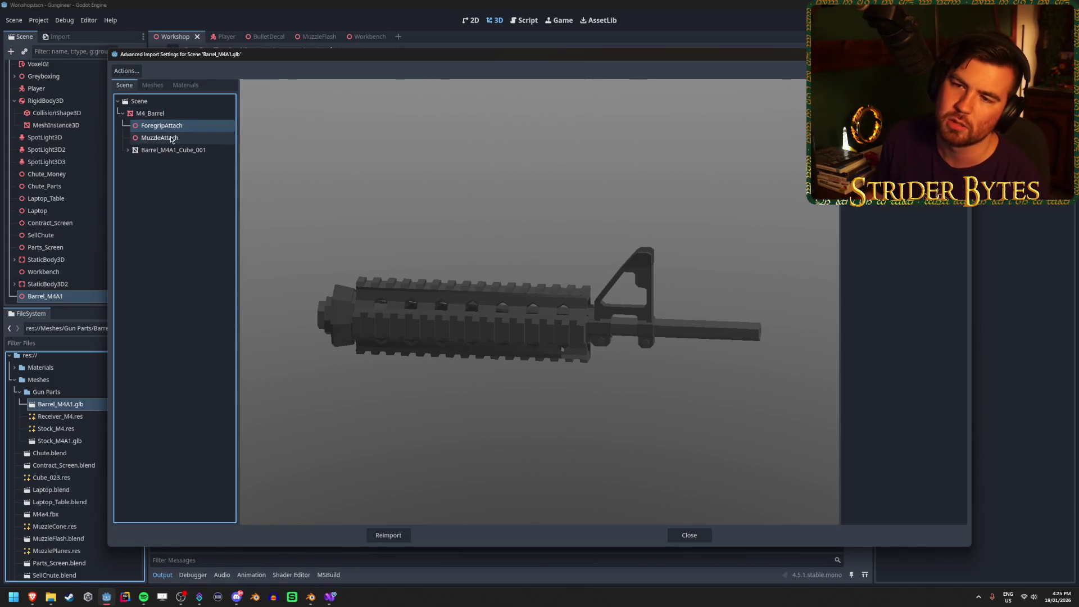
{"action": "left_click", "coordinate": [171, 114]}
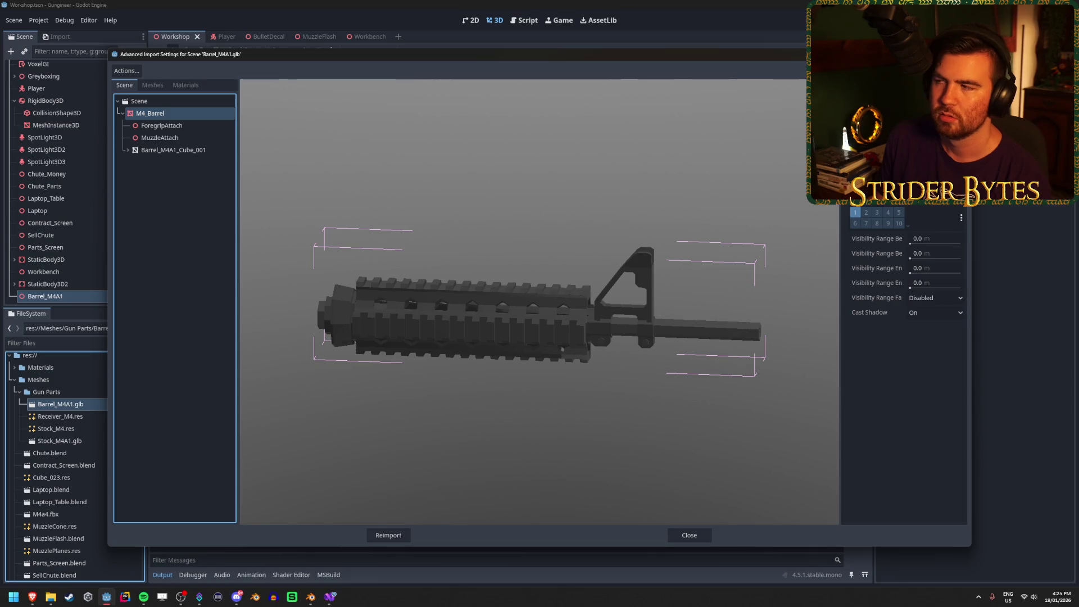
{"action": "key", "text": "Escape"}
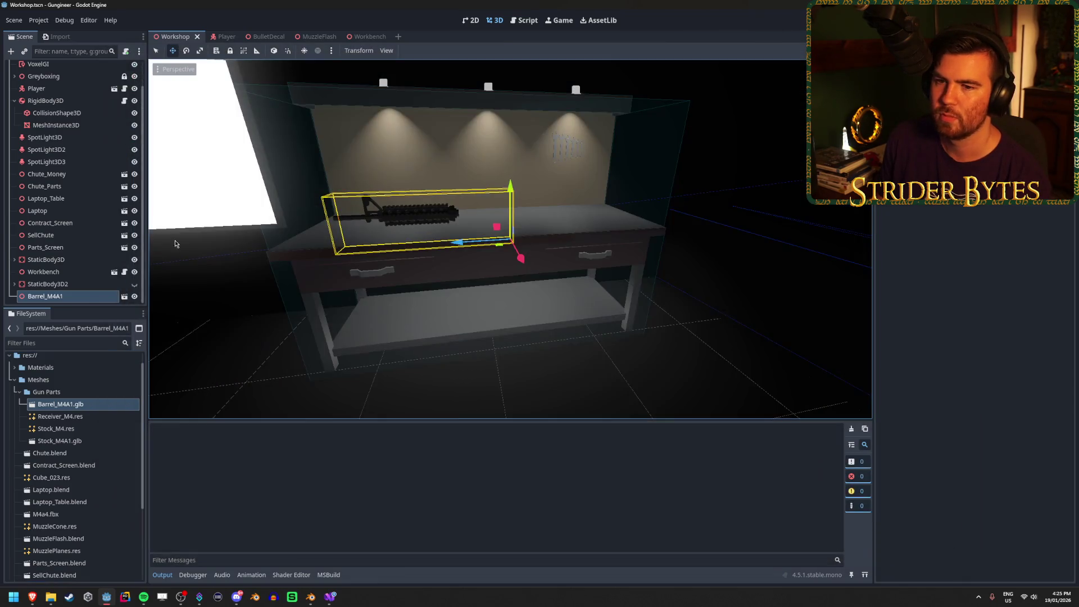
Step: Create a new 3D Scene and add Barrel_M4A1.glb as a child of its Node3D root
{"action": "left_click", "coordinate": [124, 297]}
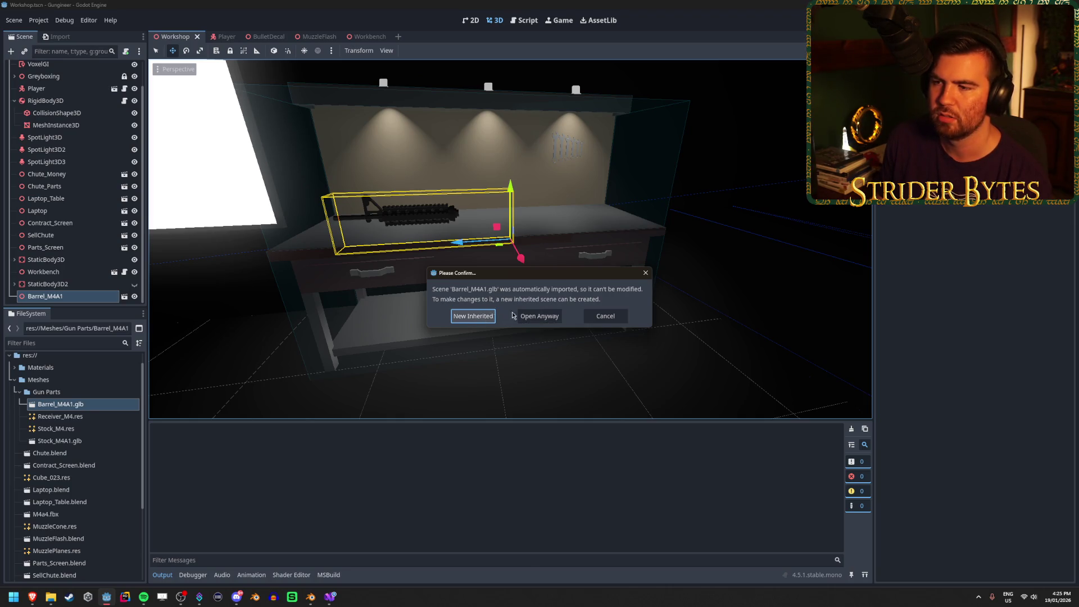
{"action": "left_click", "coordinate": [605, 316]}
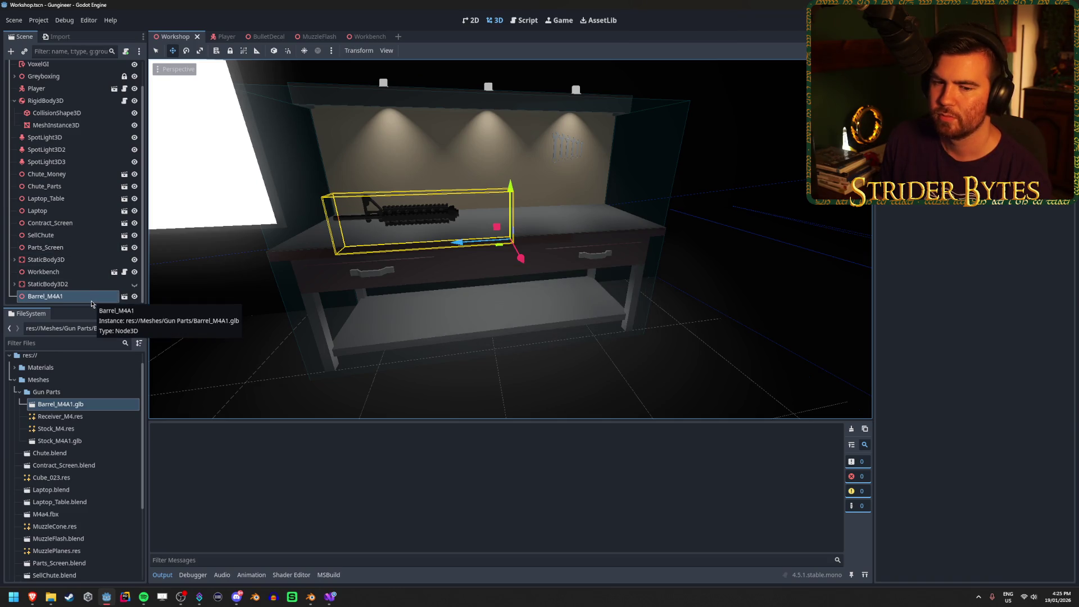
{"action": "left_click", "coordinate": [398, 37]}
{"action": "left_click", "coordinate": [82, 96]}
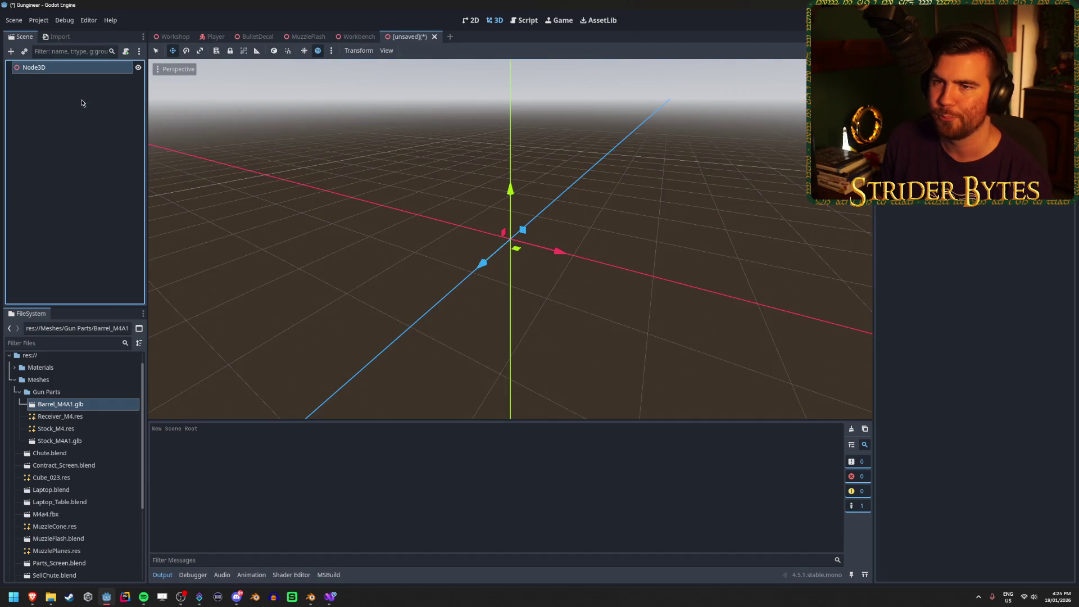
{"action": "mouse_move", "coordinate": [56, 405]}
{"action": "left_mouse_down"}
{"action": "mouse_move", "coordinate": [83, 291]}
{"action": "mouse_move", "coordinate": [81, 68]}
{"action": "left_mouse_up"}
{"action": "left_click", "coordinate": [110, 92]}
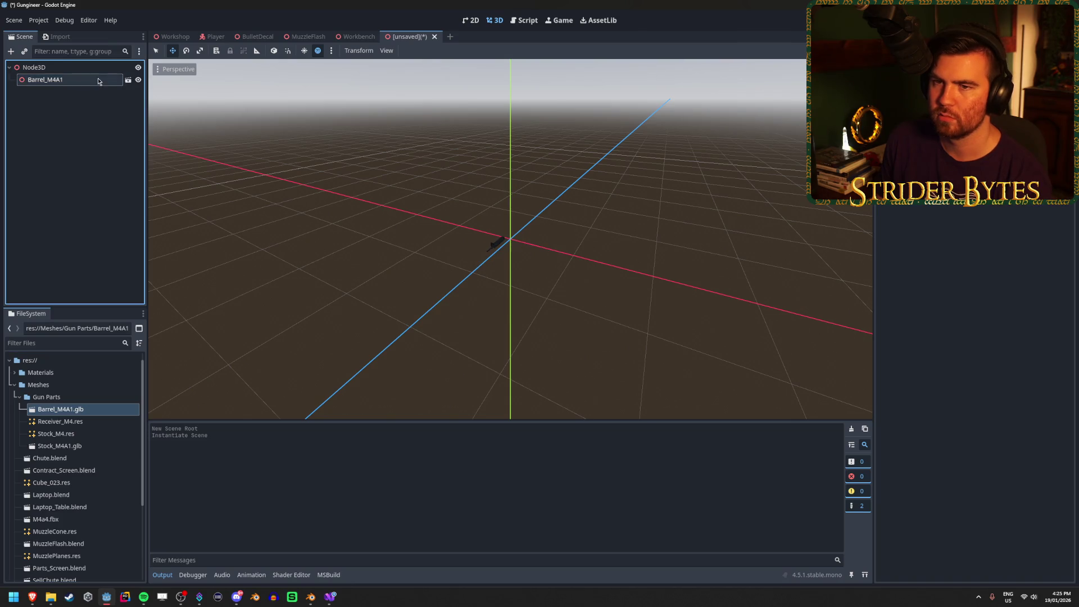
Step: Enable Editable Children on the Barrel_M4A1 node and frame the model
{"action": "right_click", "coordinate": [99, 81]}
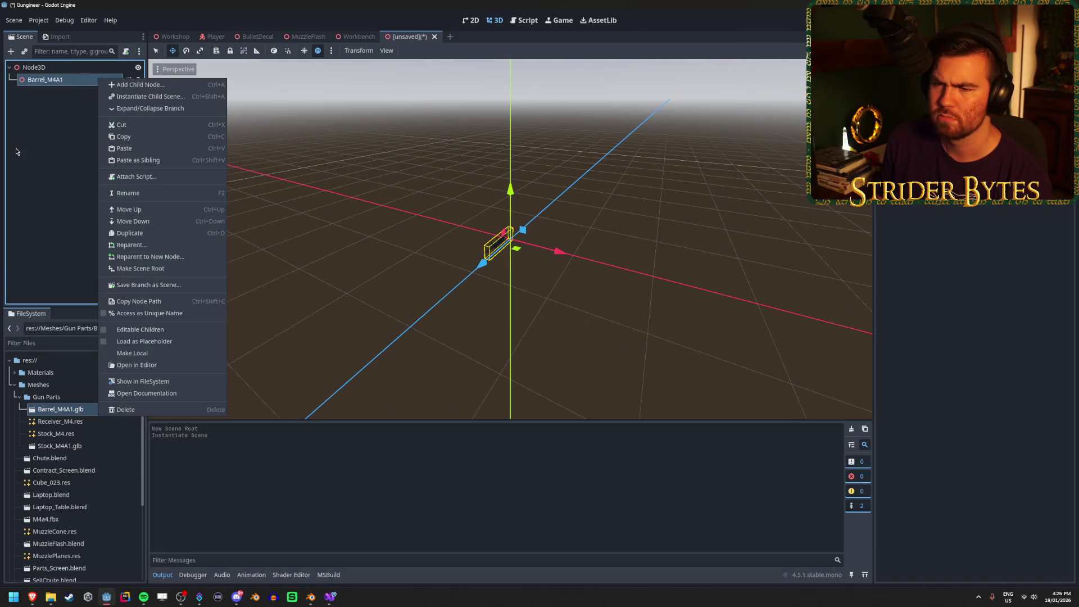
{"action": "left_click", "coordinate": [165, 331]}
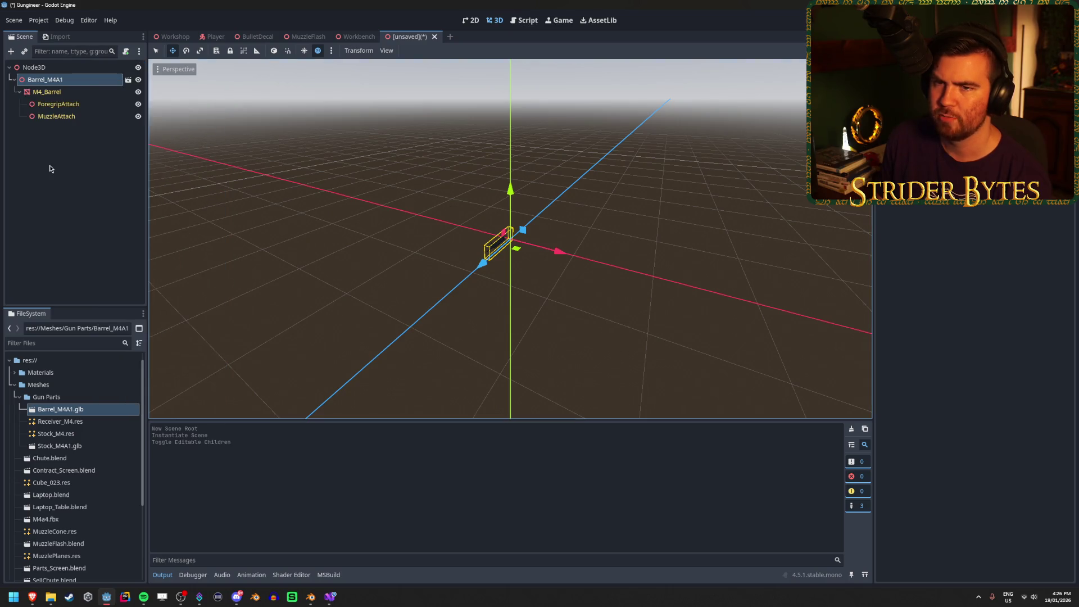
{"action": "left_click", "coordinate": [138, 92]}
{"action": "left_click", "coordinate": [139, 92]}
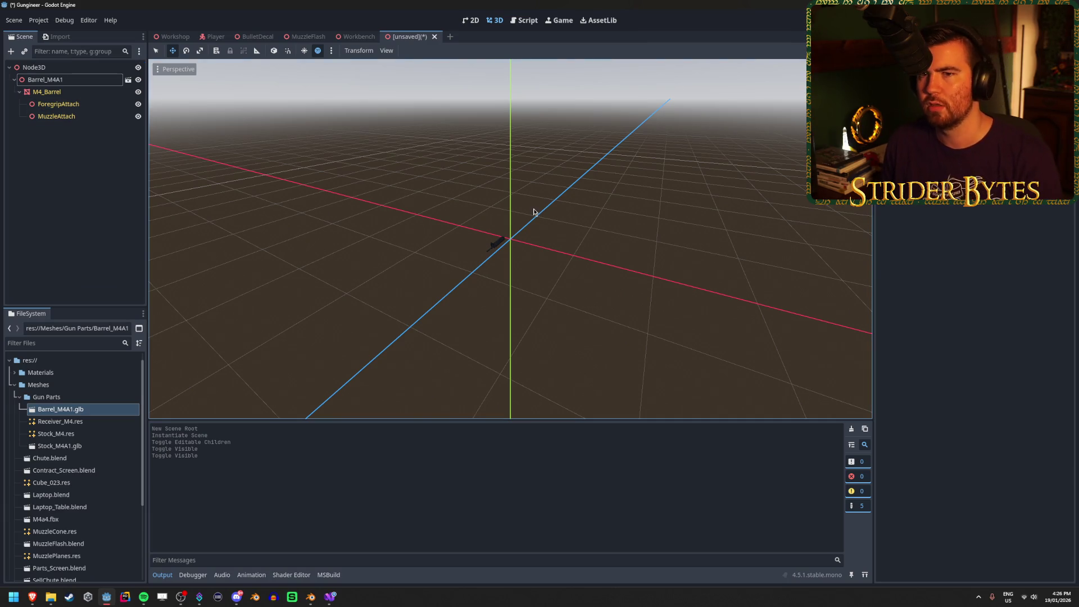
{"action": "key", "text": "f"}
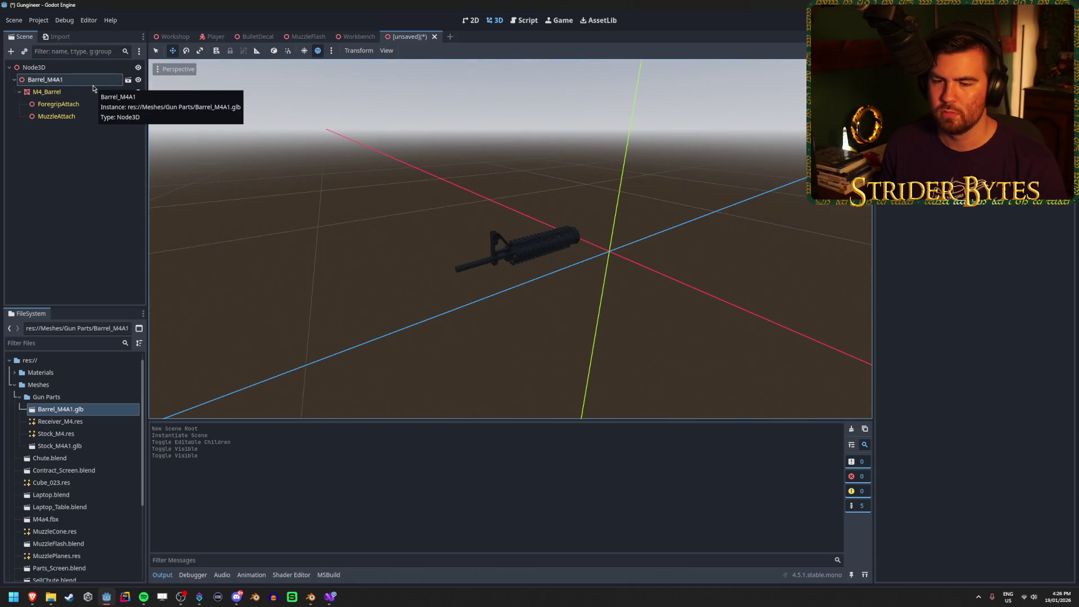
Step: Check where MuzzleAttach and ForegripAttach sit, then return to the Workshop scene
{"action": "left_click", "coordinate": [77, 163]}
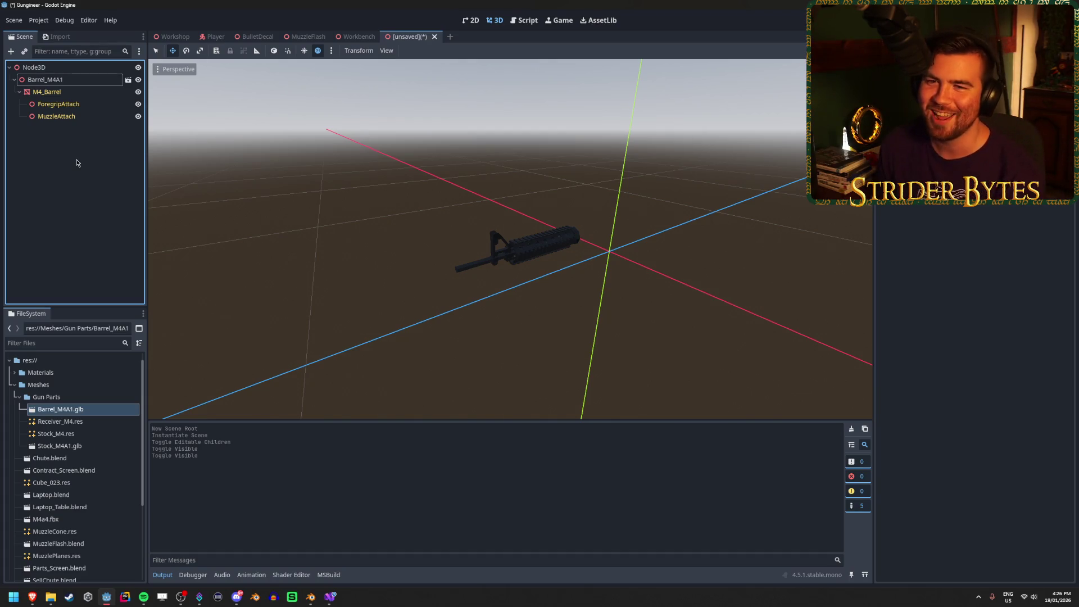
{"action": "left_click", "coordinate": [79, 116]}
{"action": "left_click", "coordinate": [76, 172]}
{"action": "left_click", "coordinate": [84, 106]}
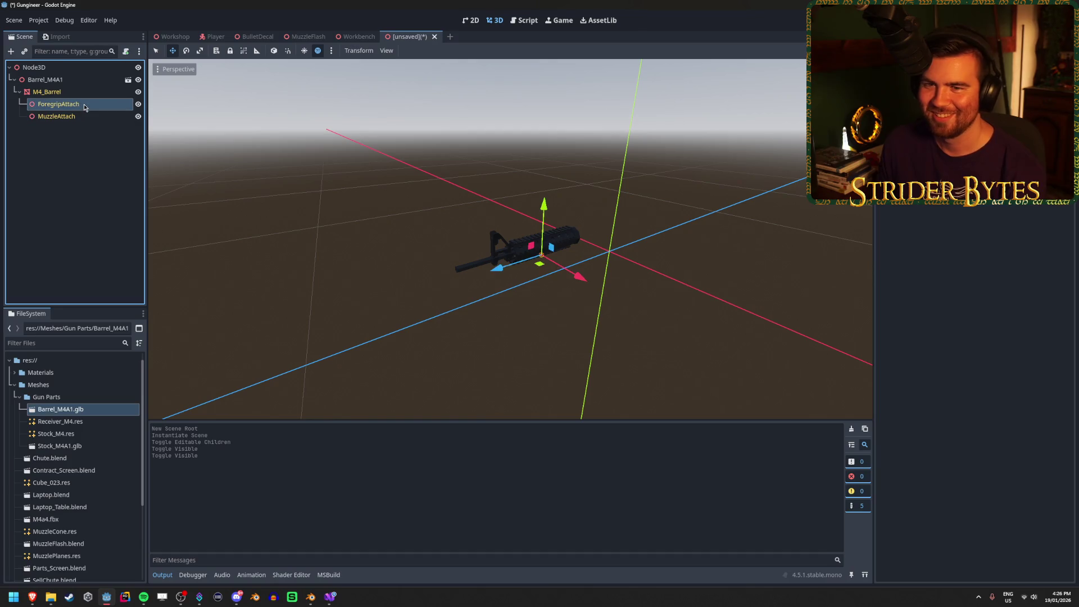
{"action": "left_click", "coordinate": [84, 193]}
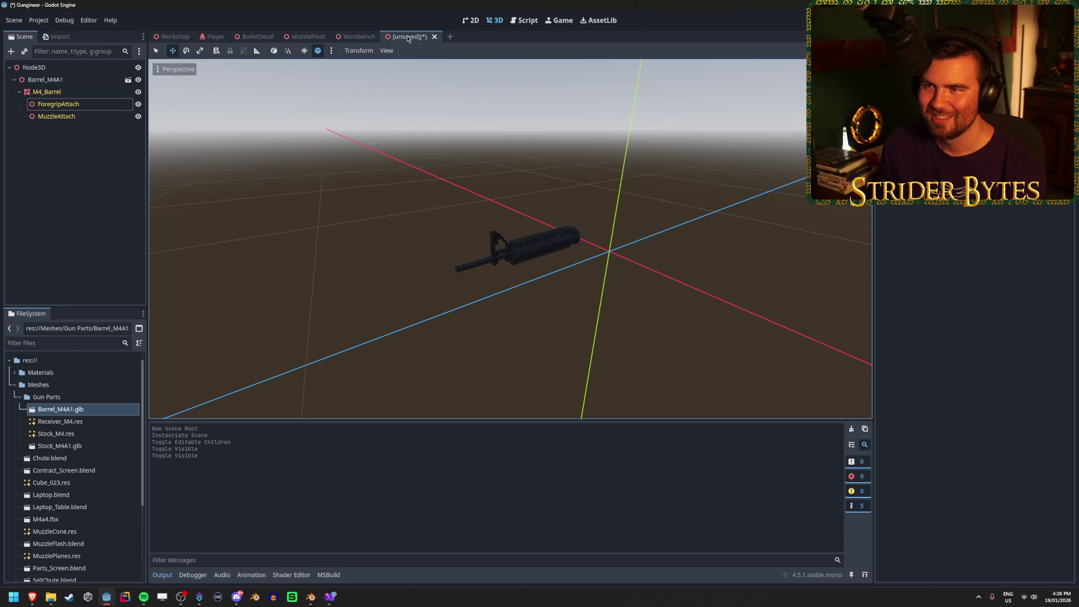
{"action": "left_click", "coordinate": [175, 36]}
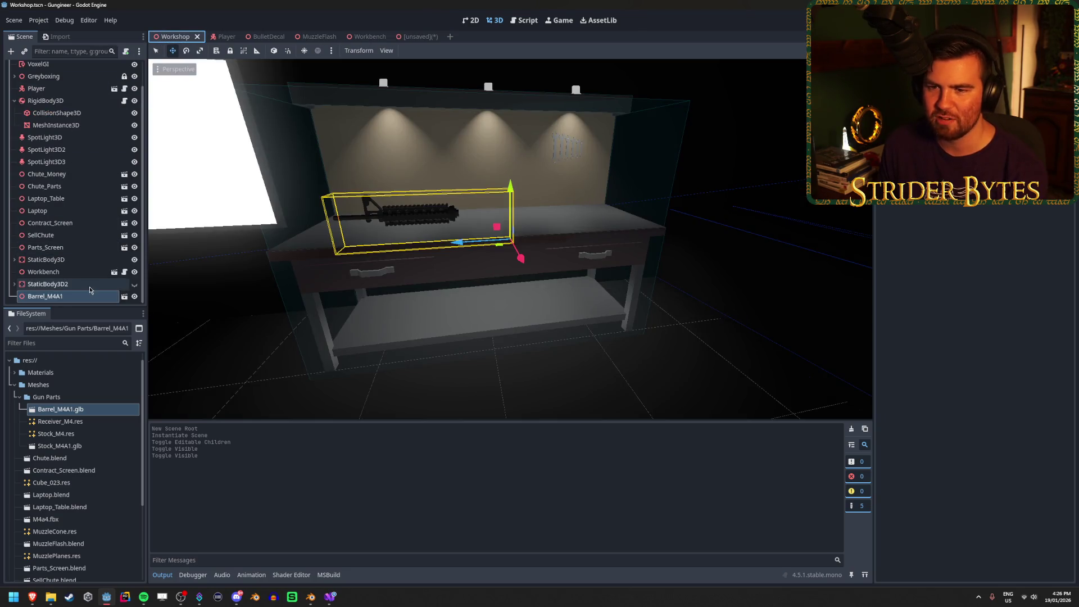
Step: Turn on Editable Children for the Workshop's Barrel_M4A1, check its M4_Barrel child, then switch to the browser
{"action": "right_click", "coordinate": [101, 298]}
{"action": "left_click", "coordinate": [164, 500]}
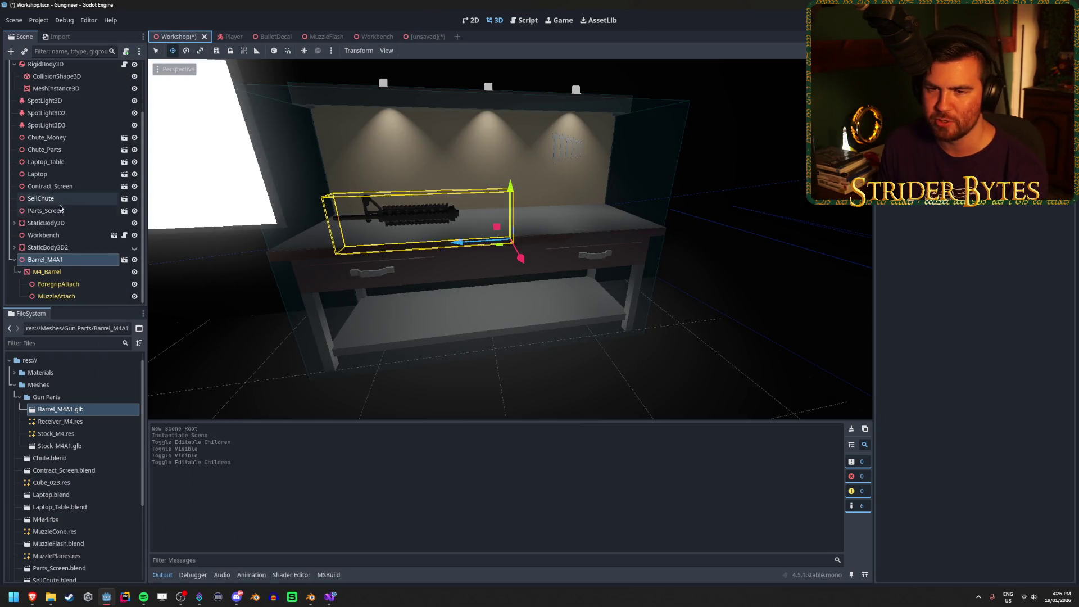
{"action": "left_click", "coordinate": [46, 271]}
{"action": "left_click", "coordinate": [45, 259]}
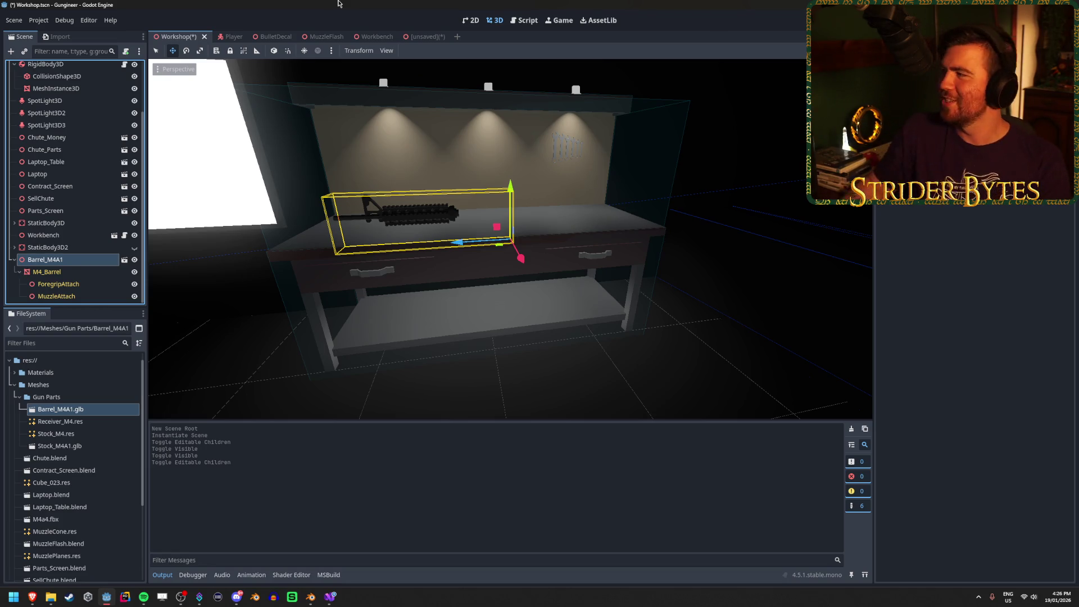
{"action": "key", "text": "alt+Tab"}
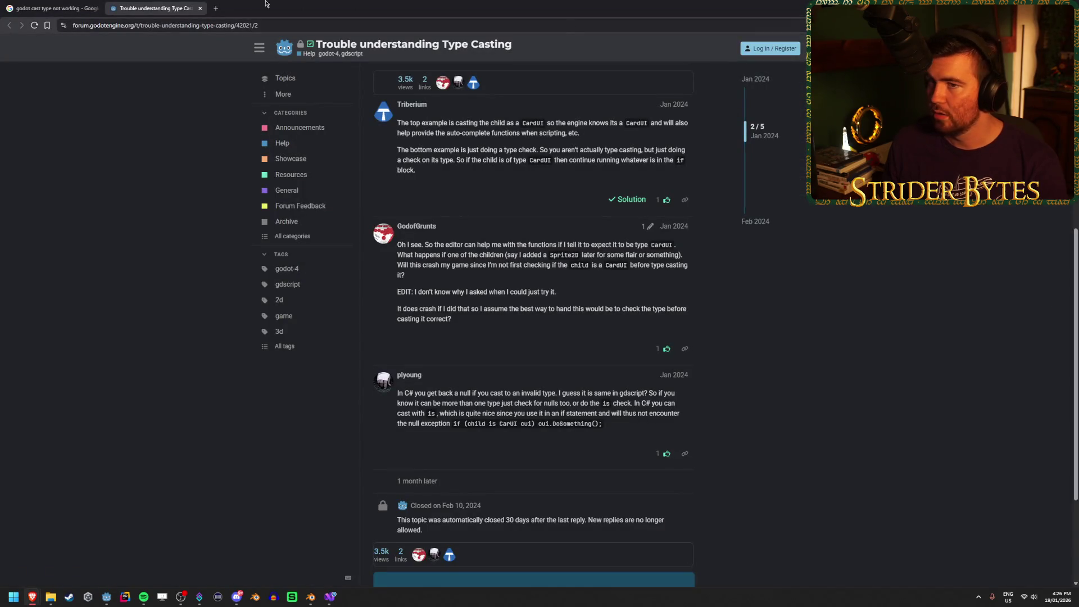
Step: Close the forum tab and search Google for 'godot scriptableobject'
{"action": "left_click", "coordinate": [200, 8]}
{"action": "left_click_drag", "start_coordinate": [181, 56], "coordinate": [104, 61]}
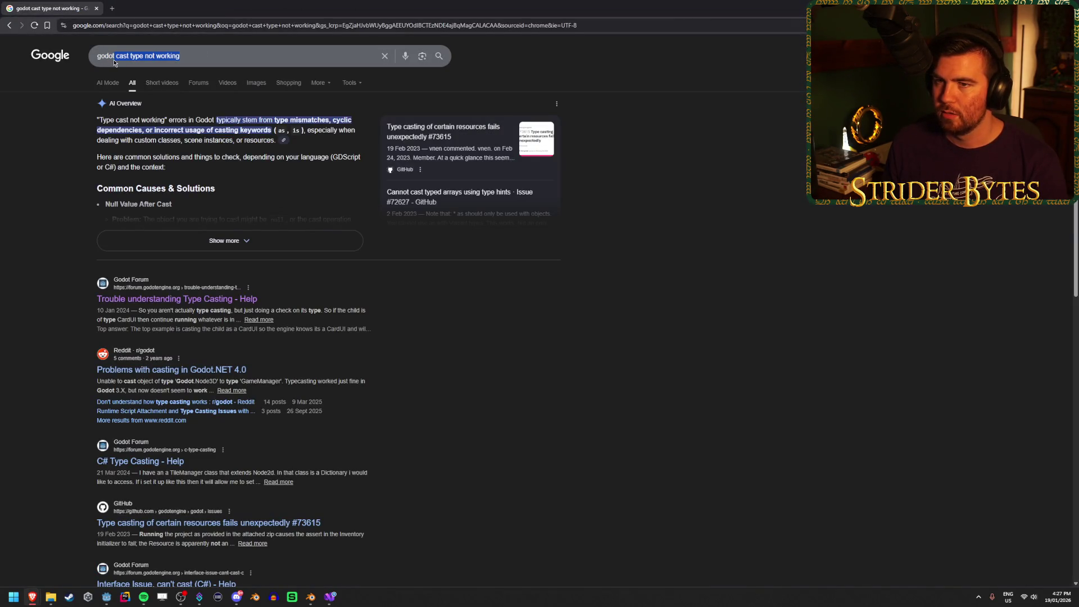
{"action": "key", "text": "BackSpace"}
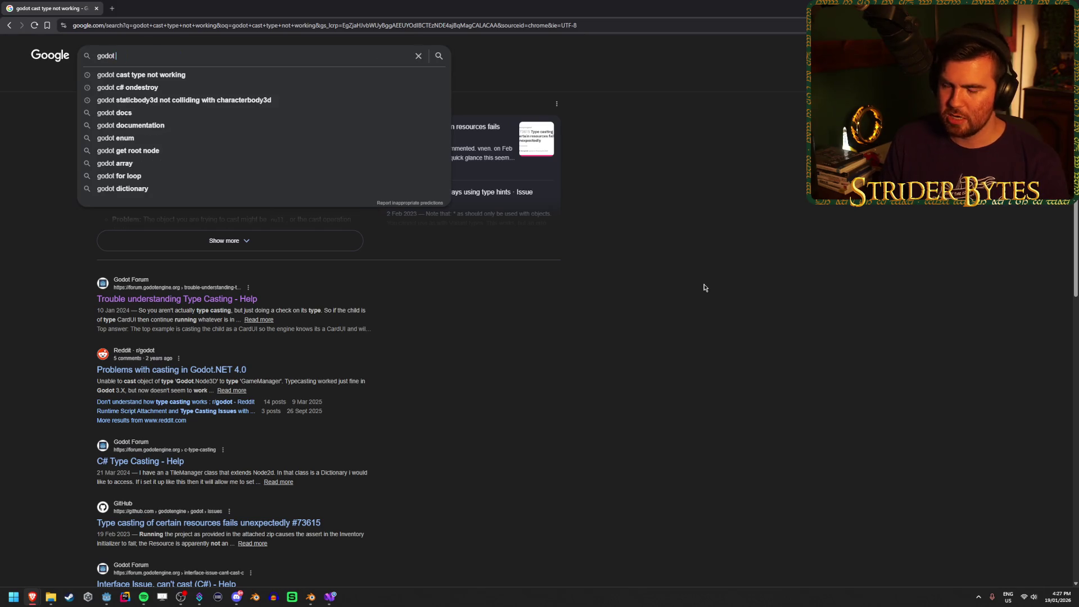
{"action": "type", "text": "scriptableo"}
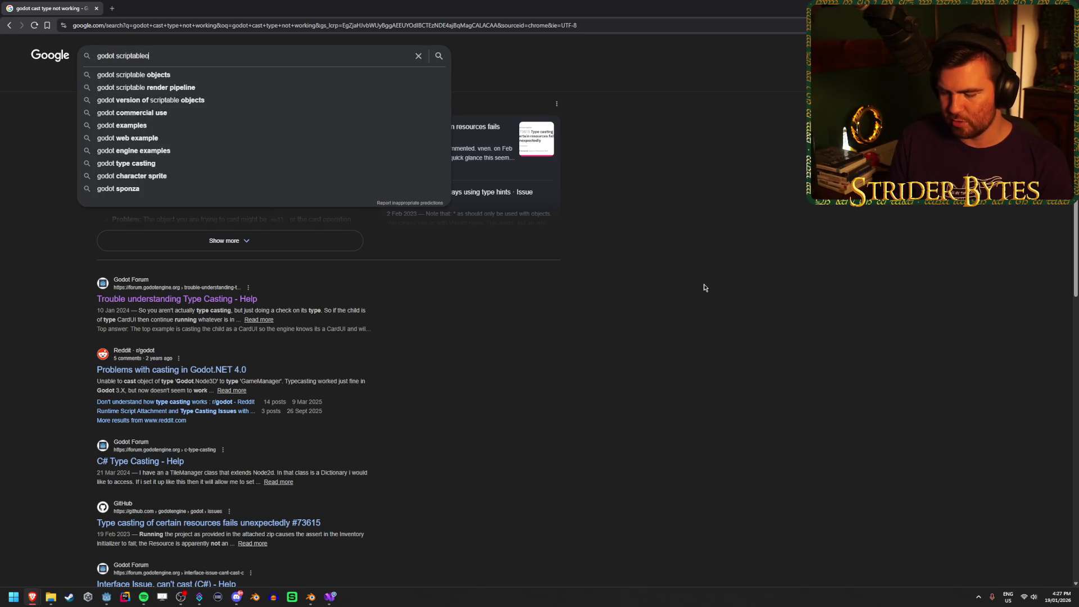
{"action": "type", "text": "bject"}
{"action": "key", "text": "Return"}
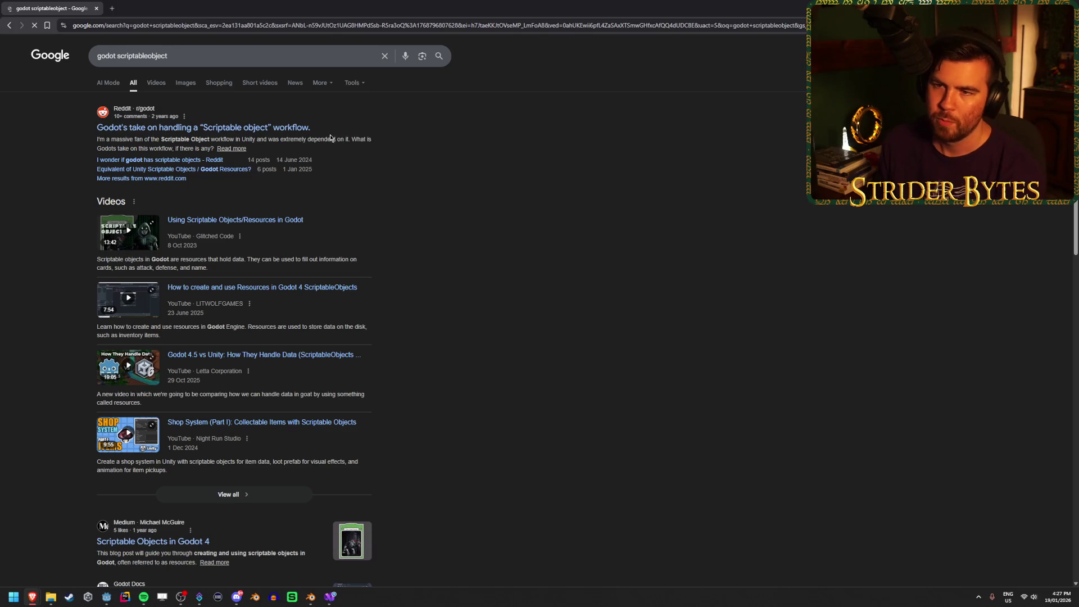
Step: Open the Reddit Scriptable object workflow thread and follow its link to the Resources docs
{"action": "middle_click", "coordinate": [284, 127]}
{"action": "left_click", "coordinate": [204, 5]}
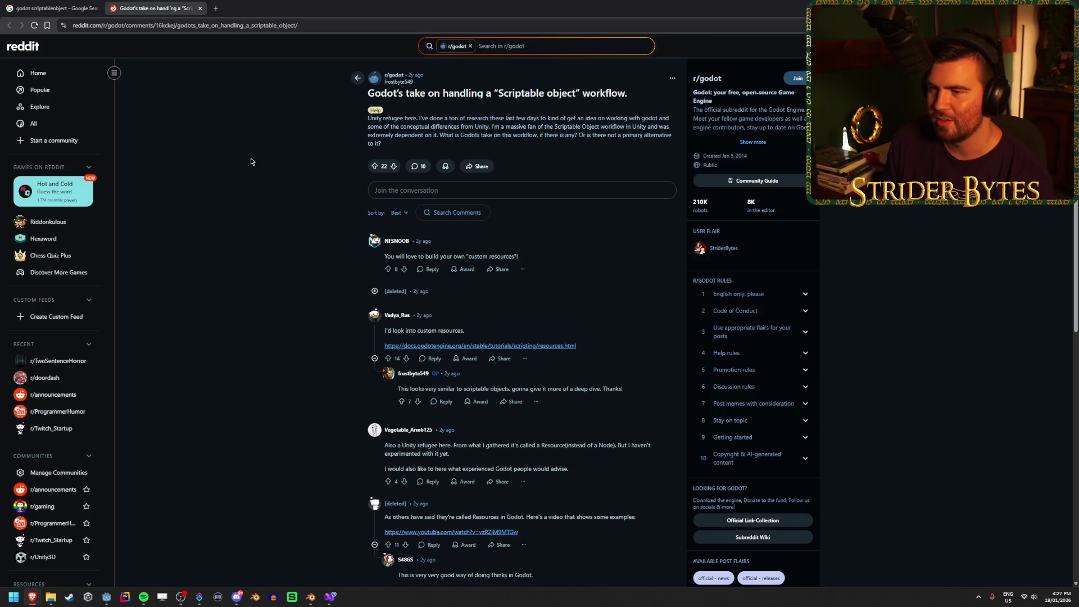
{"action": "scroll", "coordinate": [242, 157], "scroll_direction": "down", "scroll_amount": 1}
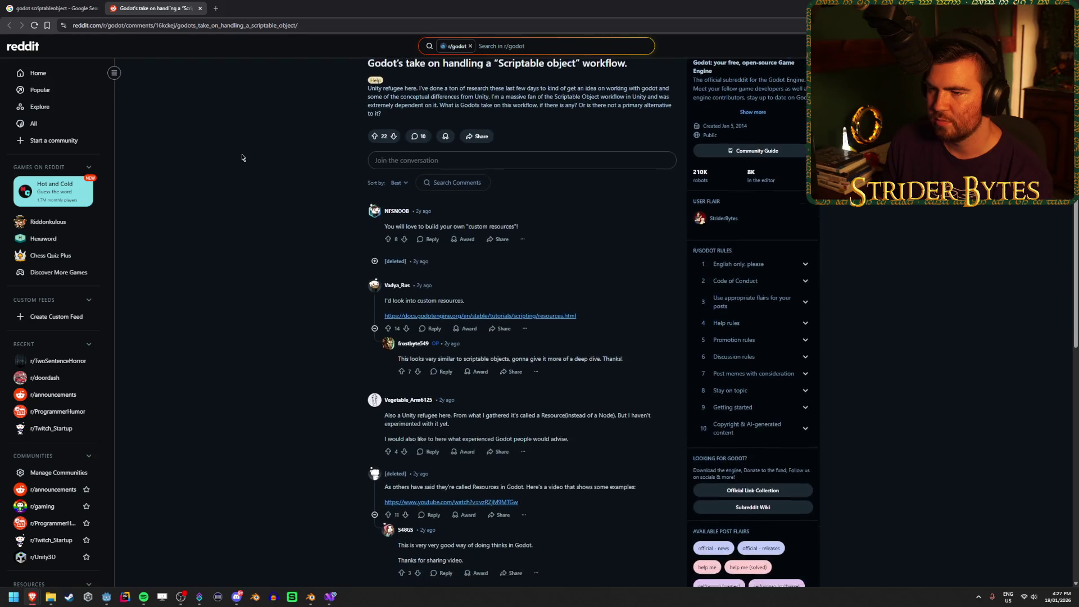
{"action": "left_click", "coordinate": [552, 304]}
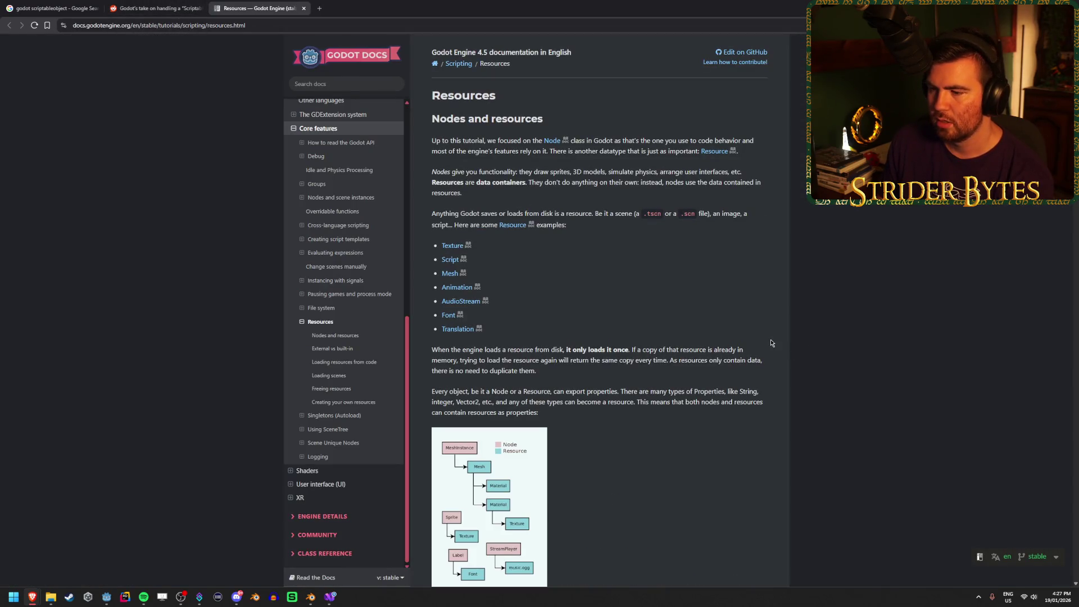
Step: Highlight the Nodes and resources sentences explaining that nodes give functionality
{"action": "scroll", "coordinate": [770, 343], "scroll_direction": "down", "scroll_amount": 1}
{"action": "scroll", "coordinate": [770, 343], "scroll_direction": "up", "scroll_amount": 1}
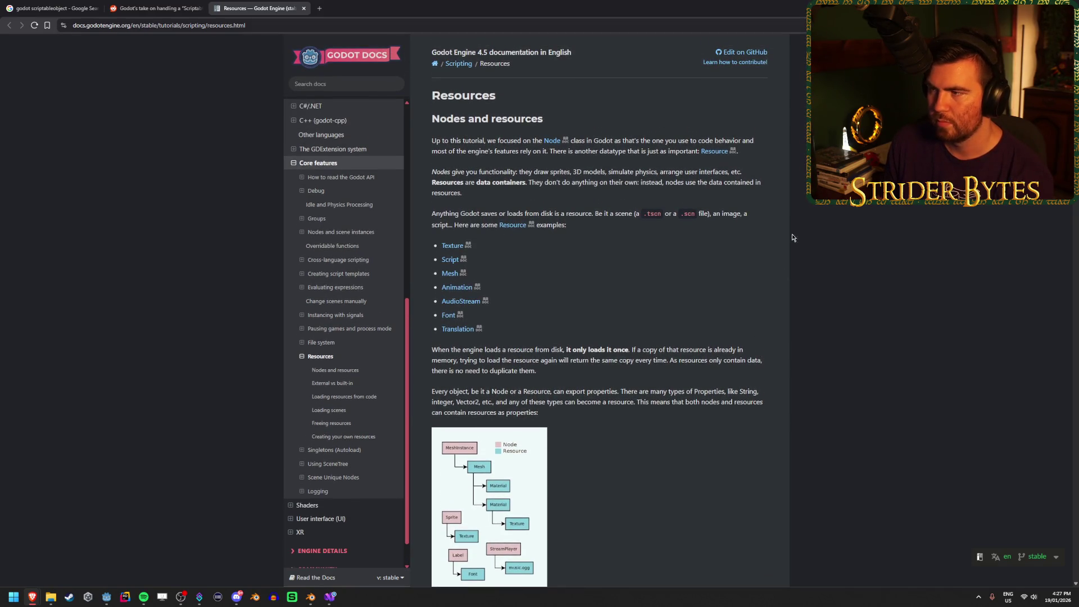
{"action": "left_click_drag", "start_coordinate": [593, 151], "coordinate": [654, 172]}
{"action": "left_click", "coordinate": [555, 160]}
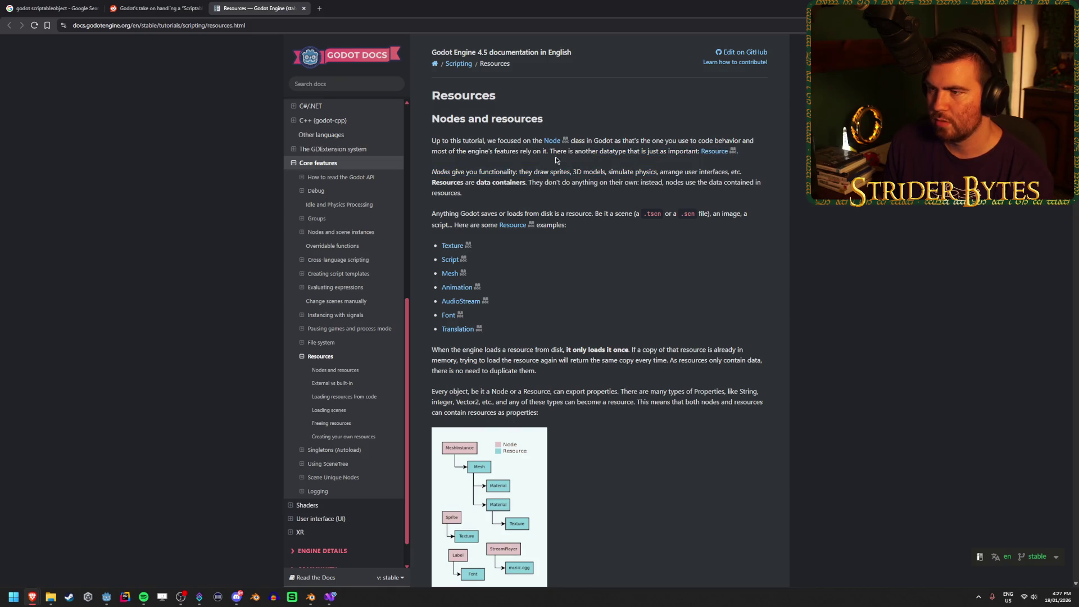
{"action": "left_click_drag", "start_coordinate": [444, 169], "coordinate": [613, 172]}
{"action": "left_click", "coordinate": [568, 183]}
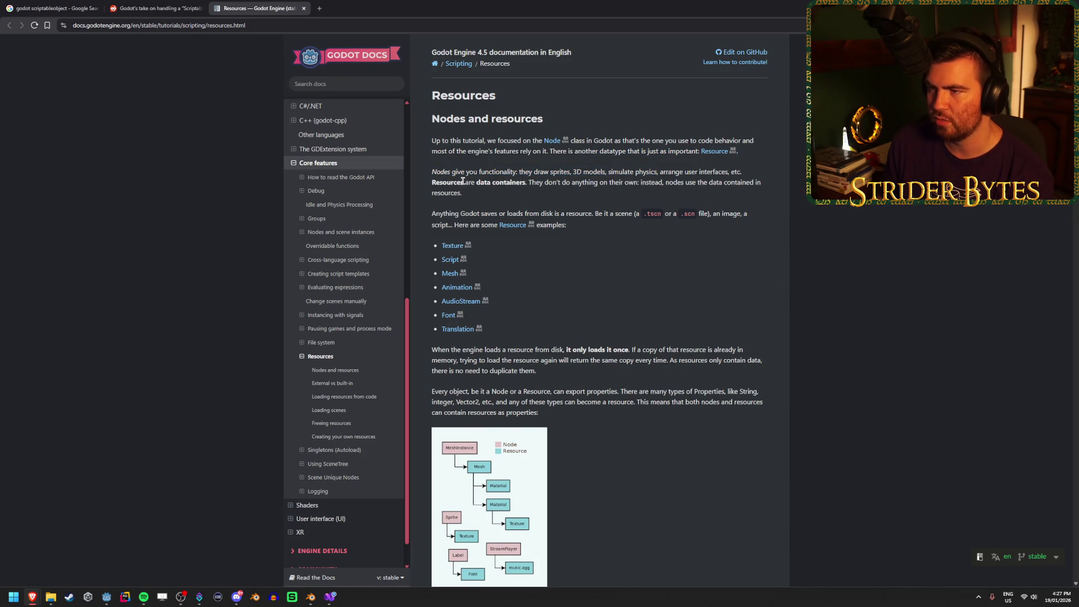
{"action": "left_click_drag", "start_coordinate": [504, 178], "coordinate": [658, 191]}
{"action": "left_click", "coordinate": [659, 186]}
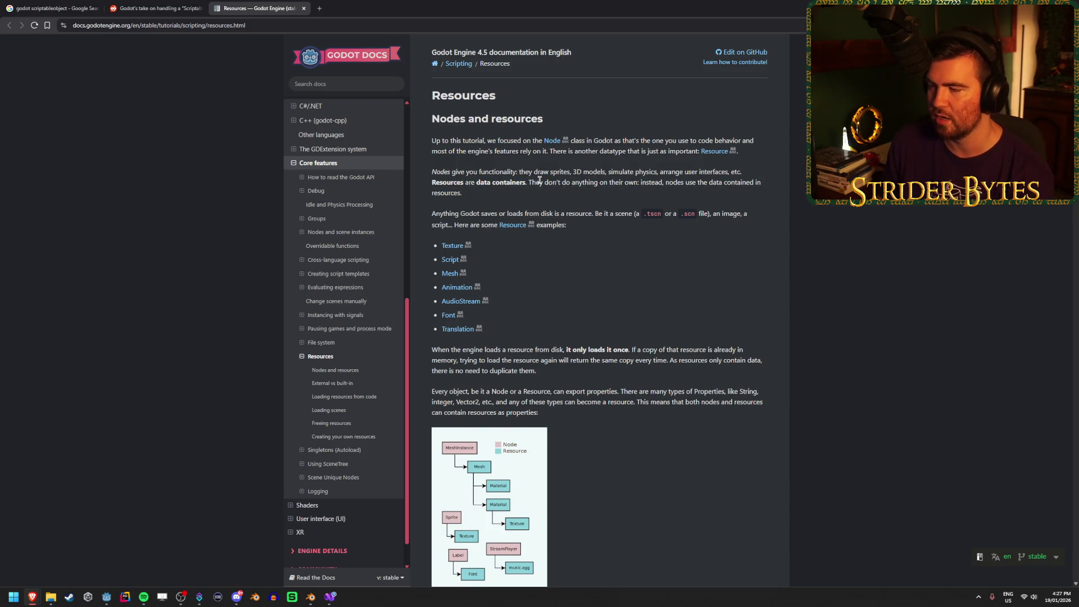
{"action": "left_click_drag", "start_coordinate": [539, 181], "coordinate": [649, 192]}
Step: Highlight the lines saying resources are data containers and what Godot treats as resources
{"action": "left_click", "coordinate": [649, 193]}
{"action": "left_click_drag", "start_coordinate": [539, 181], "coordinate": [650, 193]}
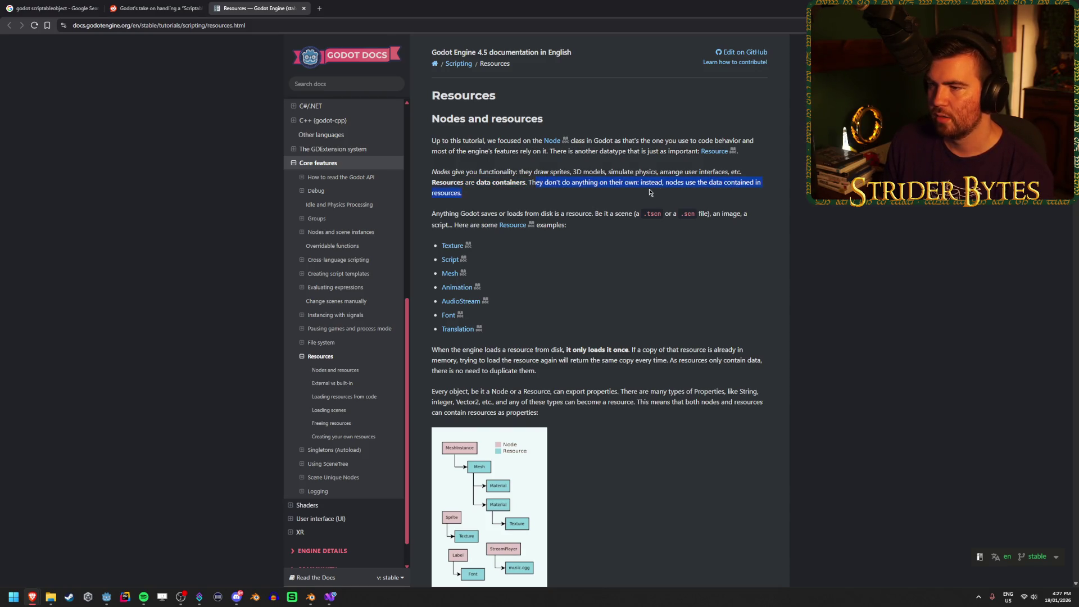
{"action": "left_click", "coordinate": [650, 192]}
{"action": "left_click_drag", "start_coordinate": [539, 181], "coordinate": [462, 192]}
{"action": "left_click", "coordinate": [506, 182]}
{"action": "left_click", "coordinate": [541, 192]}
{"action": "left_click", "coordinate": [511, 188]}
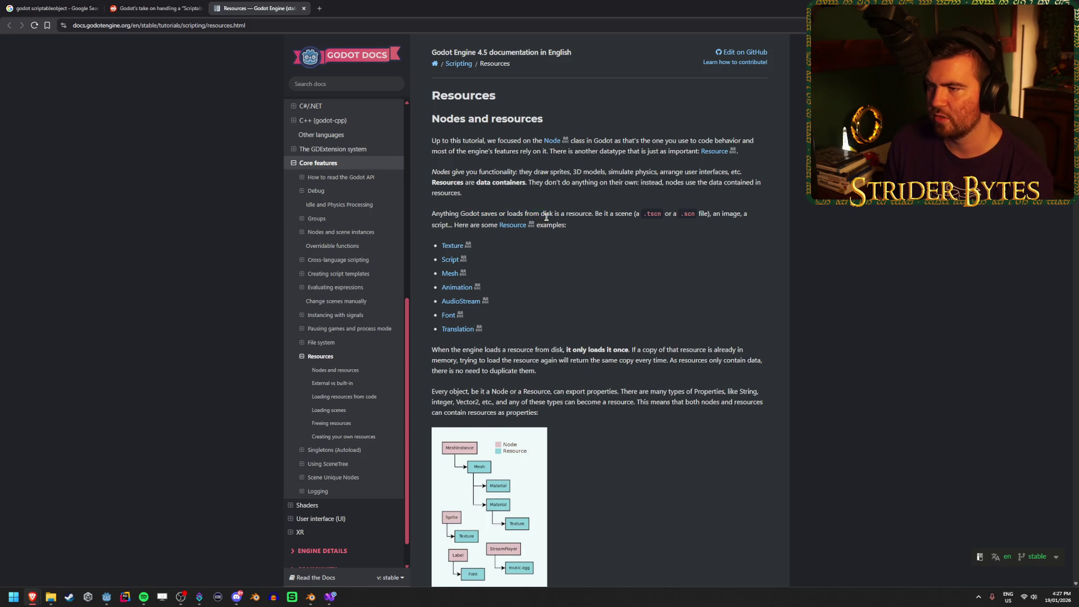
{"action": "left_click_drag", "start_coordinate": [541, 214], "coordinate": [658, 214]}
{"action": "left_click", "coordinate": [658, 214]}
Step: Scroll down to 'External vs built-in', then return to the Godot editor
{"action": "scroll", "coordinate": [614, 212], "scroll_direction": "down", "scroll_amount": 1}
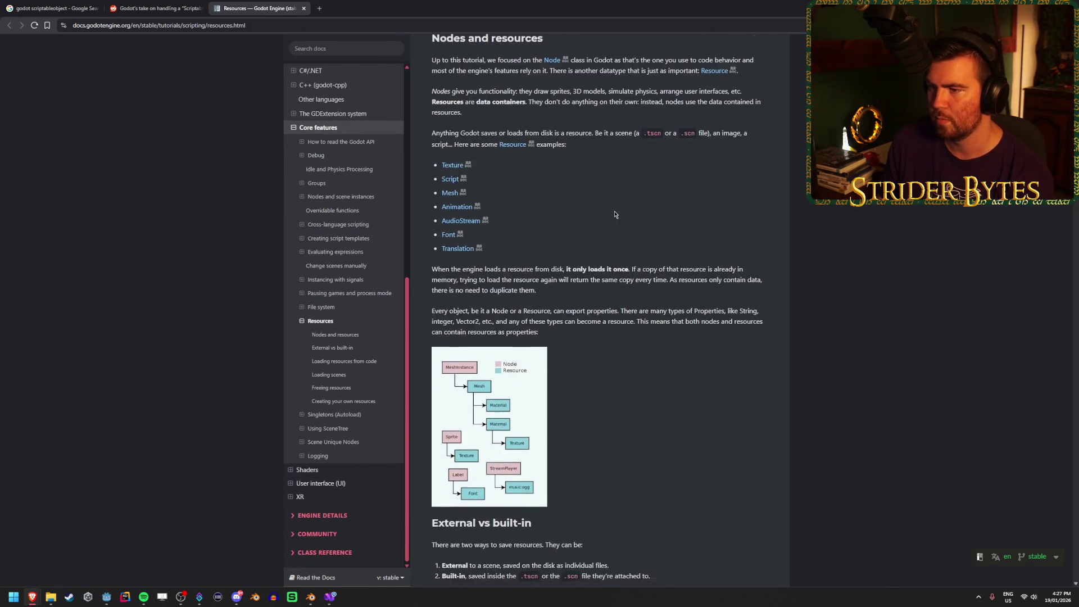
{"action": "scroll", "coordinate": [685, 250], "scroll_direction": "down", "scroll_amount": 3}
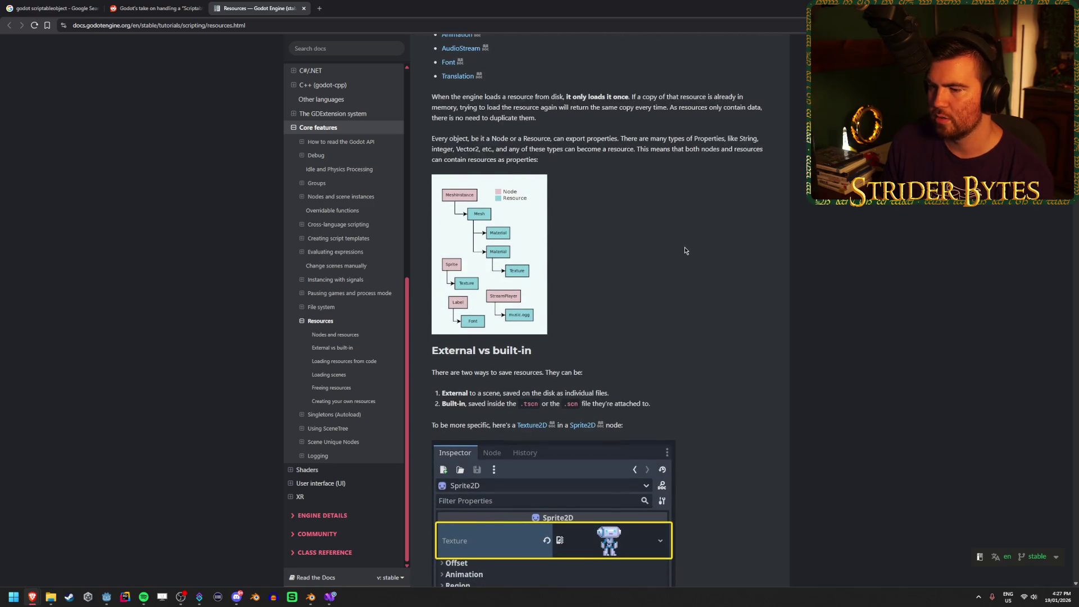
{"action": "scroll", "coordinate": [684, 251], "scroll_direction": "down", "scroll_amount": 2}
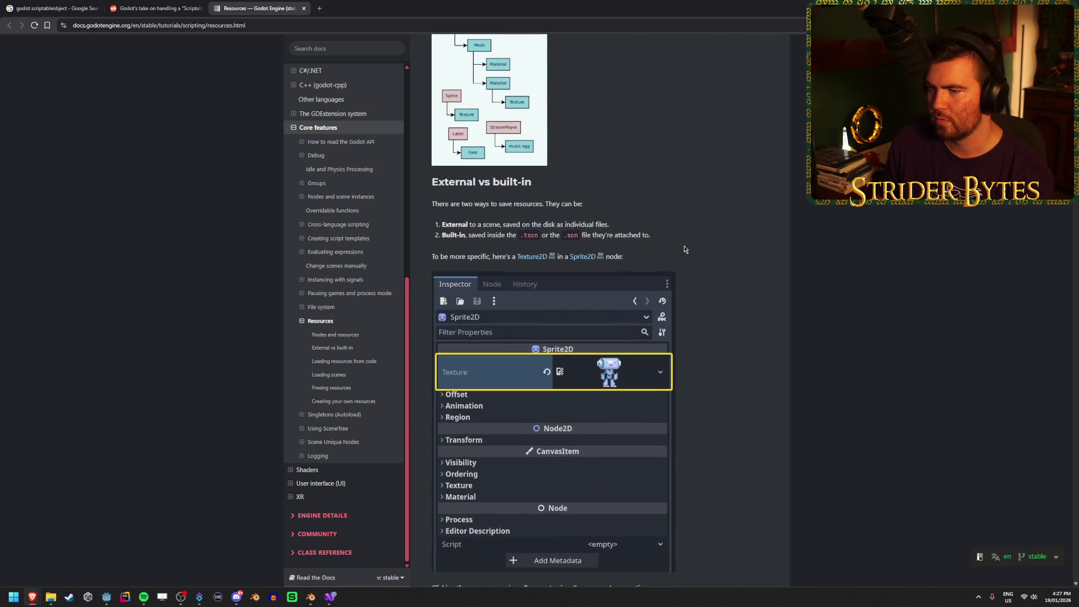
{"action": "scroll", "coordinate": [683, 245], "scroll_direction": "down", "scroll_amount": 1}
{"action": "key", "text": "alt+Tab"}
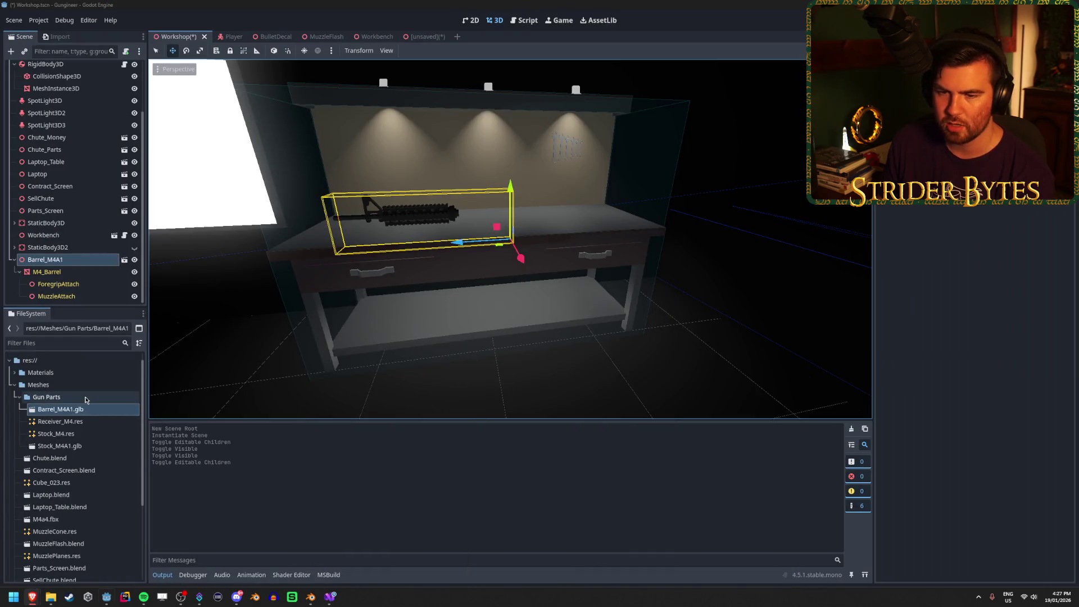
Step: Browse the resource types offered for the Gun Parts folder, then cancel without creating one
{"action": "right_click", "coordinate": [91, 400]}
{"action": "mouse_move", "coordinate": [92, 403]}
{"action": "left_click", "coordinate": [219, 438]}
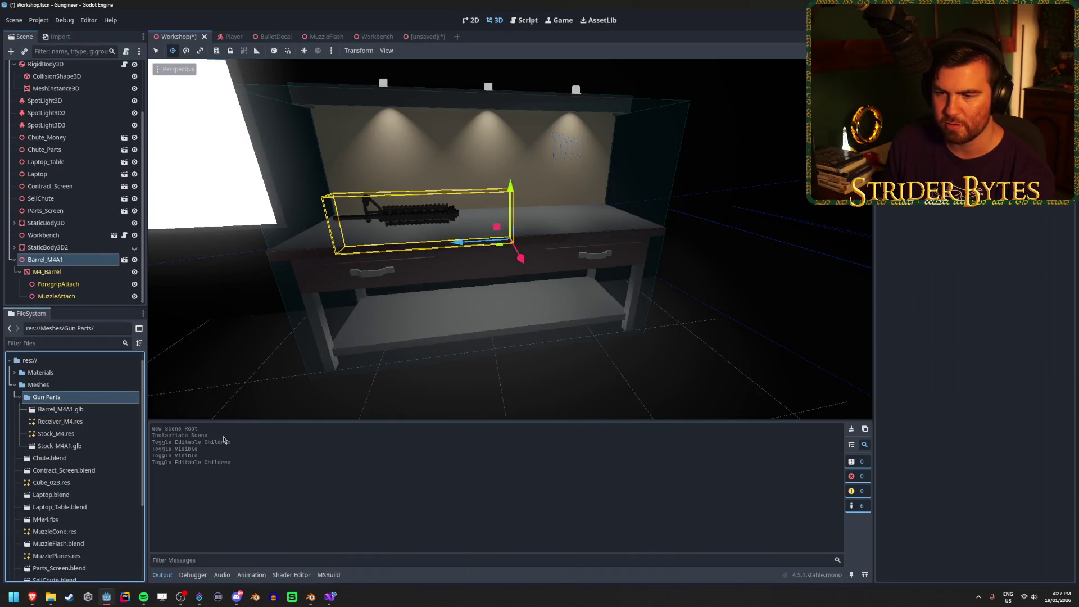
{"action": "scroll", "coordinate": [550, 234], "scroll_direction": "down", "scroll_amount": 10}
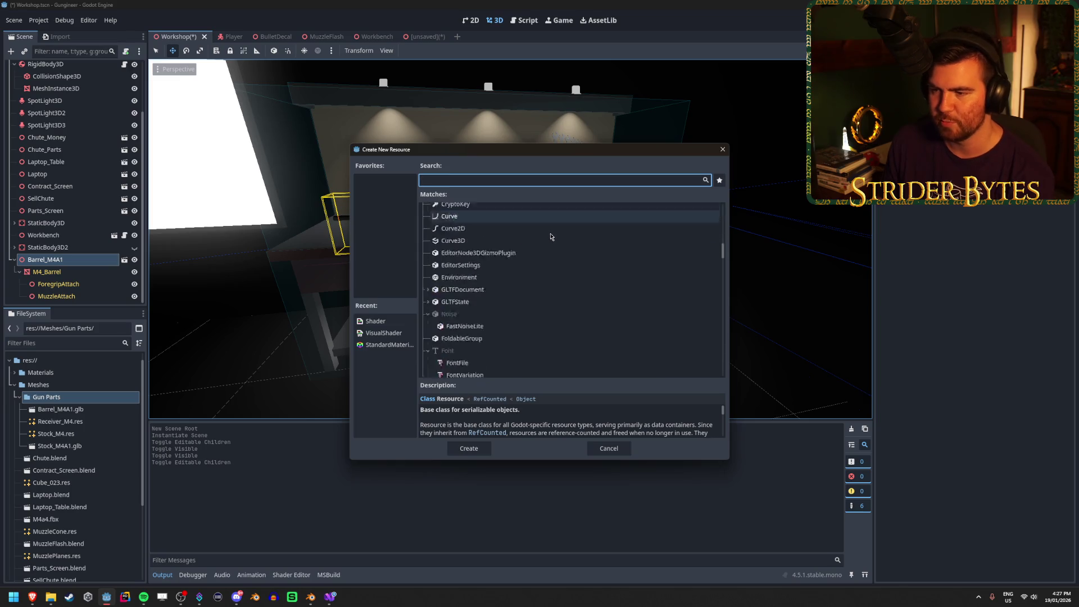
{"action": "scroll", "coordinate": [550, 236], "scroll_direction": "up", "scroll_amount": 5}
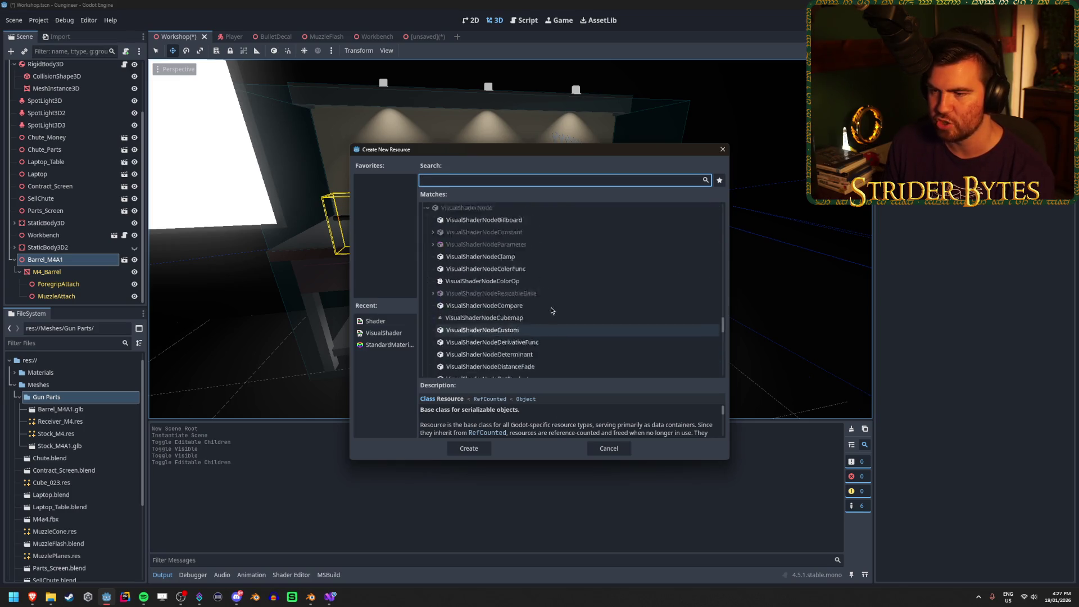
{"action": "left_click", "coordinate": [722, 149]}
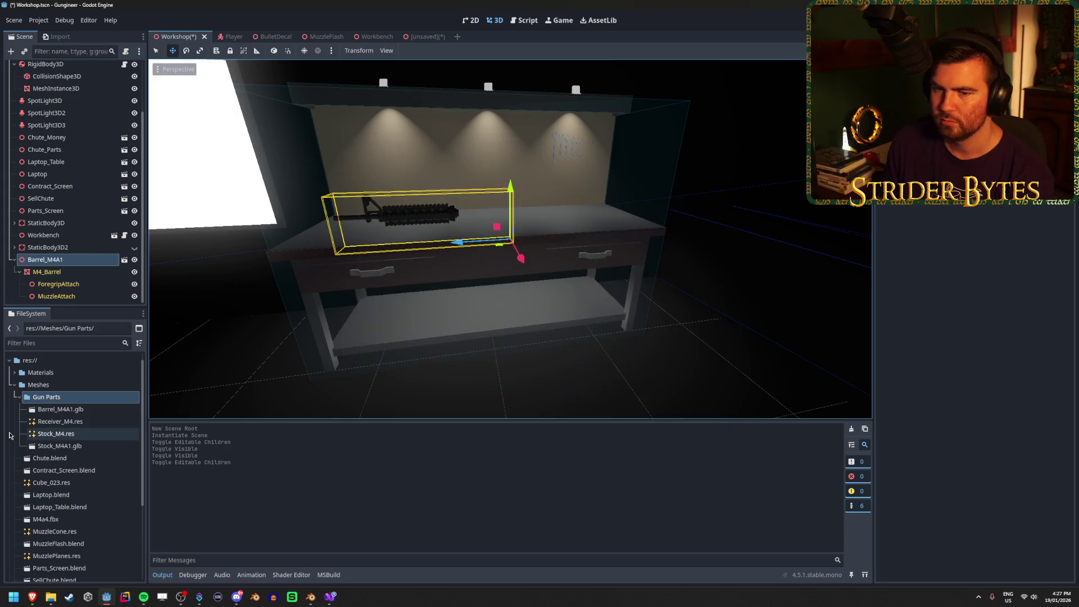
Step: Scroll through the full resource type list from the res:// root, then cancel without creating
{"action": "right_click", "coordinate": [71, 396]}
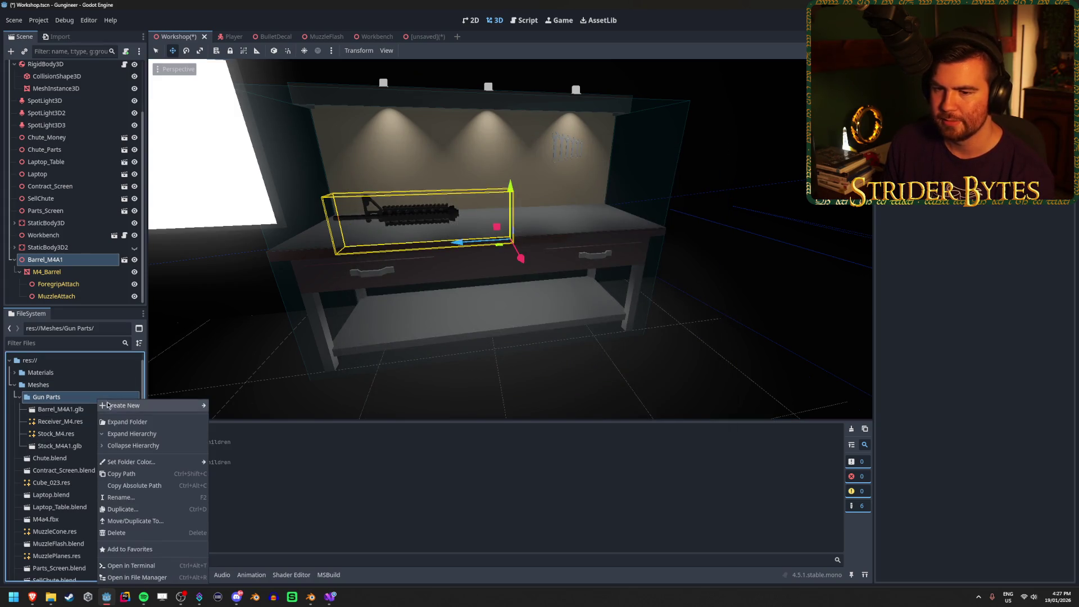
{"action": "key", "text": "Escape"}
{"action": "left_click", "coordinate": [52, 371]}
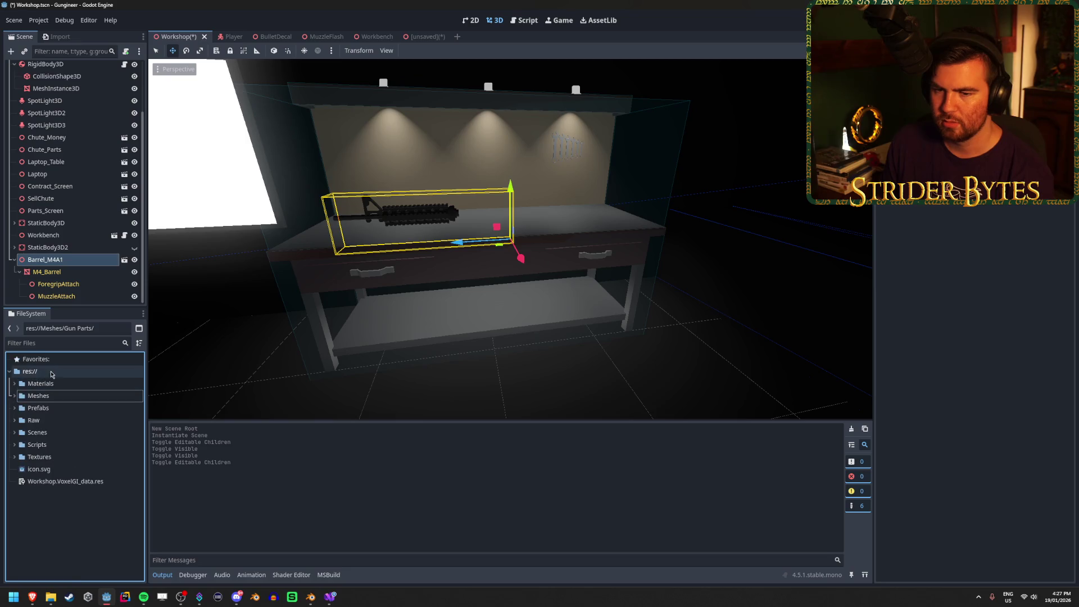
{"action": "right_click", "coordinate": [52, 371]}
{"action": "mouse_move", "coordinate": [90, 378]}
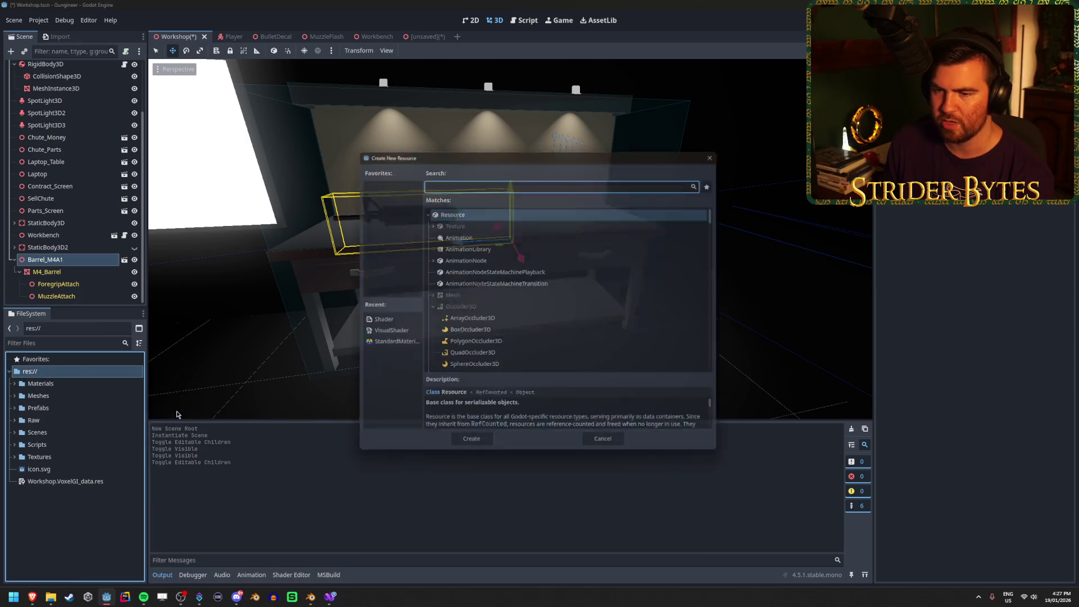
{"action": "left_click", "coordinate": [185, 414]}
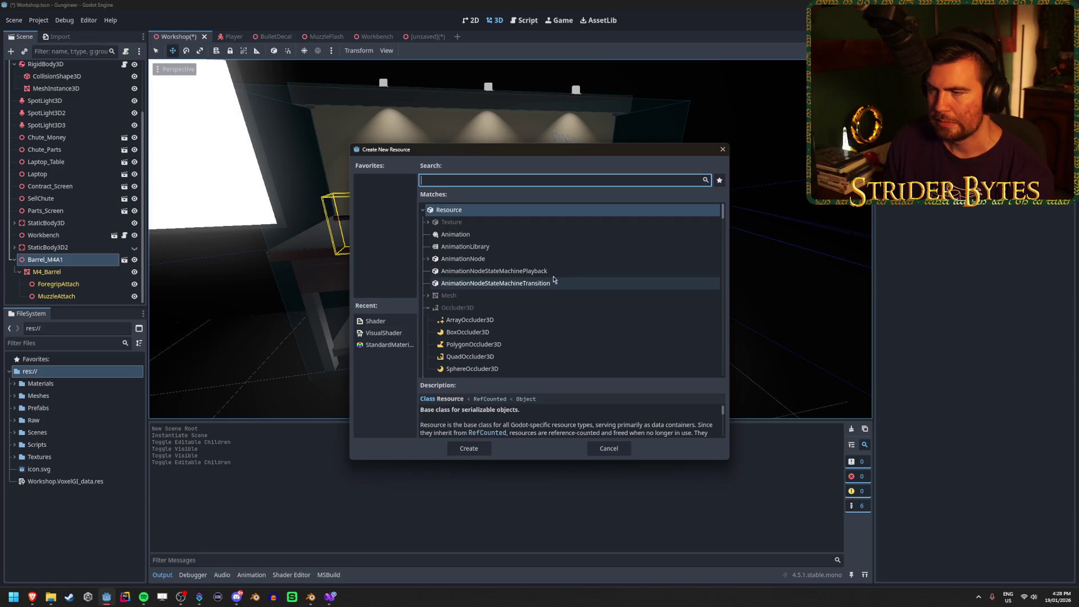
{"action": "scroll", "coordinate": [497, 223], "scroll_direction": "down", "scroll_amount": 5}
{"action": "scroll", "coordinate": [535, 288], "scroll_direction": "down", "scroll_amount": 10}
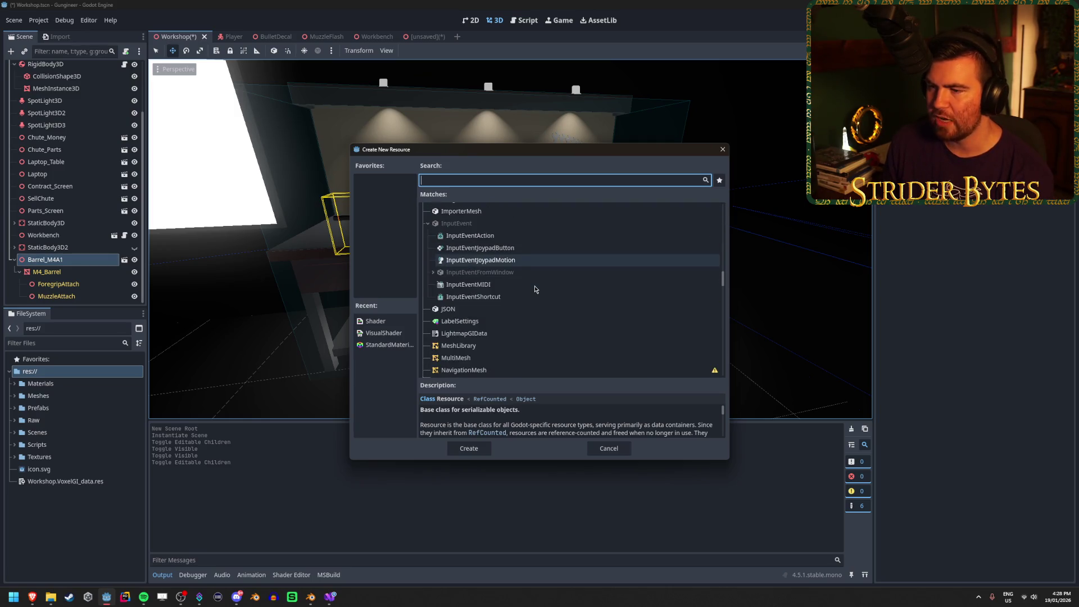
{"action": "scroll", "coordinate": [532, 287], "scroll_direction": "down", "scroll_amount": 8}
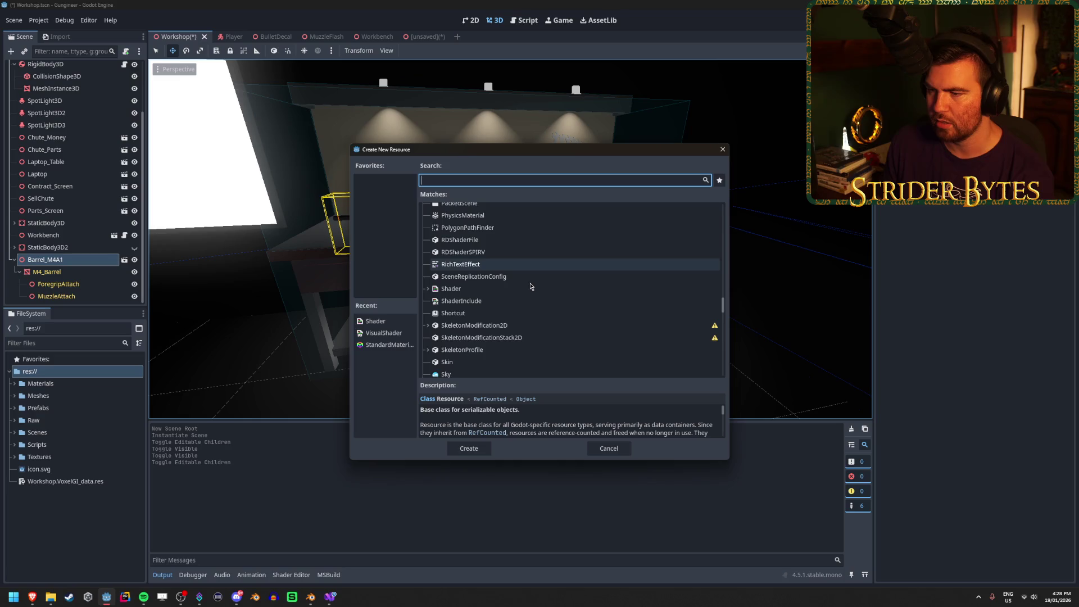
{"action": "scroll", "coordinate": [531, 287], "scroll_direction": "down", "scroll_amount": 12}
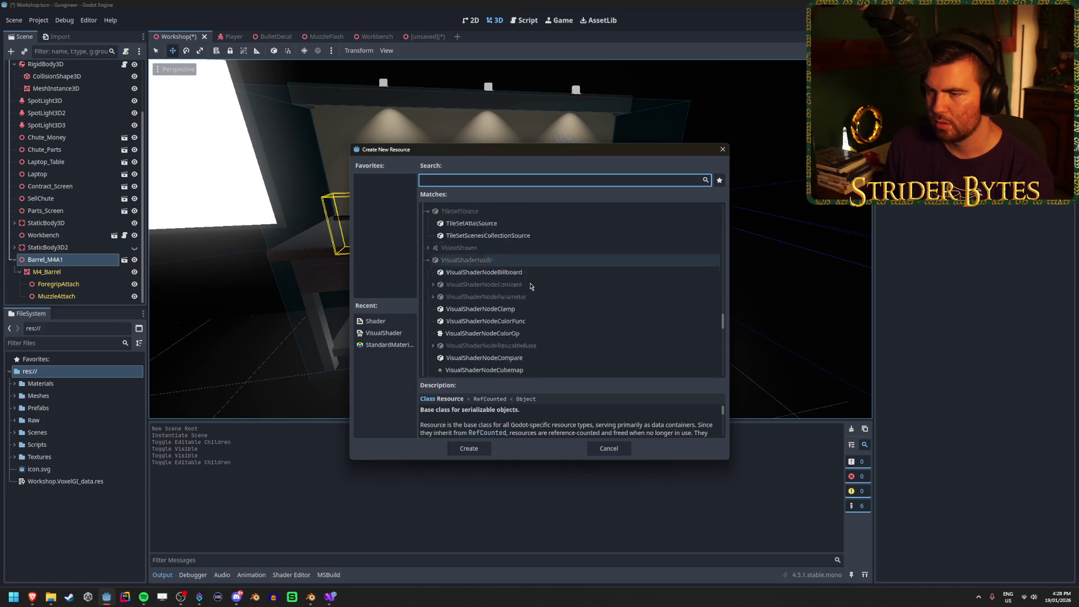
{"action": "scroll", "coordinate": [530, 290], "scroll_direction": "up", "scroll_amount": 15}
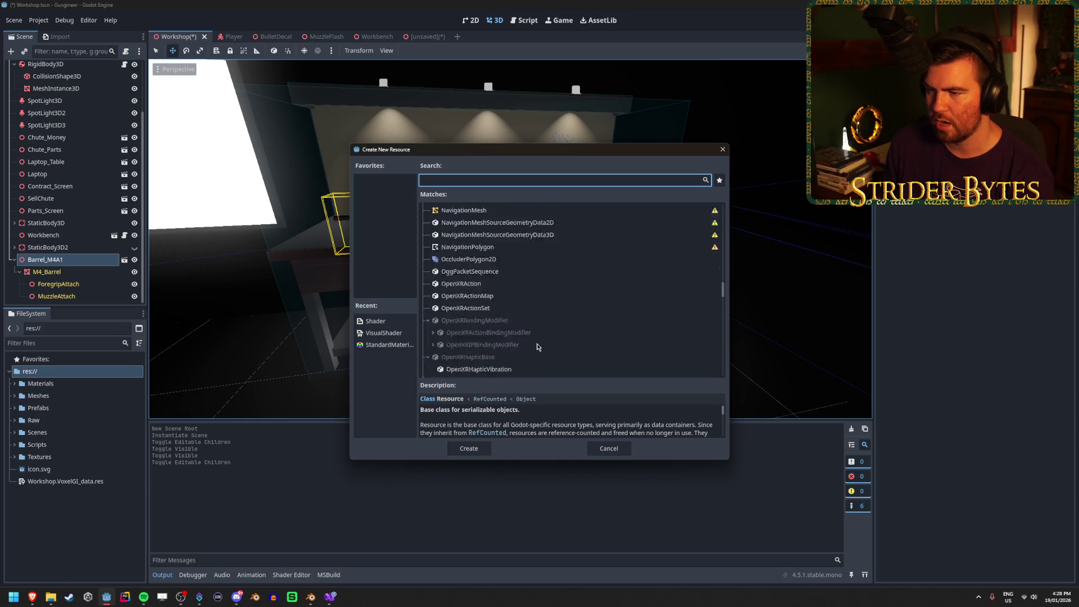
{"action": "scroll", "coordinate": [537, 336], "scroll_direction": "down", "scroll_amount": 10}
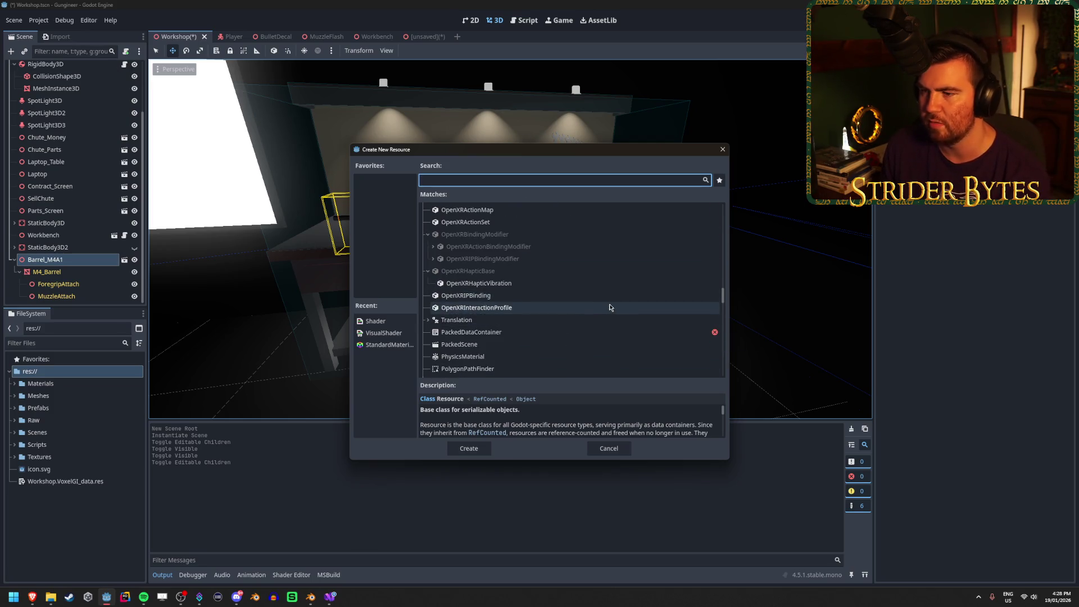
{"action": "scroll", "coordinate": [587, 286], "scroll_direction": "up", "scroll_amount": 2}
{"action": "scroll", "coordinate": [587, 286], "scroll_direction": "up", "scroll_amount": 5}
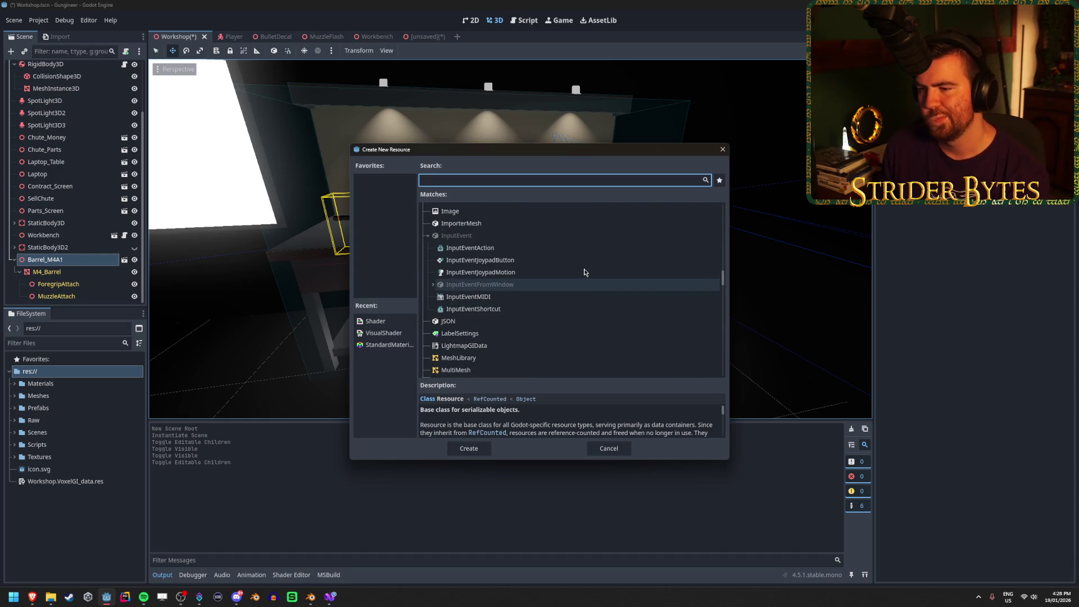
{"action": "scroll", "coordinate": [584, 272], "scroll_direction": "up", "scroll_amount": 10}
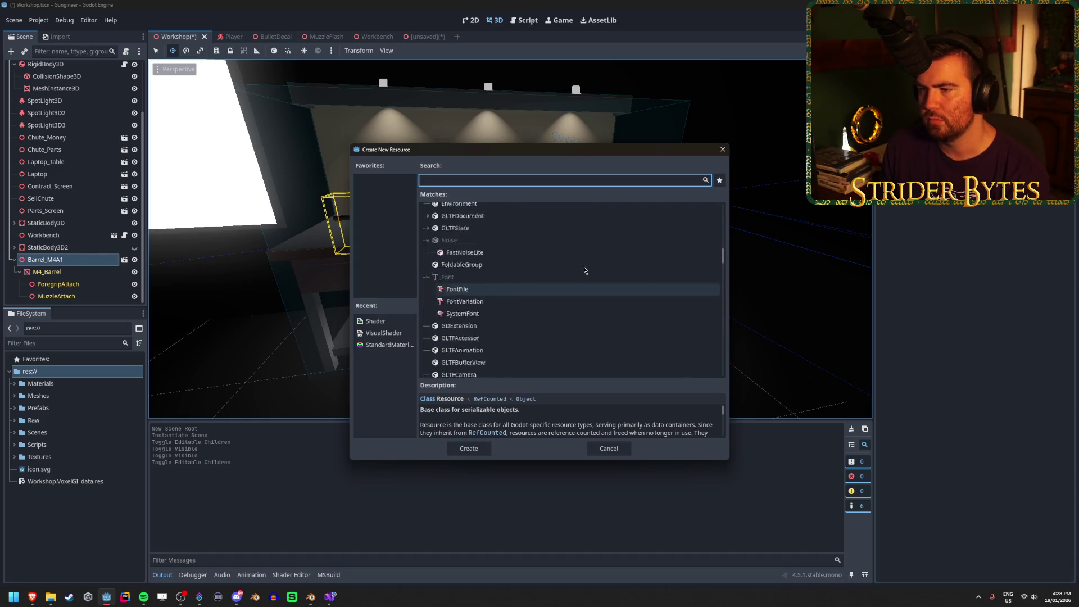
{"action": "scroll", "coordinate": [584, 270], "scroll_direction": "up", "scroll_amount": 10}
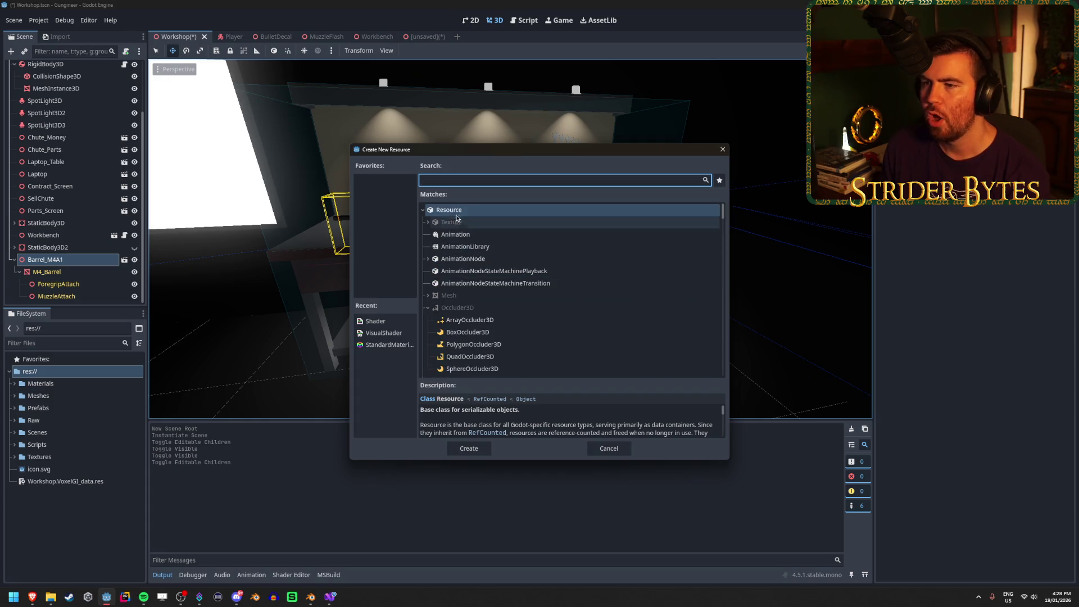
{"action": "left_click", "coordinate": [723, 149]}
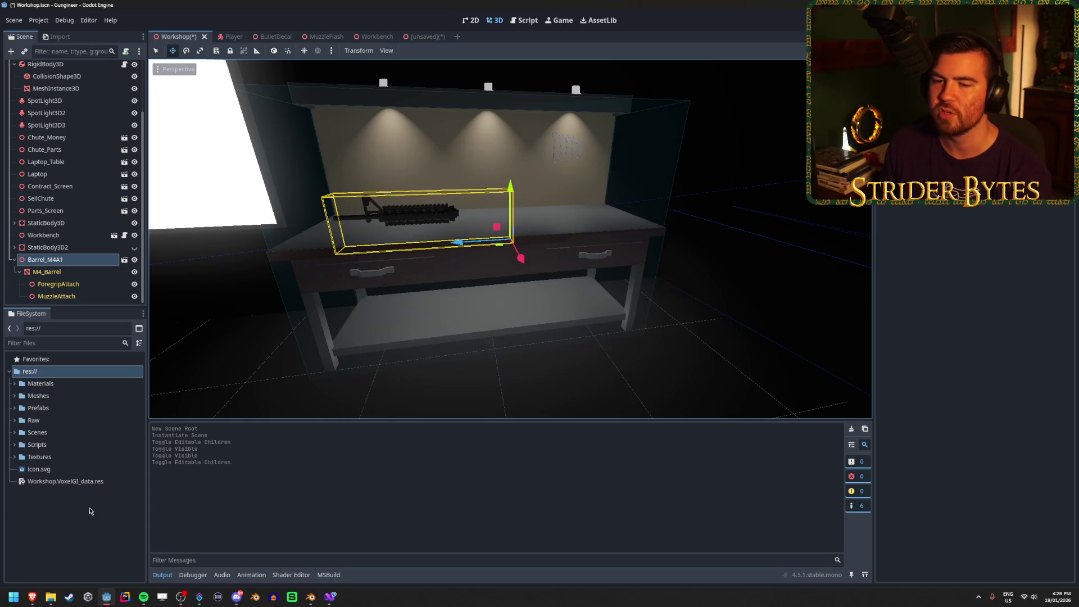
Step: Start a new C# script from the file browser's empty area
{"action": "left_click", "coordinate": [47, 516]}
{"action": "right_click", "coordinate": [47, 516]}
{"action": "left_click", "coordinate": [84, 530]}
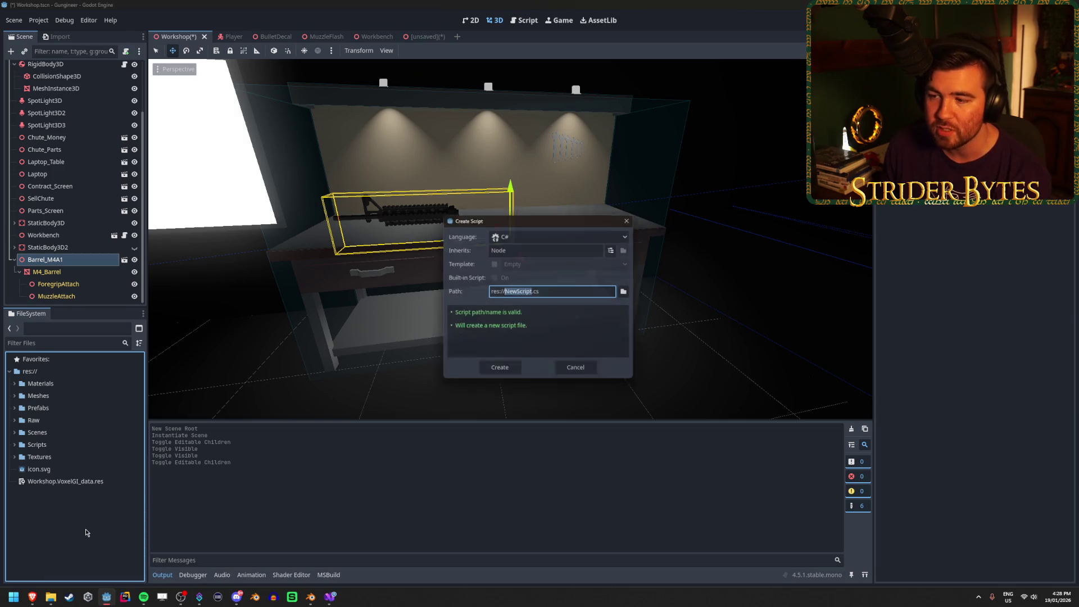
Step: Set the script's base class to Resource by searching 'resourc', then focus the Path field
{"action": "left_click", "coordinate": [549, 248]}
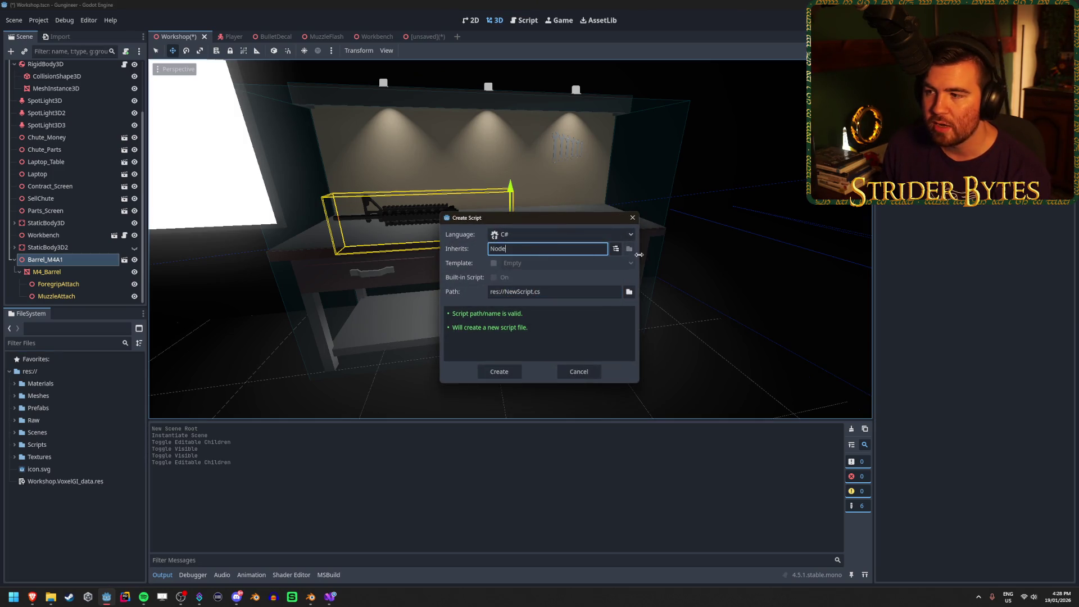
{"action": "left_click", "coordinate": [616, 249]}
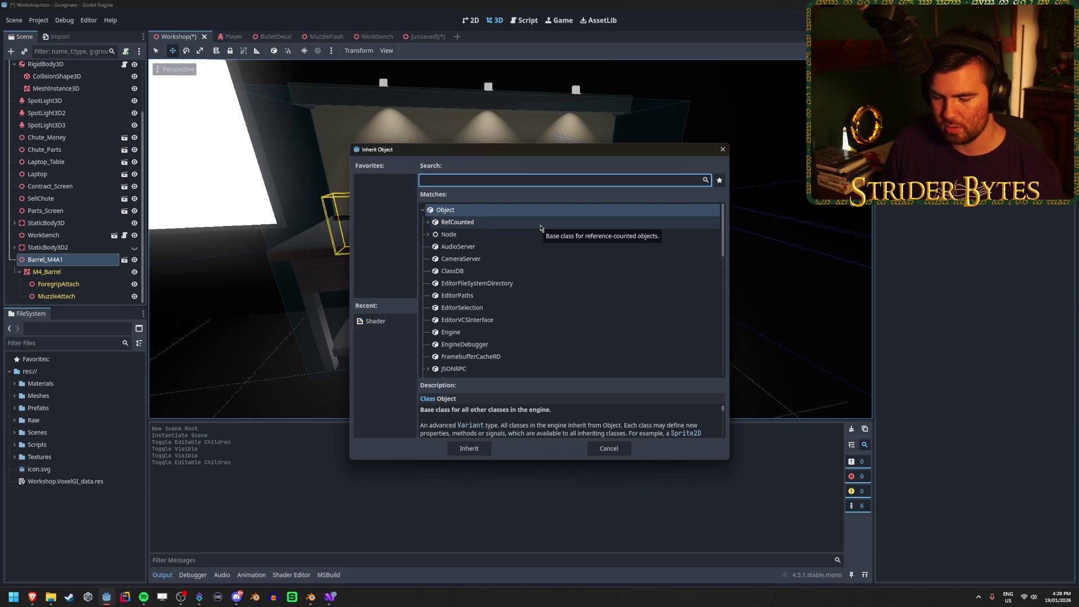
{"action": "type", "text": "resourc"}
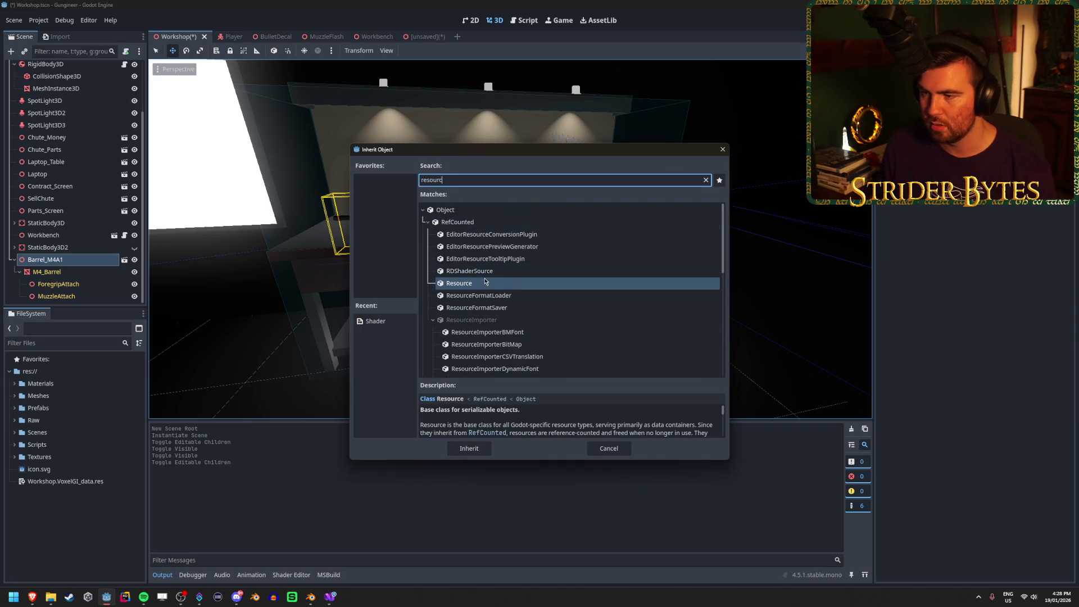
{"action": "double_click", "coordinate": [478, 284]}
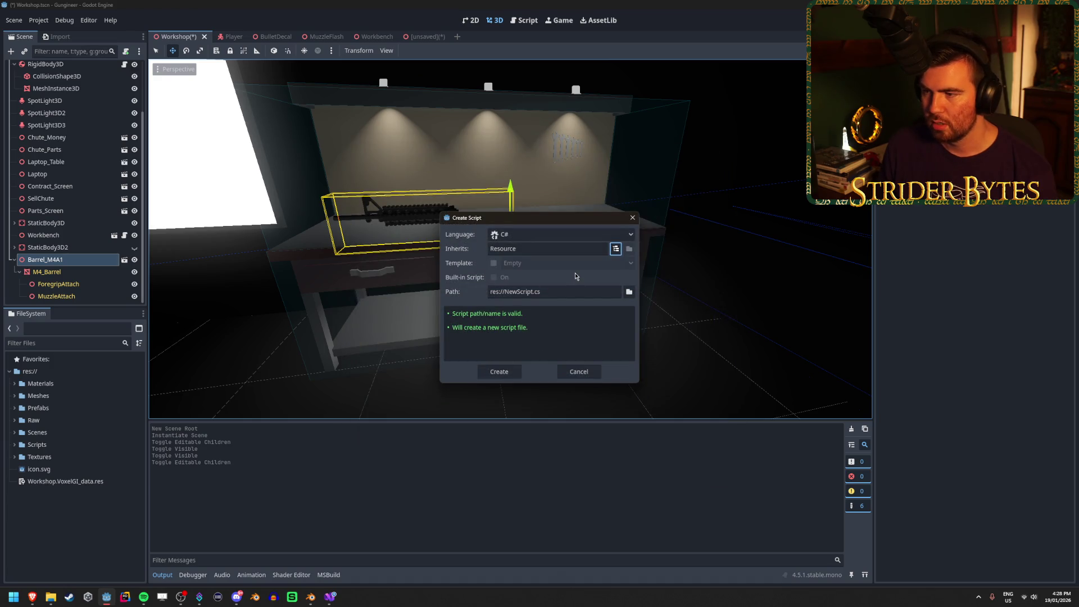
{"action": "left_click", "coordinate": [527, 293]}
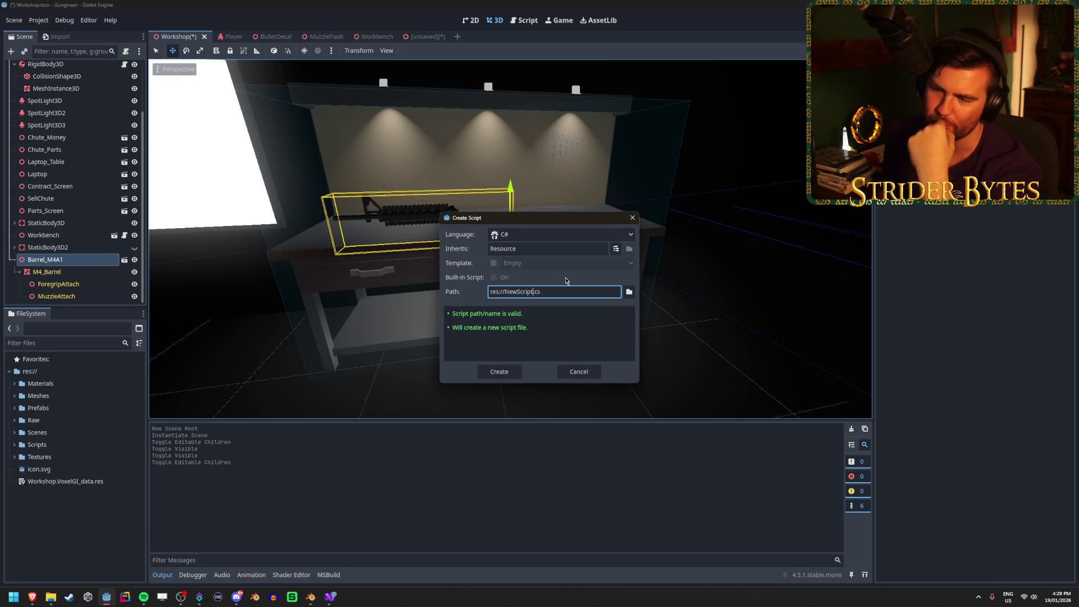
Step: Delete part of the default 'NewScript' name in the Create Script Path field
{"action": "key", "text": "BackSpace"}
{"action": "key", "text": "BackSpace"}
{"action": "key", "text": "BackSpace"}
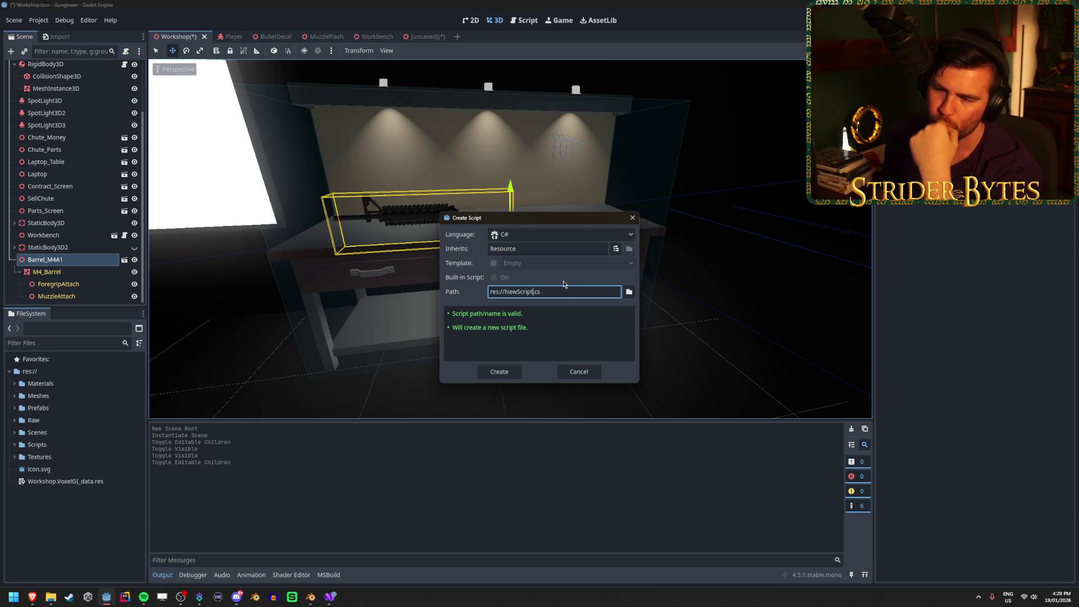
Step: Rename the script path to res://ItemData.cs and create the script
{"action": "key", "text": "BackSpace"}
{"action": "key", "text": "BackSpace"}
{"action": "key", "text": "BackSpace"}
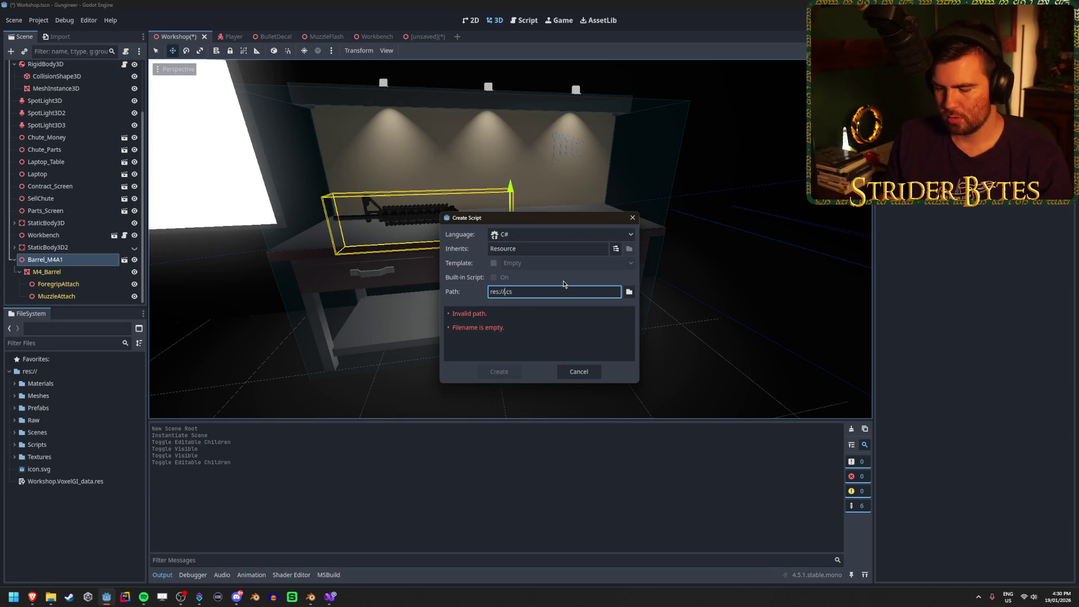
{"action": "type", "text": "ItemData"}
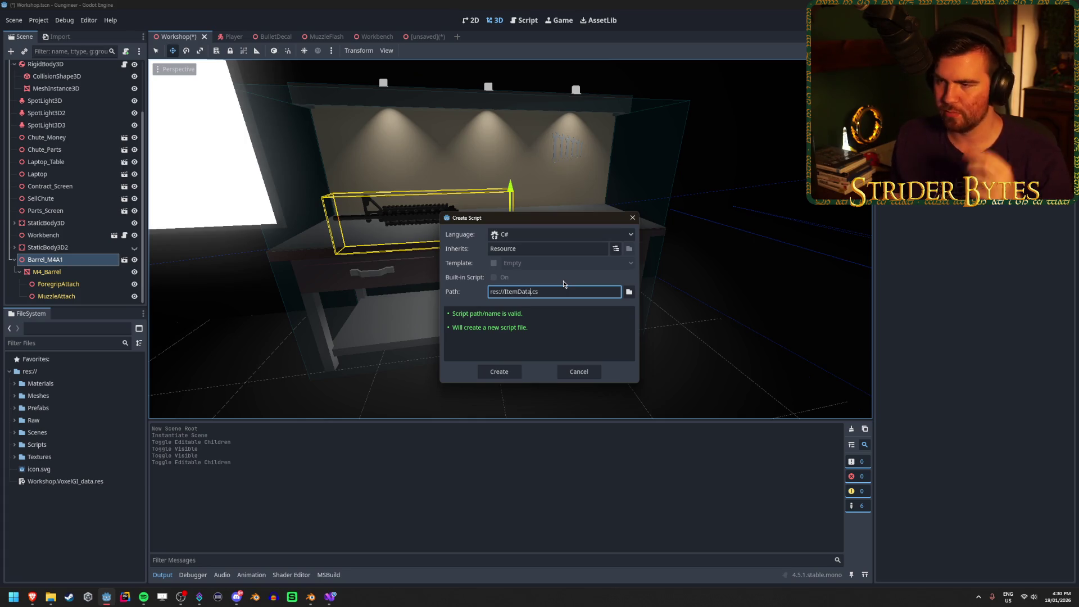
{"action": "left_click", "coordinate": [563, 282]}
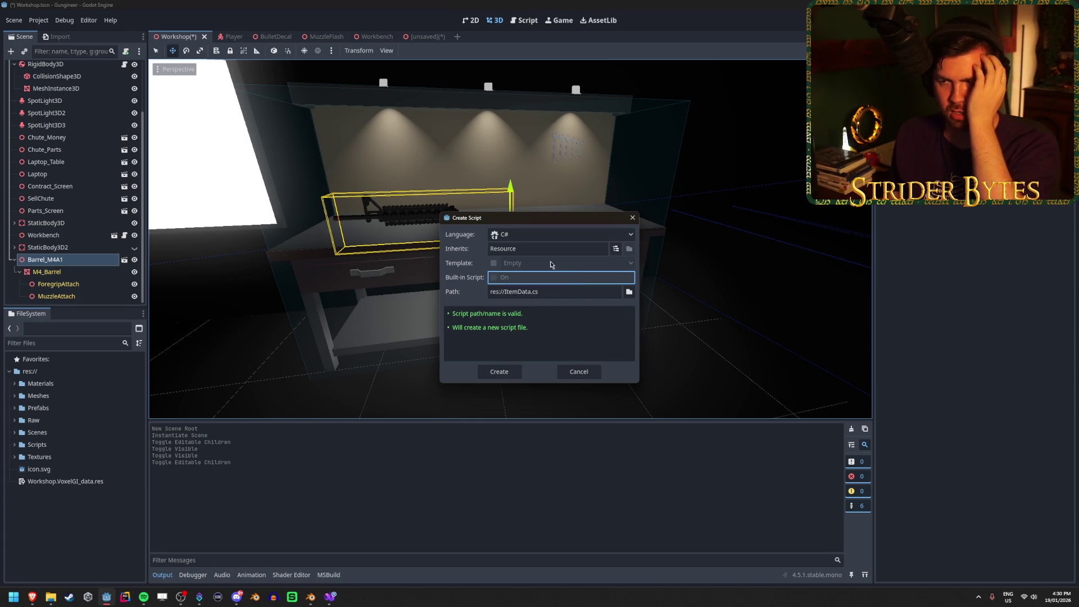
{"action": "left_click", "coordinate": [500, 372]}
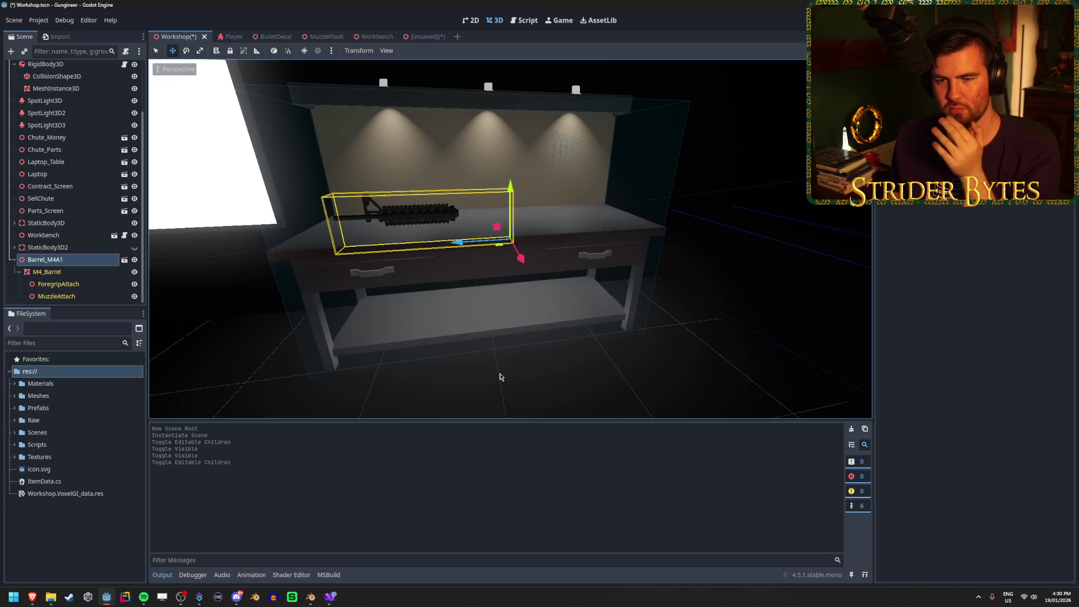
Step: Move ItemData.cs into the Scripts folder and open it in the code editor
{"action": "mouse_move", "coordinate": [44, 481]}
{"action": "left_mouse_down"}
{"action": "mouse_move", "coordinate": [67, 445]}
{"action": "mouse_move", "coordinate": [55, 447]}
{"action": "left_mouse_up"}
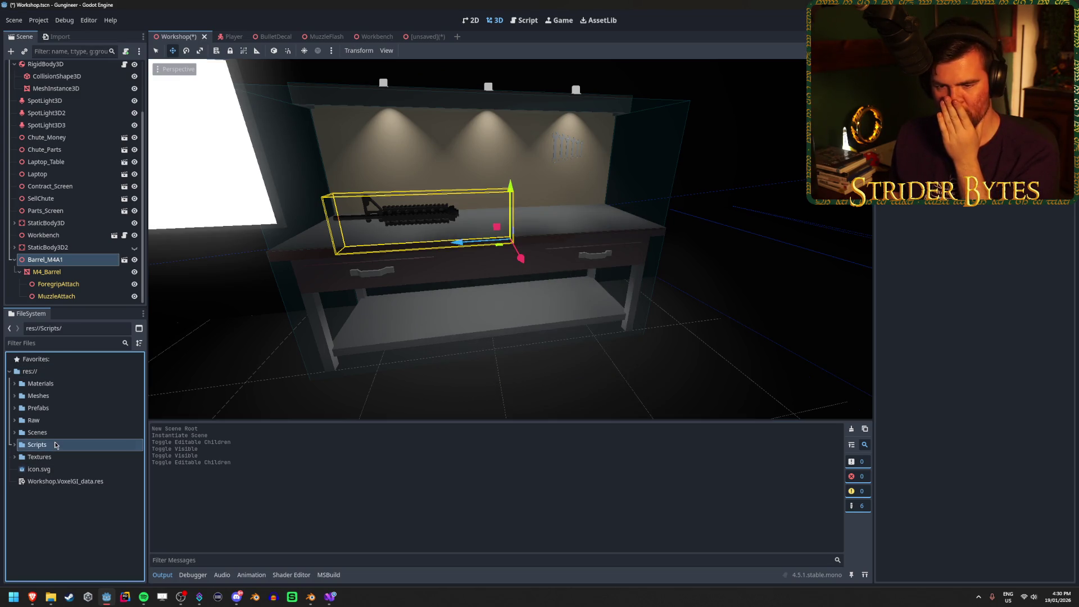
{"action": "double_click", "coordinate": [55, 446]}
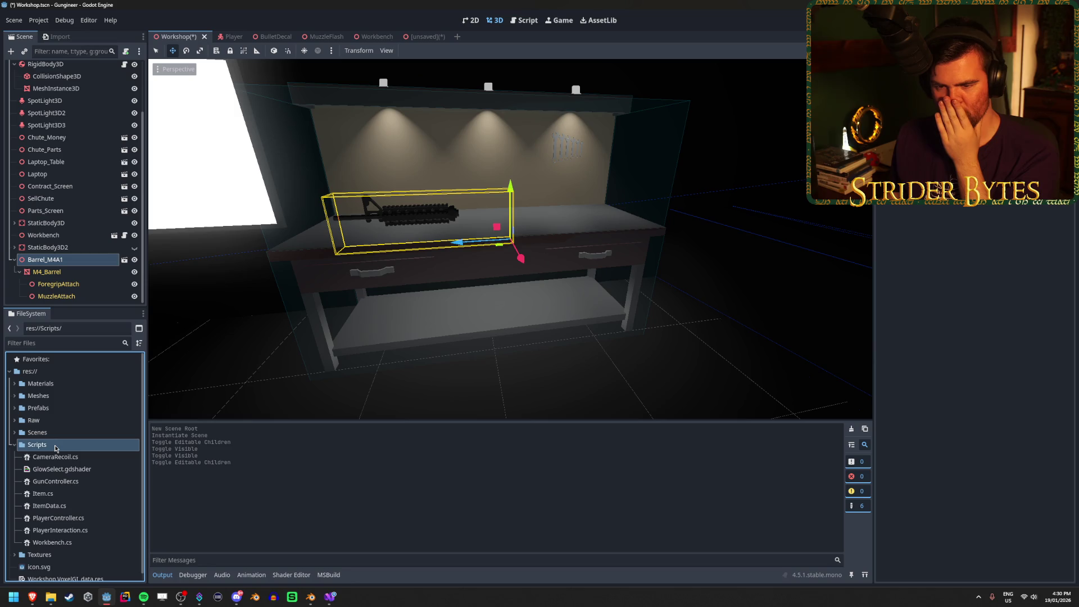
{"action": "left_click", "coordinate": [64, 509]}
{"action": "double_click", "coordinate": [64, 509]}
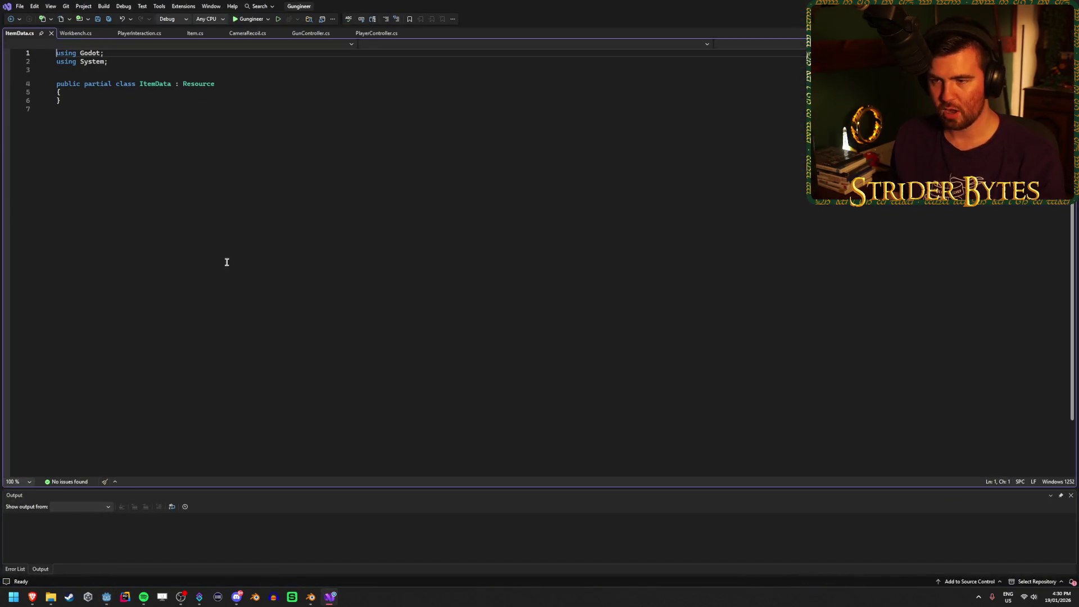
Step: Add a blank line in the ItemData class, save, and write [Export], discarding a trial 'MeshI' type
{"action": "left_click", "coordinate": [128, 92]}
{"action": "key", "text": "Return"}
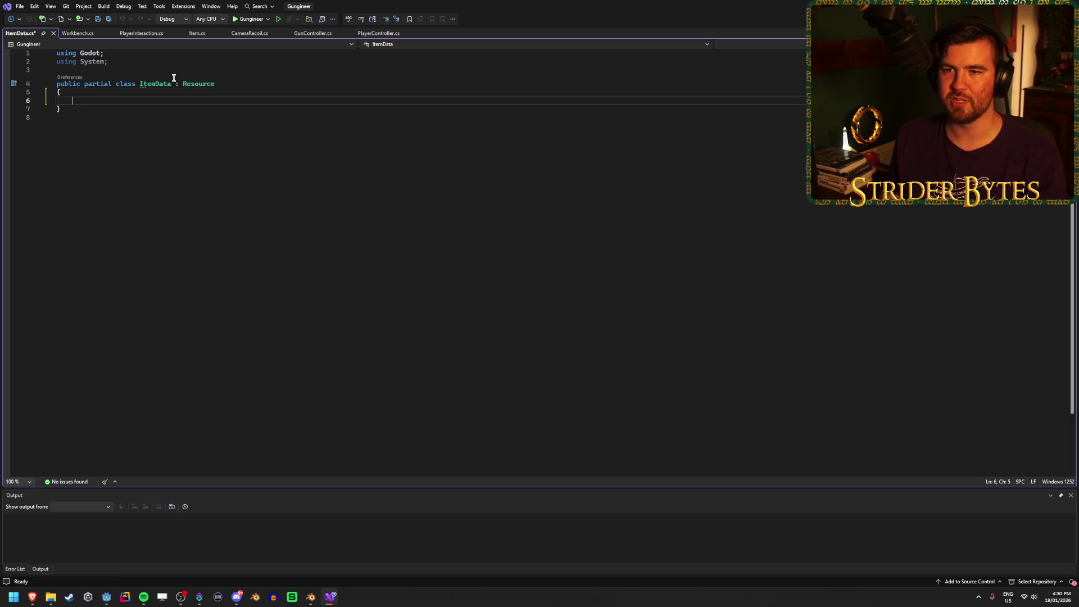
{"action": "key", "text": "ctrl+s"}
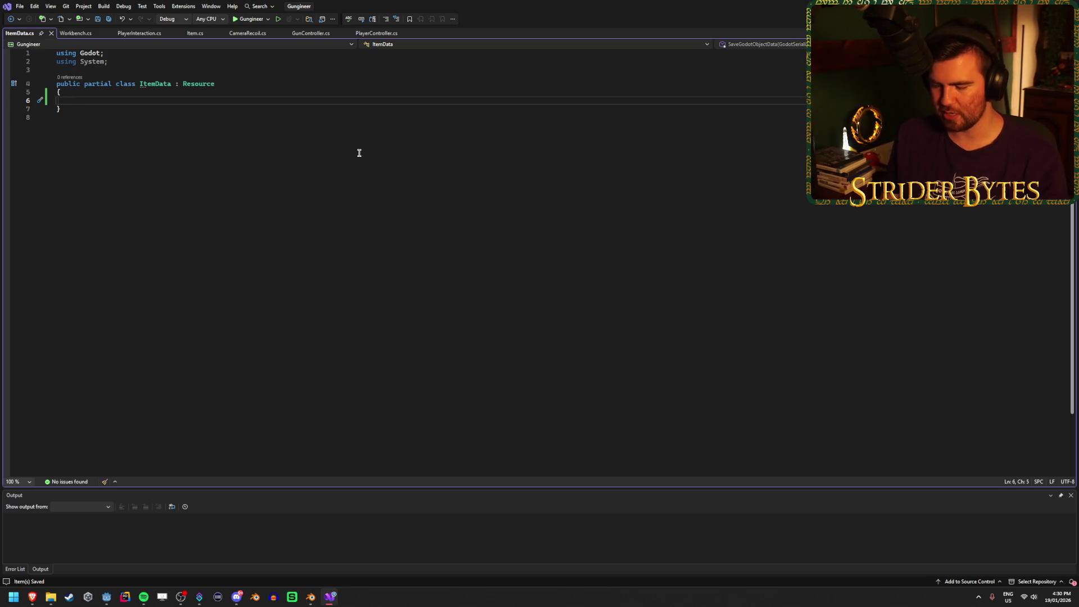
{"action": "type", "text": "[Export("}
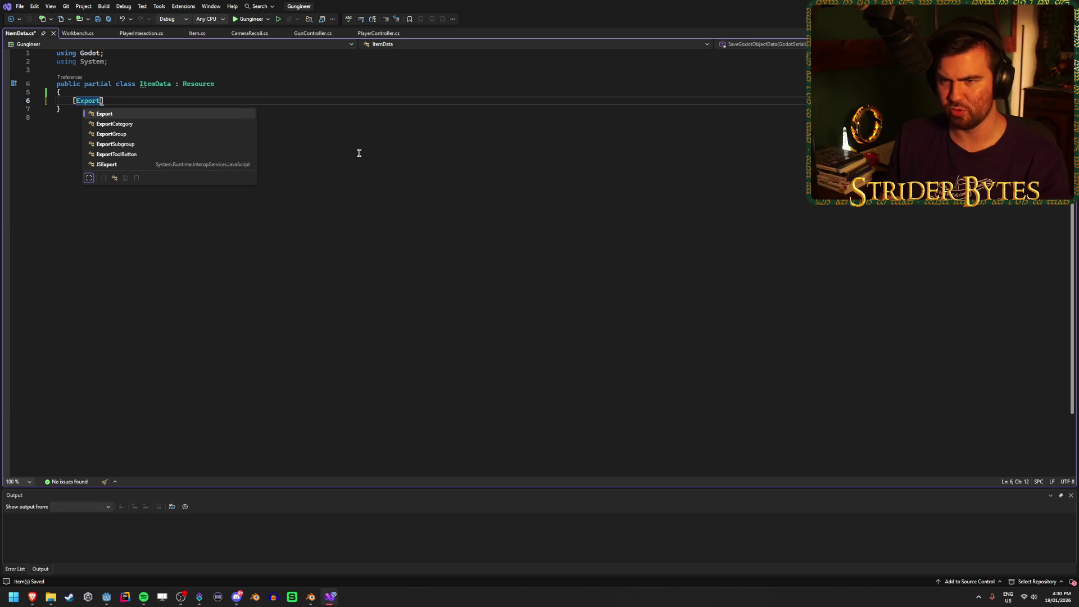
{"action": "key", "text": "BackSpace"}
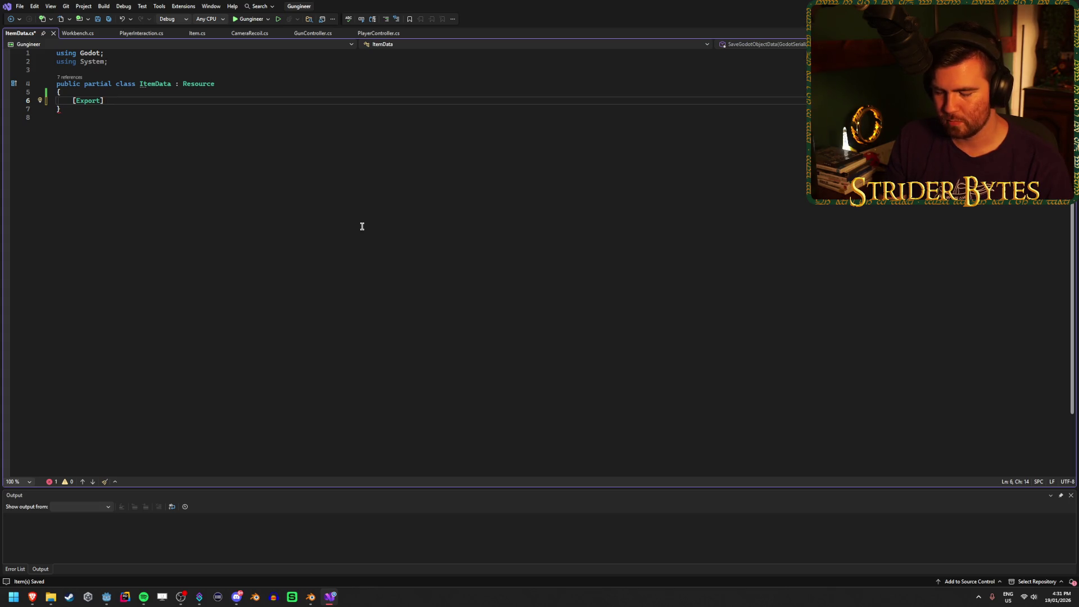
{"action": "type", "text": "Mesh"}
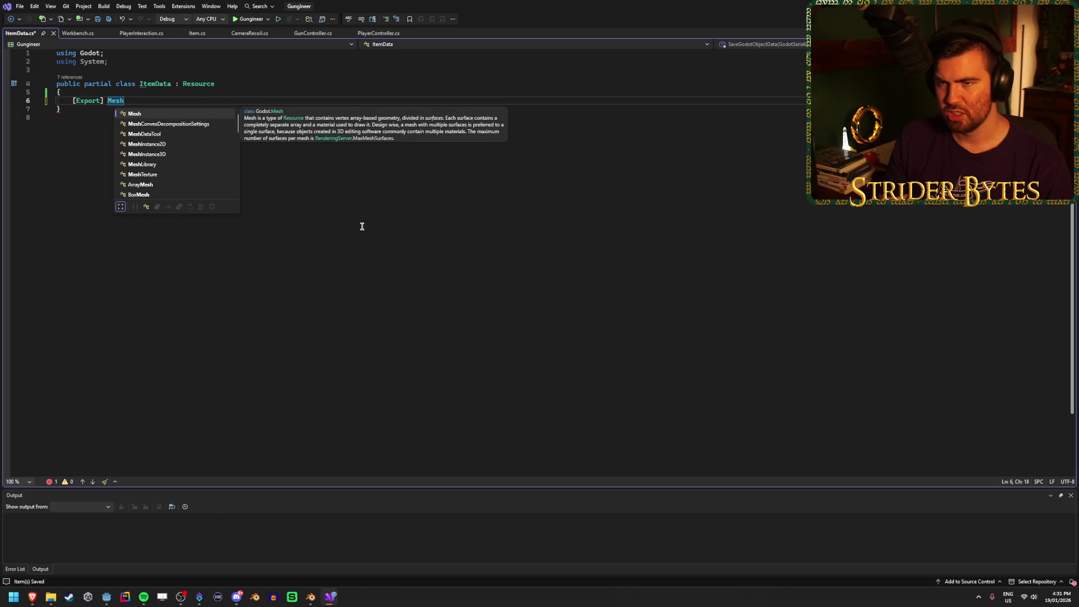
{"action": "type", "text": "I"}
{"action": "key", "text": "BackSpace"}
{"action": "key", "text": "BackSpace"}
{"action": "key", "text": "BackSpace"}
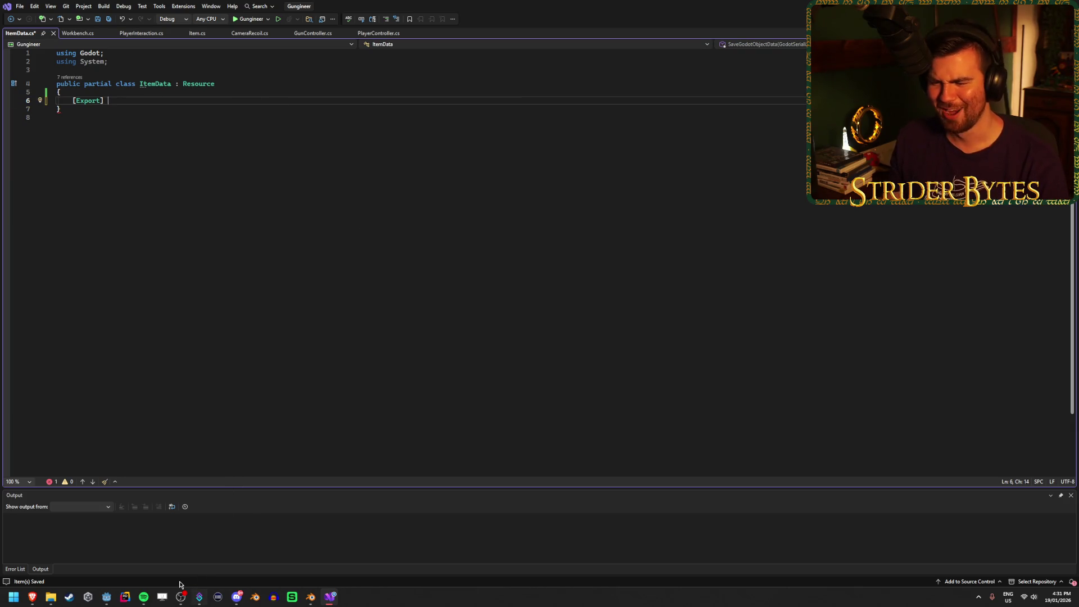
Step: Inspect Barrel_M4A1.glb's import settings under Meshes > Gun Parts, then return to Visual Studio
{"action": "left_click", "coordinate": [106, 597]}
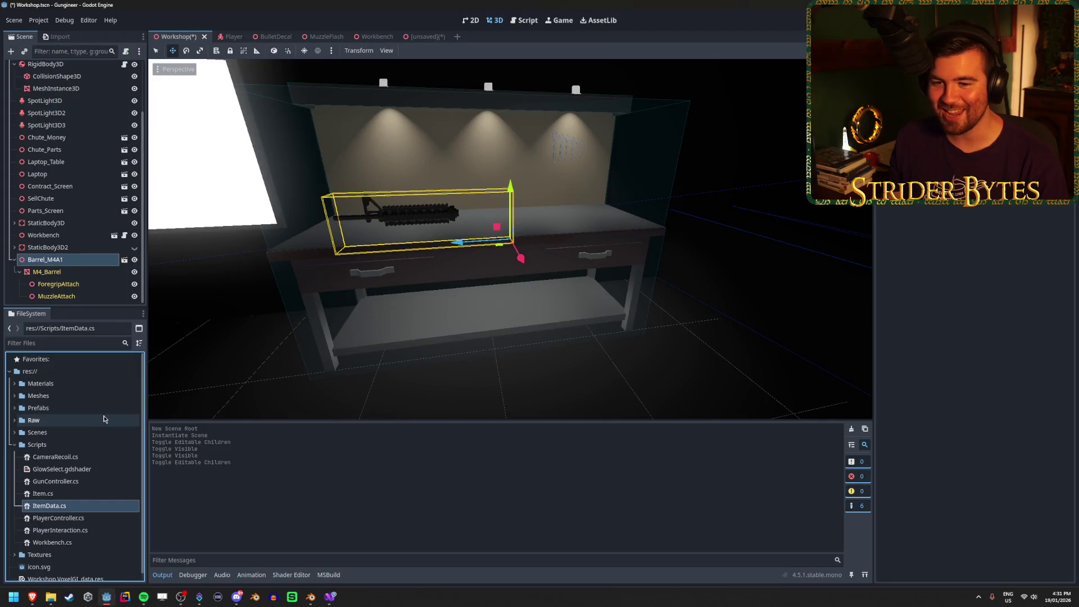
{"action": "left_click", "coordinate": [14, 396]}
{"action": "left_click", "coordinate": [84, 421]}
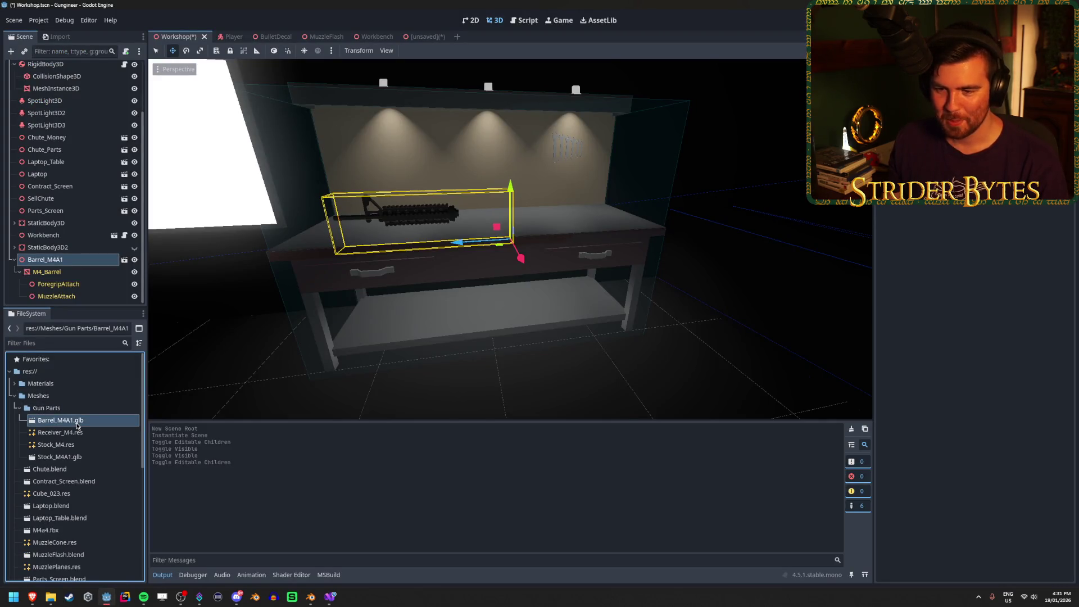
{"action": "double_click", "coordinate": [93, 423]}
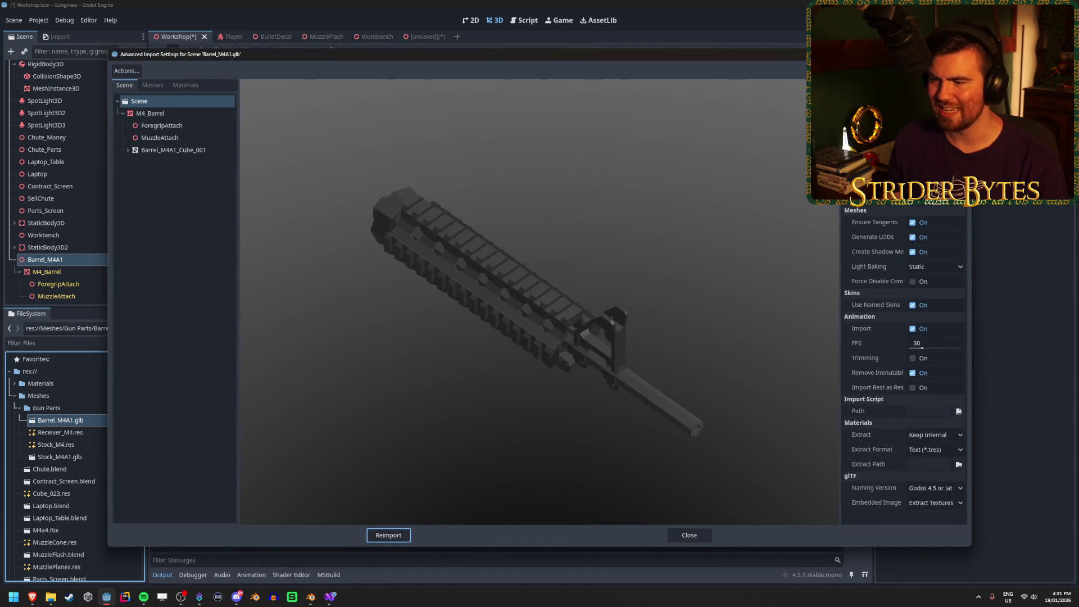
{"action": "left_click", "coordinate": [382, 534]}
{"action": "key", "text": "alt+Tab"}
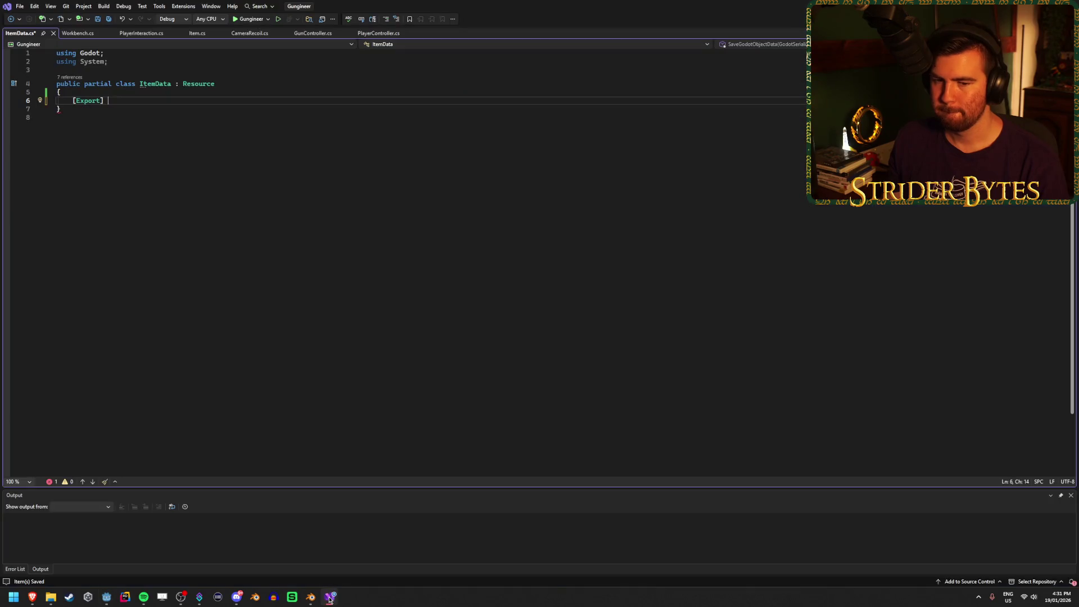
Step: Try and remove a 'Scene' type after [Export] using IntelliSense, then bring Godot forward
{"action": "type", "text": "Scen"}
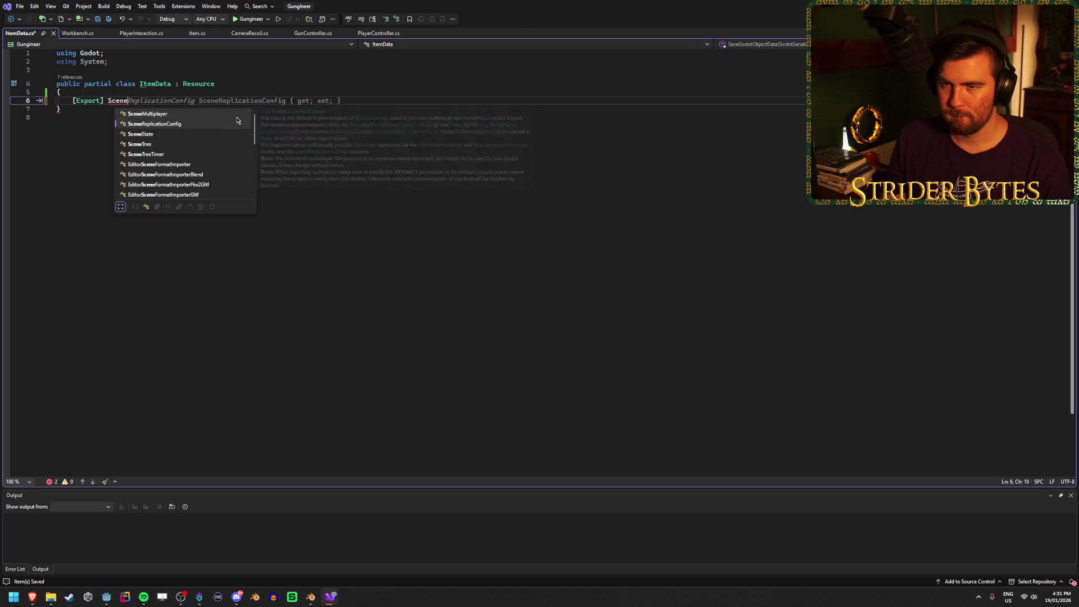
{"action": "type", "text": "e"}
{"action": "scroll", "coordinate": [236, 120], "scroll_direction": "down", "scroll_amount": 5}
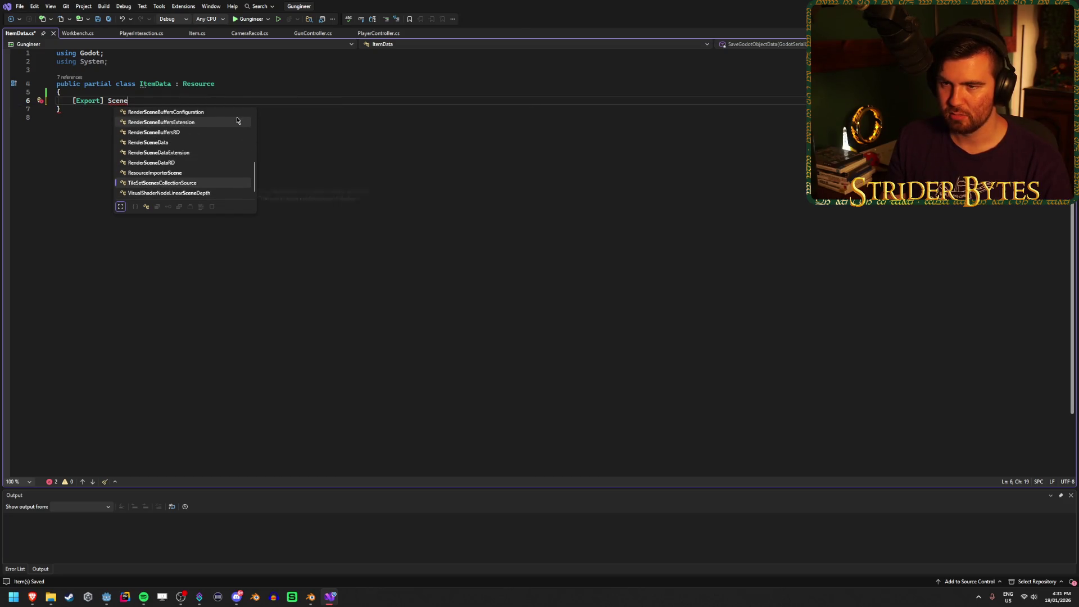
{"action": "scroll", "coordinate": [237, 121], "scroll_direction": "up", "scroll_amount": 5}
{"action": "key", "text": "Escape"}
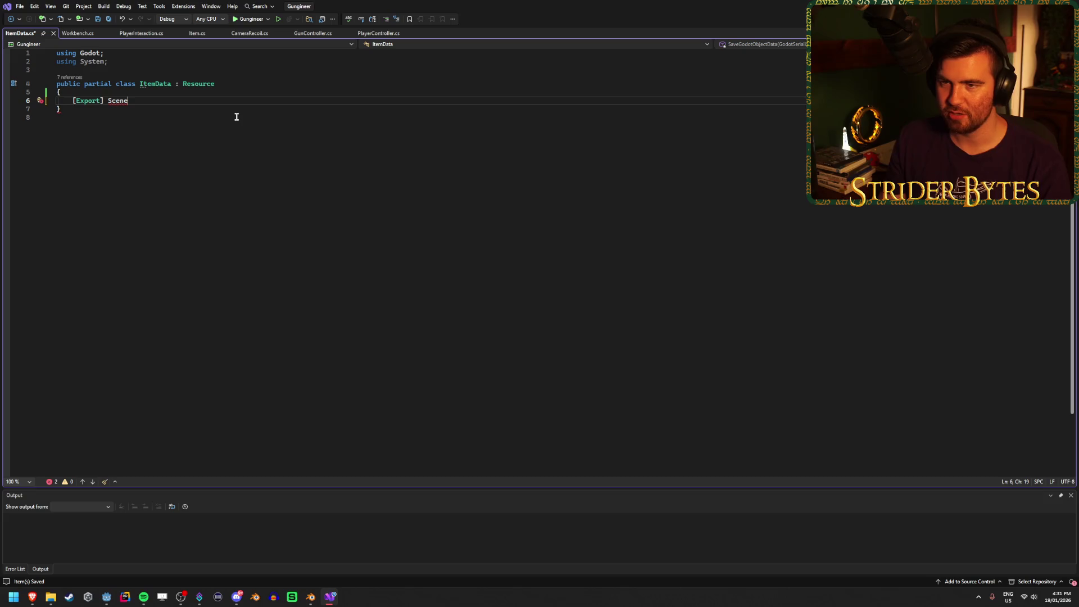
{"action": "key", "text": "ctrl+BackSpace"}
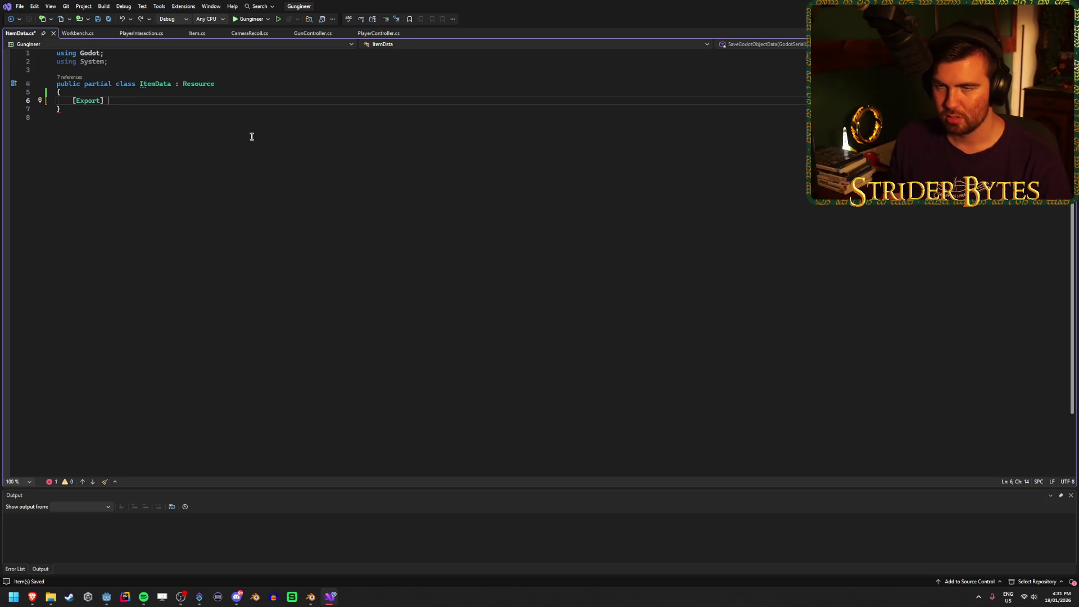
{"action": "mouse_move", "coordinate": [32, 596]}
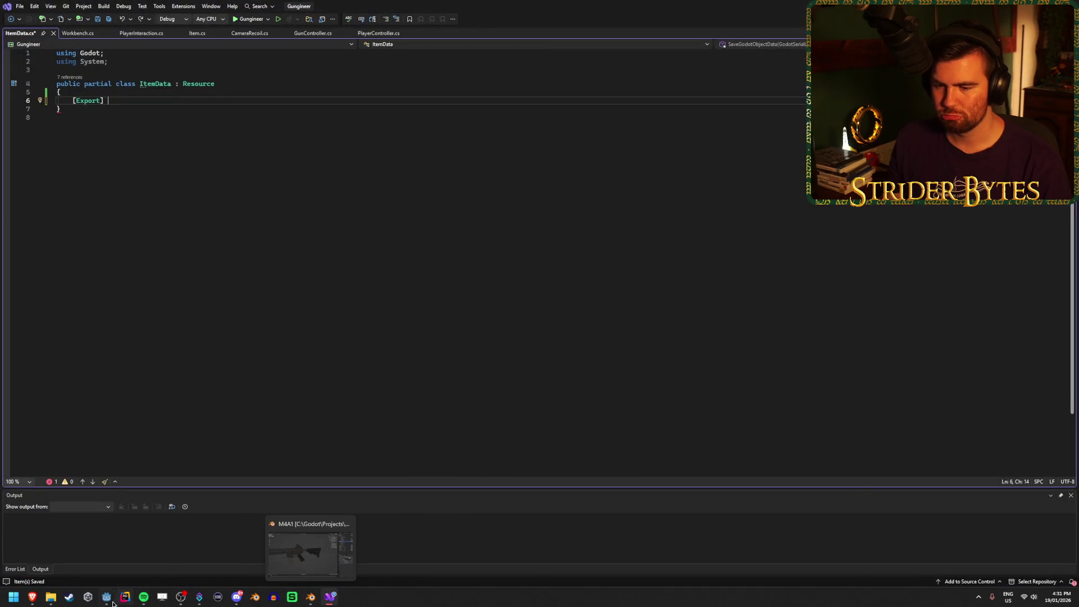
{"action": "left_click", "coordinate": [117, 546]}
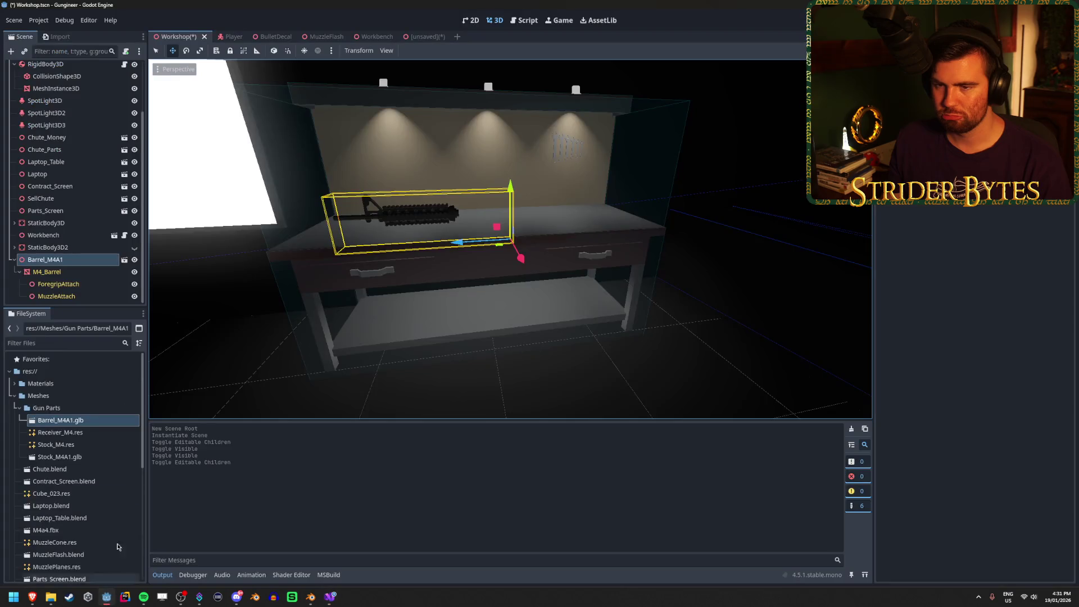
Step: Reopen Barrel_M4A1.glb's advanced import settings, select the M4_Barrel node, close them, and return to ItemData.cs
{"action": "left_click", "coordinate": [93, 421]}
{"action": "double_click", "coordinate": [94, 420]}
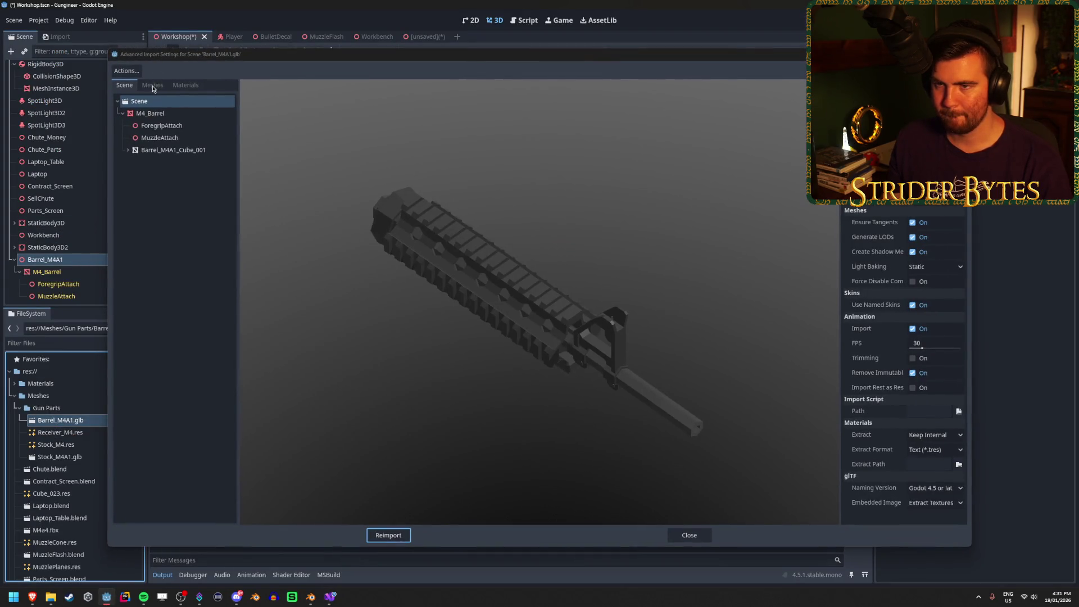
{"action": "left_click", "coordinate": [147, 113]}
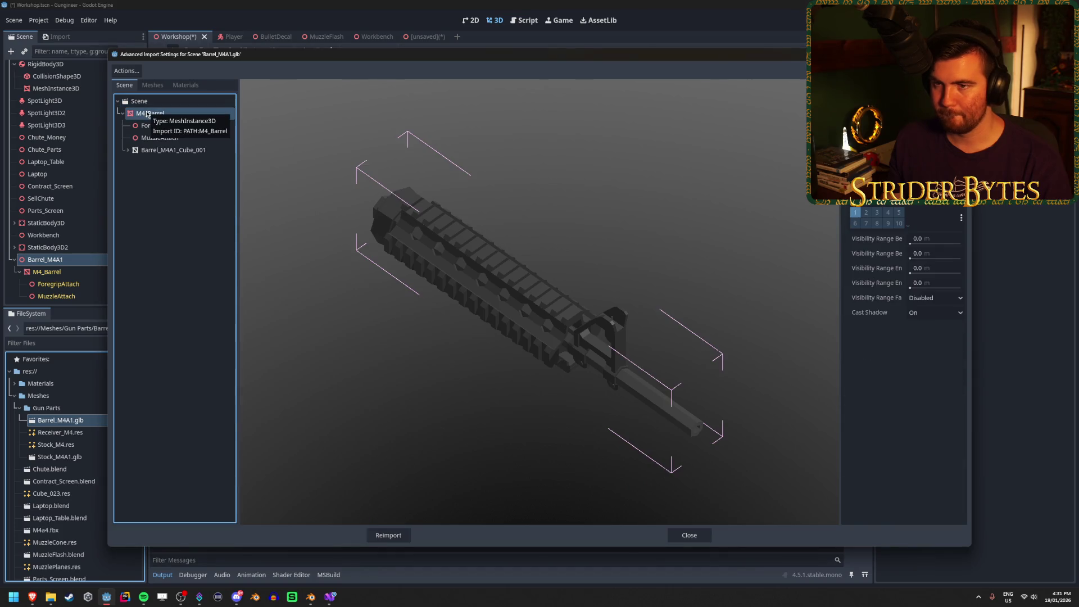
{"action": "key", "text": "Escape"}
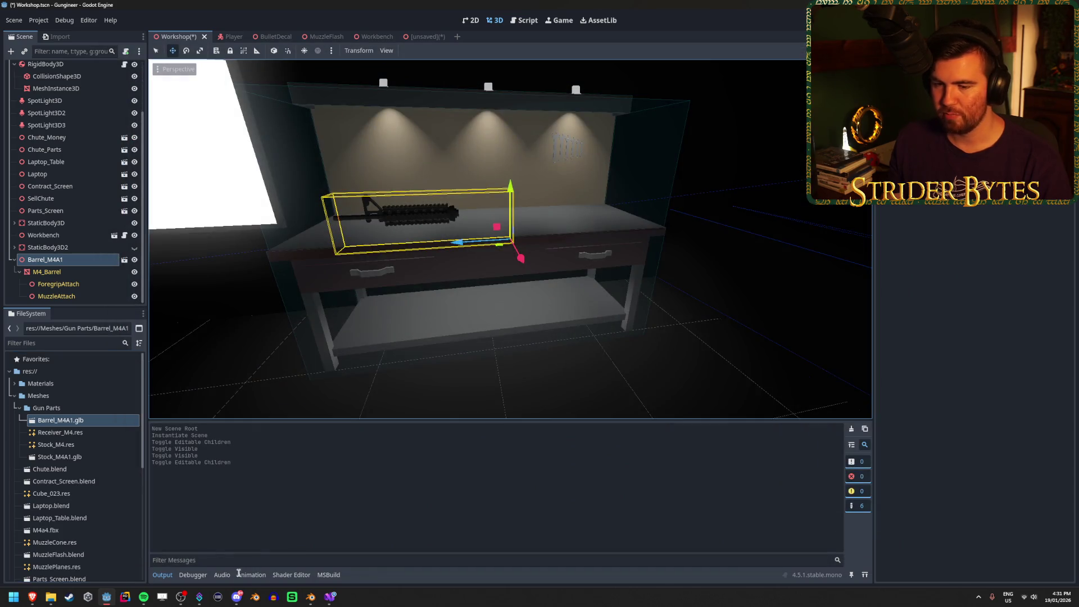
{"action": "left_click", "coordinate": [334, 602]}
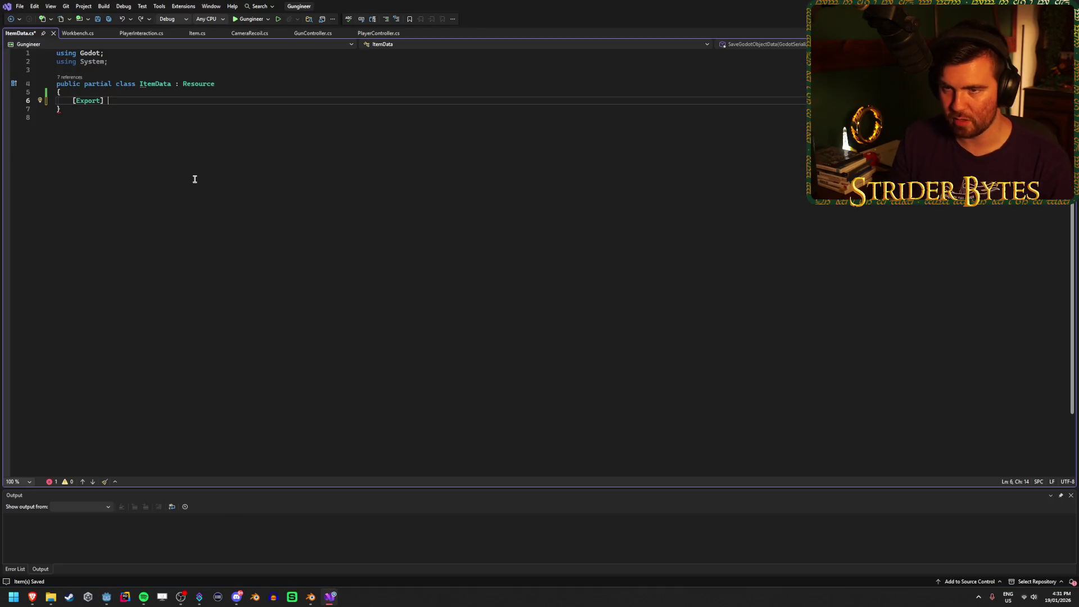
Step: Declare the exported MeshInstance3D mesh field, save ItemData.cs, and switch back to Godot
{"action": "type", "text": "MeshInstan"}
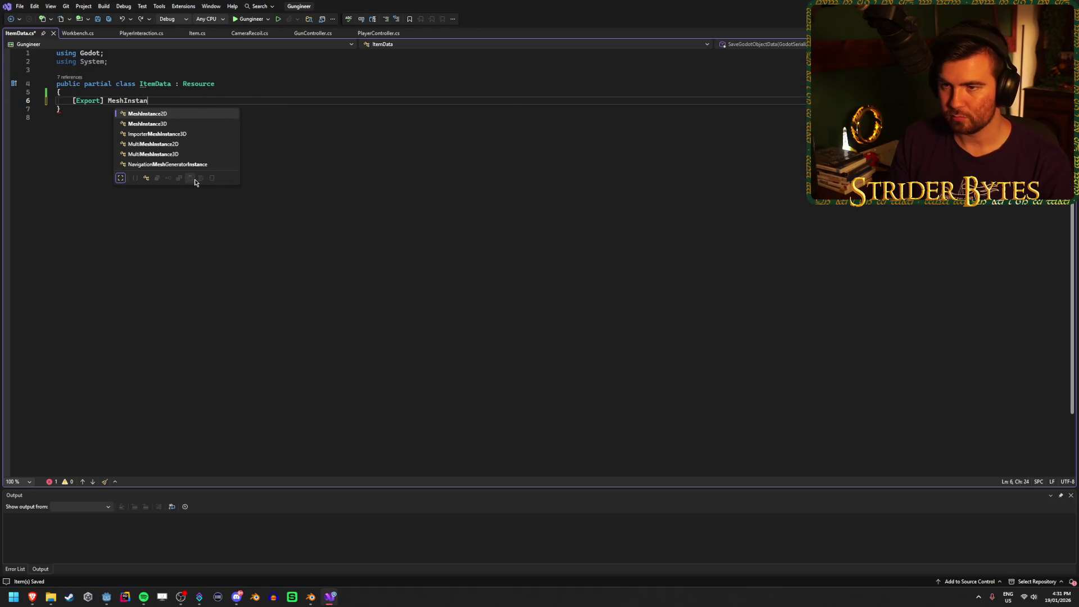
{"action": "key", "text": "Tab"}
{"action": "key", "text": "ctrl+s"}
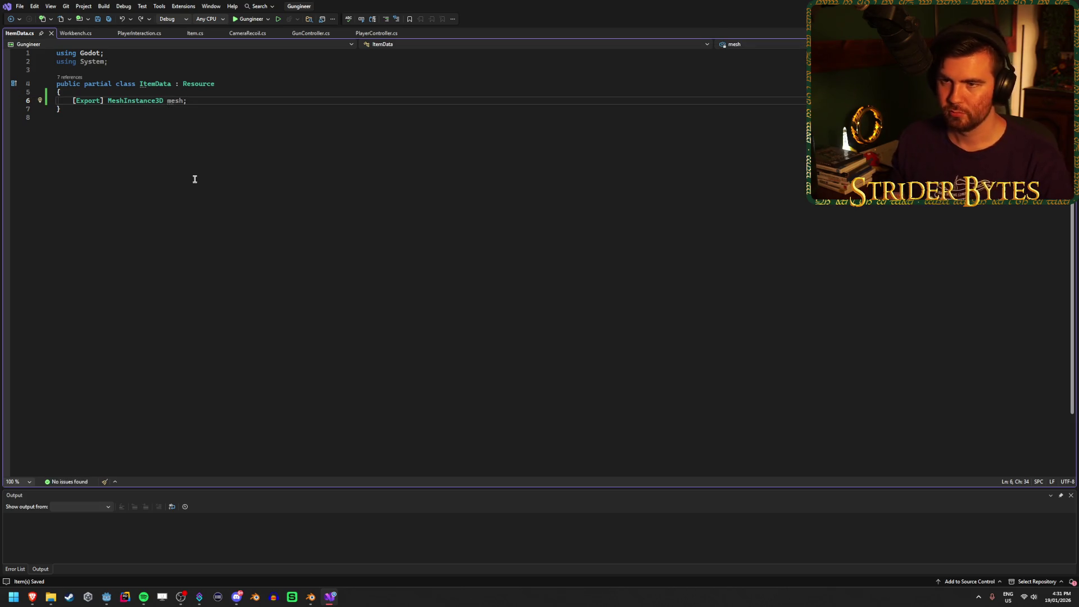
{"action": "key", "text": "alt+Tab"}
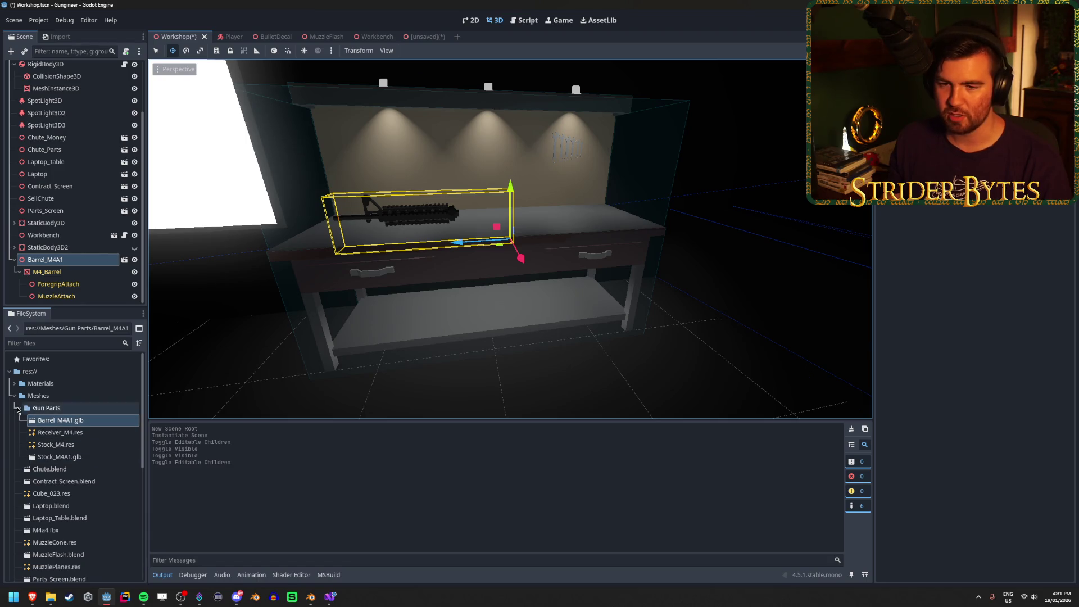
Step: Collapse Gun Parts and Meshes, expand and select Prefabs, and open its context menu
{"action": "left_click", "coordinate": [19, 408]}
{"action": "left_click", "coordinate": [14, 396]}
{"action": "left_click", "coordinate": [14, 408]}
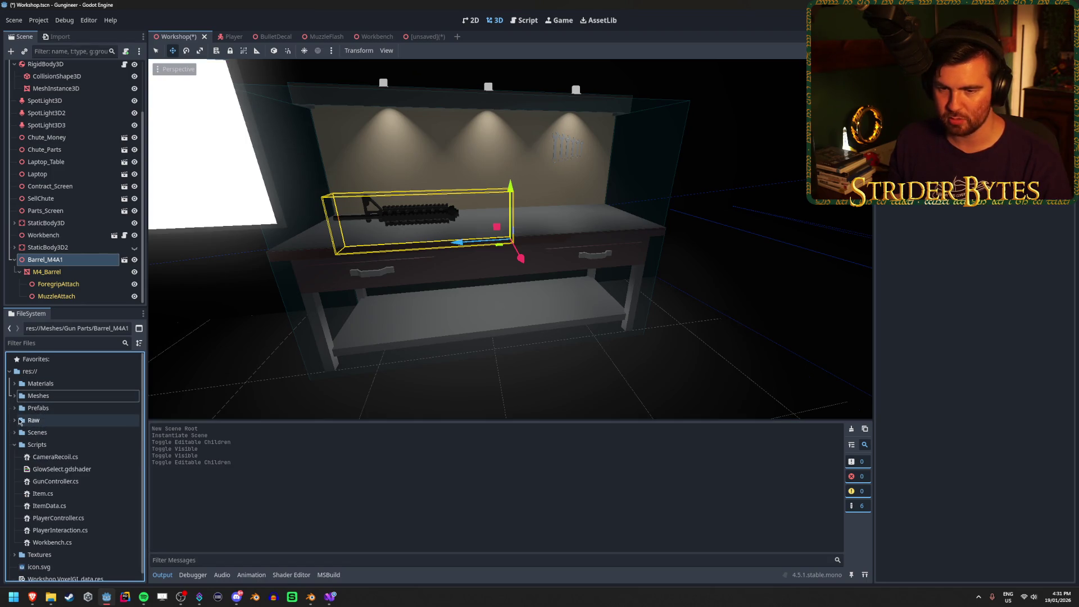
{"action": "left_click", "coordinate": [47, 410]}
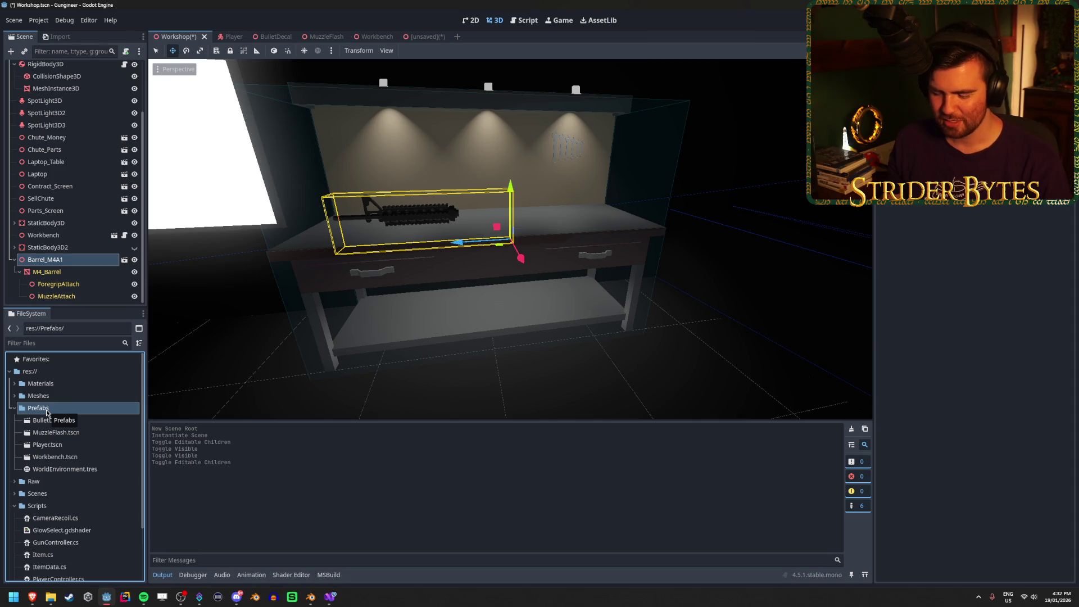
{"action": "right_click", "coordinate": [46, 411]}
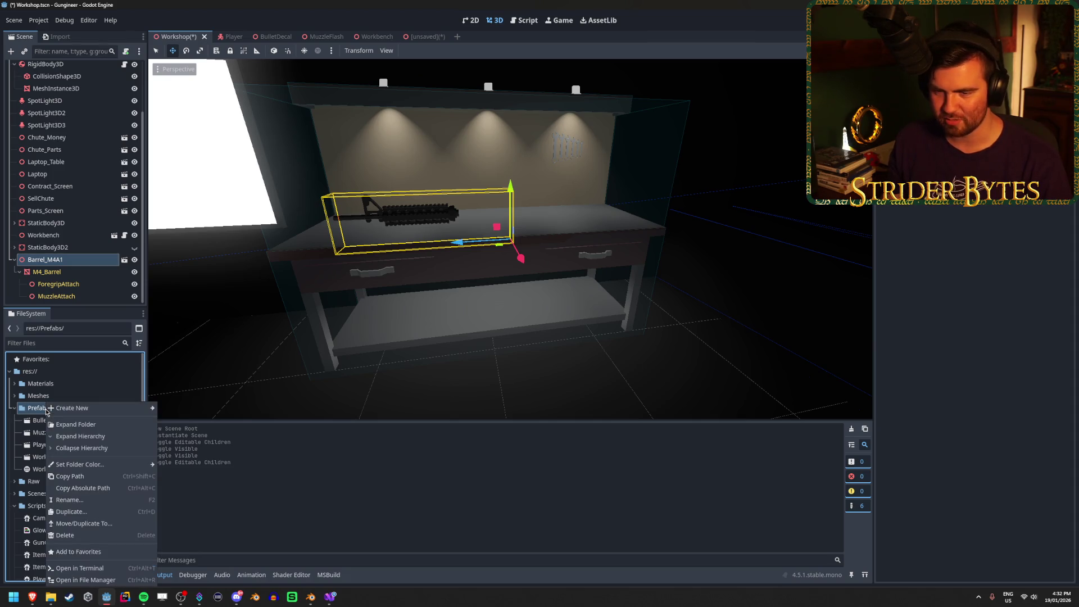
Step: Check whether ItemData is offered as a new Resource type in Prefabs, then cancel
{"action": "mouse_move", "coordinate": [82, 410]}
{"action": "left_click", "coordinate": [203, 440]}
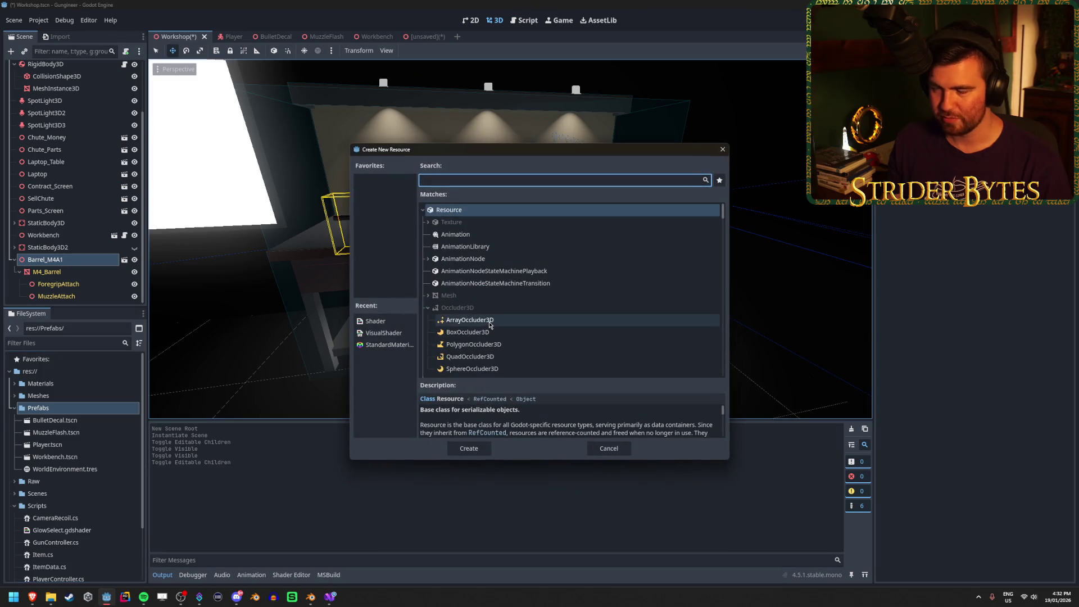
{"action": "type", "text": "itemd"}
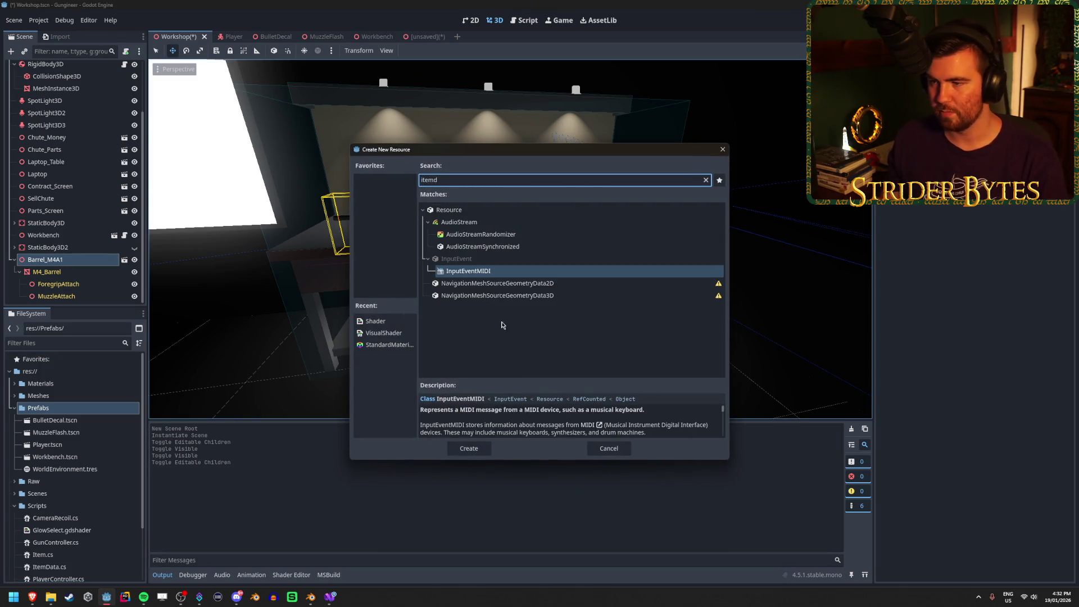
{"action": "type", "text": "ata"}
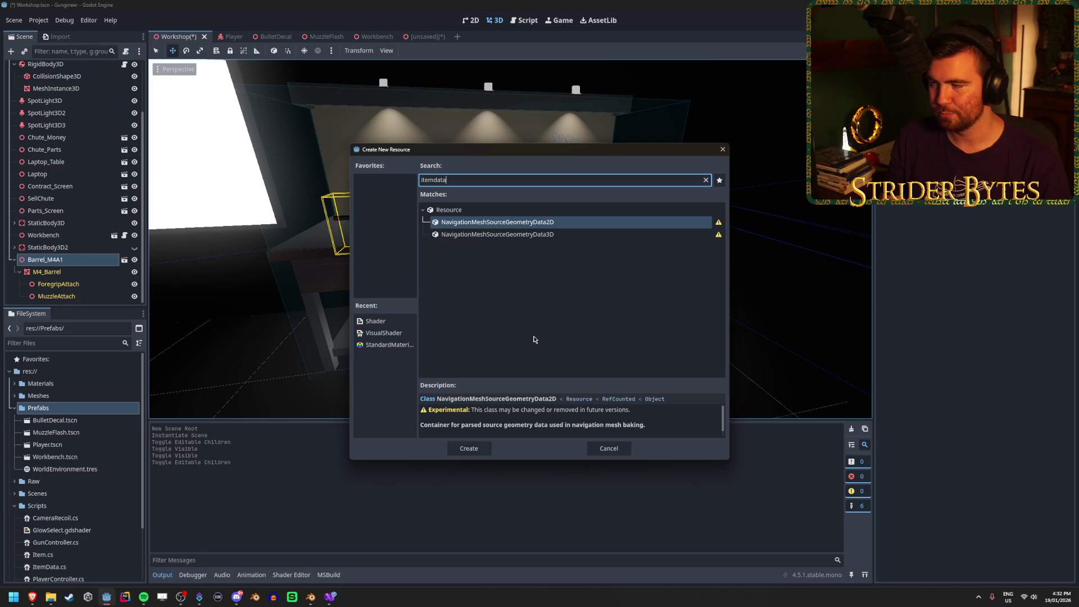
{"action": "key", "text": "ctrl+BackSpace"}
{"action": "left_click", "coordinate": [609, 448]}
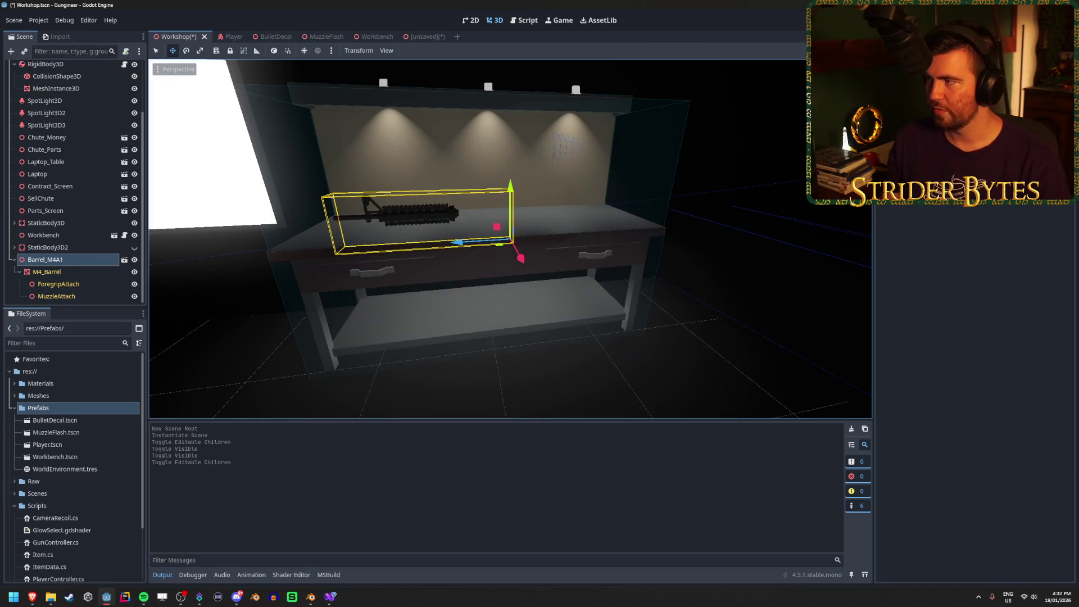
Step: Rebuild the .NET project and inspect the ItemData.cs Node-export build error
{"action": "key", "text": "alt+b"}
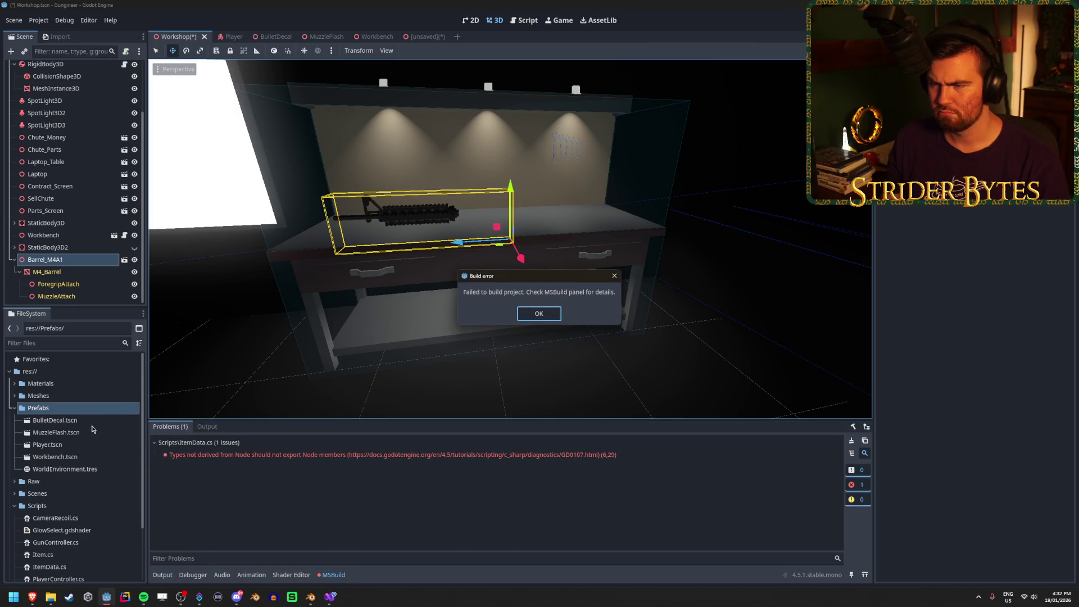
{"action": "left_click", "coordinate": [549, 314]}
{"action": "left_click", "coordinate": [312, 457]}
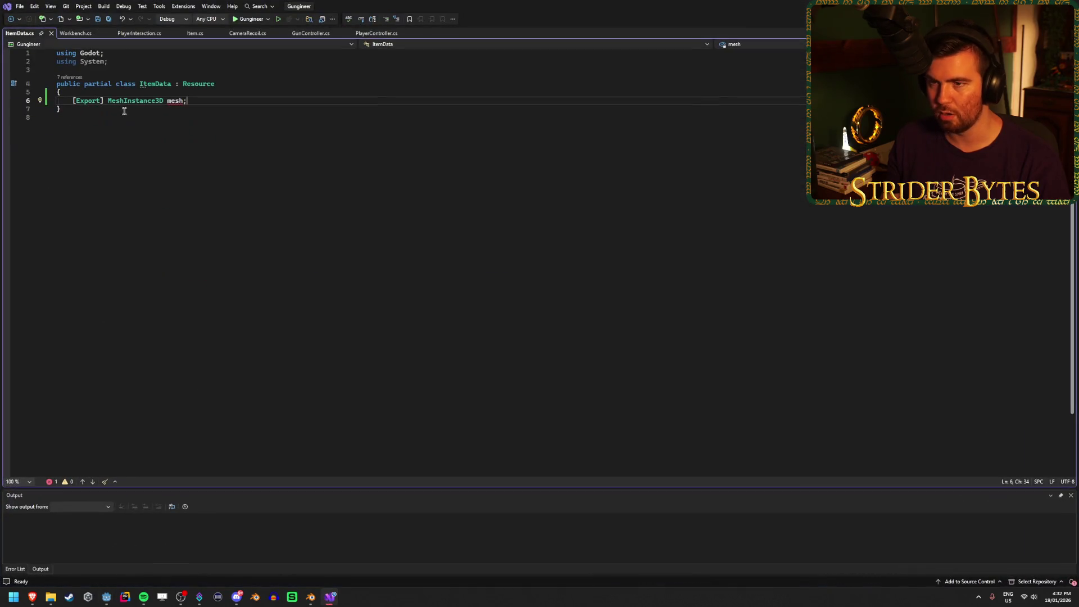
Step: Replace [Export] with public on the mesh field in ItemData.cs and save
{"action": "left_click_drag", "start_coordinate": [109, 101], "coordinate": [71, 101]}
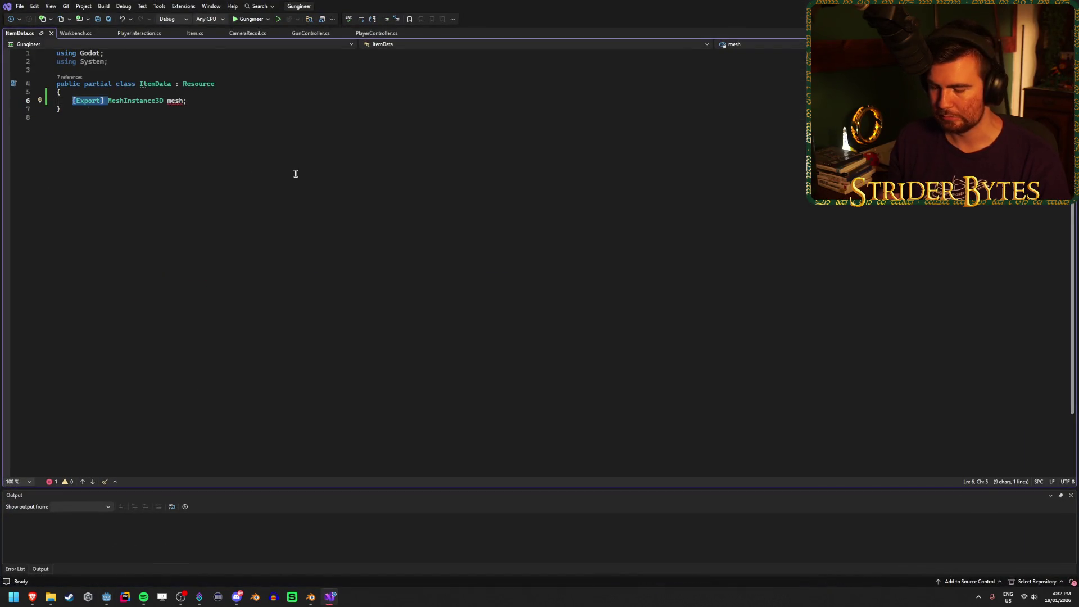
{"action": "type", "text": "public"}
{"action": "key", "text": "ctrl+s"}
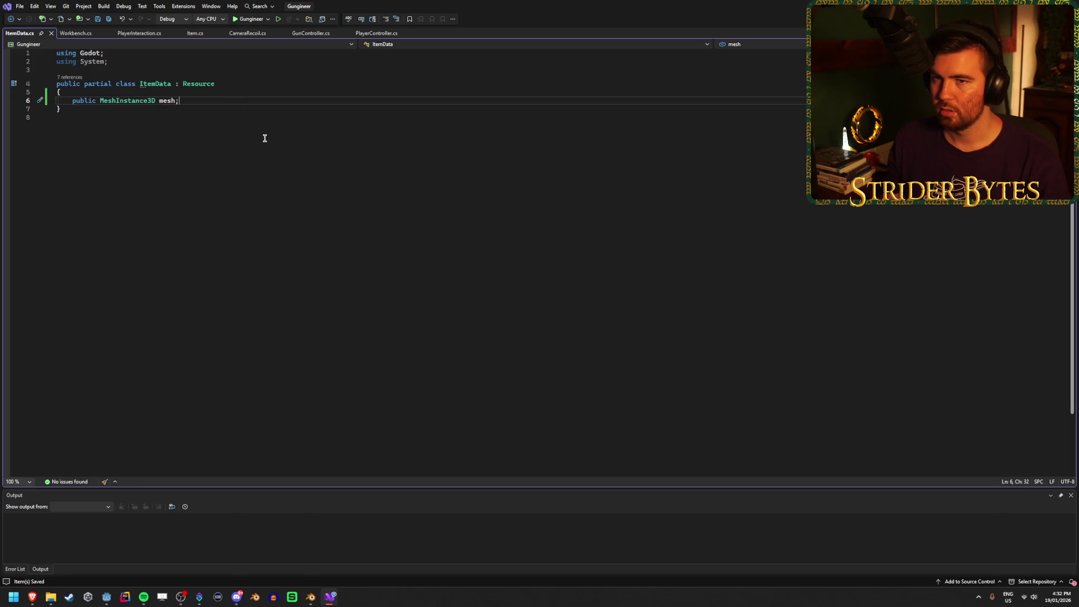
{"action": "key", "text": "alt+Tab"}
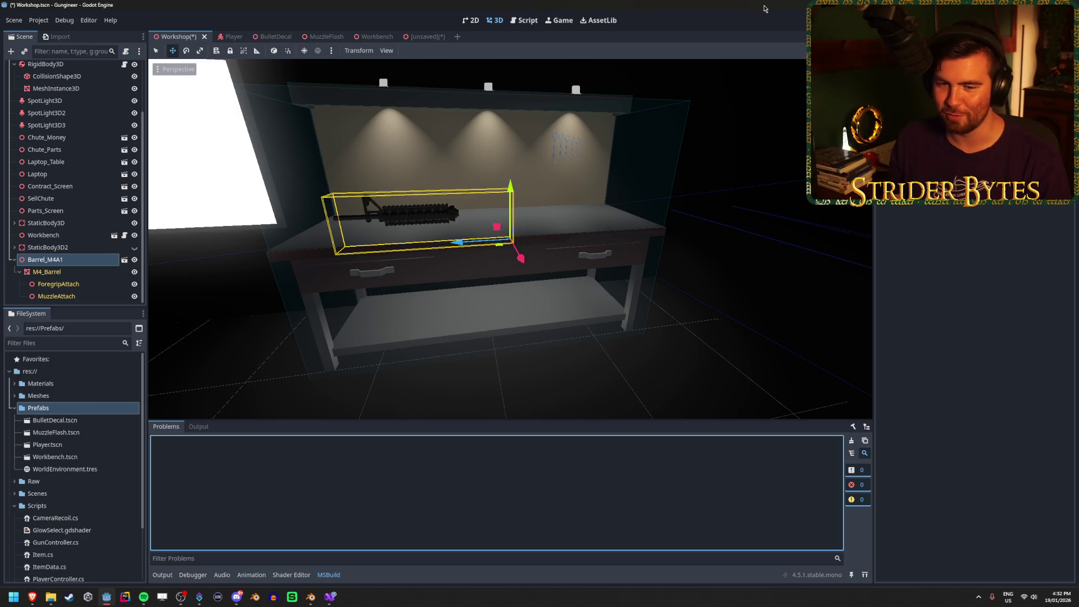
Step: Save the Workshop scene, confirm 'itemd' finds no Resource type, and rebuild with zero problems
{"action": "key", "text": "ctrl+s"}
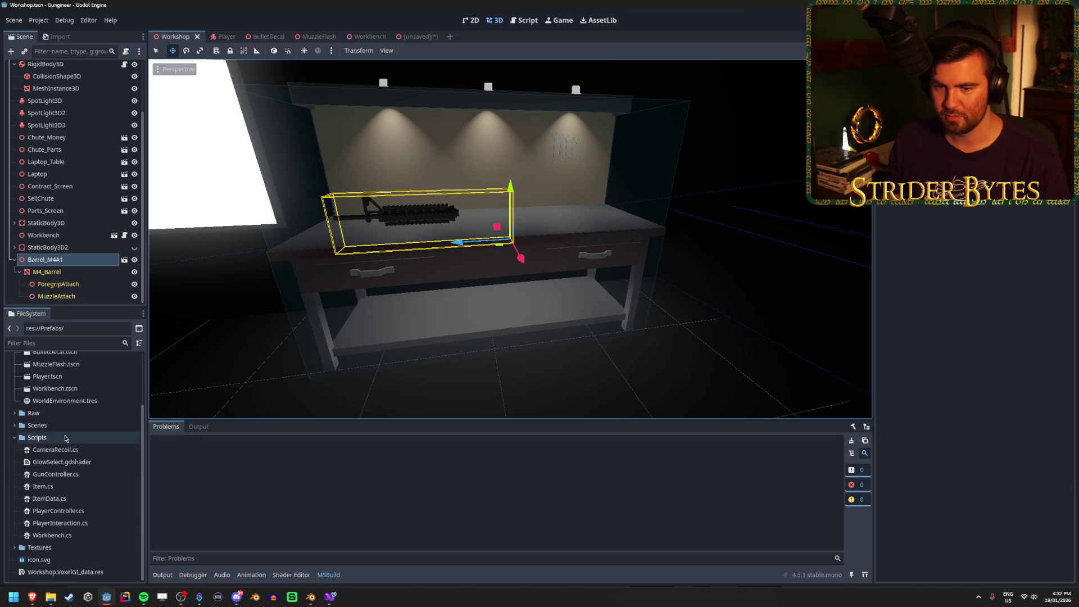
{"action": "right_click", "coordinate": [70, 404]}
{"action": "mouse_move", "coordinate": [126, 412]}
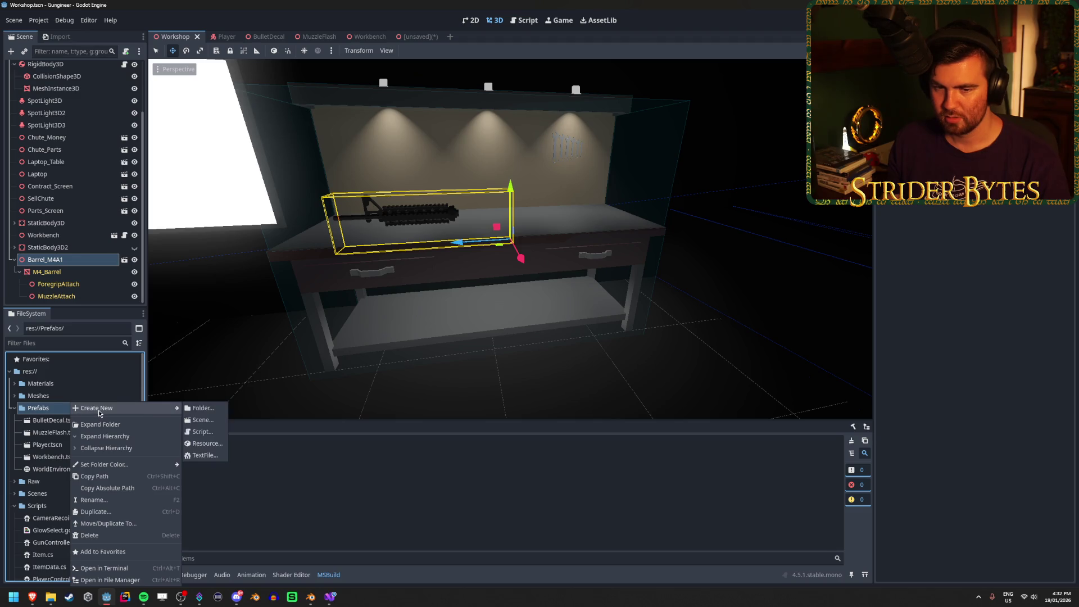
{"action": "left_click", "coordinate": [206, 443]}
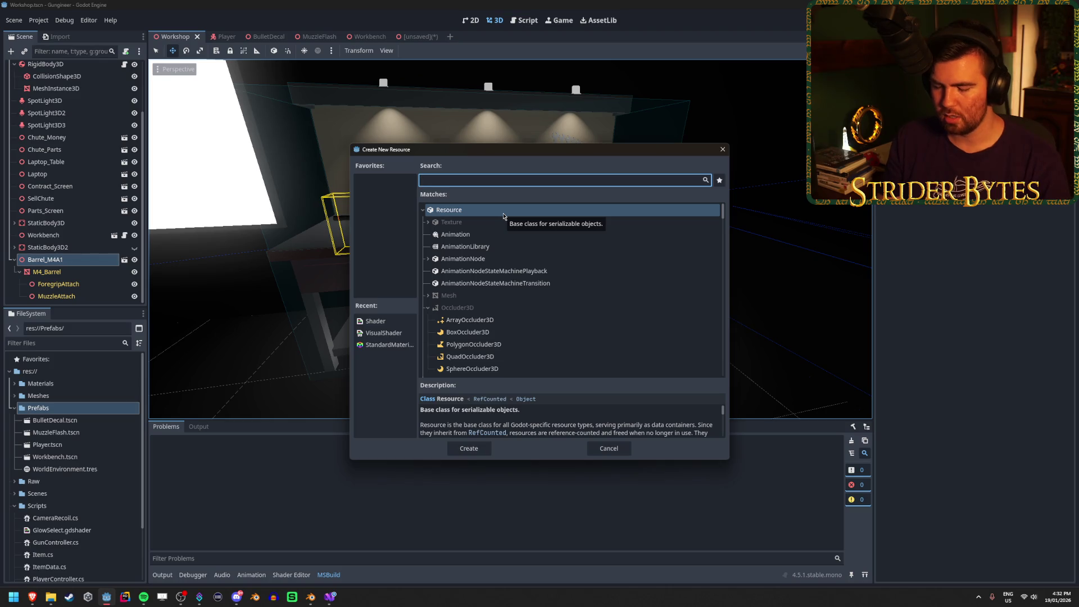
{"action": "type", "text": "itemd"}
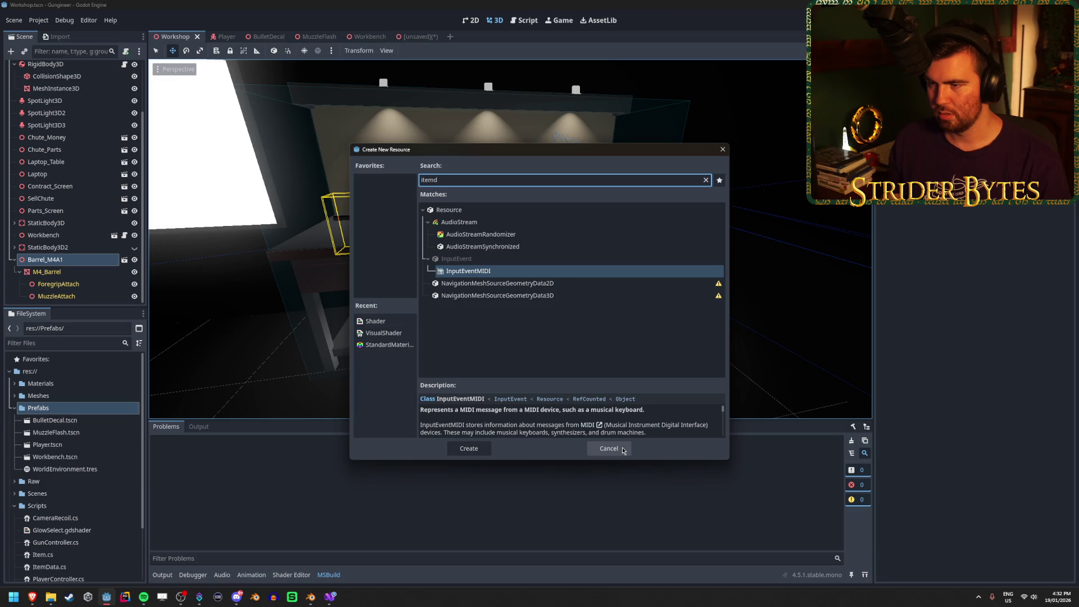
{"action": "left_click", "coordinate": [623, 450]}
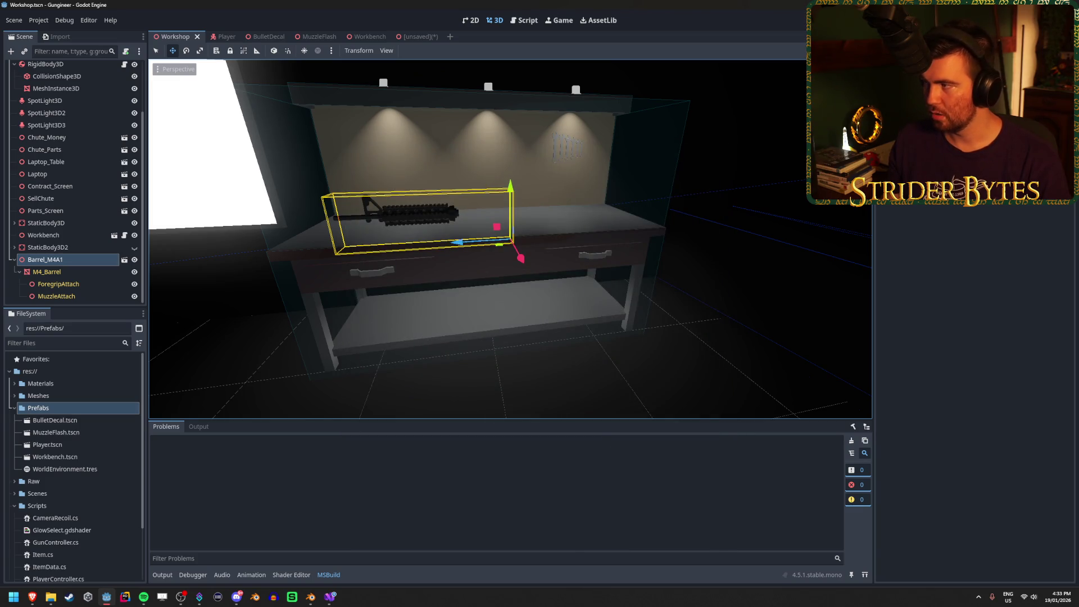
{"action": "key", "text": "alt+b"}
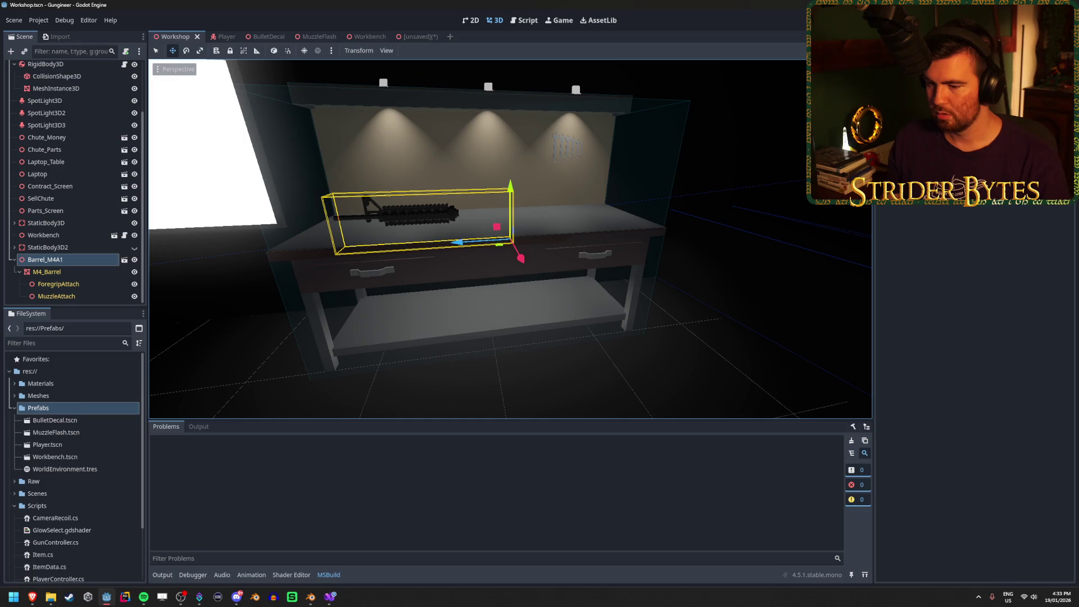
{"action": "left_click", "coordinate": [294, 524]}
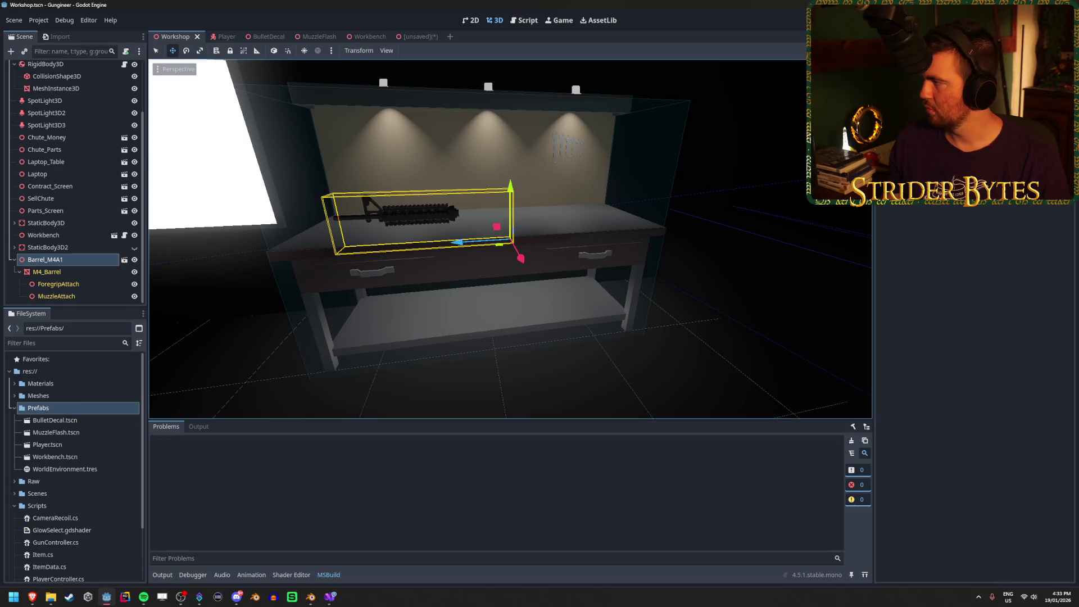
Step: Open the Godot Docs Resources page from the 'godot custom resource' search results
{"action": "key", "text": "alt+Tab"}
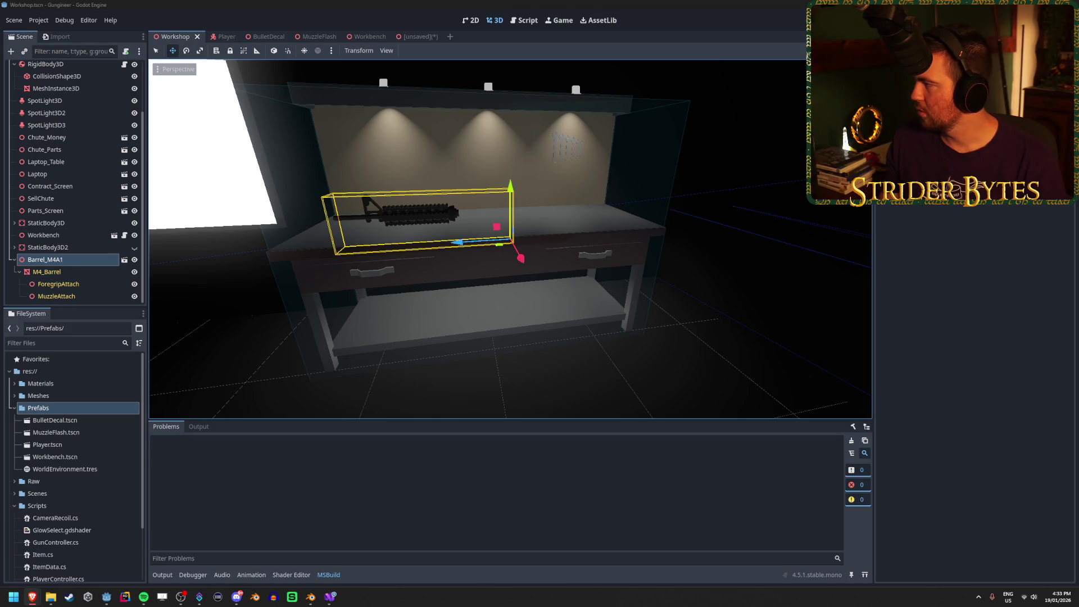
{"action": "key", "text": "alt+Tab"}
{"action": "middle_click", "coordinate": [155, 309]}
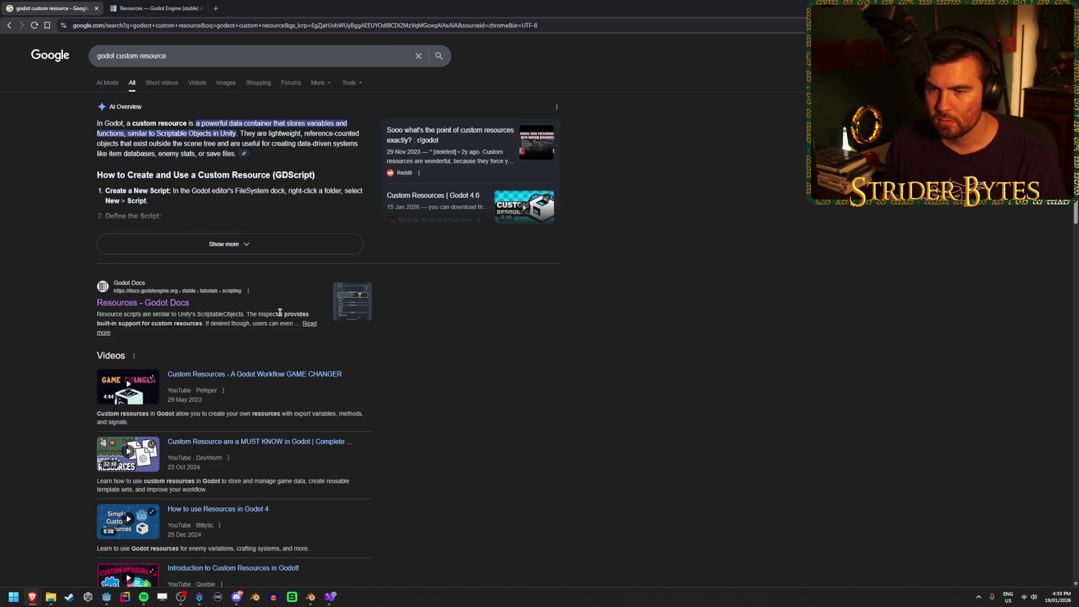
Step: Search the Resources docs page for 'custom' and read the 'Creating your own resources' steps
{"action": "left_click", "coordinate": [168, 4]}
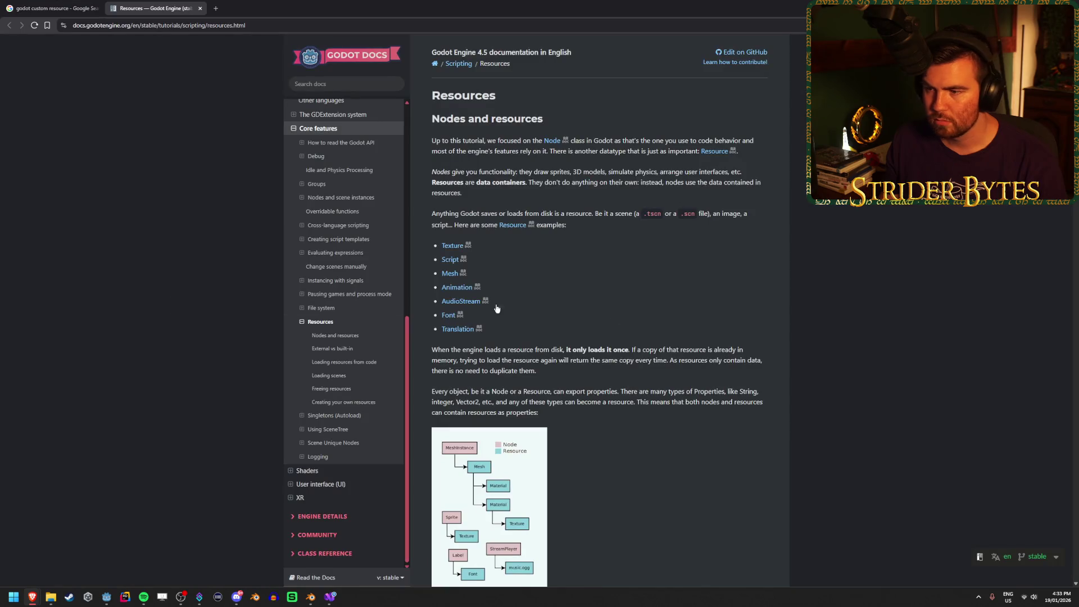
{"action": "key", "text": "ctrl+f"}
{"action": "type", "text": "custo"}
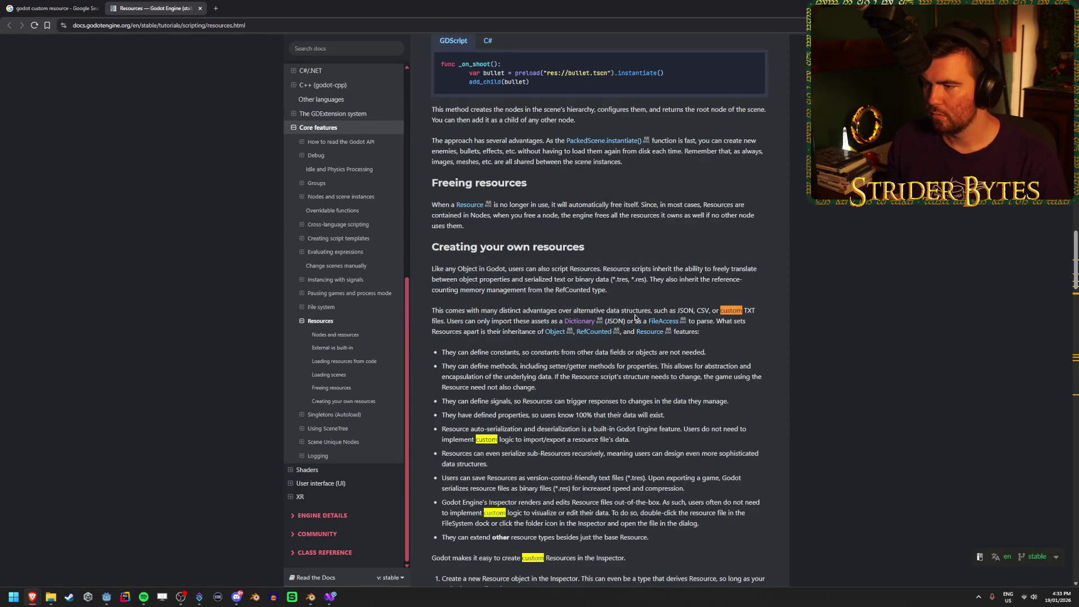
{"action": "type", "text": "m"}
{"action": "key", "text": "Return"}
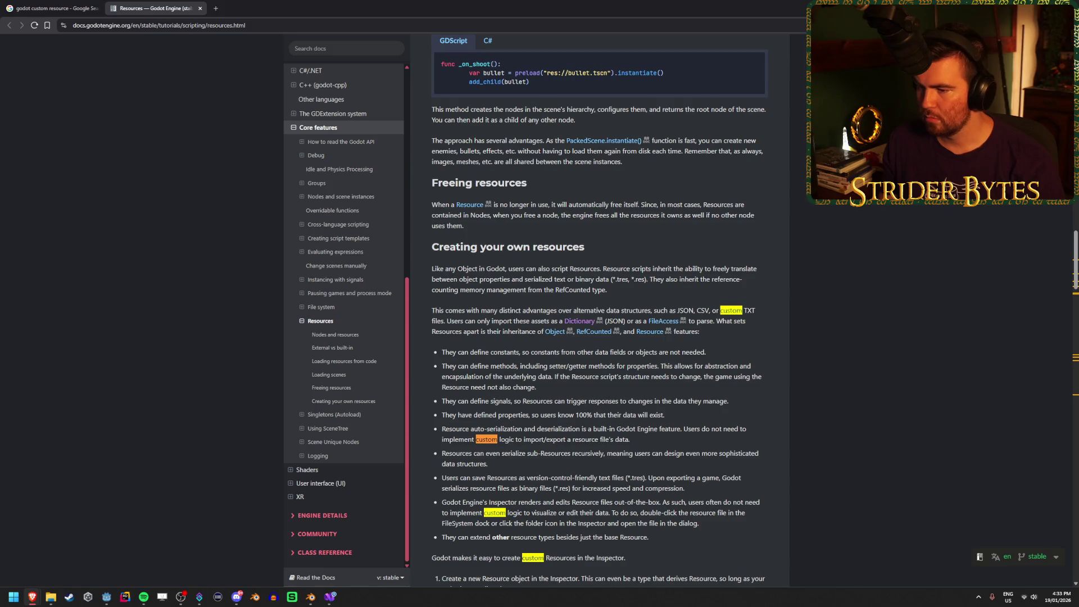
{"action": "key", "text": "Return"}
{"action": "key", "text": "Return"}
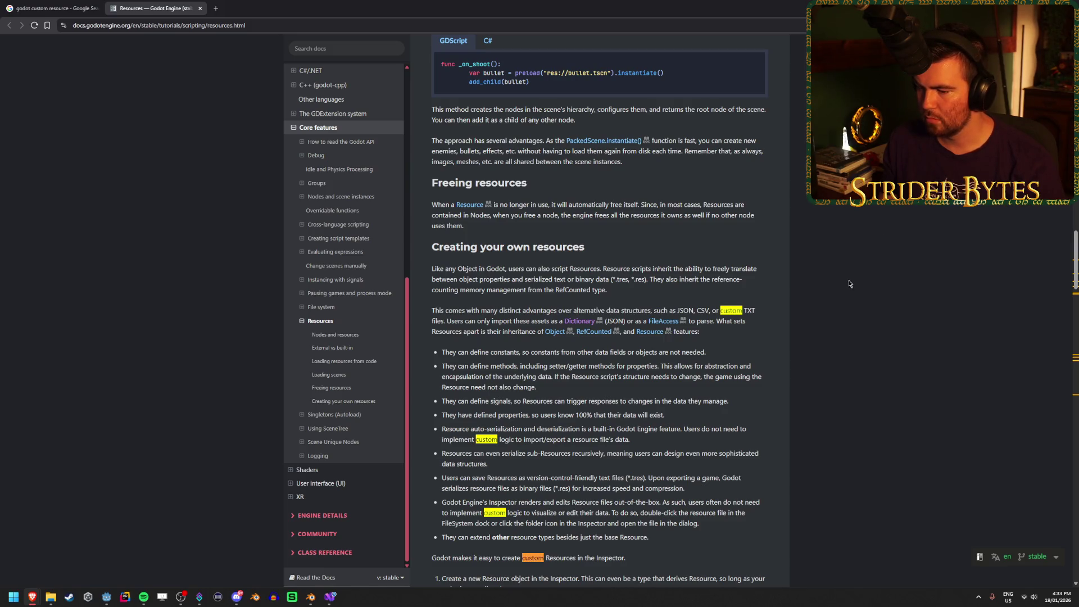
{"action": "scroll", "coordinate": [568, 302], "scroll_direction": "down", "scroll_amount": 4}
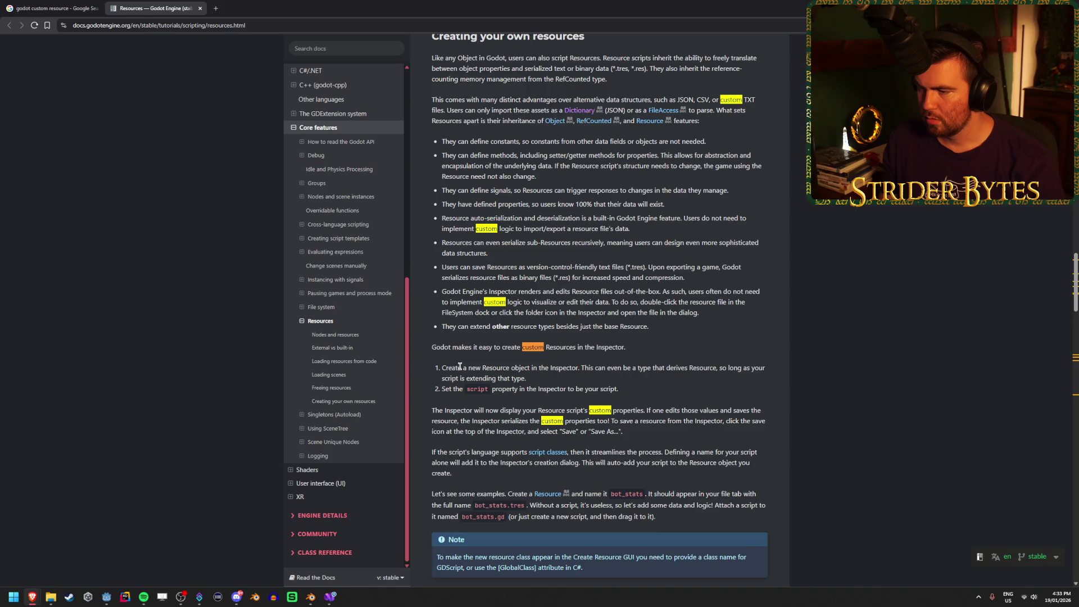
{"action": "mouse_move", "coordinate": [460, 366]}
{"action": "left_mouse_down"}
{"action": "mouse_move", "coordinate": [566, 368]}
{"action": "mouse_move", "coordinate": [513, 368]}
{"action": "mouse_move", "coordinate": [526, 378]}
{"action": "left_mouse_up"}
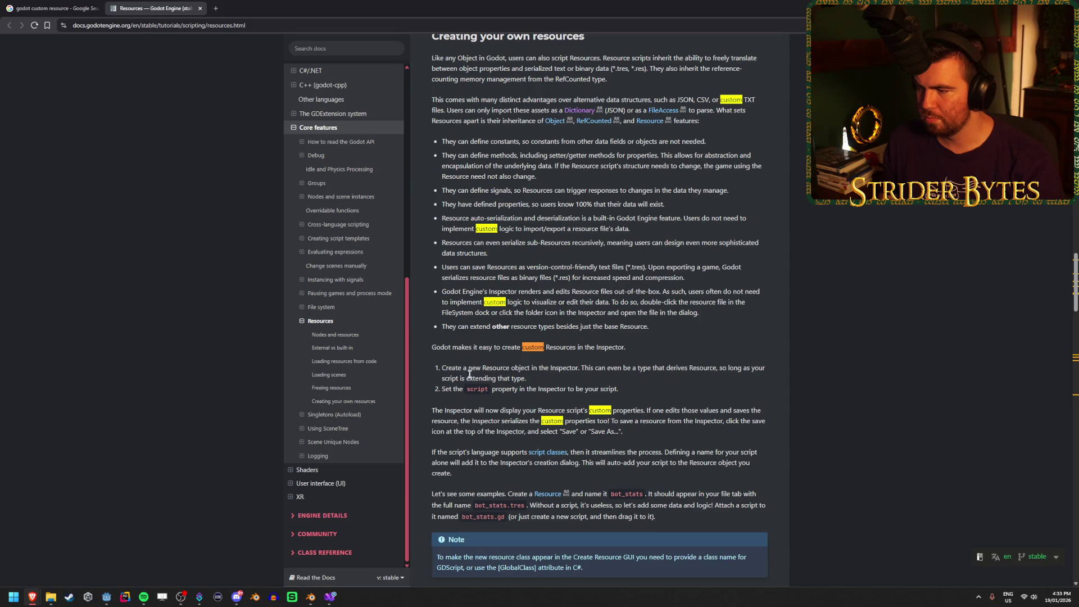
{"action": "left_click", "coordinate": [566, 377]}
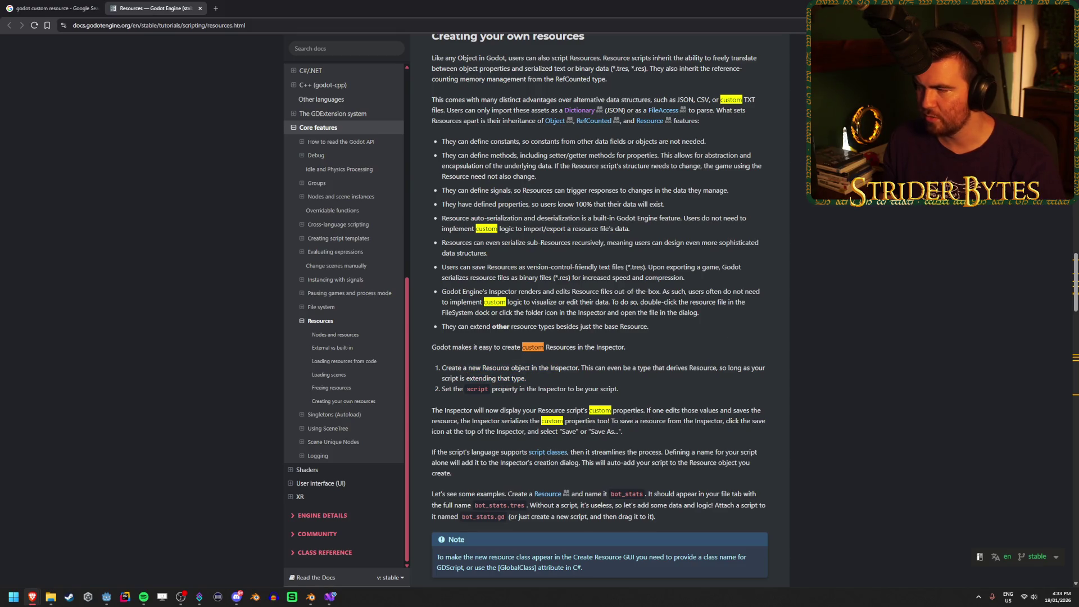
{"action": "key", "text": "alt+Tab"}
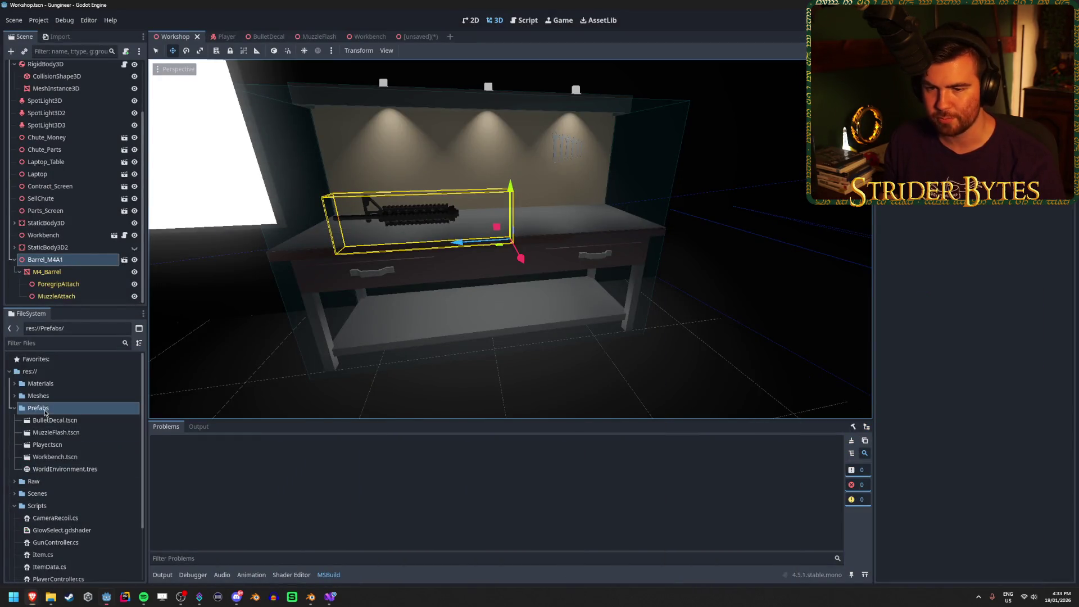
Step: Create a plain Resource in the Prefabs folder saved as test.tres
{"action": "right_click", "coordinate": [45, 413]}
{"action": "mouse_move", "coordinate": [62, 407]}
{"action": "left_click", "coordinate": [179, 452]}
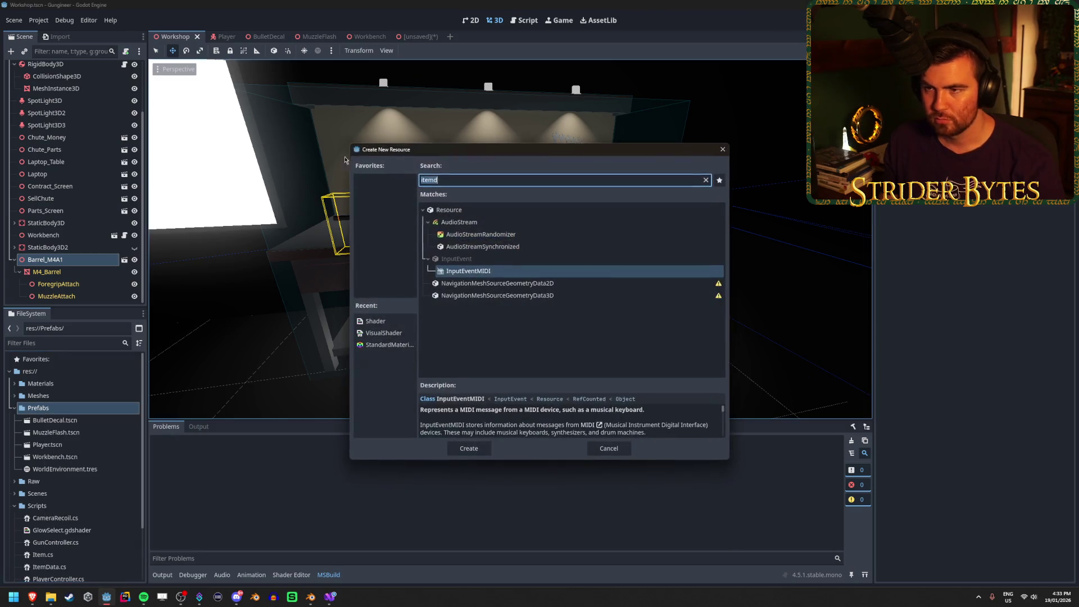
{"action": "left_click", "coordinate": [449, 210]}
{"action": "left_click", "coordinate": [469, 448]}
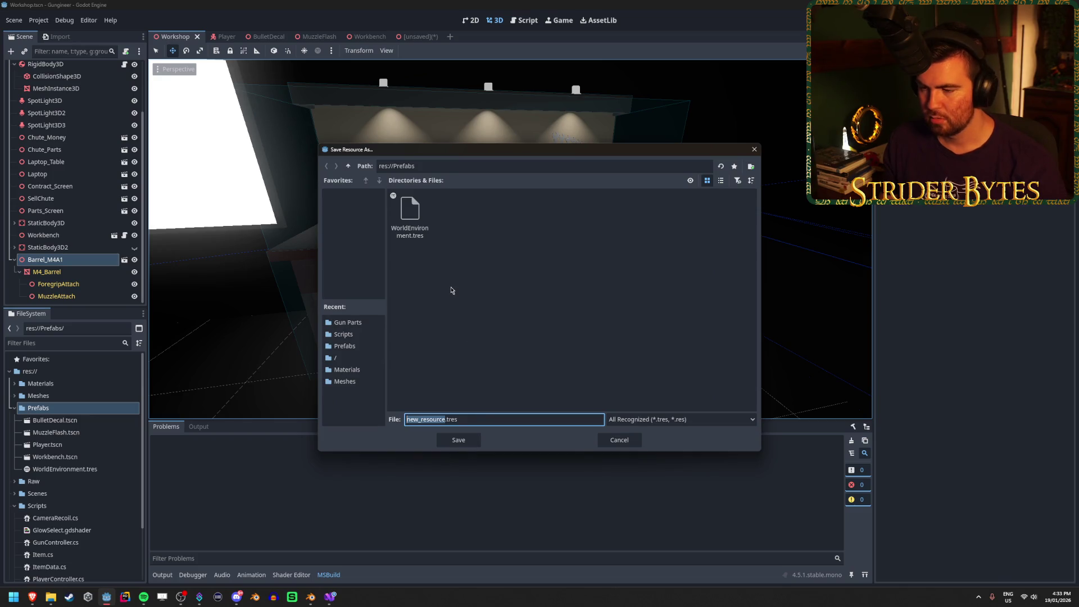
{"action": "type", "text": "test"}
{"action": "key", "text": "Return"}
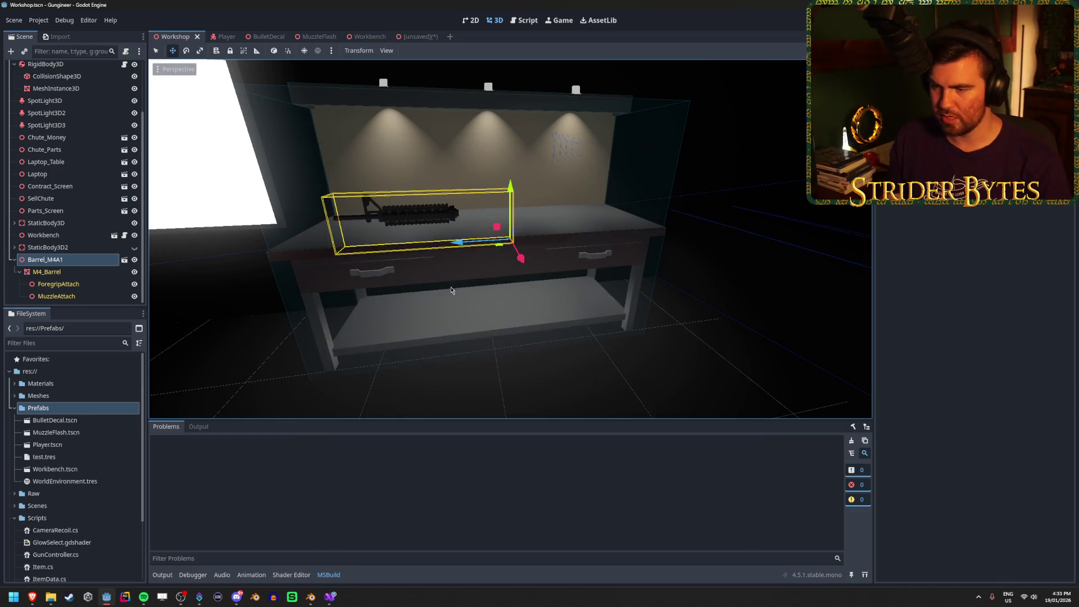
Step: Attach the ItemData.cs script to test.tres and save
{"action": "left_click", "coordinate": [79, 459]}
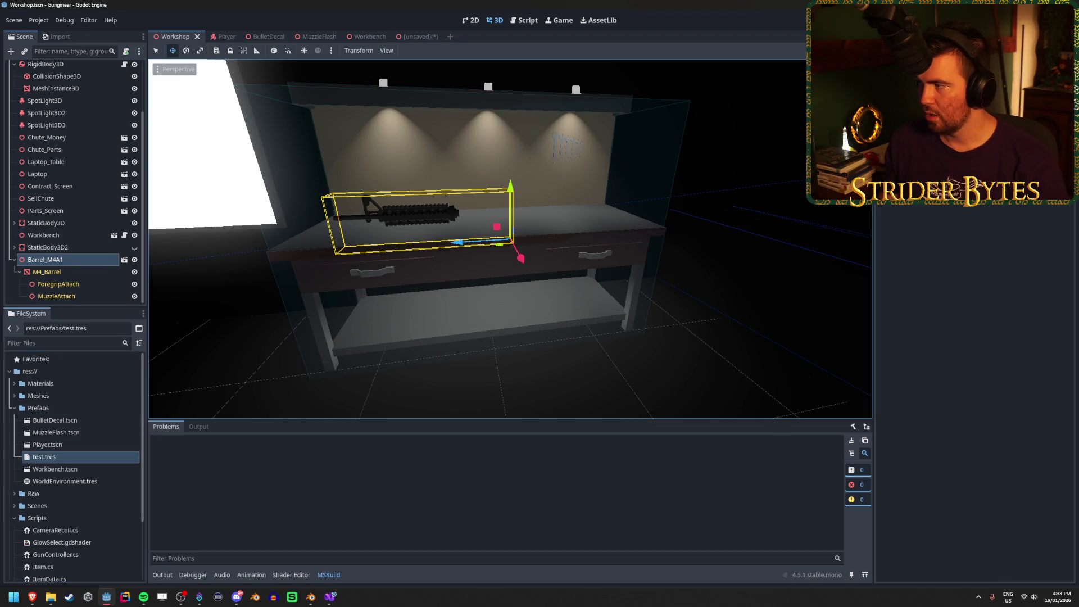
{"action": "key", "text": "ctrl+alt+o"}
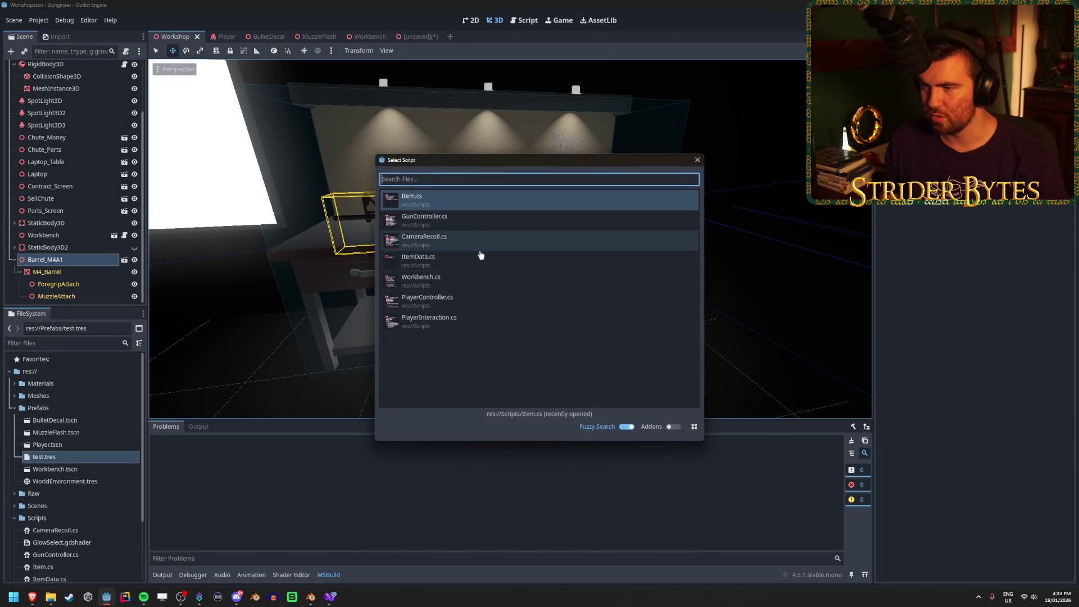
{"action": "left_click", "coordinate": [480, 260]}
{"action": "key", "text": "ctrl+s"}
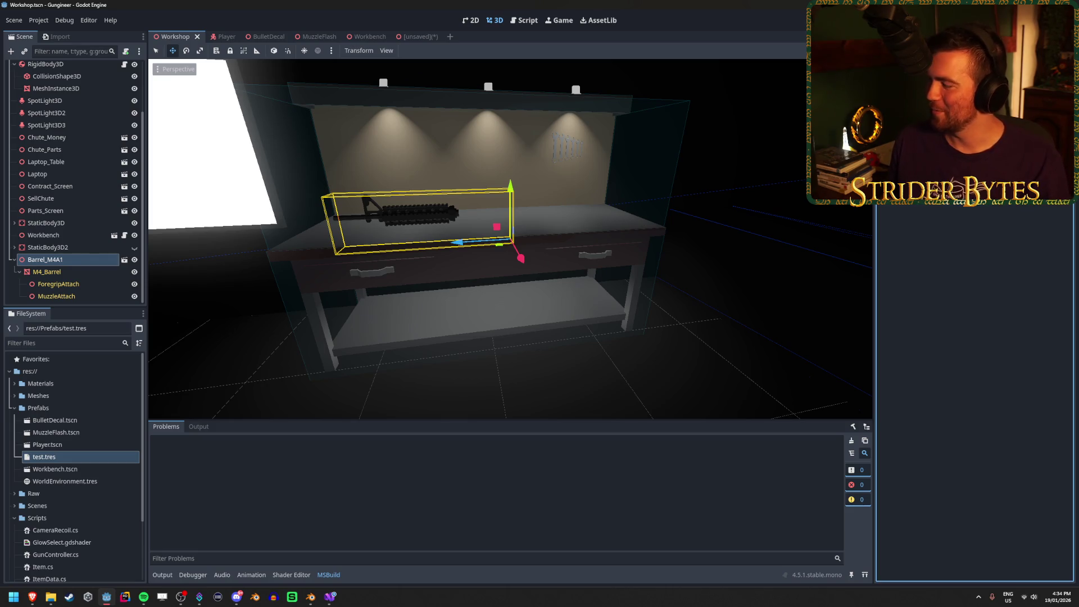
{"action": "key", "text": "alt+Tab"}
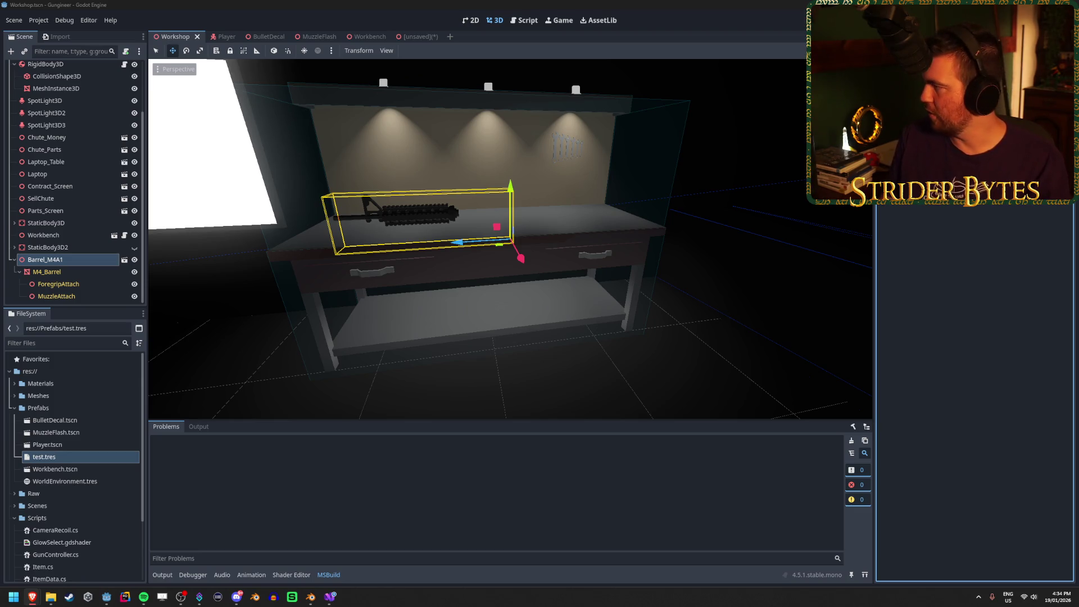
Step: Open the Custom Resource Exports and Custom Resources | Godot 4.6 videos in background tabs
{"action": "key", "text": "alt+Tab"}
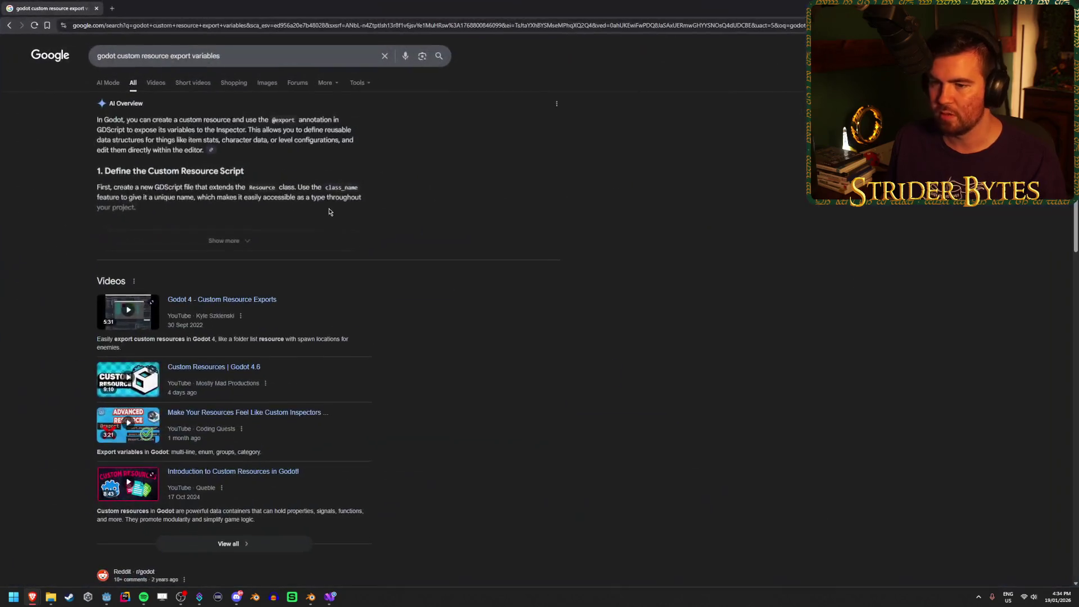
{"action": "middle_click", "coordinate": [228, 304]}
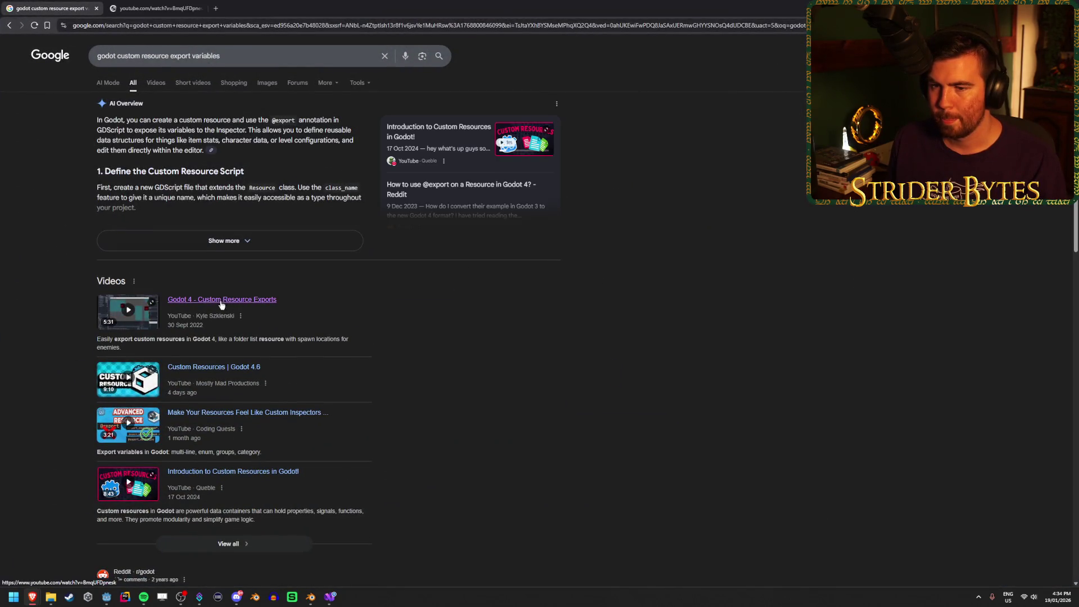
{"action": "middle_click", "coordinate": [241, 367]}
Step: Watch the Custom Resource Exports video's Spawn Locale chapter, pausing on the exported fields
{"action": "key", "text": "ctrl+Tab"}
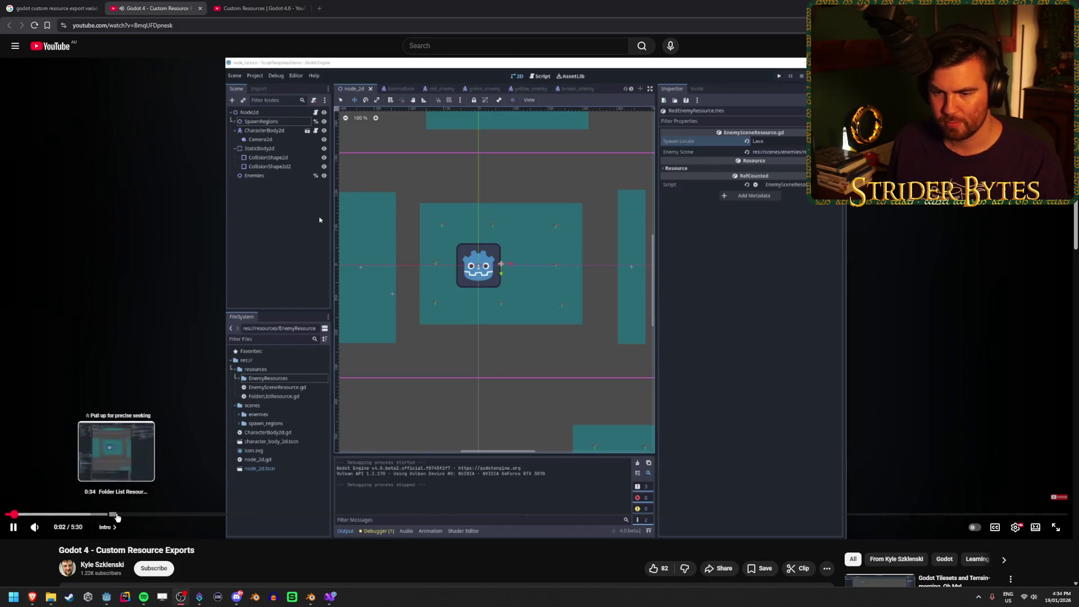
{"action": "left_click", "coordinate": [191, 514]}
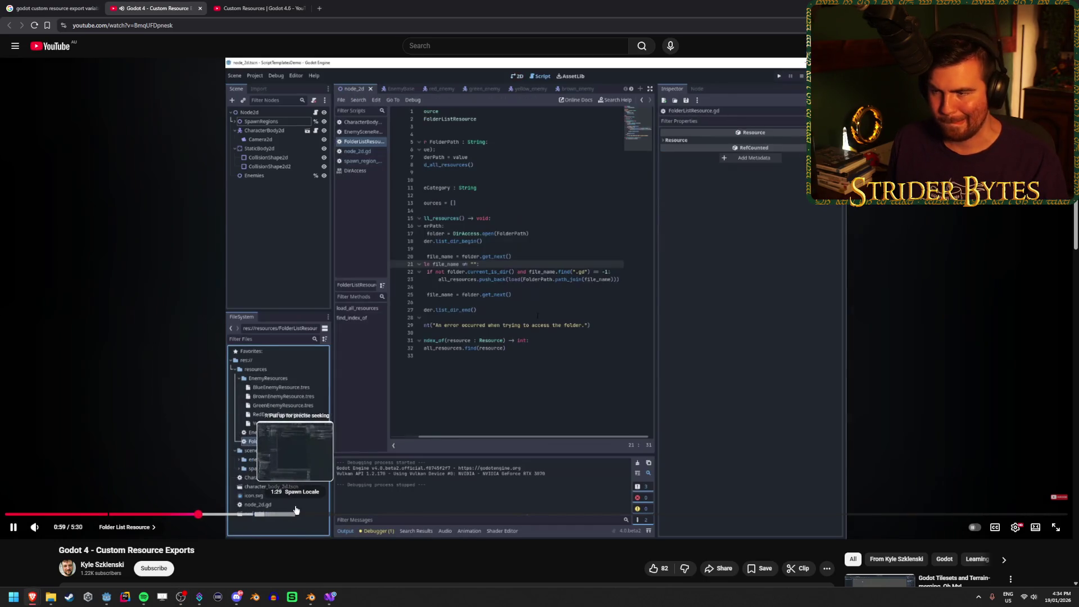
{"action": "left_click", "coordinate": [296, 512]}
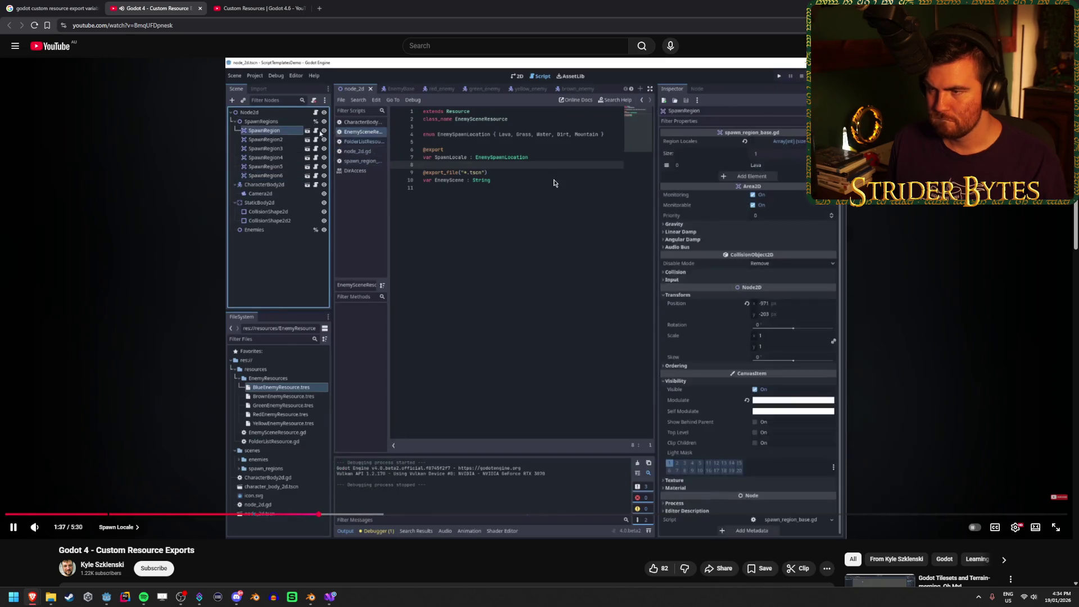
{"action": "left_click", "coordinate": [504, 123]}
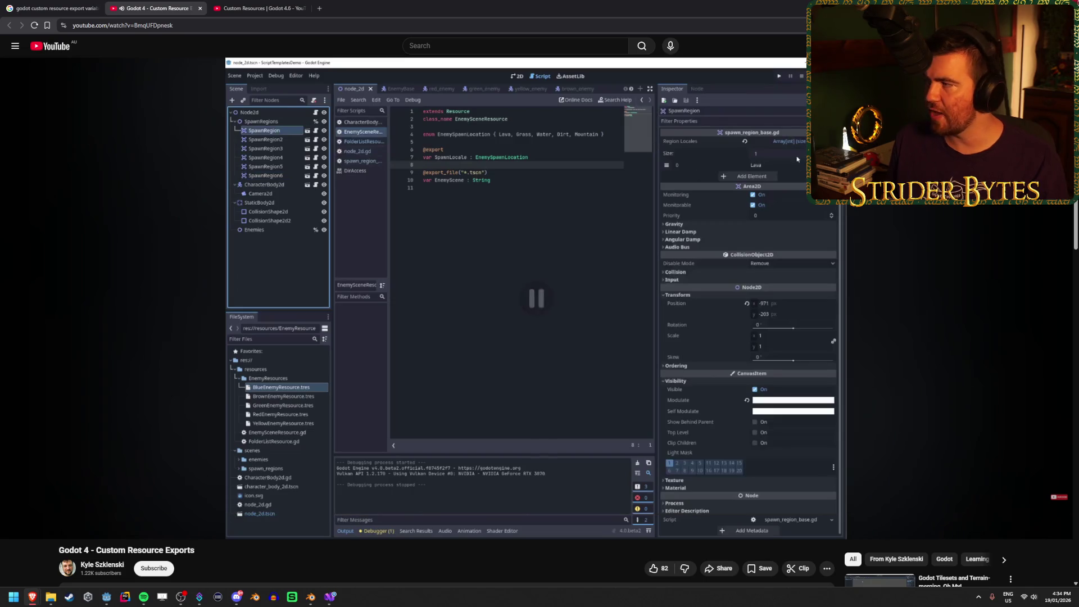
{"action": "key", "text": "alt+Tab"}
{"action": "left_click", "coordinate": [327, 601]}
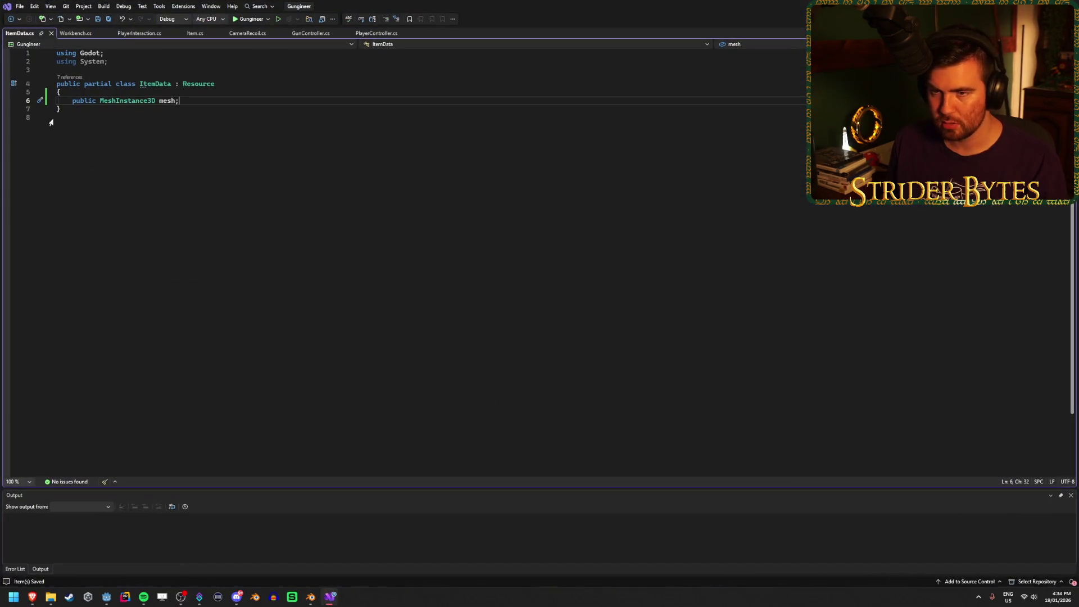
Step: Add [Export] back before ItemData's mesh field, save, and let Godot rebuild
{"action": "type", "text": "[Export"}
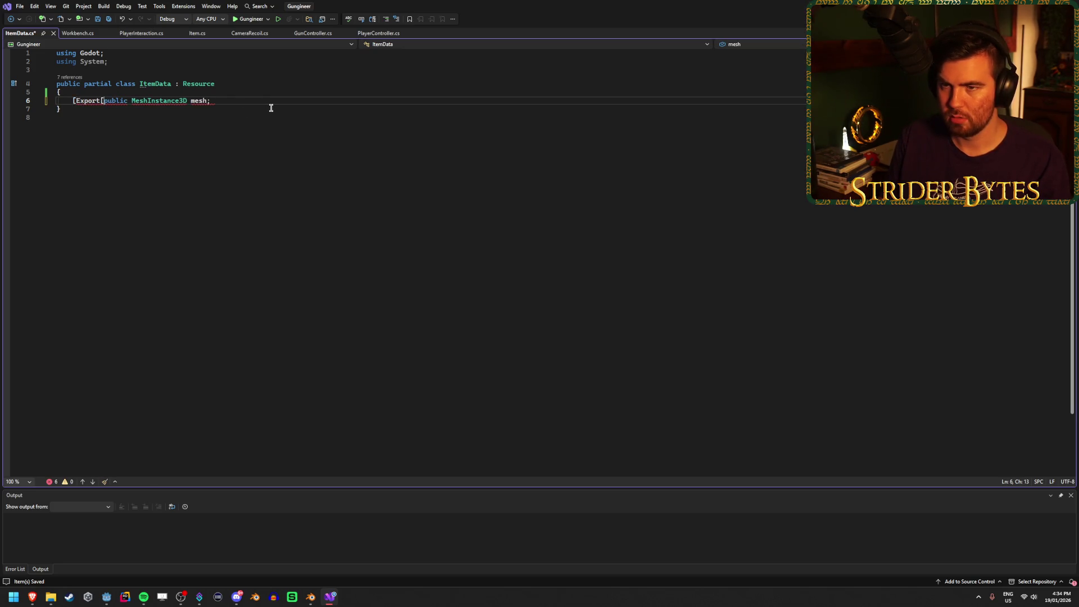
{"action": "type", "text": "]"}
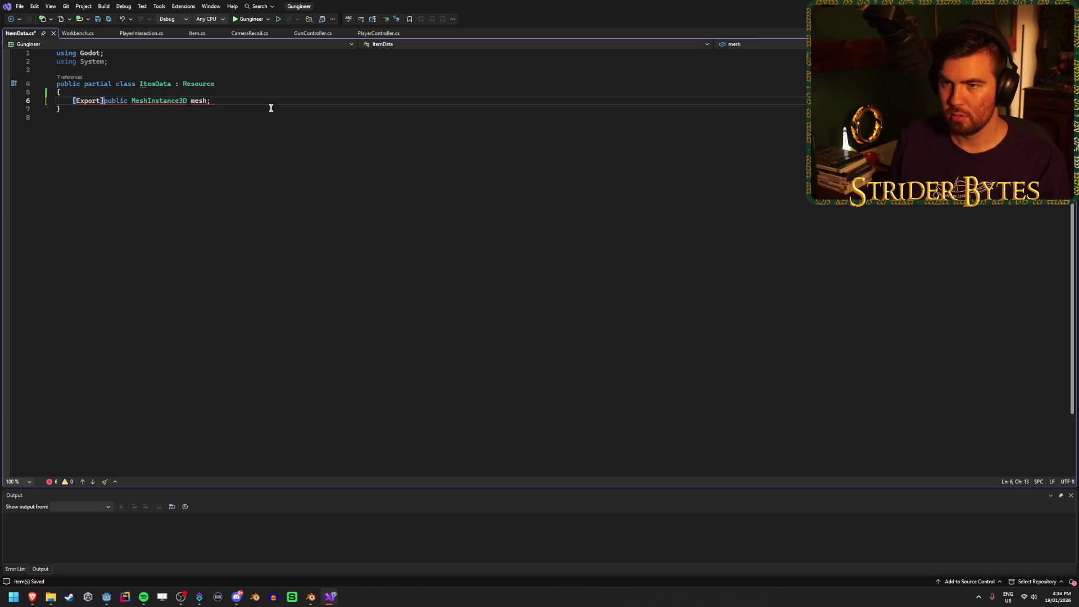
{"action": "key", "text": "ctrl+s"}
{"action": "left_click", "coordinate": [259, 101]}
{"action": "key", "text": "alt+Tab"}
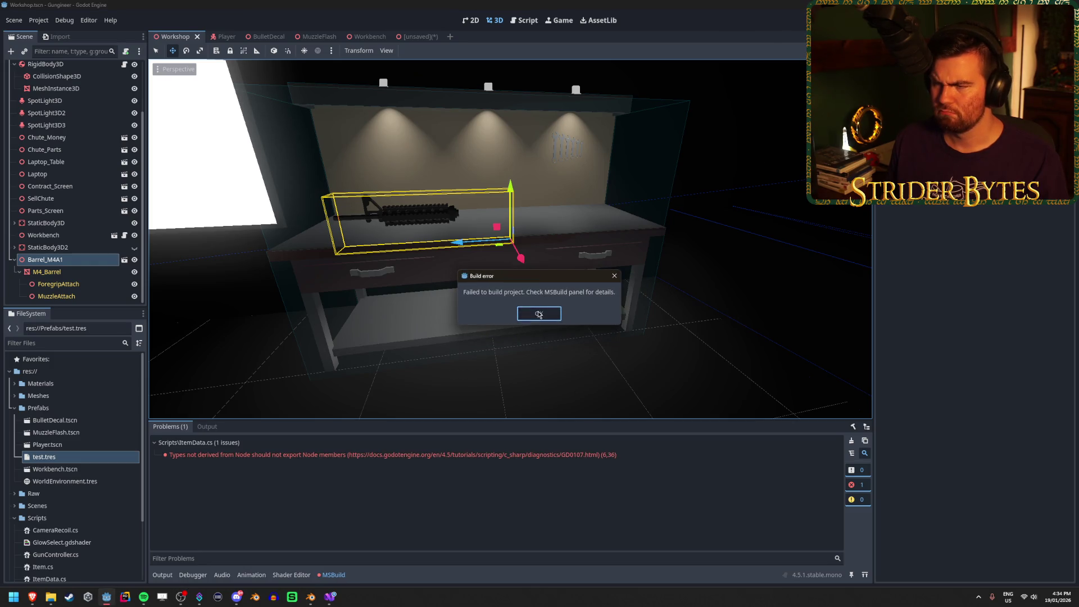
Step: Dismiss the build error, delete [Export] from the mesh field, and rebuild the Godot project
{"action": "left_click", "coordinate": [538, 313]}
{"action": "left_click", "coordinate": [330, 596]}
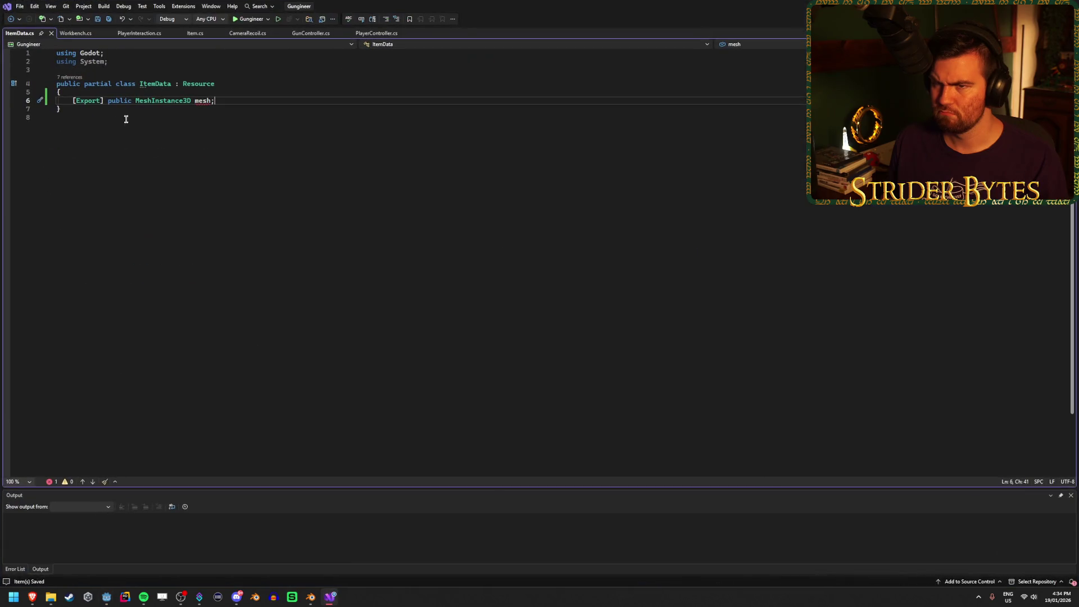
{"action": "left_click_drag", "start_coordinate": [106, 100], "coordinate": [83, 99]}
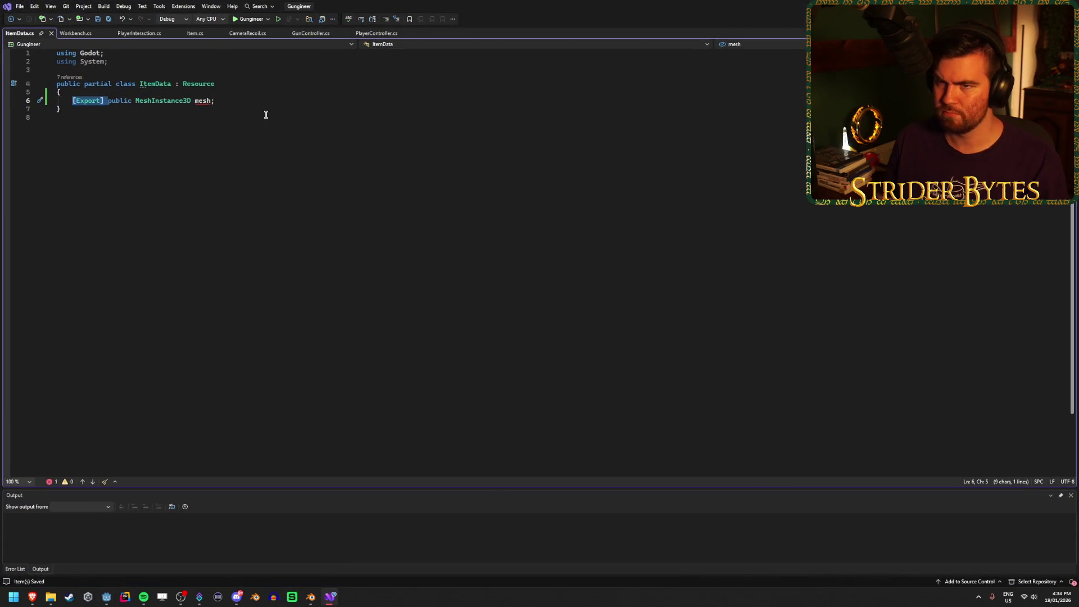
{"action": "key", "text": "BackSpace"}
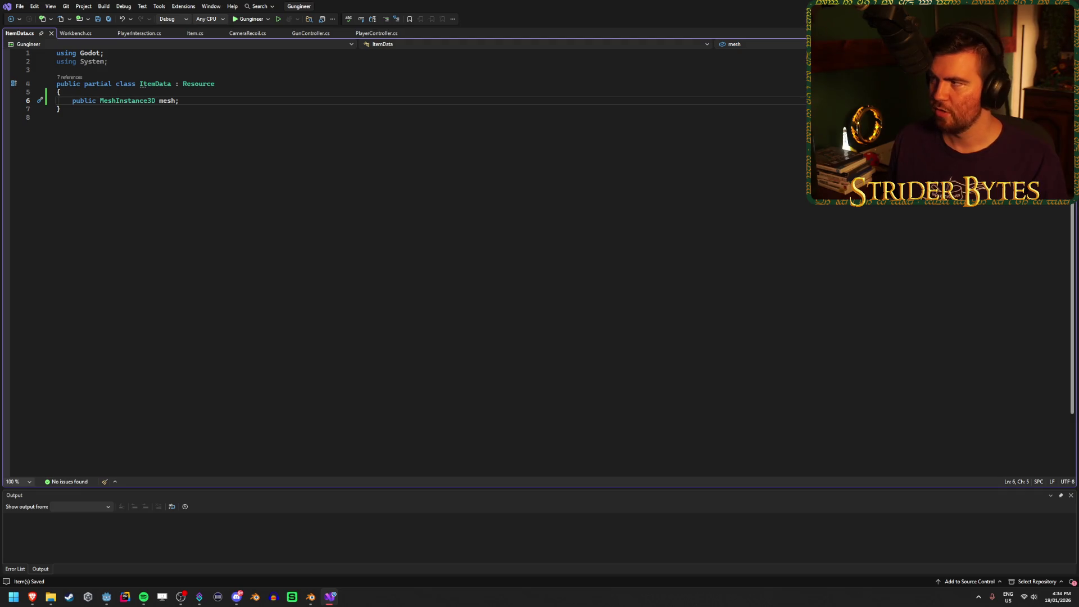
{"action": "key", "text": "alt+Tab"}
{"action": "key", "text": "alt+b"}
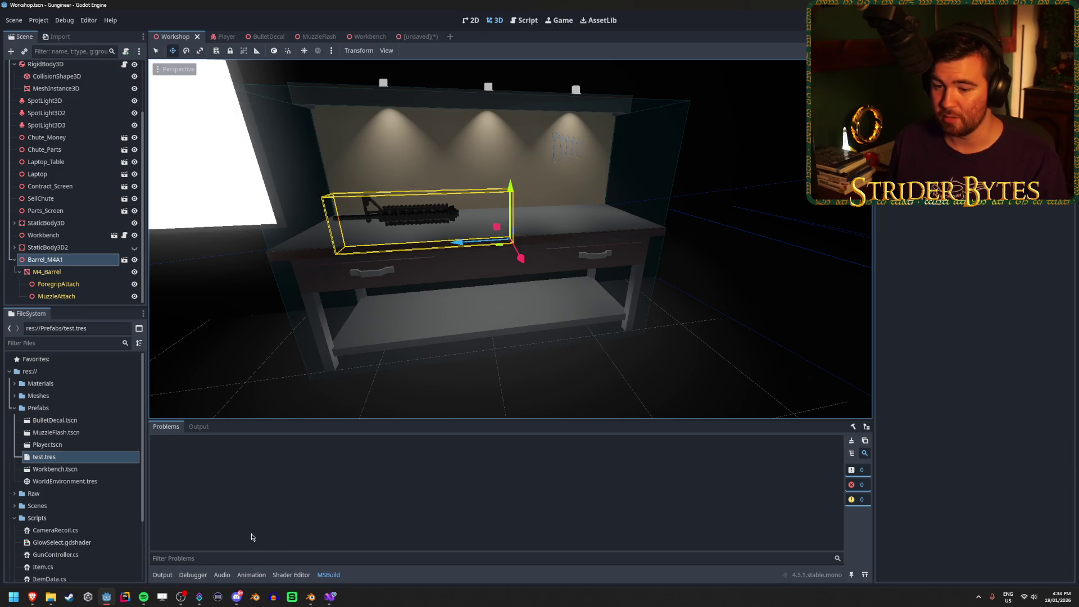
Step: Skip the Custom Resource Exports video ahead to 2:48 and pause on its inspector
{"action": "mouse_move", "coordinate": [32, 597]}
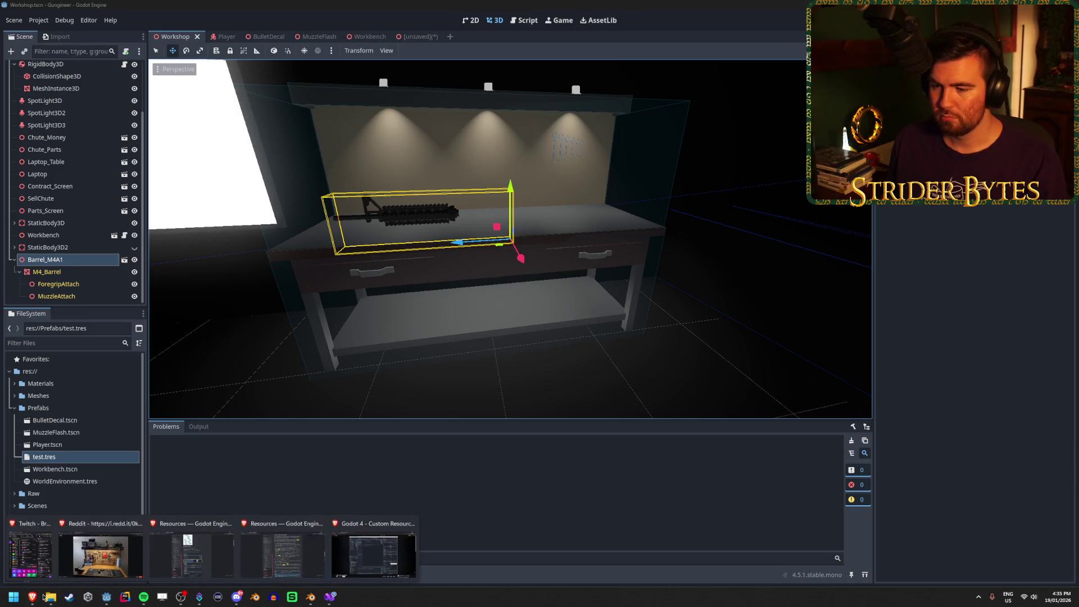
{"action": "left_click", "coordinate": [374, 554]}
{"action": "left_click", "coordinate": [381, 396]}
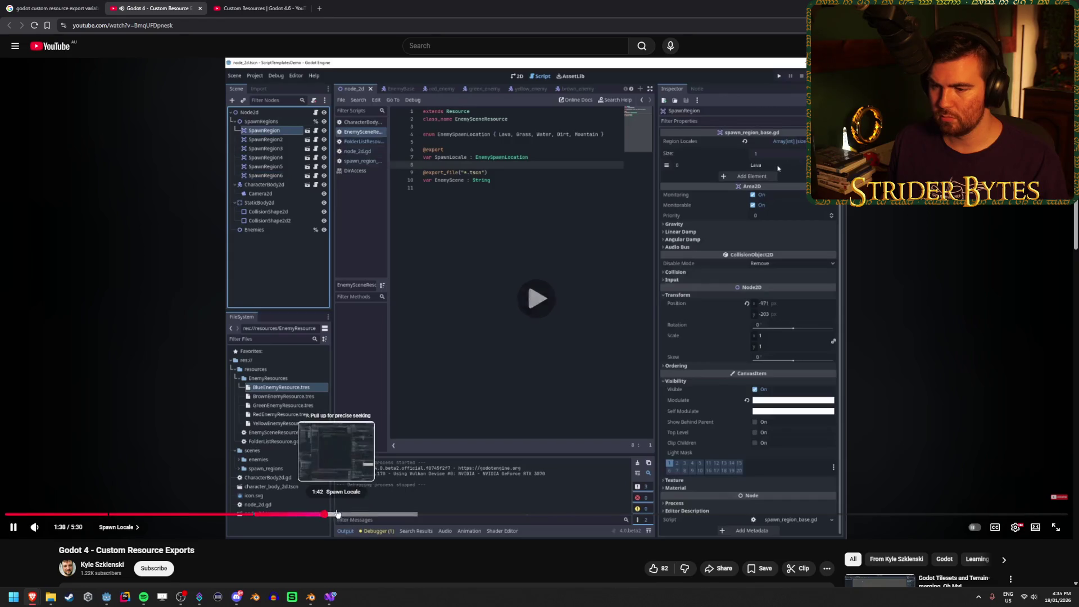
{"action": "left_click_drag", "start_coordinate": [337, 514], "coordinate": [449, 514]}
{"action": "left_click", "coordinate": [549, 514]}
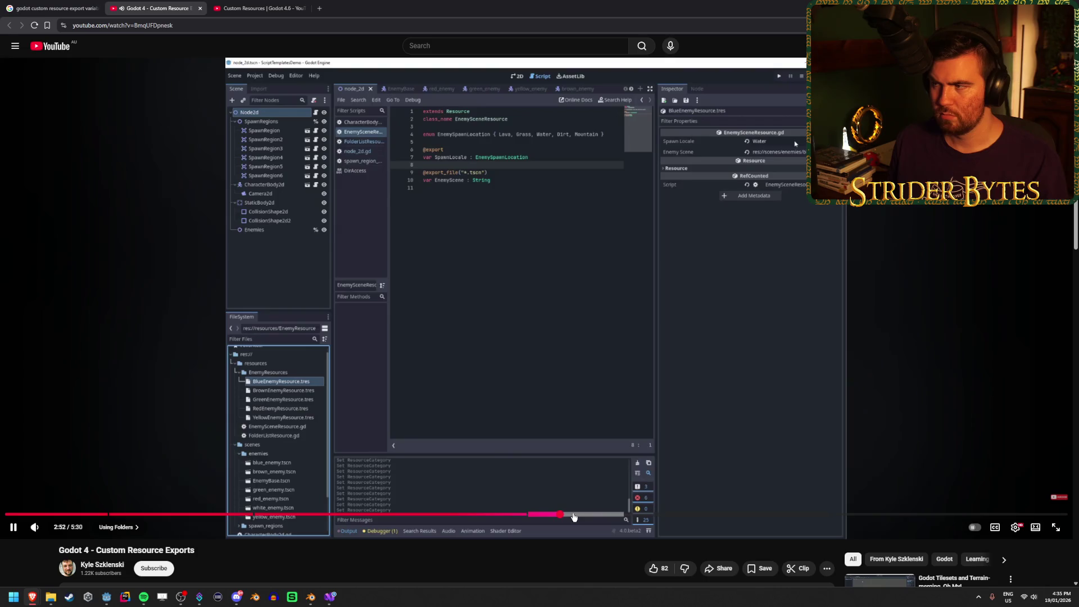
{"action": "left_click", "coordinate": [597, 329]}
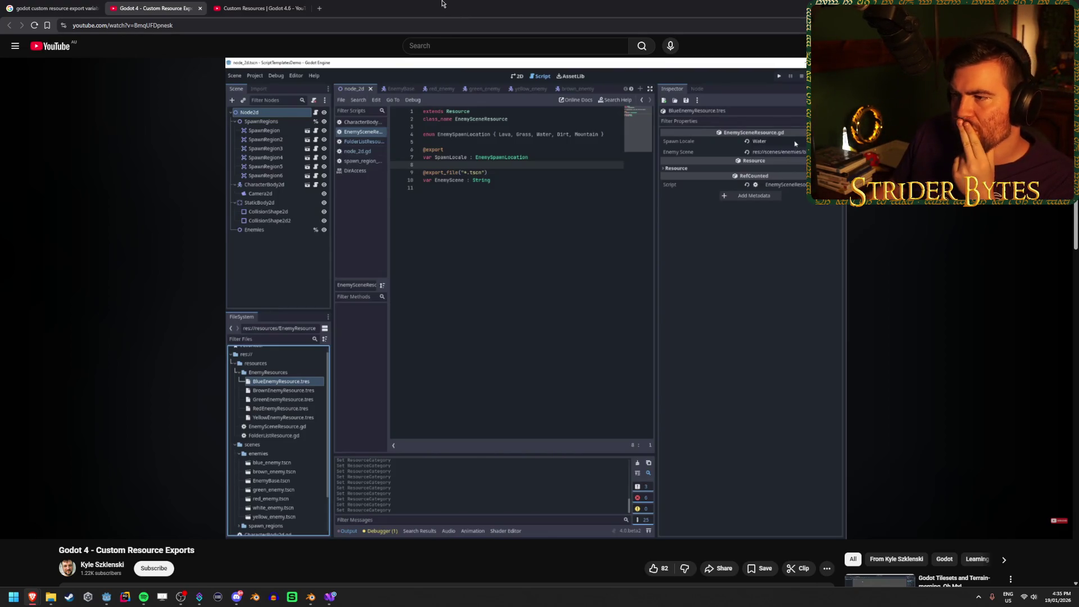
Step: Study the Godot 4.6 video's EnemyTypes class_name code and exported Speed and Sprite lines
{"action": "left_click", "coordinate": [259, 8]}
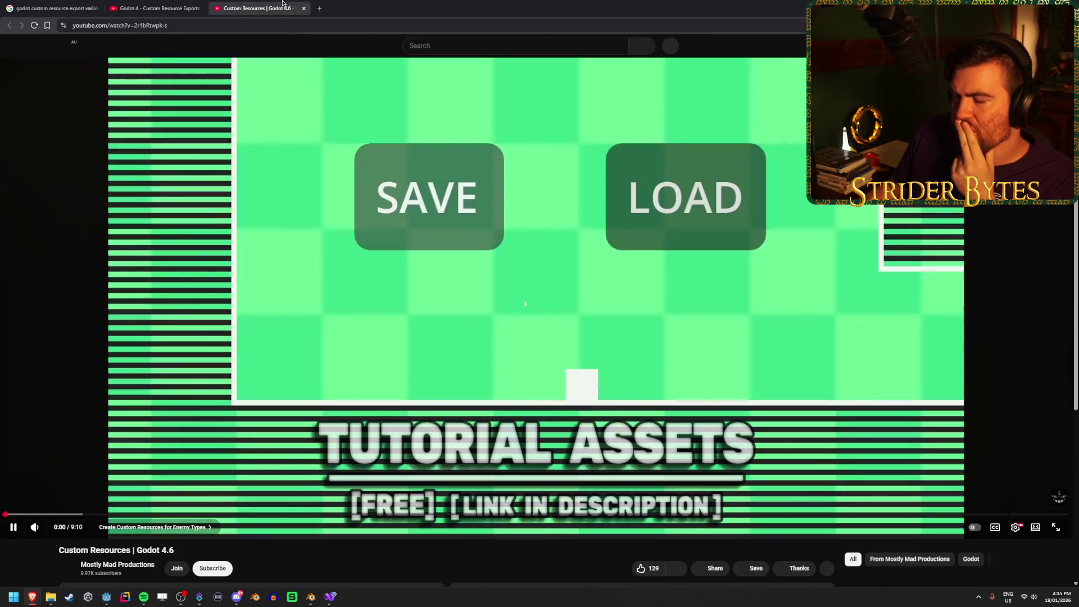
{"action": "mouse_move", "coordinate": [66, 516]}
{"action": "left_mouse_down"}
{"action": "mouse_move", "coordinate": [161, 513]}
{"action": "mouse_move", "coordinate": [108, 514]}
{"action": "left_mouse_up"}
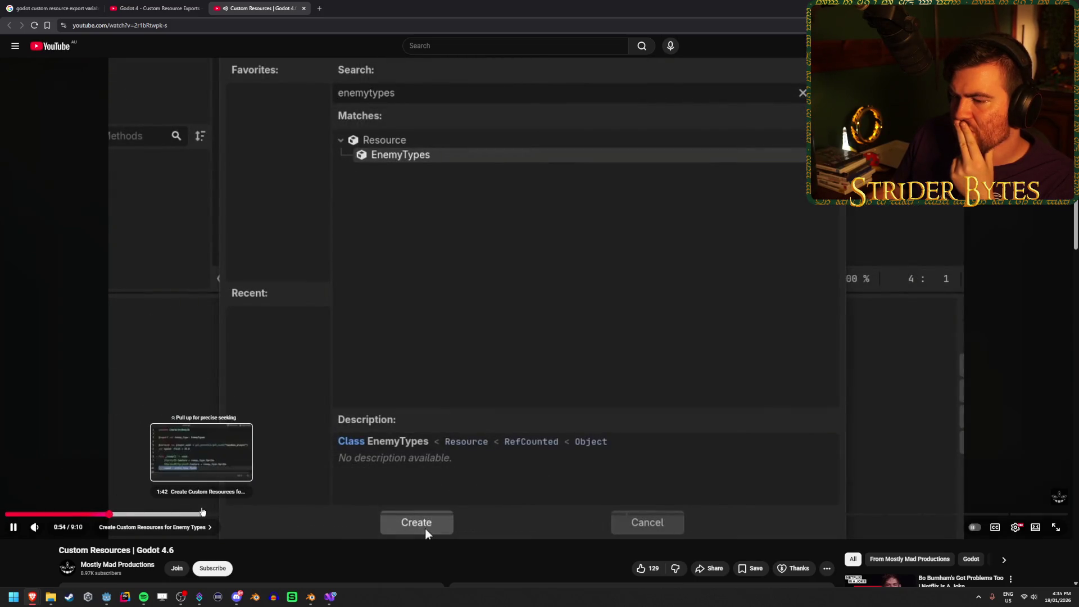
{"action": "left_click", "coordinate": [265, 321]}
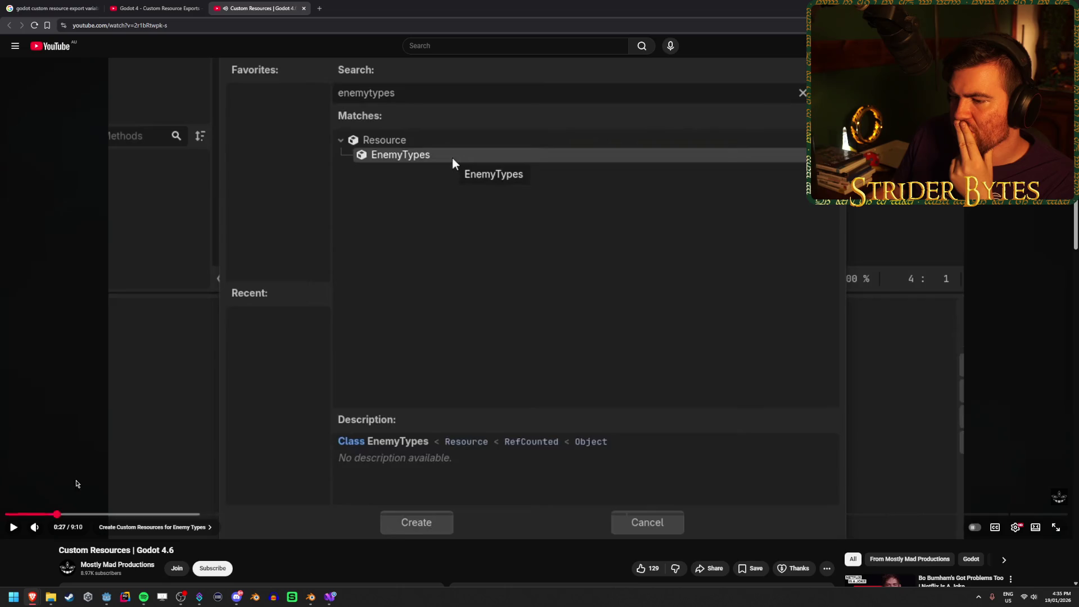
{"action": "left_click", "coordinate": [58, 514]}
{"action": "left_click", "coordinate": [128, 397]}
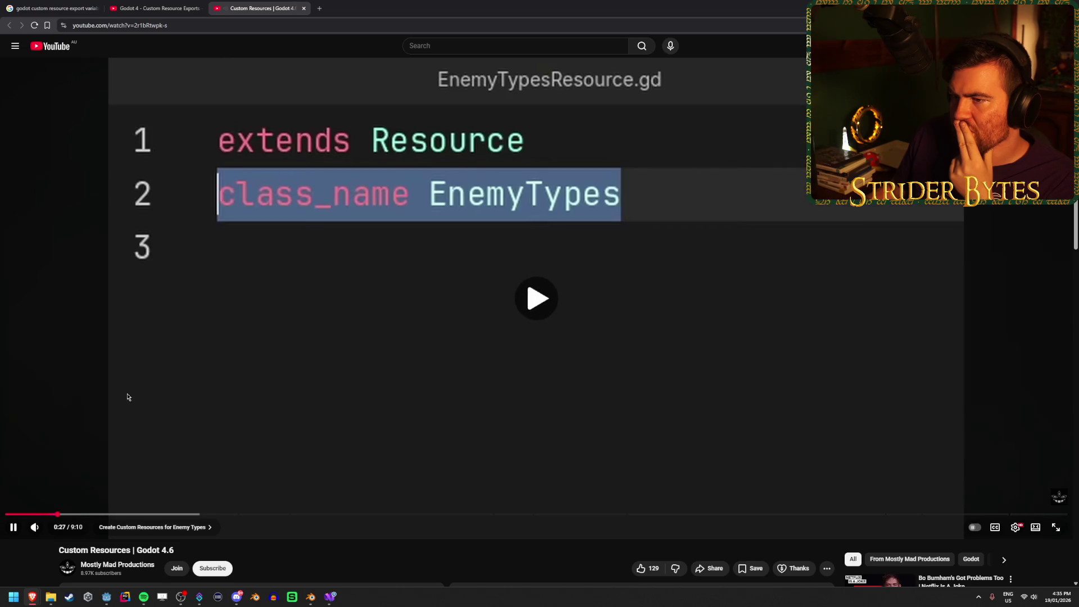
{"action": "left_click", "coordinate": [325, 355]}
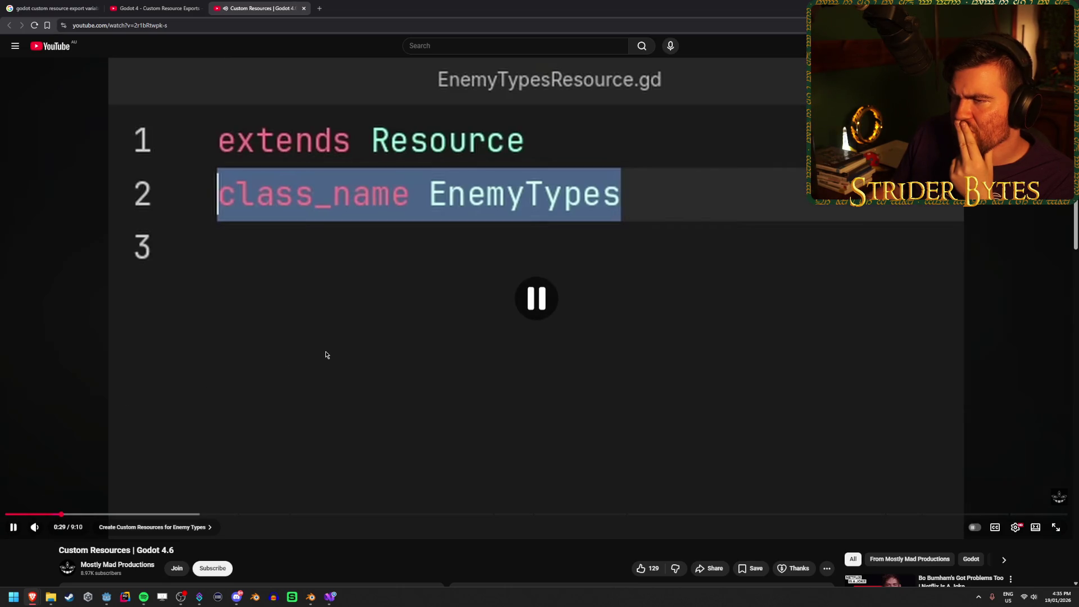
{"action": "left_click", "coordinate": [296, 313]}
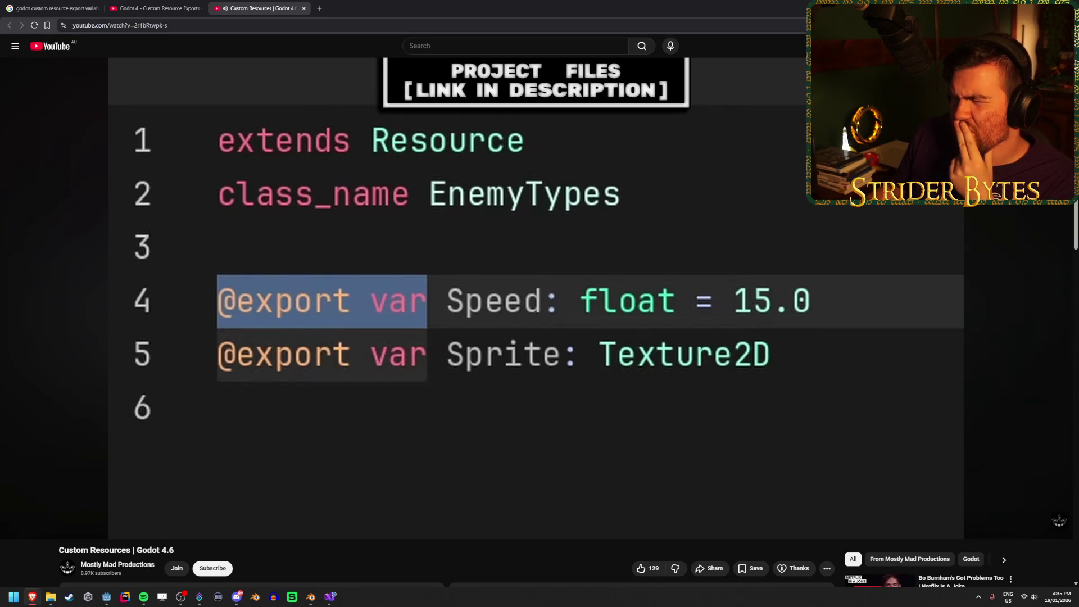
{"action": "left_click", "coordinate": [535, 299]}
{"action": "left_click", "coordinate": [87, 3]}
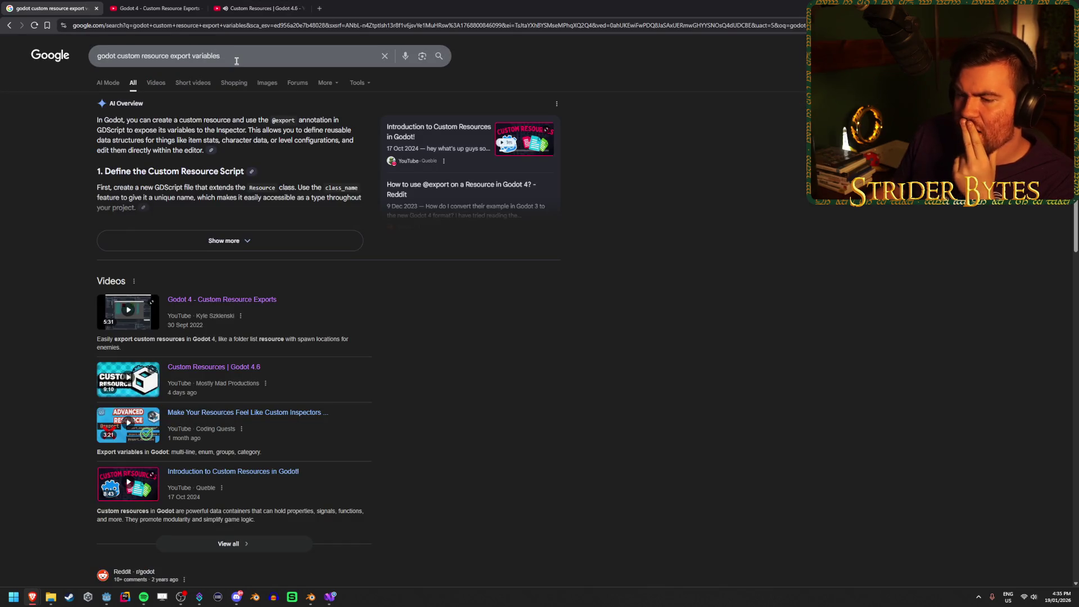
Step: Search 'godot custom resource c#' and open the Custom Resources in C# forum thread
{"action": "left_click_drag", "start_coordinate": [220, 56], "coordinate": [170, 57]}
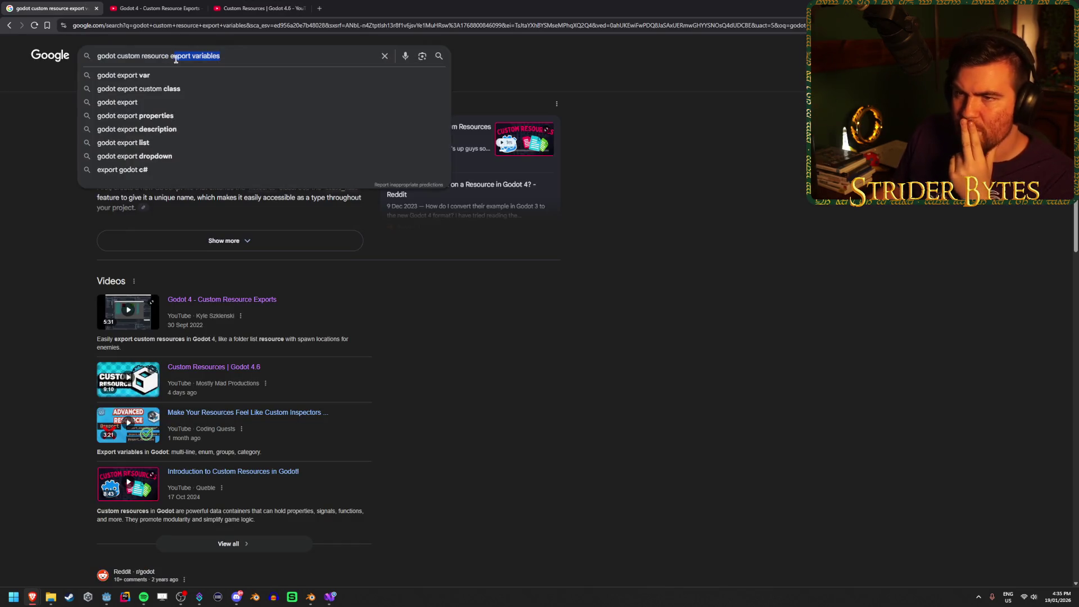
{"action": "type", "text": "c#"}
{"action": "key", "text": "Return"}
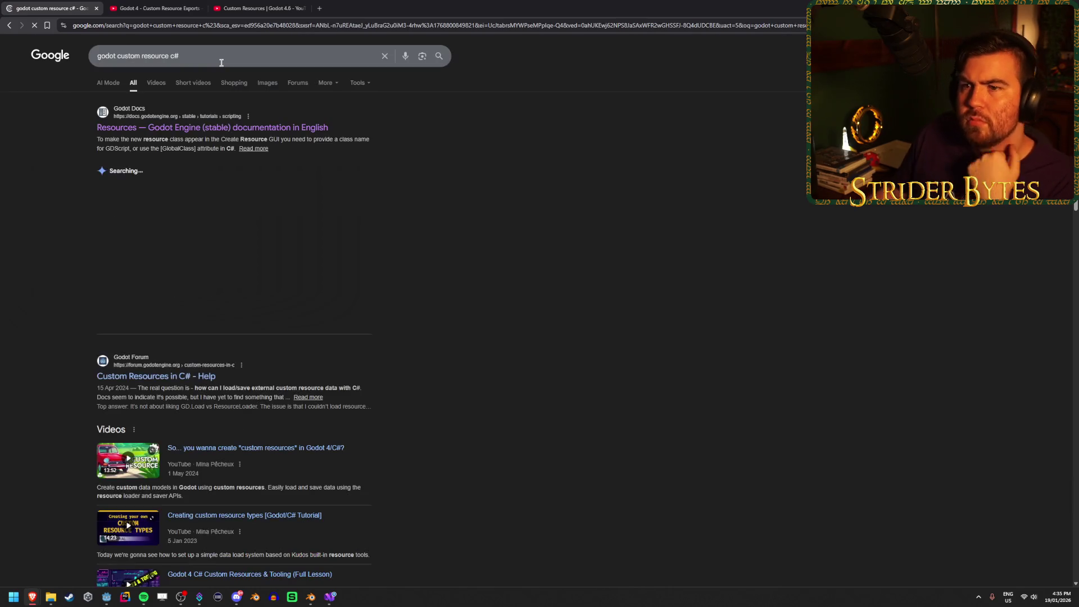
{"action": "middle_click", "coordinate": [204, 377]}
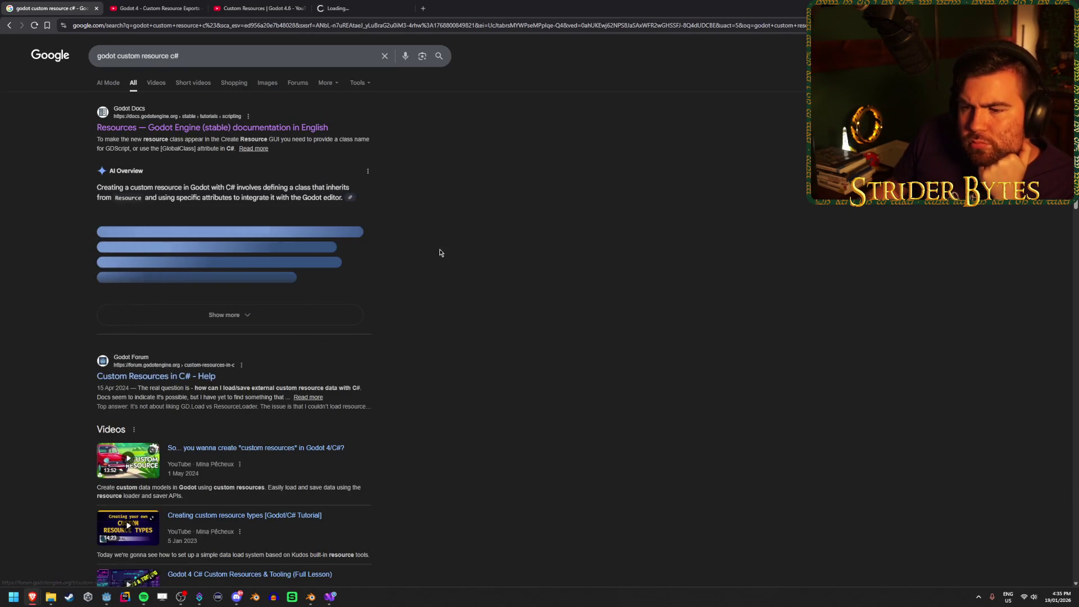
{"action": "left_click", "coordinate": [264, 8]}
{"action": "left_click", "coordinate": [328, 5]}
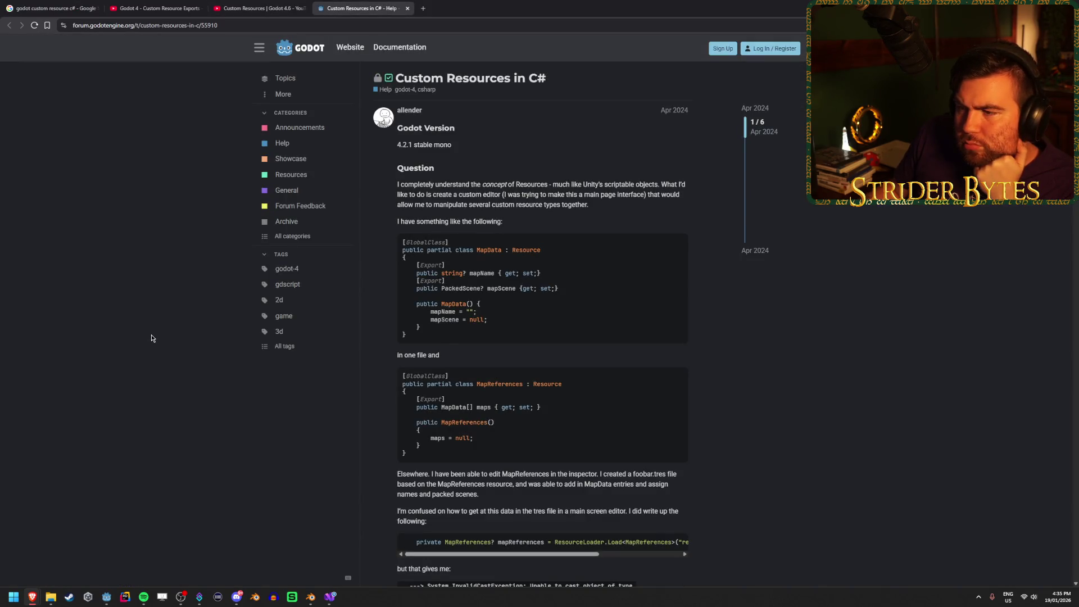
Step: Read the thread's tested [GlobalClass] resource example with an exported int field
{"action": "left_click_drag", "start_coordinate": [529, 252], "coordinate": [467, 250]}
{"action": "left_click", "coordinate": [467, 250]}
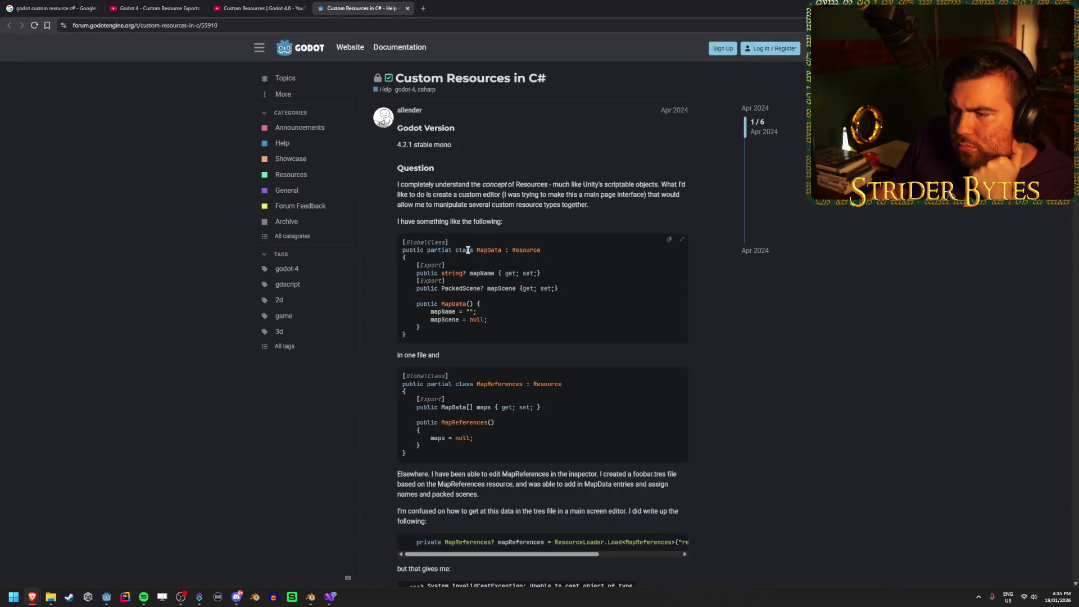
{"action": "scroll", "coordinate": [133, 330], "scroll_direction": "down", "scroll_amount": 3}
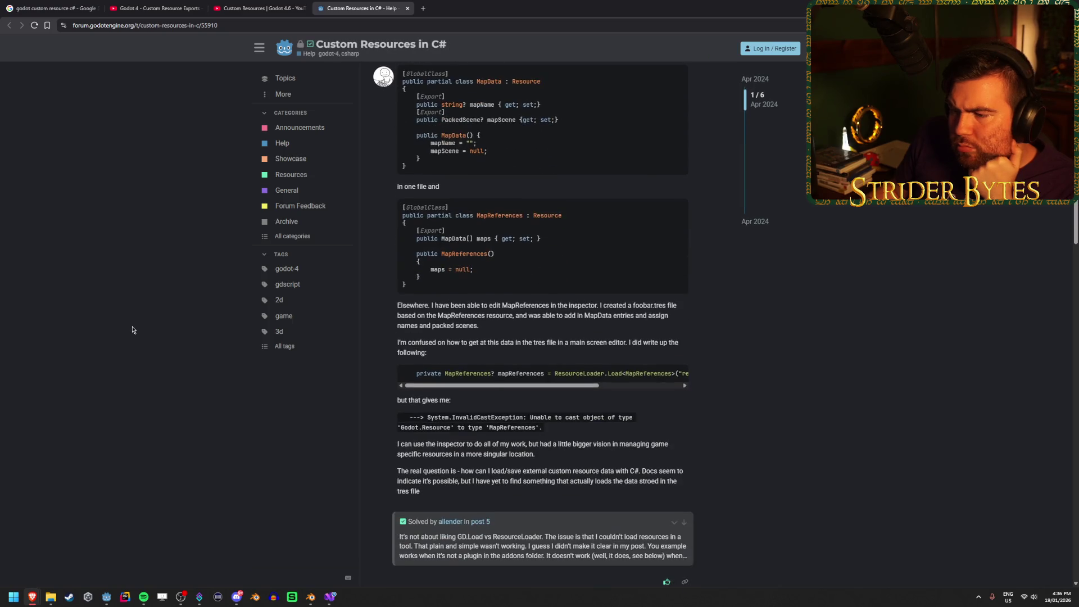
{"action": "scroll", "coordinate": [129, 330], "scroll_direction": "down", "scroll_amount": 7}
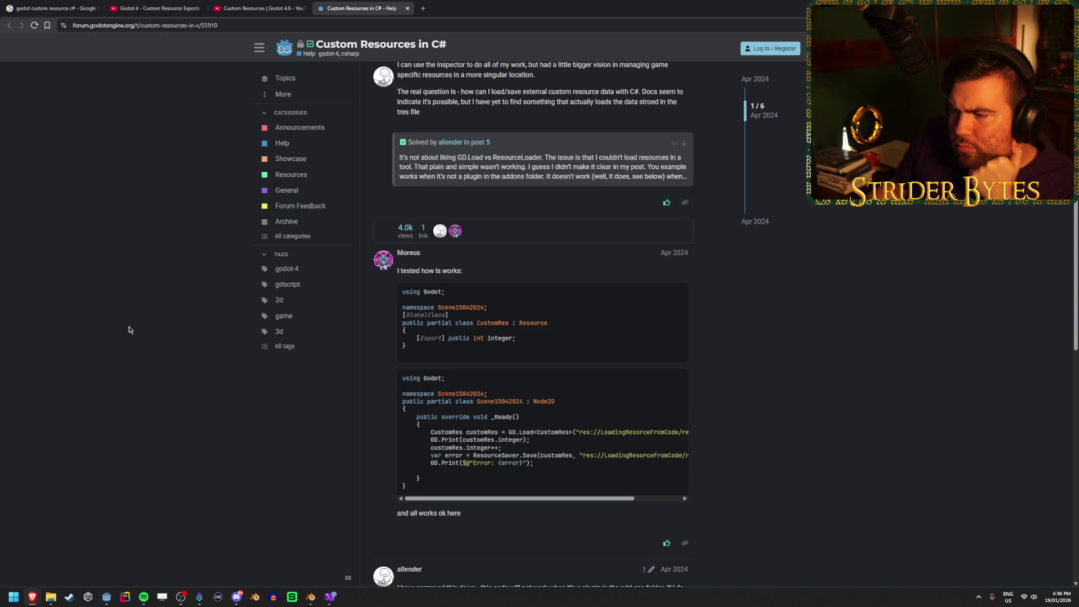
{"action": "mouse_move", "coordinate": [476, 275]}
{"action": "left_mouse_down"}
{"action": "mouse_move", "coordinate": [419, 271]}
{"action": "mouse_move", "coordinate": [496, 267]}
{"action": "left_mouse_up"}
{"action": "left_click", "coordinate": [419, 272]}
{"action": "left_click", "coordinate": [496, 268]}
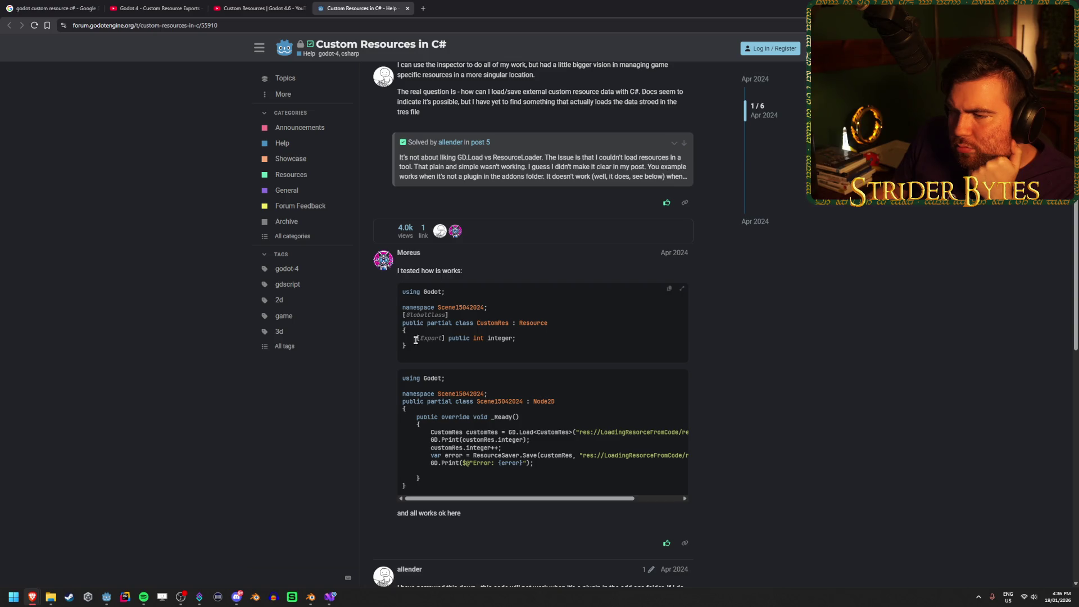
{"action": "scroll", "coordinate": [374, 370], "scroll_direction": "down", "scroll_amount": 2}
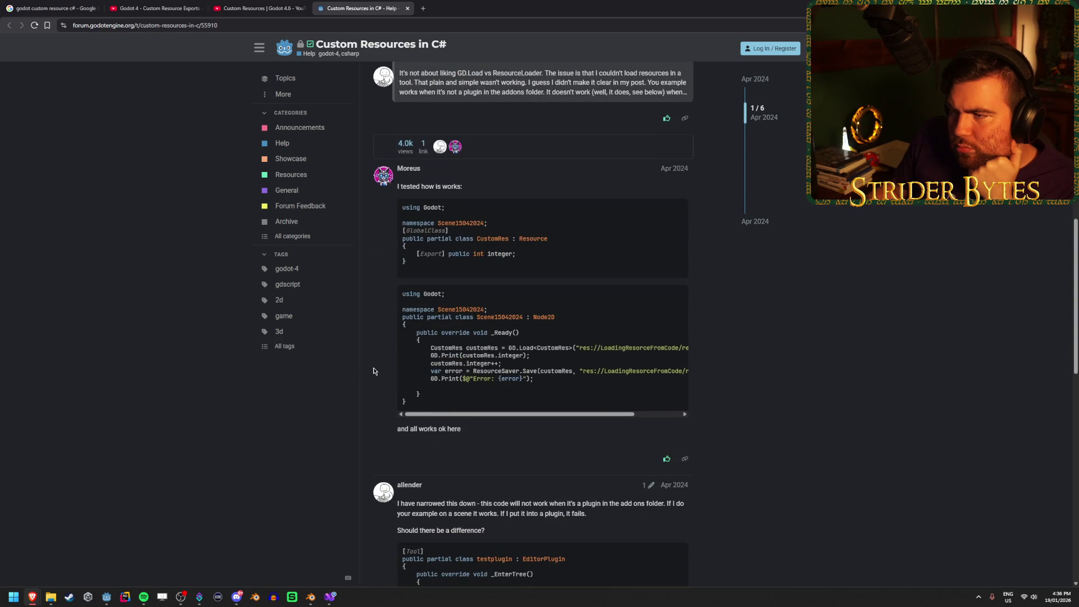
{"action": "scroll", "coordinate": [374, 371], "scroll_direction": "down", "scroll_amount": 1}
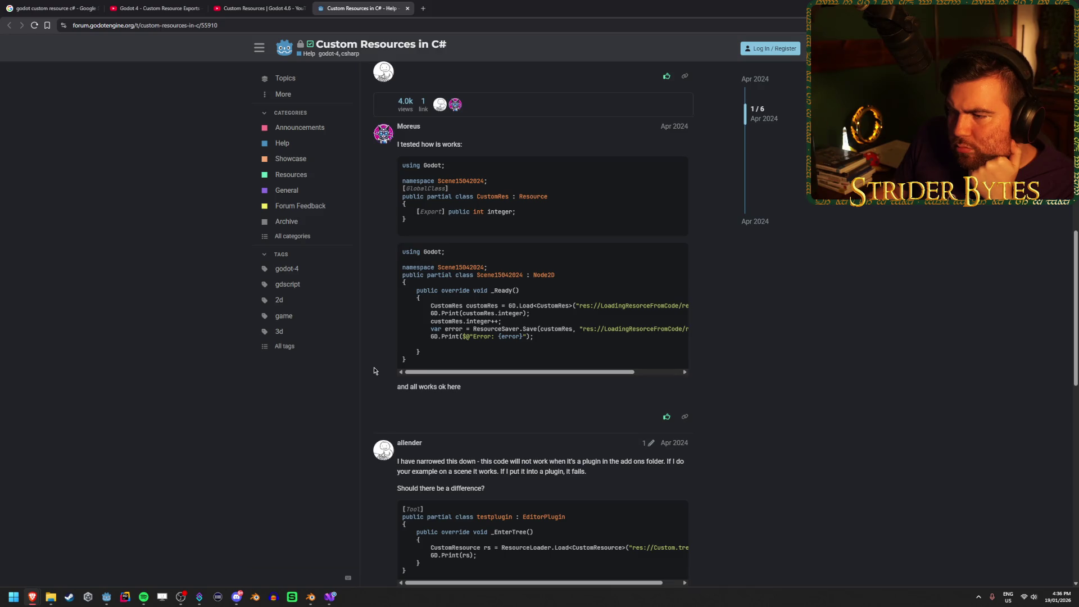
{"action": "scroll", "coordinate": [388, 356], "scroll_direction": "down", "scroll_amount": 2}
{"action": "scroll", "coordinate": [453, 277], "scroll_direction": "up", "scroll_amount": 2}
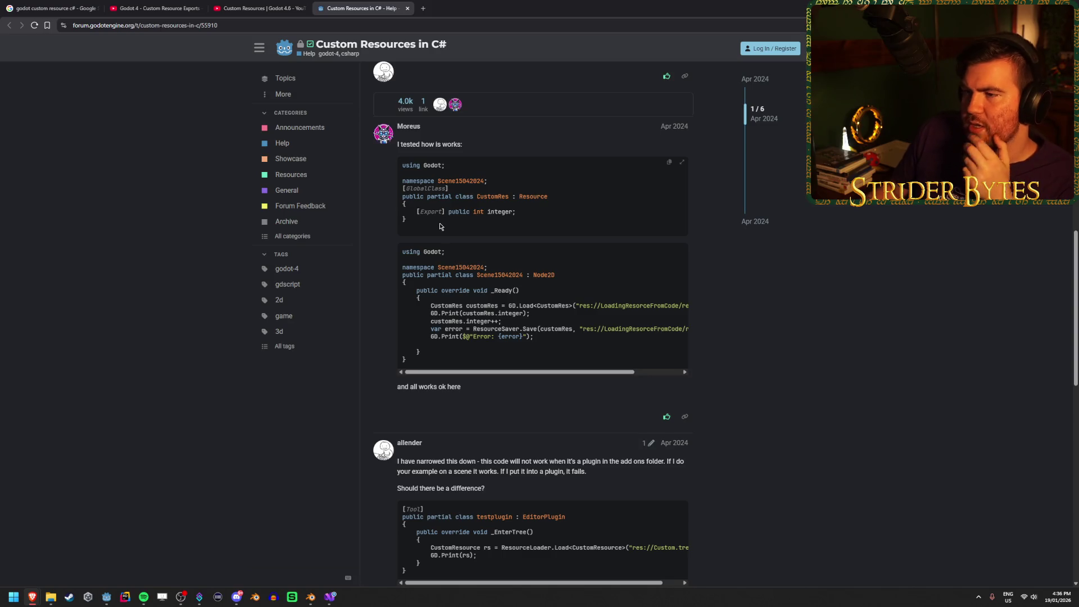
{"action": "key", "text": "alt+Tab"}
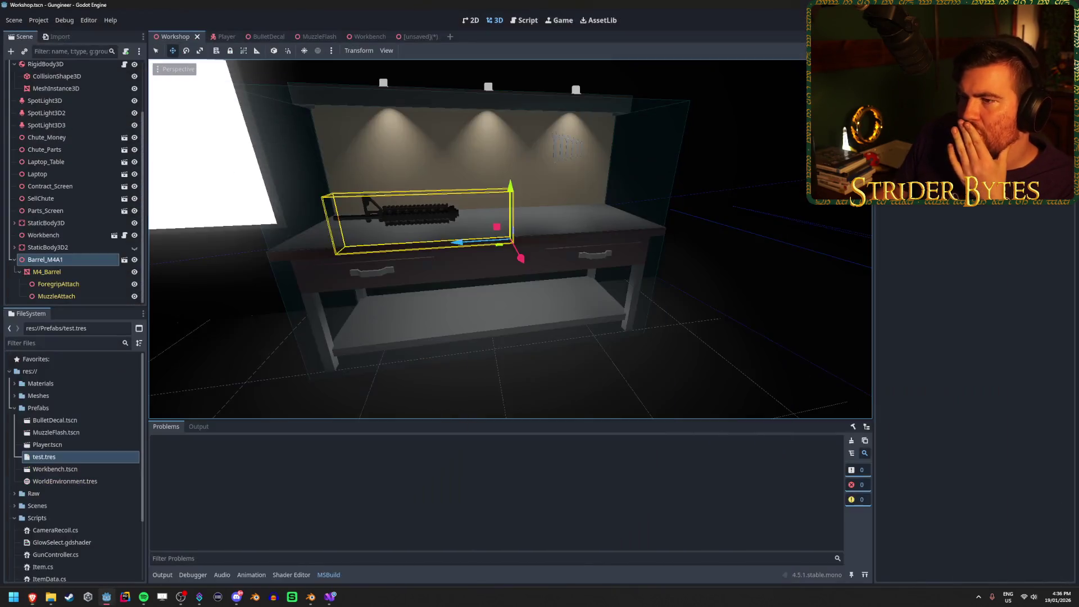
Step: Change the type of ItemData's mesh field from MeshInstance3D to int and save ItemData.cs
{"action": "left_click", "coordinate": [330, 597]}
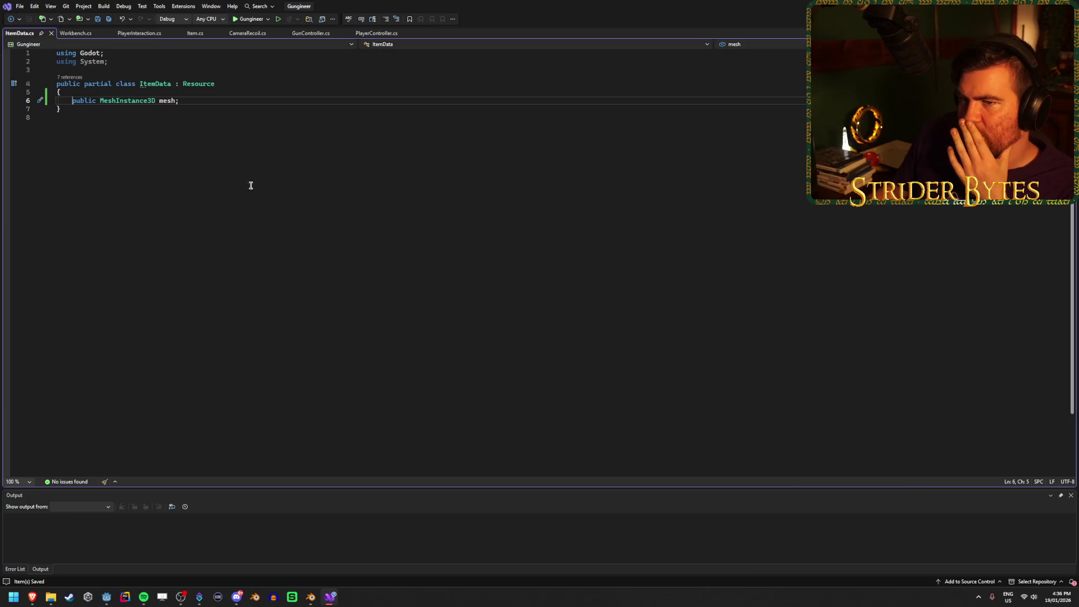
{"action": "double_click", "coordinate": [129, 102]}
{"action": "type", "text": "int"}
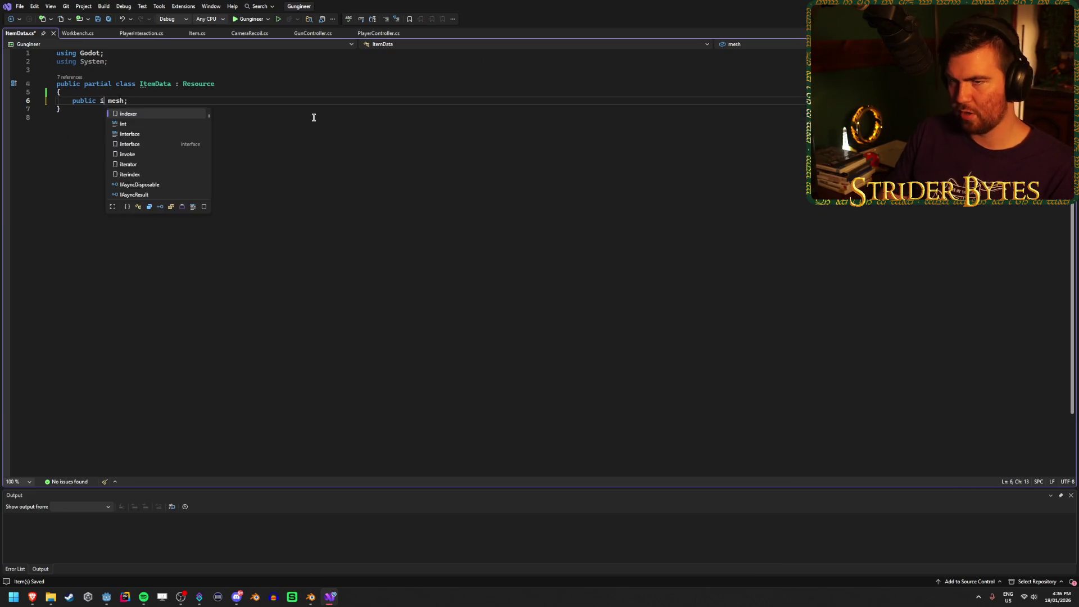
{"action": "key", "text": "ctrl+s"}
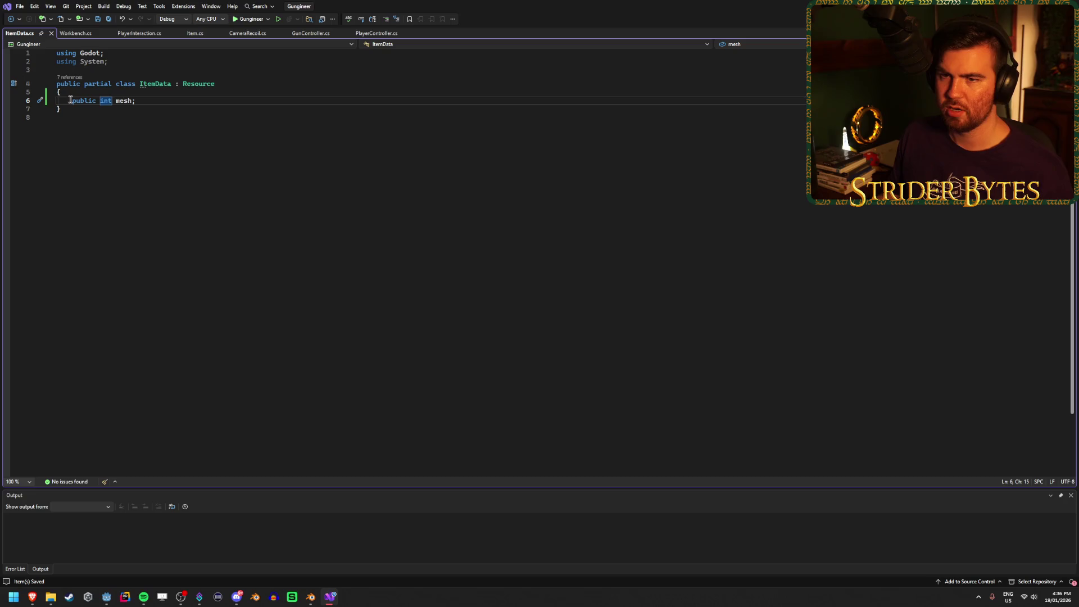
Step: Add the [Export] attribute to the mesh field, save, and rebuild the .NET project in Godot
{"action": "type", "text": "[Export]"}
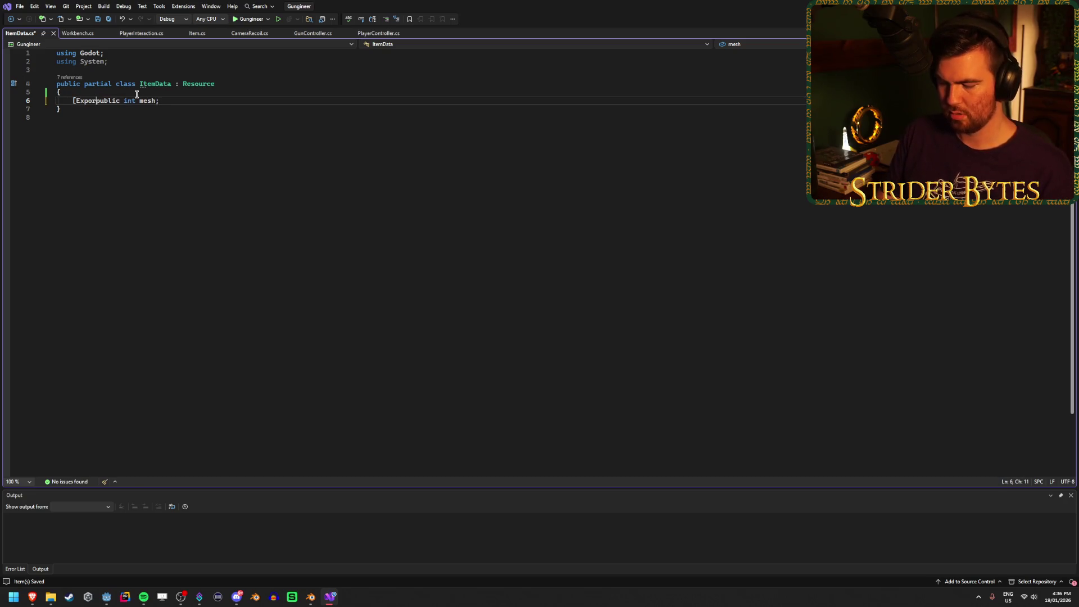
{"action": "key", "text": "ctrl+s"}
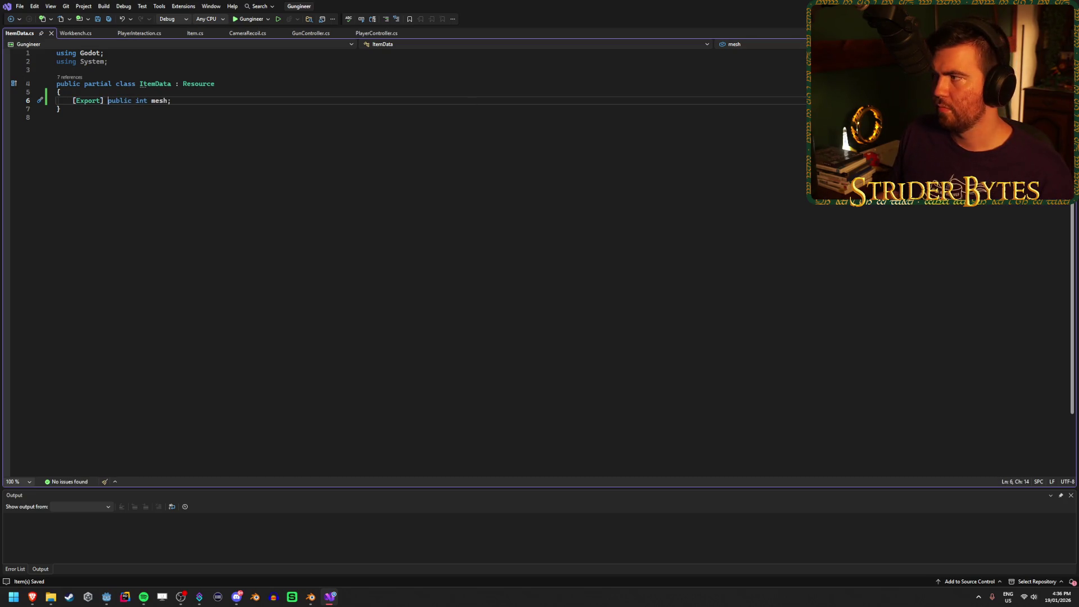
{"action": "key", "text": "alt+Tab"}
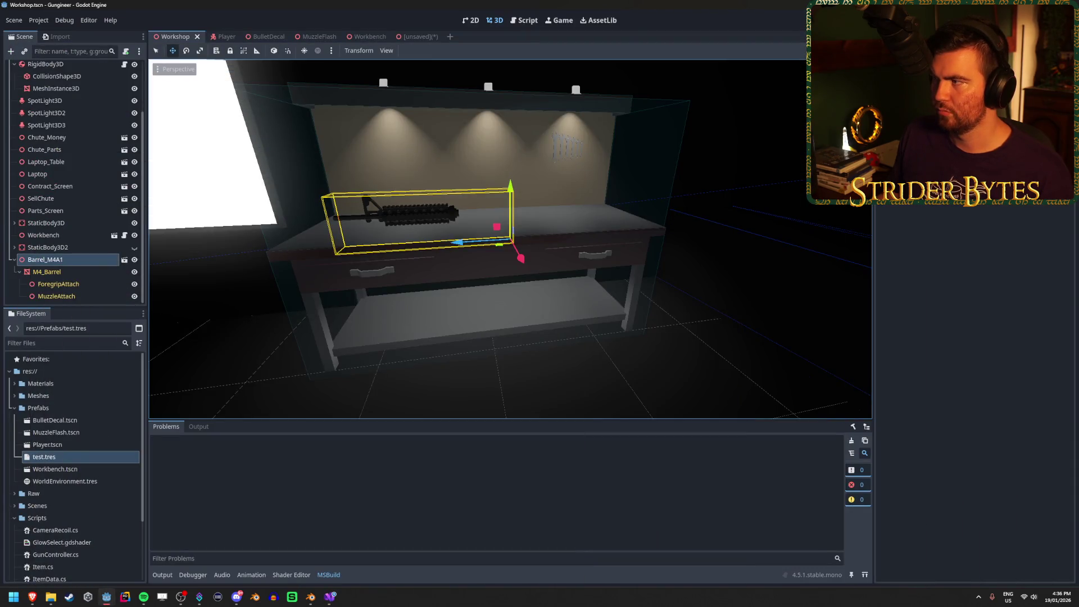
{"action": "key", "text": "F5"}
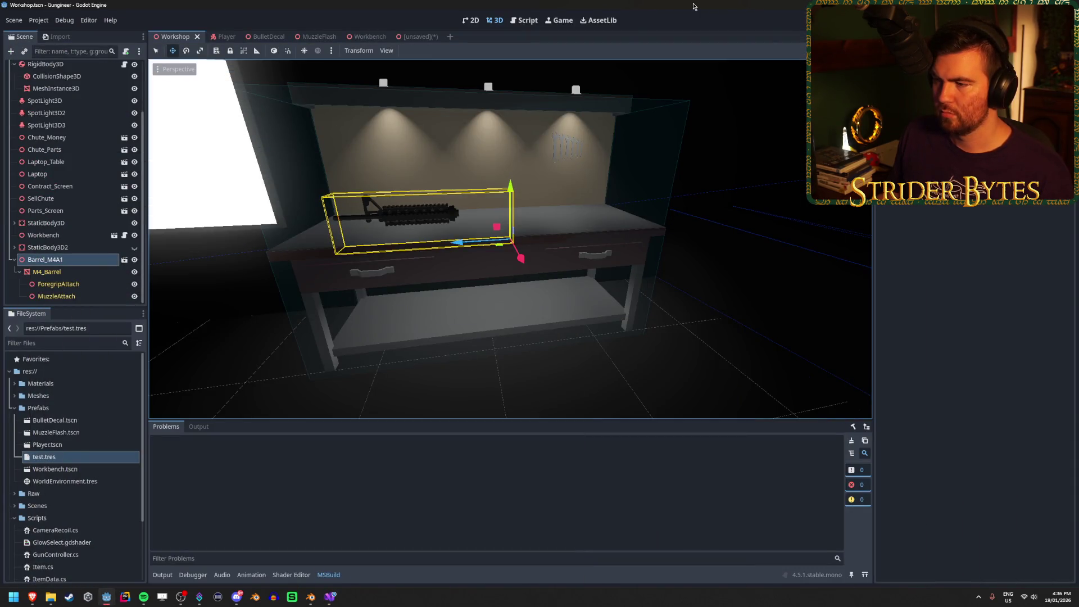
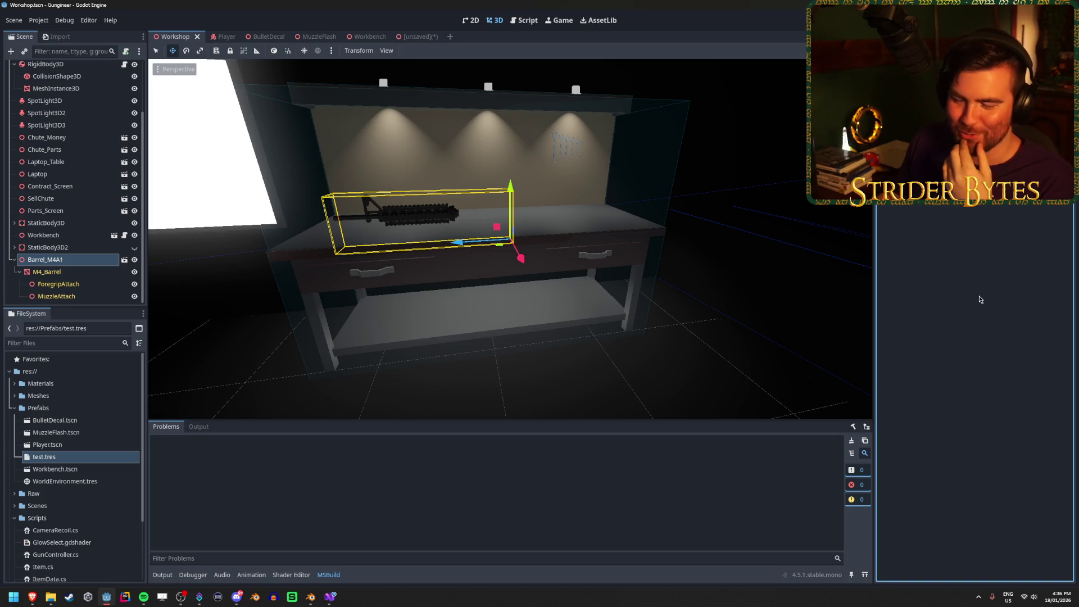
Step: Change the line-6 mesh field type in ItemData.cs from int to MeshInstance3D and save
{"action": "left_click", "coordinate": [330, 596]}
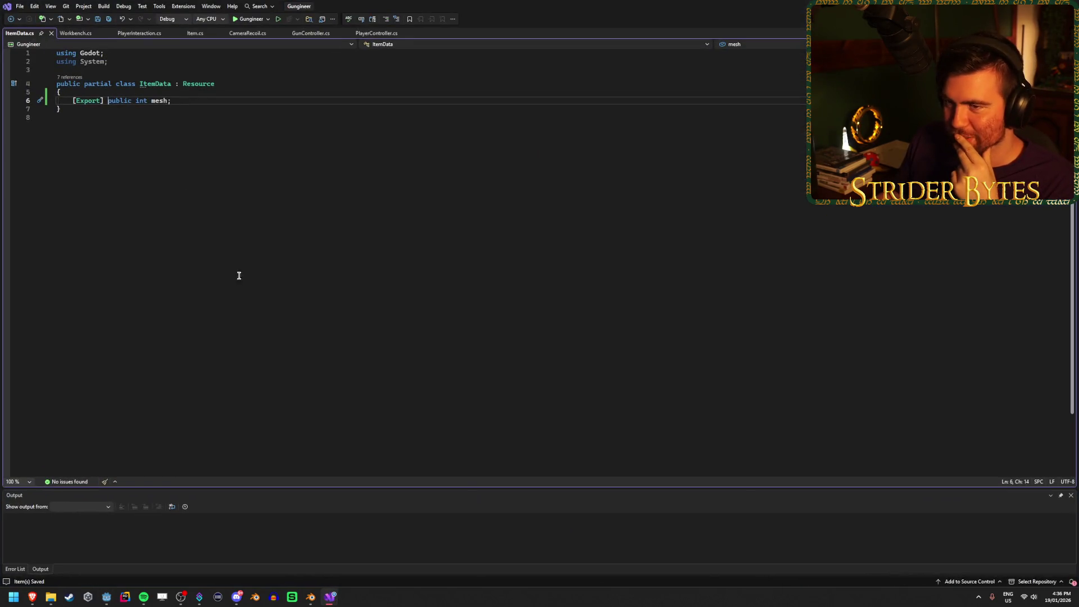
{"action": "double_click", "coordinate": [144, 100]}
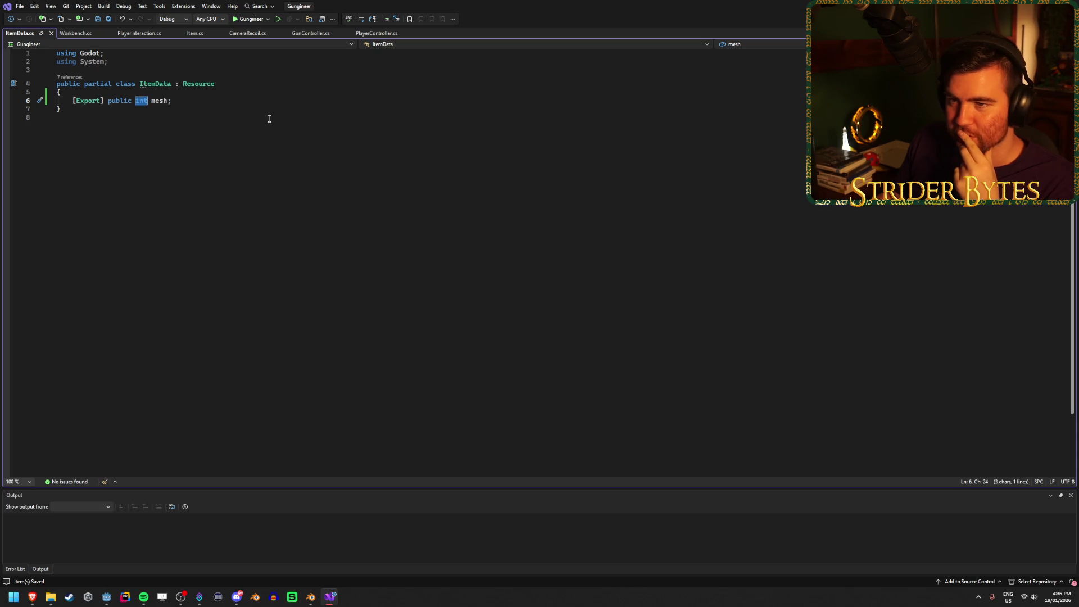
{"action": "type", "text": "MeshI"}
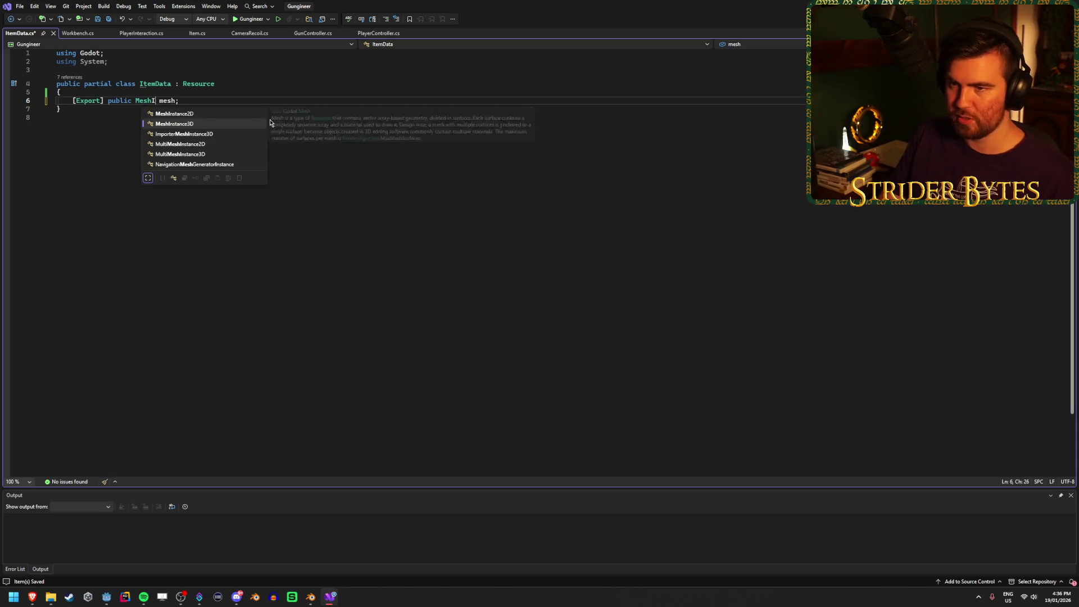
{"action": "key", "text": "Tab"}
{"action": "key", "text": "ctrl+s"}
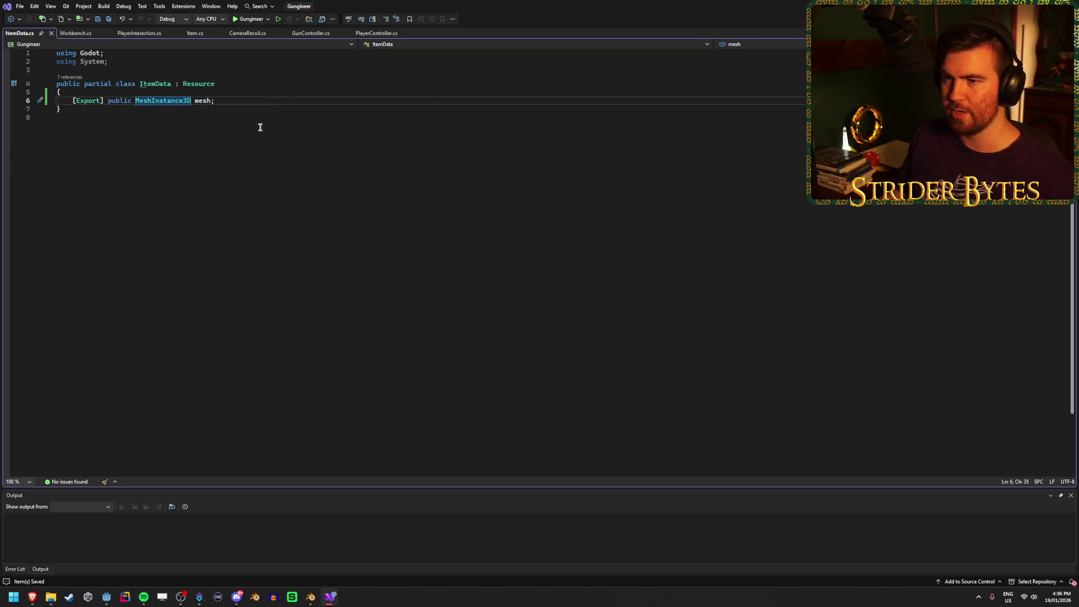
{"action": "key", "text": "alt+Tab"}
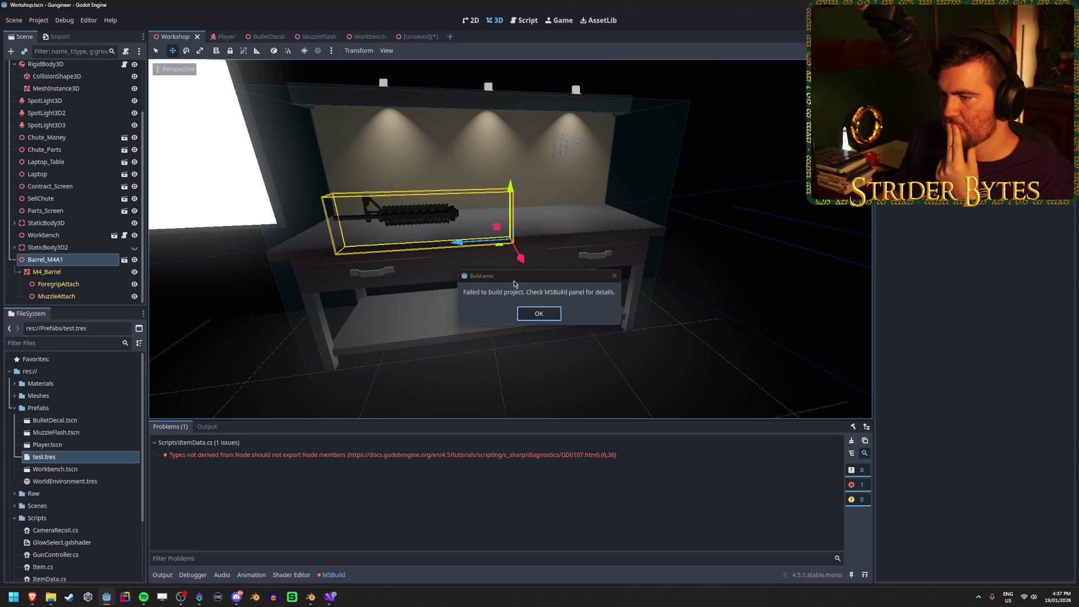
Step: Dismiss the build-failure dialog, inspect the ItemData.cs GD0107 export error, and return to Visual Studio
{"action": "left_click", "coordinate": [539, 313]}
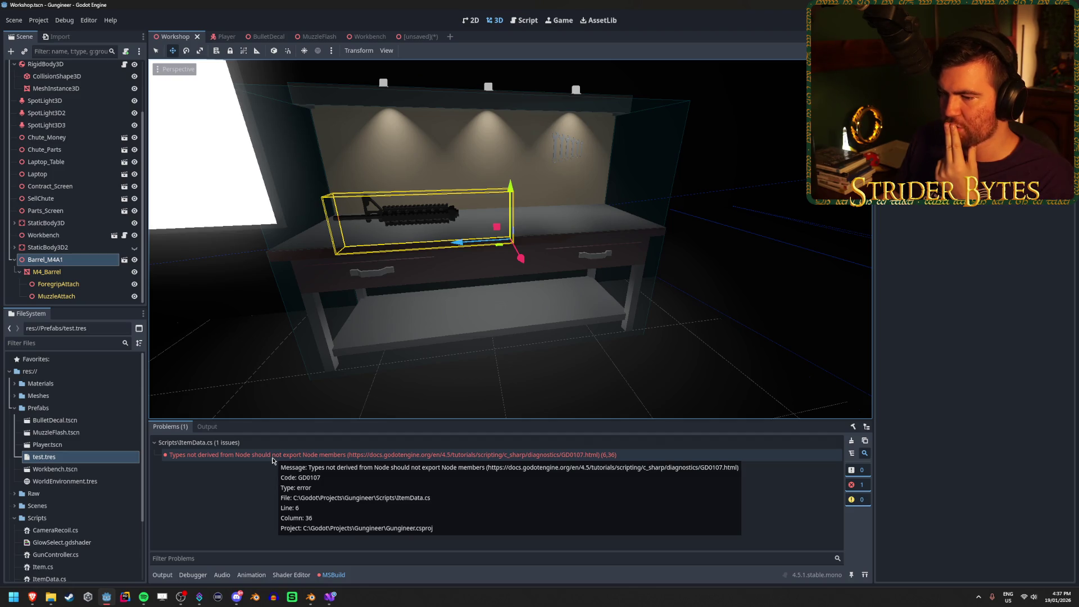
{"action": "left_click", "coordinate": [272, 458]}
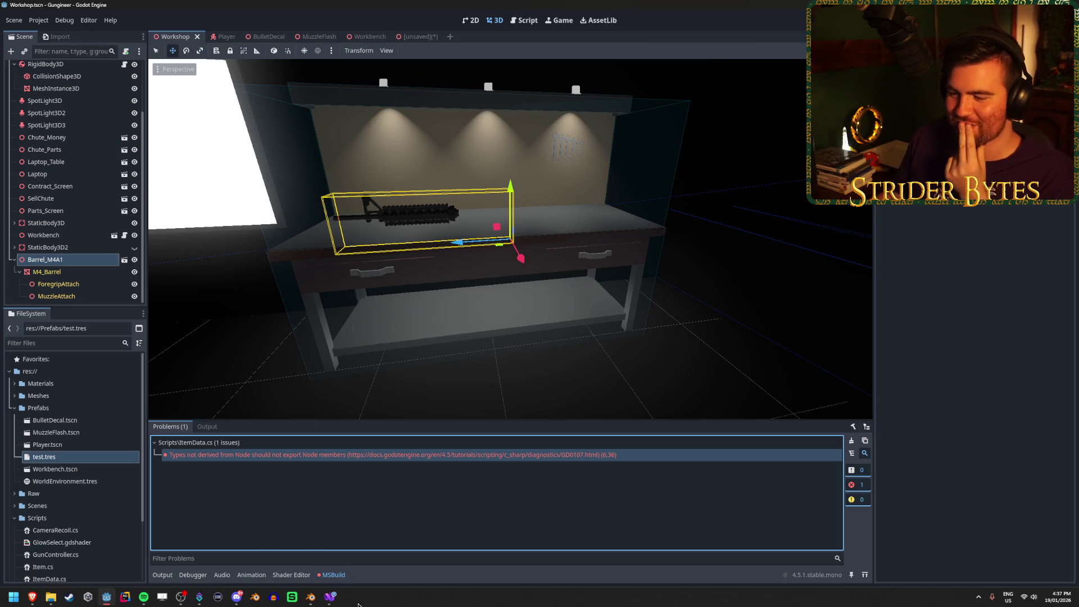
{"action": "left_click", "coordinate": [336, 597]}
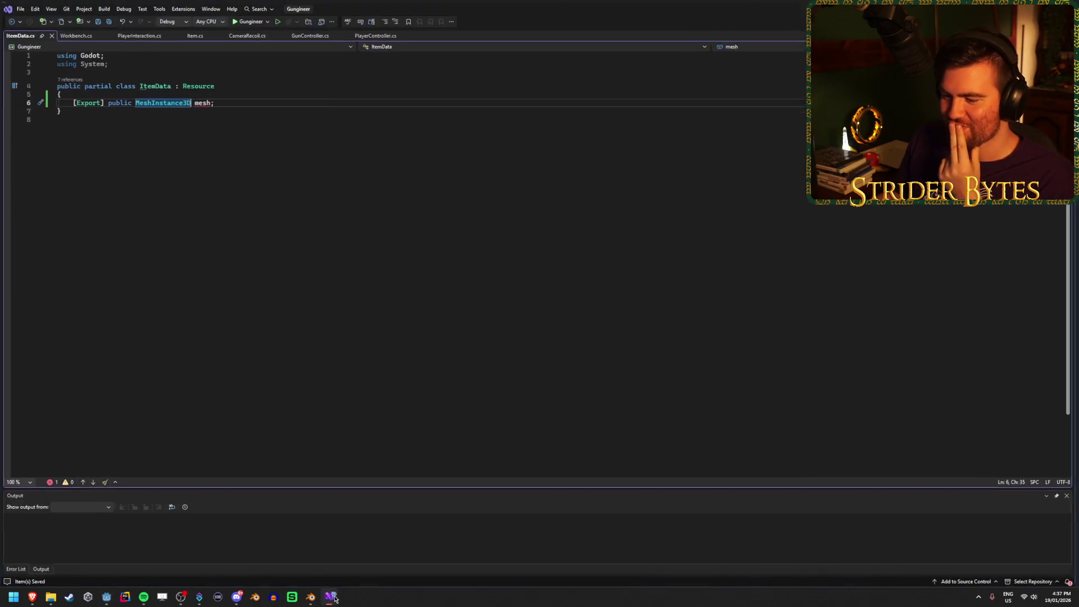
Step: Inspect the 'MeshInstance3D mesh' declaration on line 6, leaving it unchanged
{"action": "left_click", "coordinate": [235, 104]}
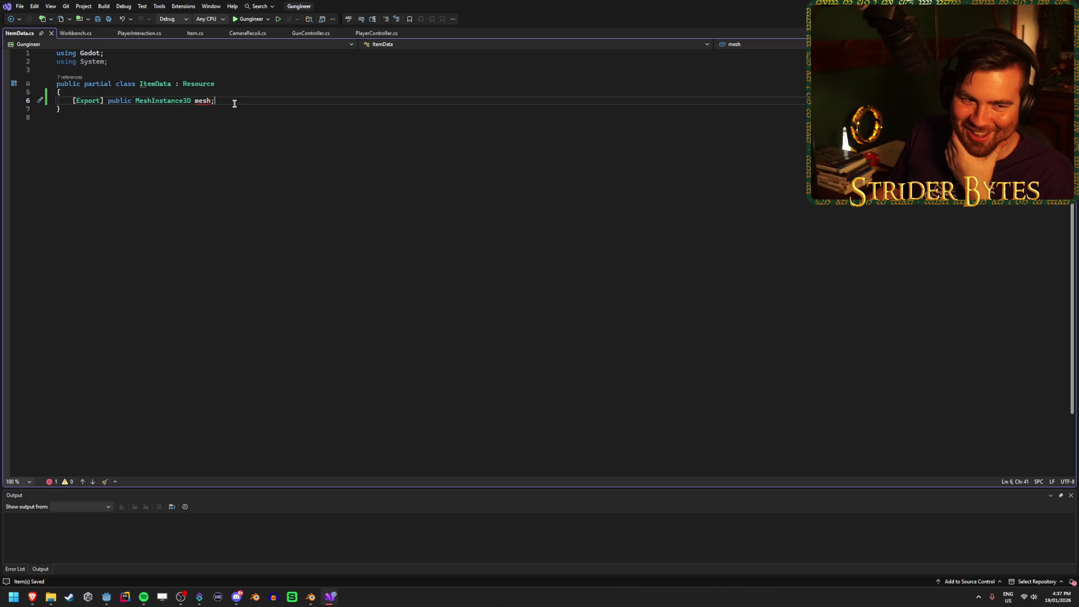
{"action": "double_click", "coordinate": [174, 102]}
{"action": "left_click", "coordinate": [248, 102]}
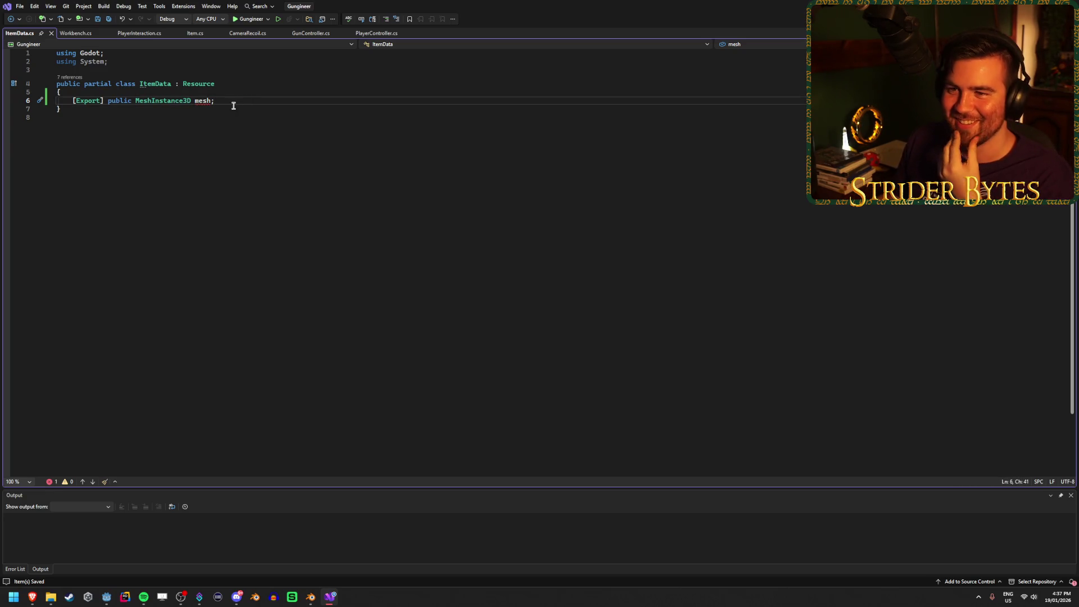
{"action": "double_click", "coordinate": [163, 101]}
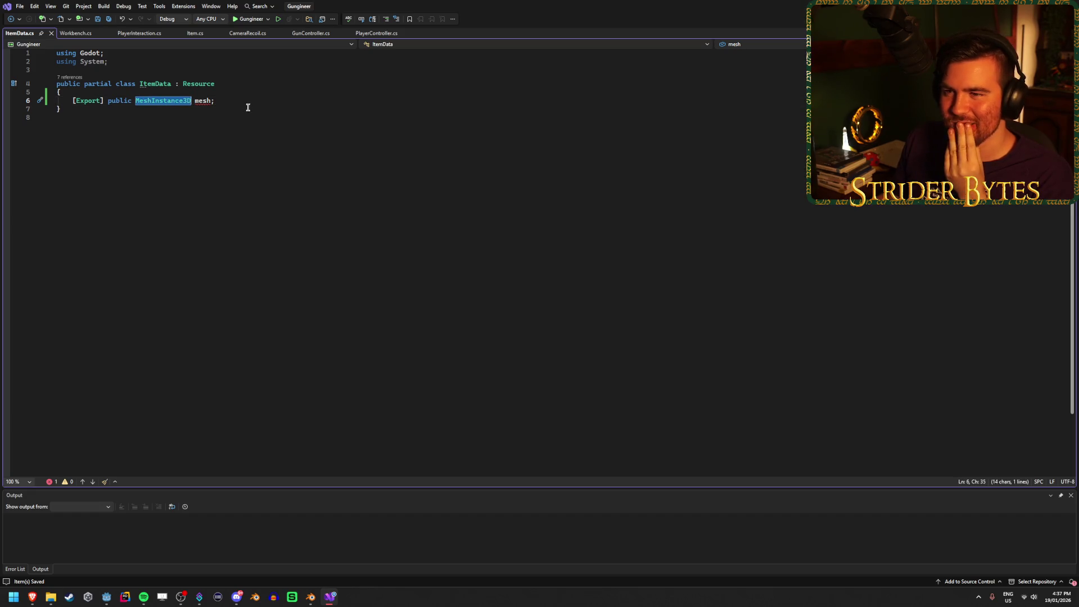
{"action": "left_click", "coordinate": [236, 103]}
{"action": "double_click", "coordinate": [160, 104]}
{"action": "left_click_drag", "start_coordinate": [160, 104], "coordinate": [217, 101]}
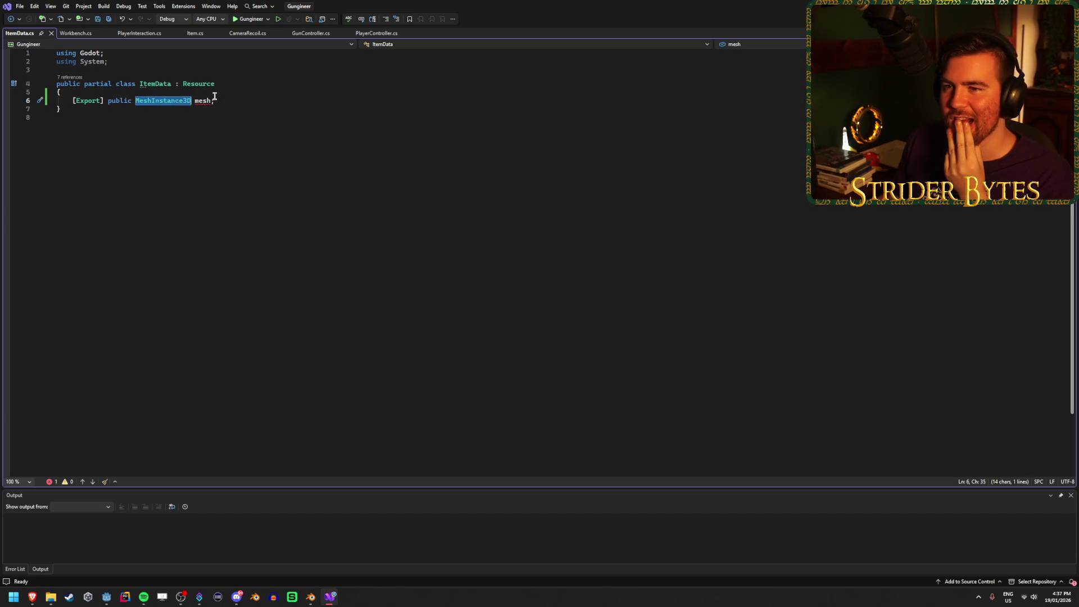
{"action": "left_click", "coordinate": [236, 100]}
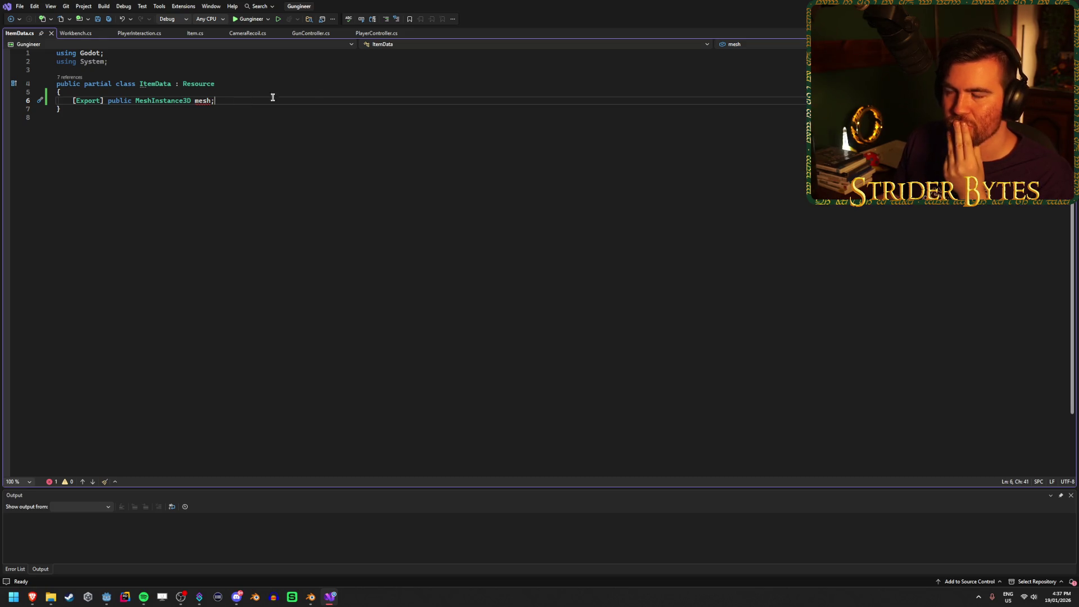
{"action": "key", "text": "alt+Tab"}
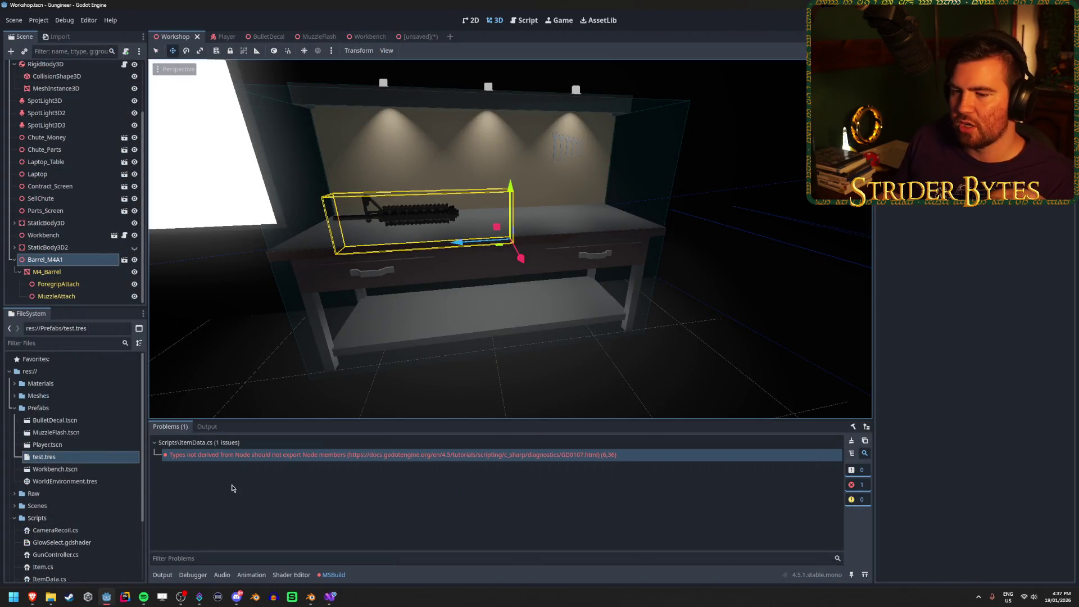
Step: Delete test.tres from Prefabs and the ItemData.cs script from the project
{"action": "left_click", "coordinate": [92, 457]}
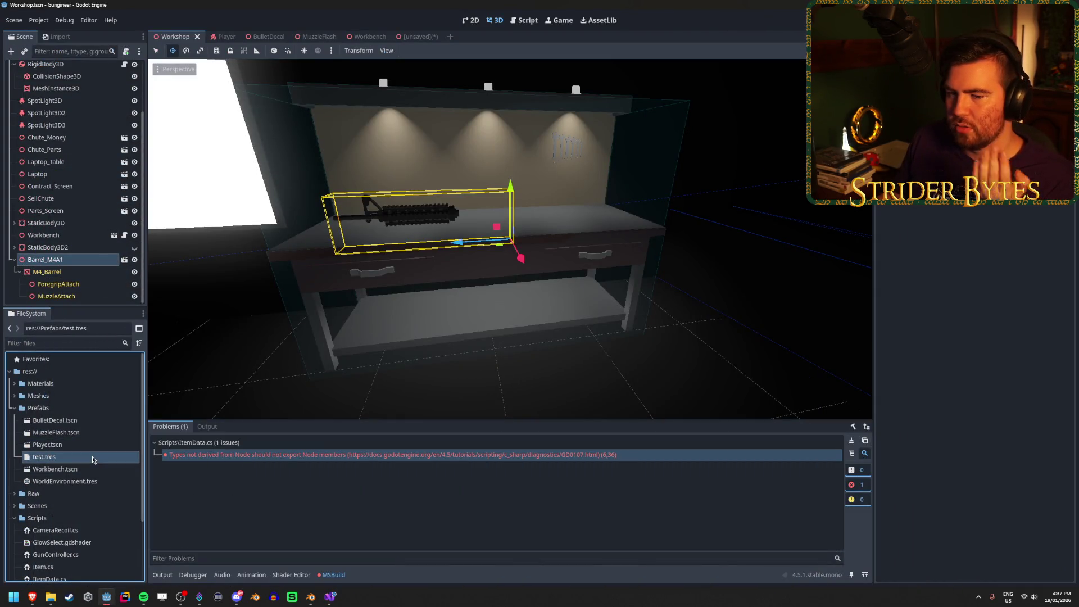
{"action": "right_click", "coordinate": [93, 460]}
{"action": "key", "text": "Escape"}
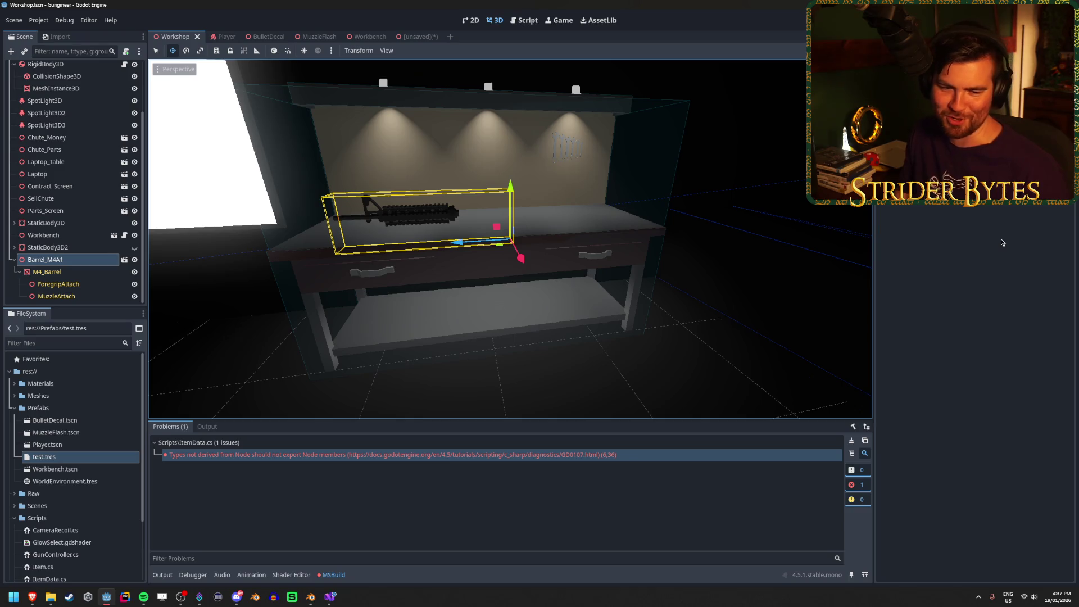
{"action": "left_click", "coordinate": [66, 458]}
{"action": "key", "text": "Delete"}
{"action": "key", "text": "Return"}
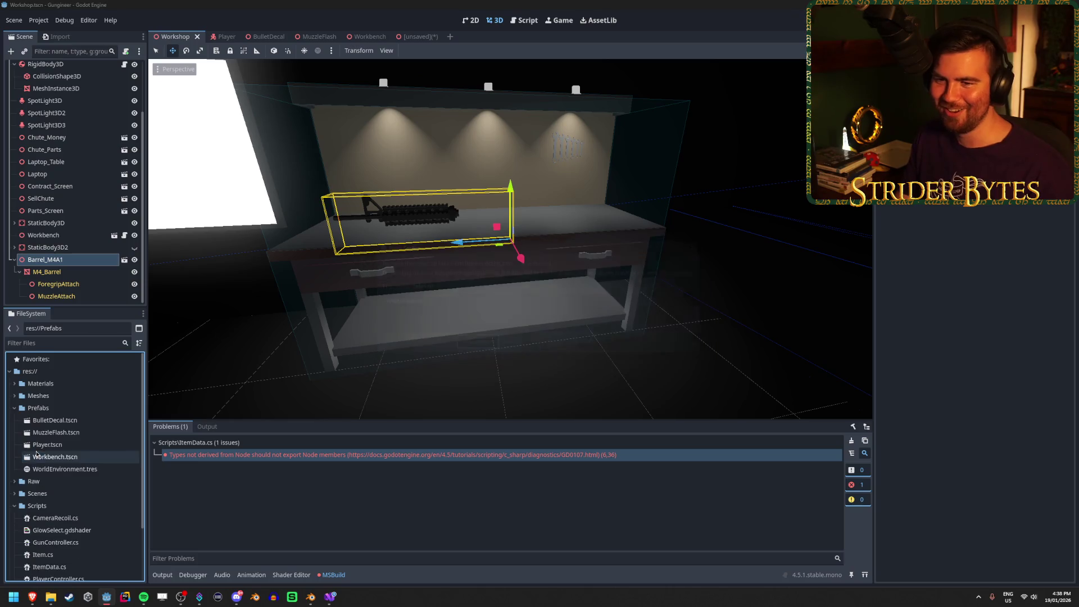
{"action": "scroll", "coordinate": [73, 558], "scroll_direction": "down", "scroll_amount": 3}
{"action": "left_click", "coordinate": [77, 500]}
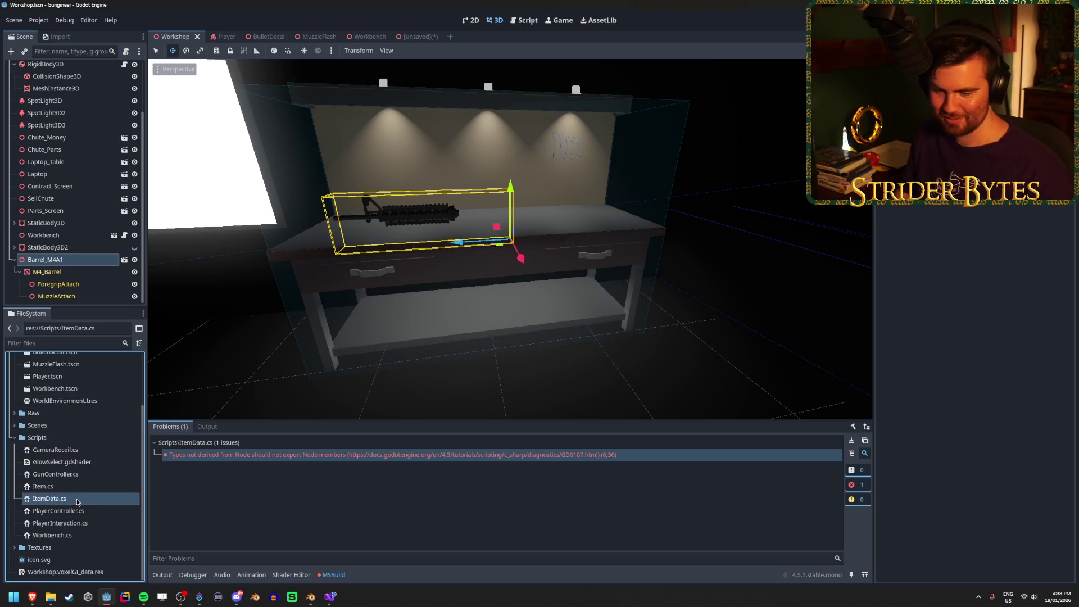
{"action": "key", "text": "Delete"}
{"action": "key", "text": "Return"}
Step: Launch the game with F5 for a playtest, skipping the unsaved-scene save
{"action": "key", "text": "alt+Tab"}
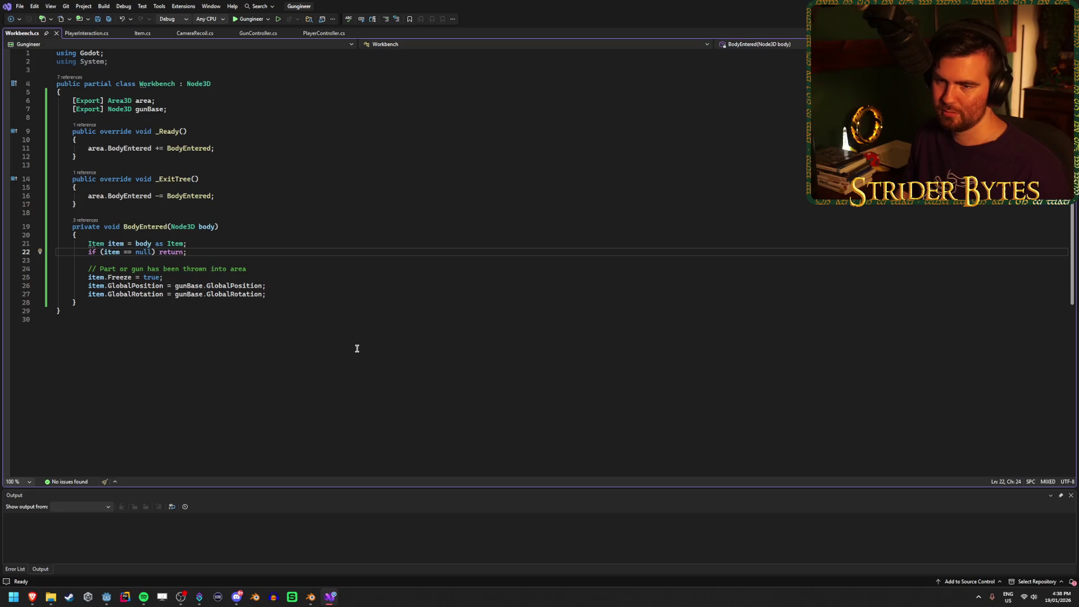
{"action": "left_click", "coordinate": [340, 269]}
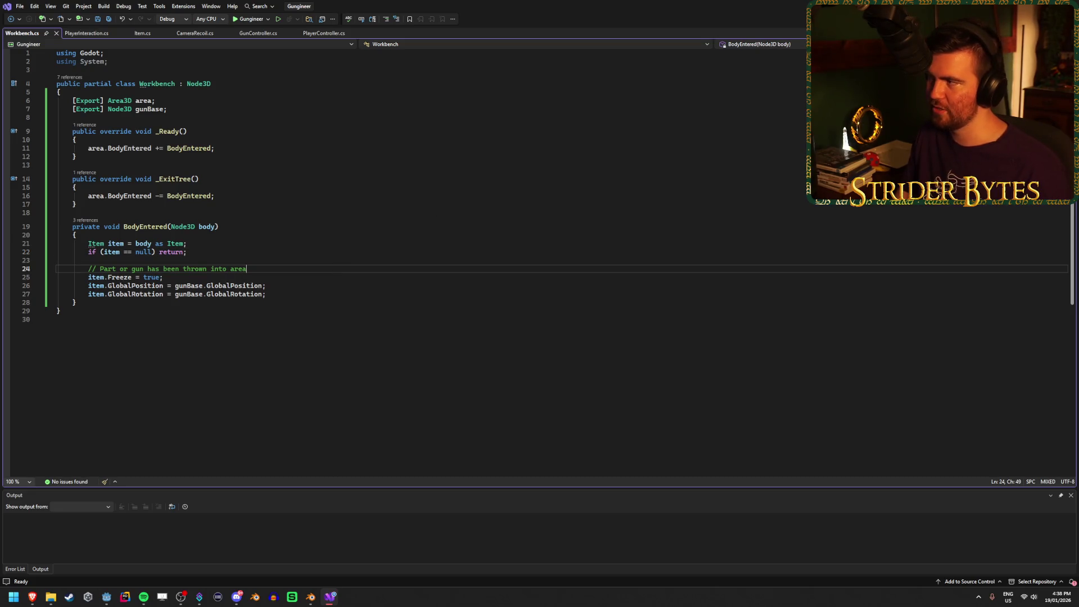
{"action": "key", "text": "alt+Tab"}
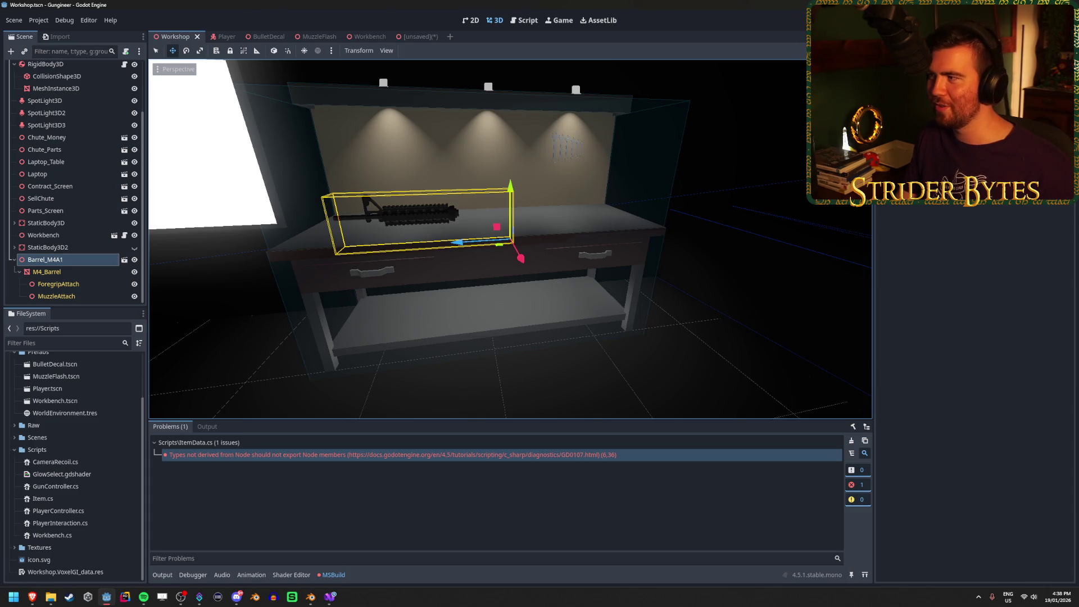
{"action": "key", "text": "F5"}
{"action": "left_click", "coordinate": [619, 440]}
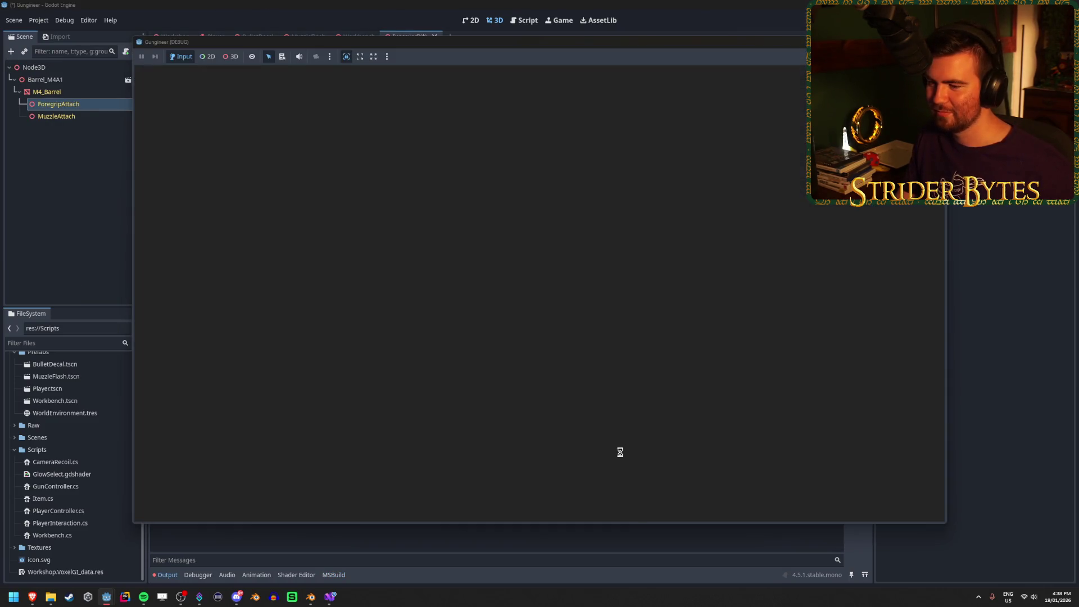
Step: Walk toward the workbench, stop the game, and decline saving the M4 barrel scene
{"action": "key", "text": "w"}
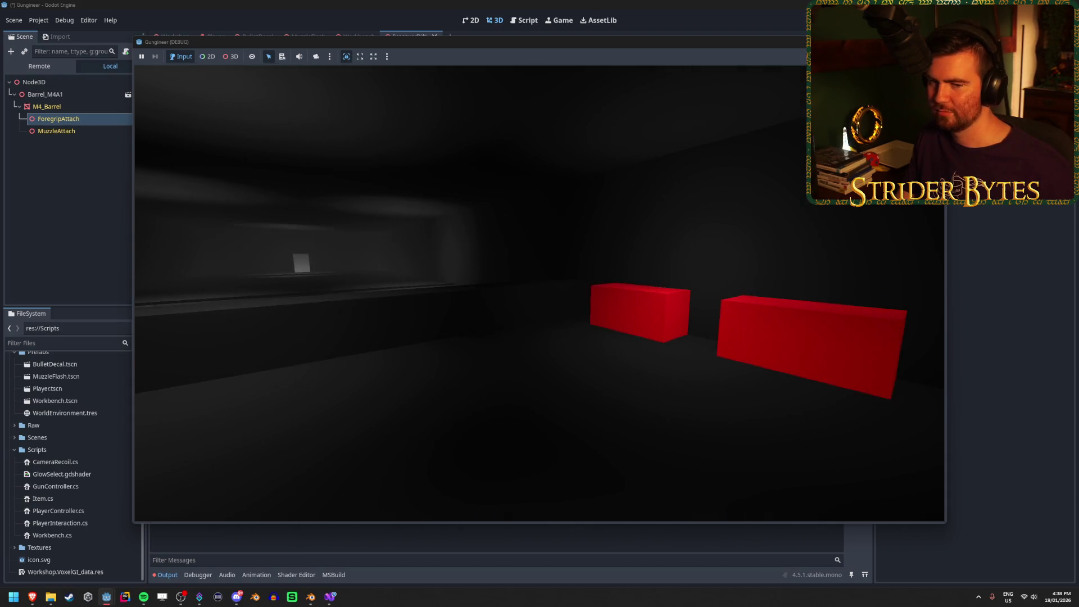
{"action": "key", "text": "F5"}
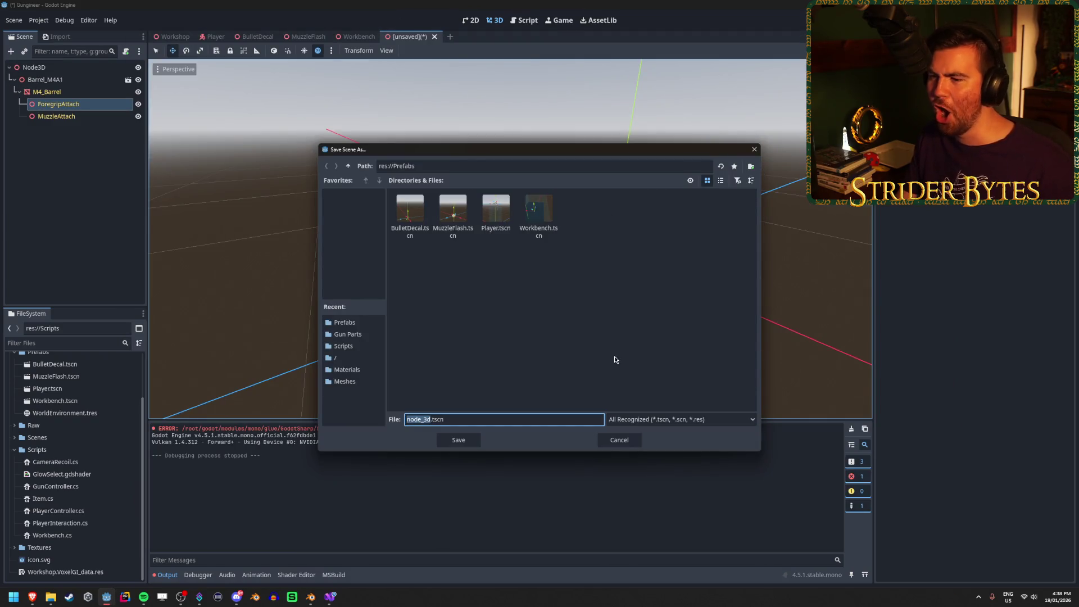
{"action": "left_click", "coordinate": [619, 440]}
{"action": "key", "text": "F5"}
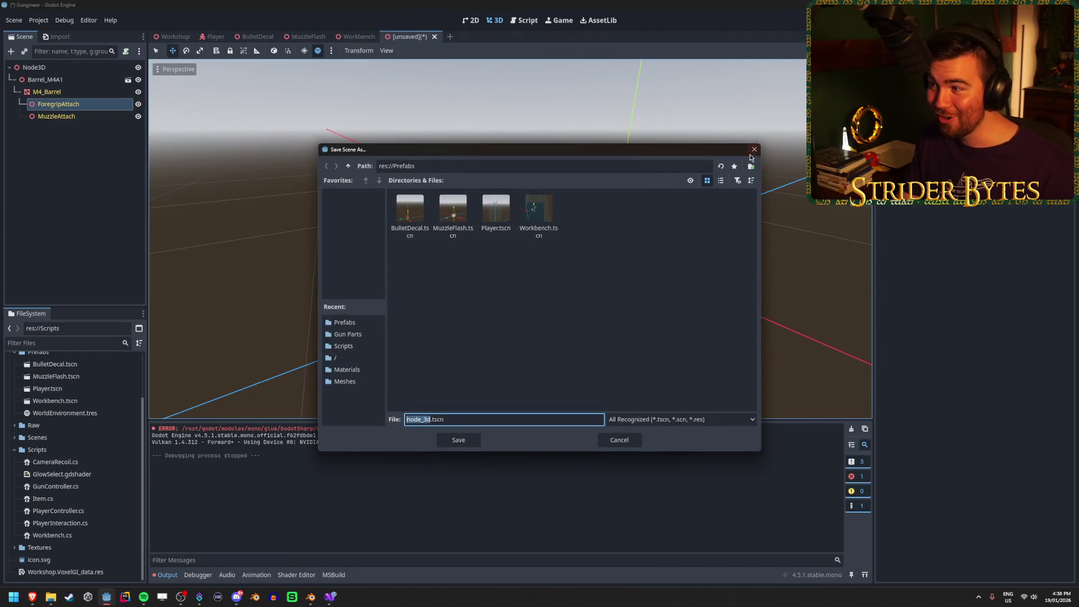
{"action": "left_click", "coordinate": [753, 150]}
{"action": "mouse_move", "coordinate": [507, 135]}
{"action": "left_mouse_down"}
{"action": "mouse_move", "coordinate": [466, 140]}
{"action": "mouse_move", "coordinate": [507, 135]}
{"action": "left_mouse_up"}
{"action": "left_click", "coordinate": [62, 92]}
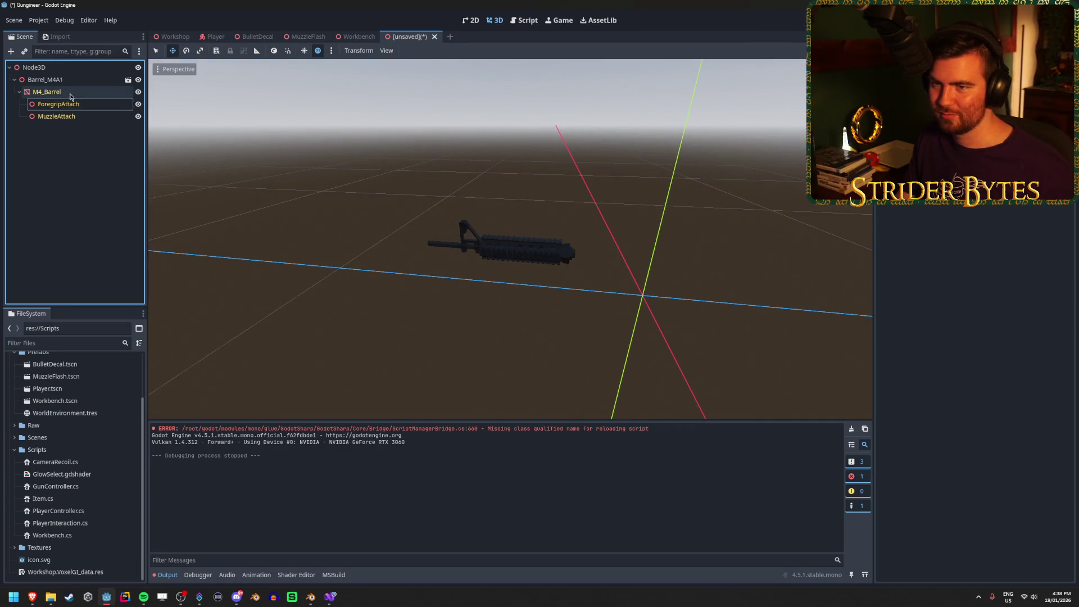
Step: Inspect the barrel scene nodes: ForegripAttach, MuzzleAttach, M4_Barrel, Node3D and Barrel_M4A1
{"action": "left_click", "coordinate": [71, 105]}
{"action": "left_click", "coordinate": [71, 114]}
{"action": "left_click", "coordinate": [71, 92]}
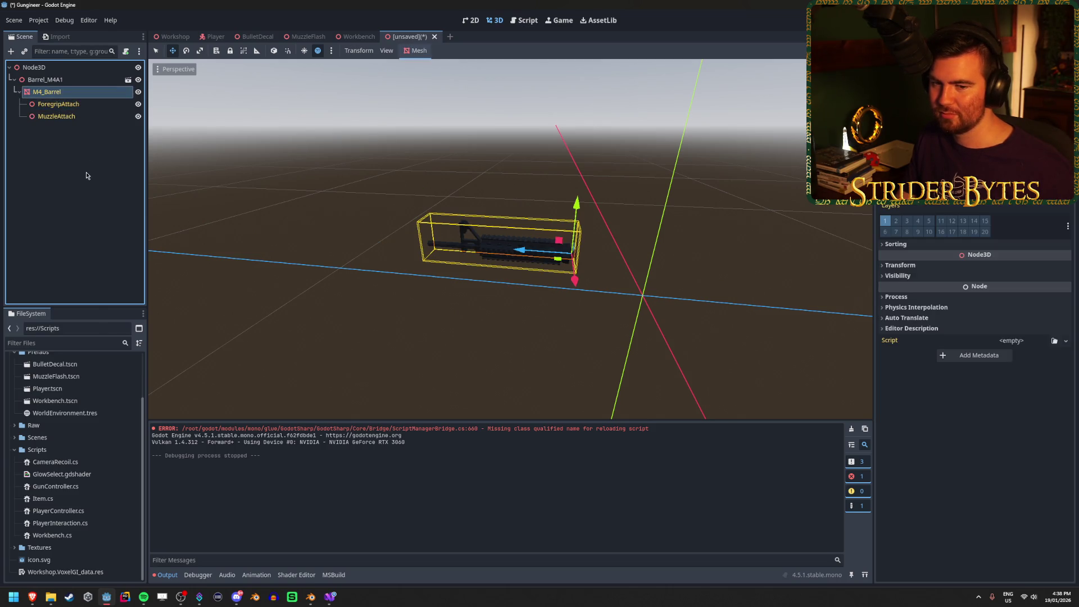
{"action": "left_click", "coordinate": [74, 67]}
{"action": "left_click", "coordinate": [75, 80]}
{"action": "left_click", "coordinate": [81, 67]}
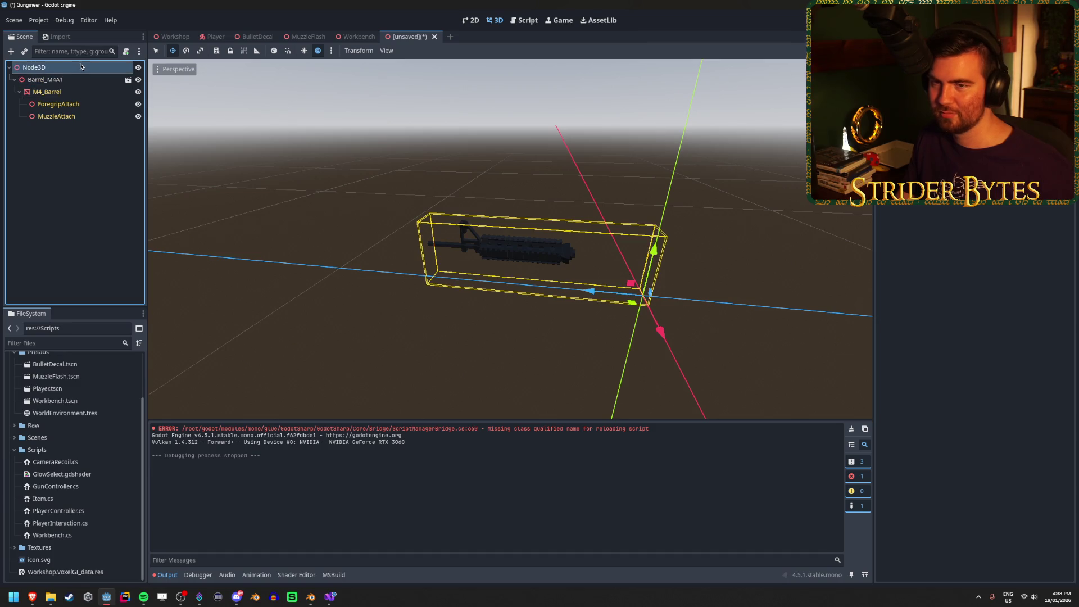
{"action": "left_click", "coordinate": [72, 79]}
{"action": "left_click", "coordinate": [74, 67]}
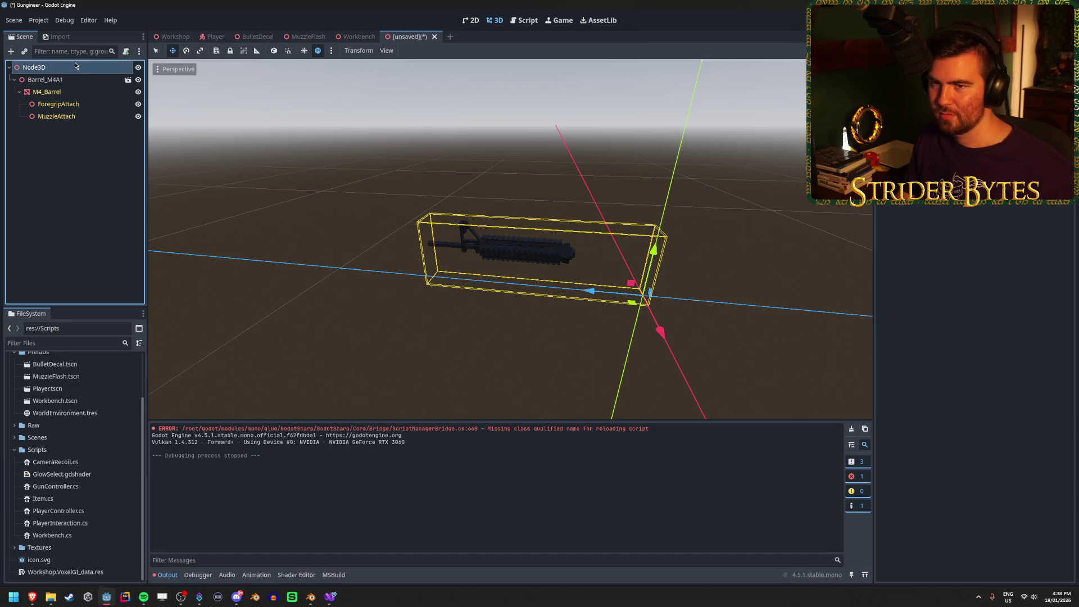
{"action": "left_click", "coordinate": [72, 79]}
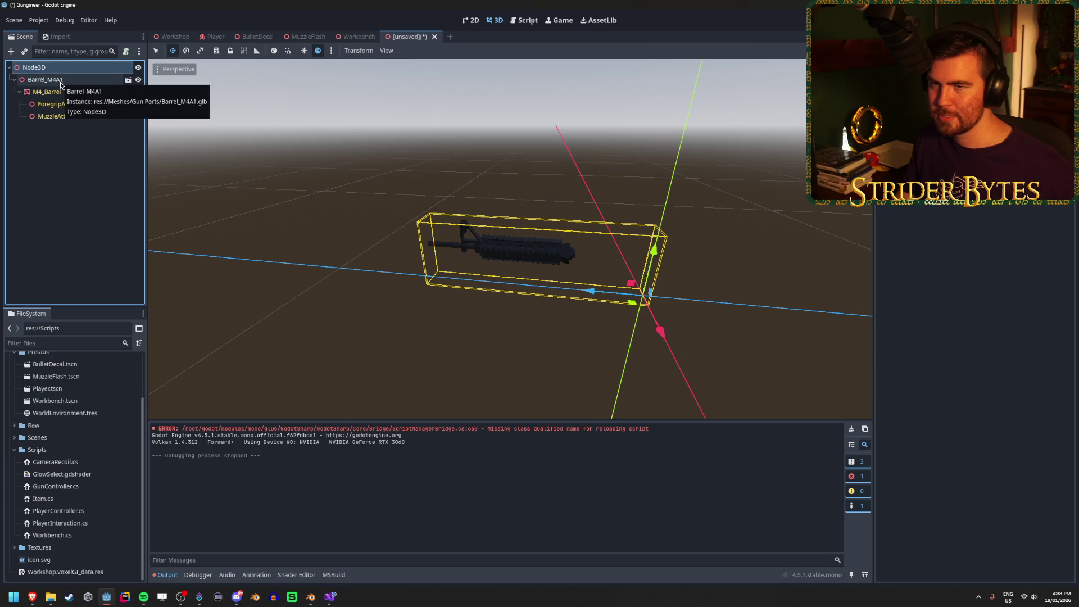
Step: Try moving M4_Barrel under Node3D, undo and redo it, then clear the selection
{"action": "left_click_drag", "start_coordinate": [60, 92], "coordinate": [50, 74]}
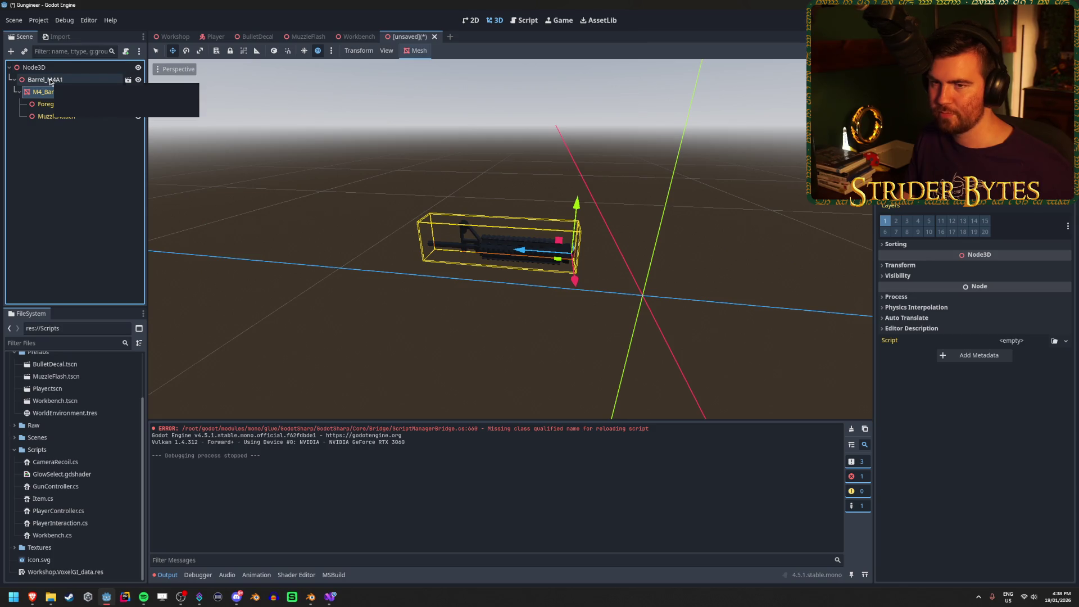
{"action": "left_click", "coordinate": [73, 68]}
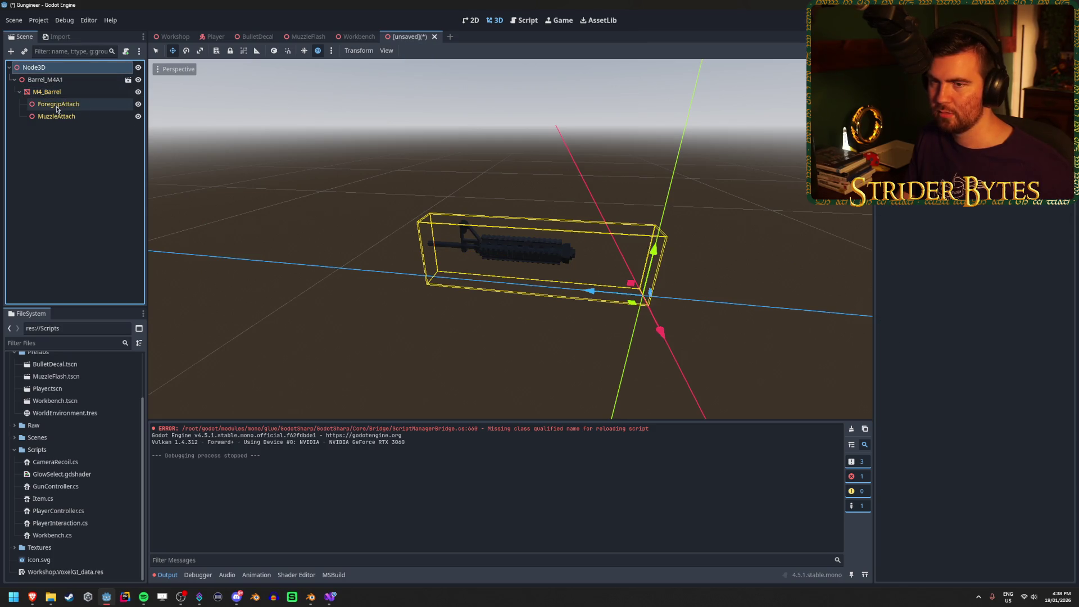
{"action": "key", "text": "ctrl+z"}
{"action": "key", "text": "ctrl+shift+z"}
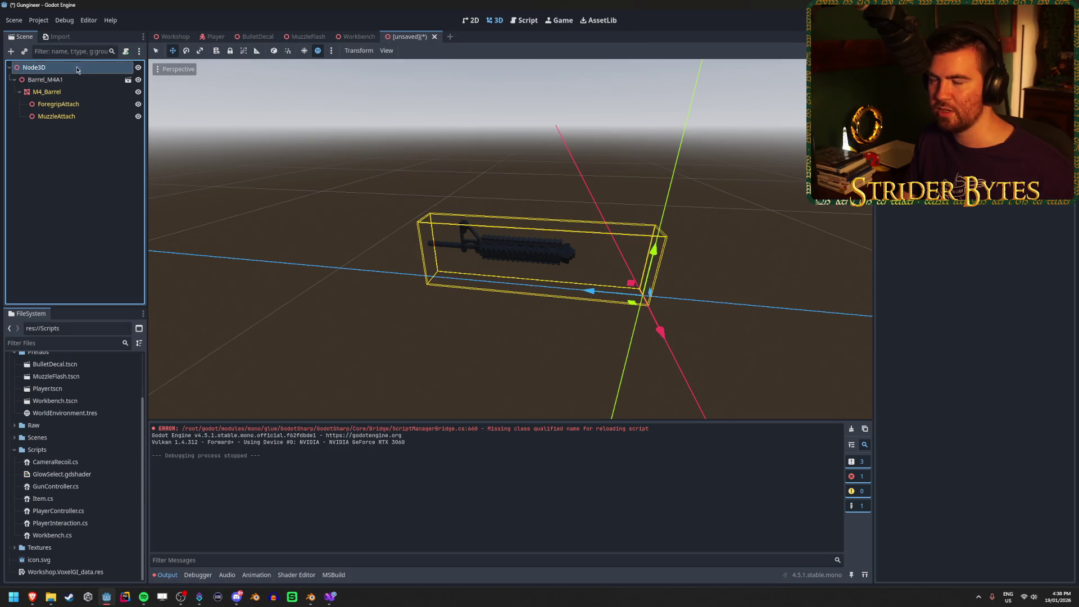
{"action": "left_click", "coordinate": [32, 66]}
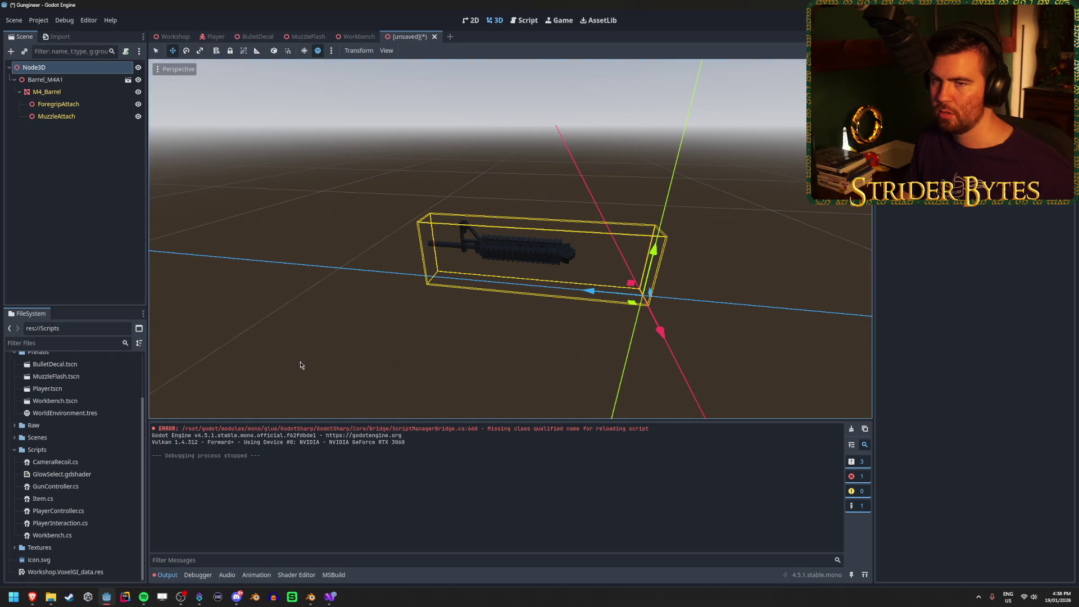
{"action": "left_click", "coordinate": [73, 198]}
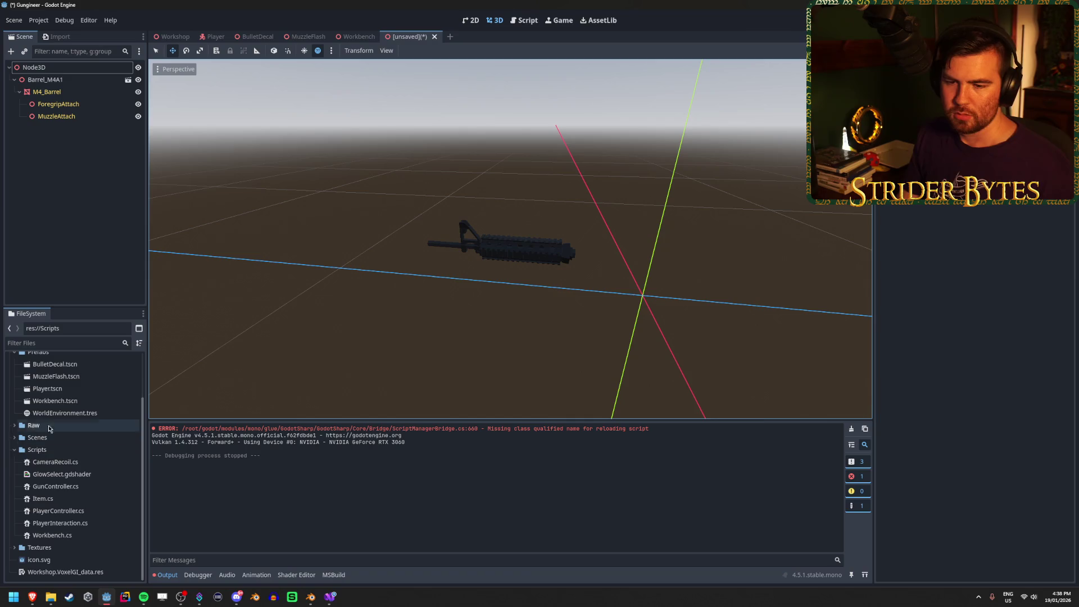
Step: Reveal the Prefabs folder in the FileSystem dock
{"action": "left_click_drag", "start_coordinate": [21, 449], "coordinate": [48, 410]}
{"action": "scroll", "coordinate": [56, 406], "scroll_direction": "up", "scroll_amount": 2}
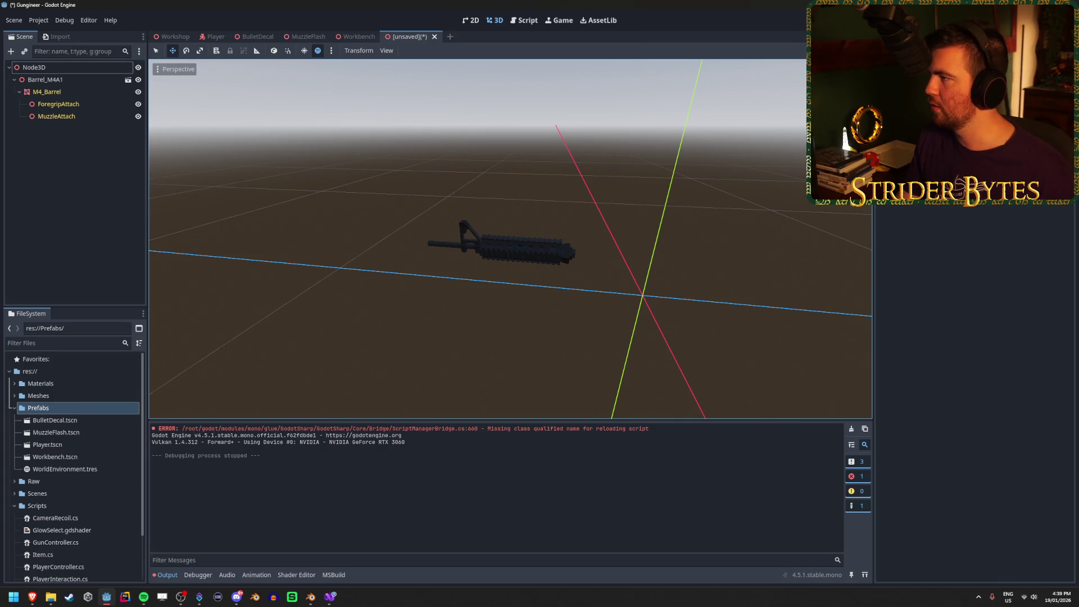
{"action": "key", "text": "alt+Tab"}
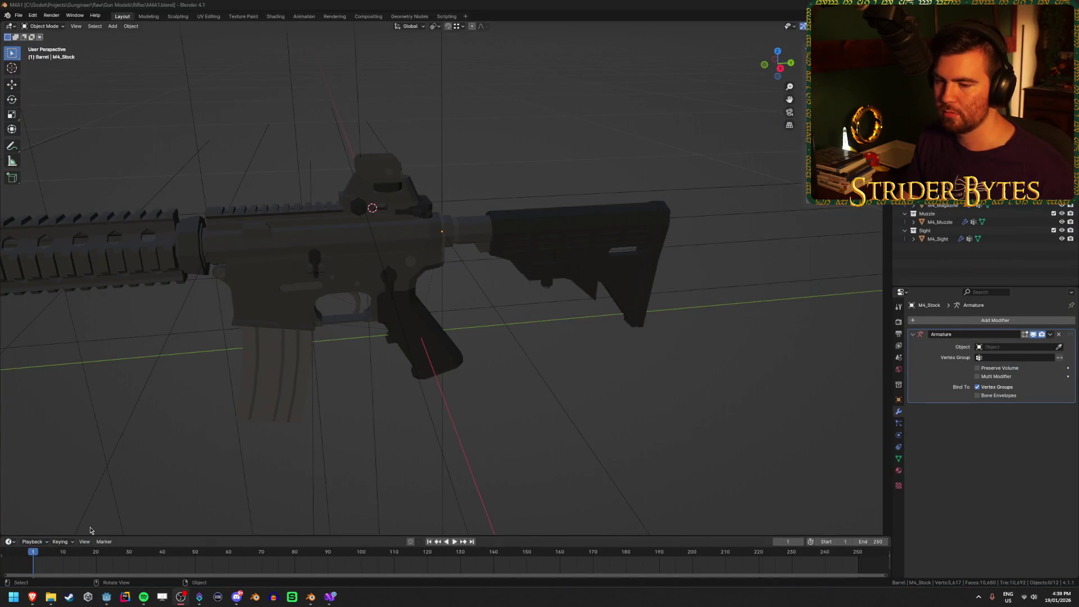
Step: Bring up the browser and read through the Godot Resources documentation
{"action": "mouse_move", "coordinate": [32, 603]}
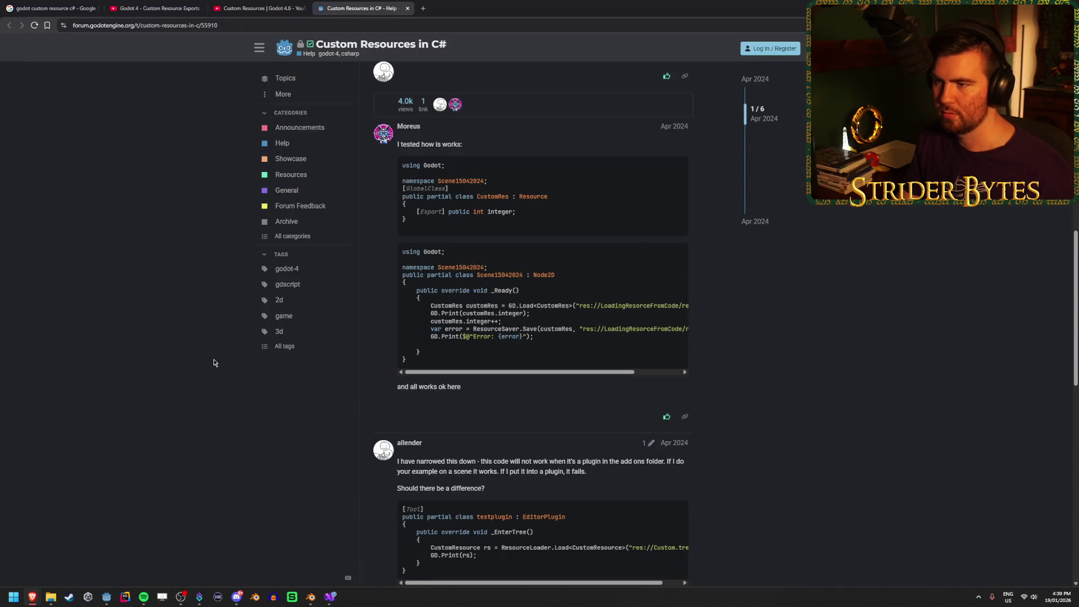
{"action": "left_click", "coordinate": [370, 553]}
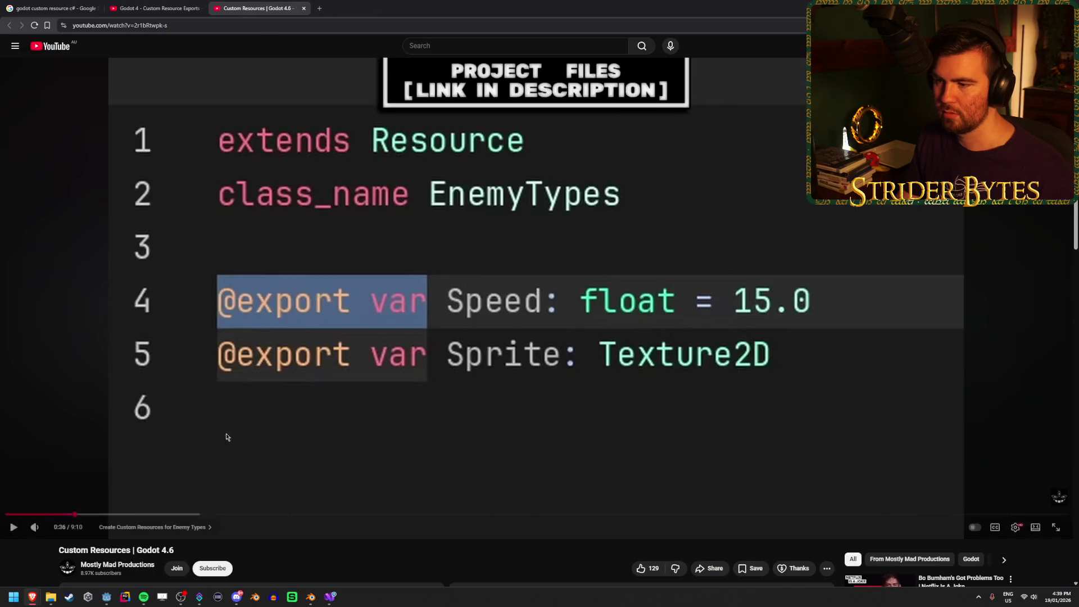
{"action": "mouse_move", "coordinate": [32, 598]}
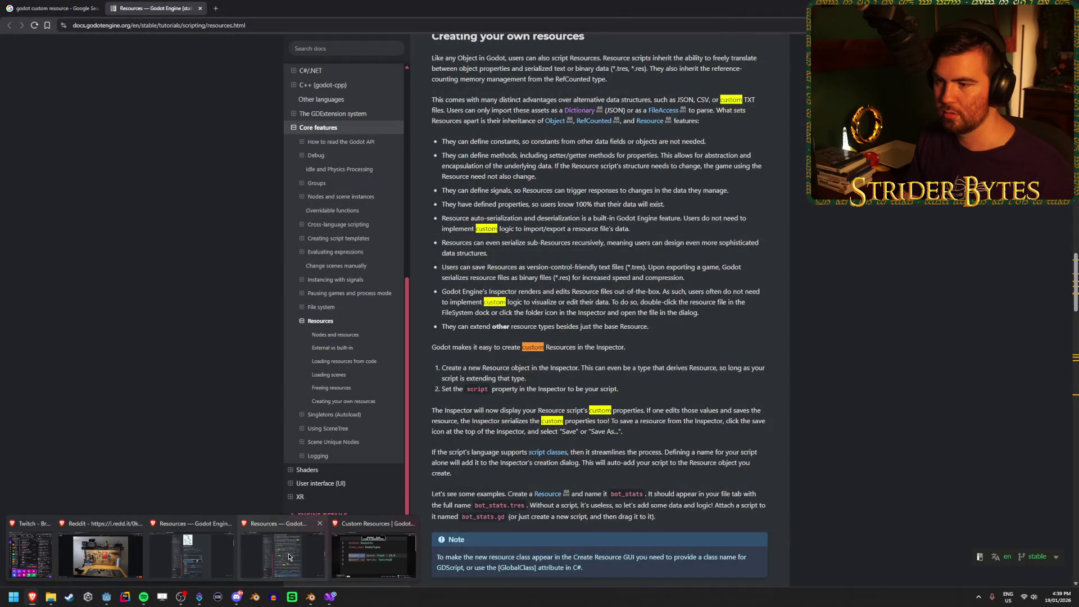
{"action": "left_click", "coordinate": [289, 557]}
{"action": "scroll", "coordinate": [711, 304], "scroll_direction": "down", "scroll_amount": 5}
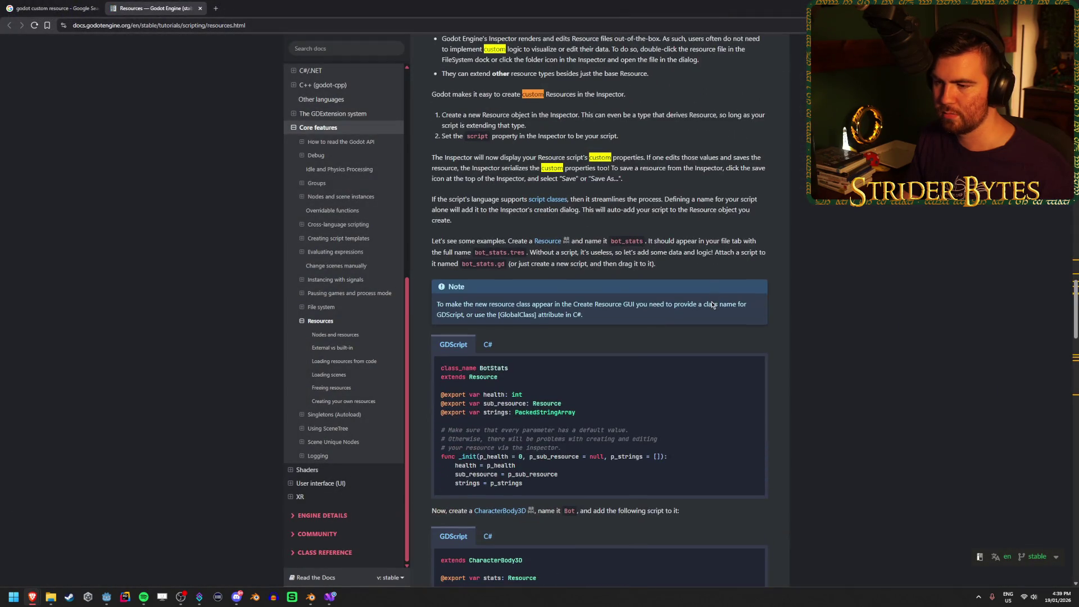
{"action": "scroll", "coordinate": [711, 304], "scroll_direction": "down", "scroll_amount": 2}
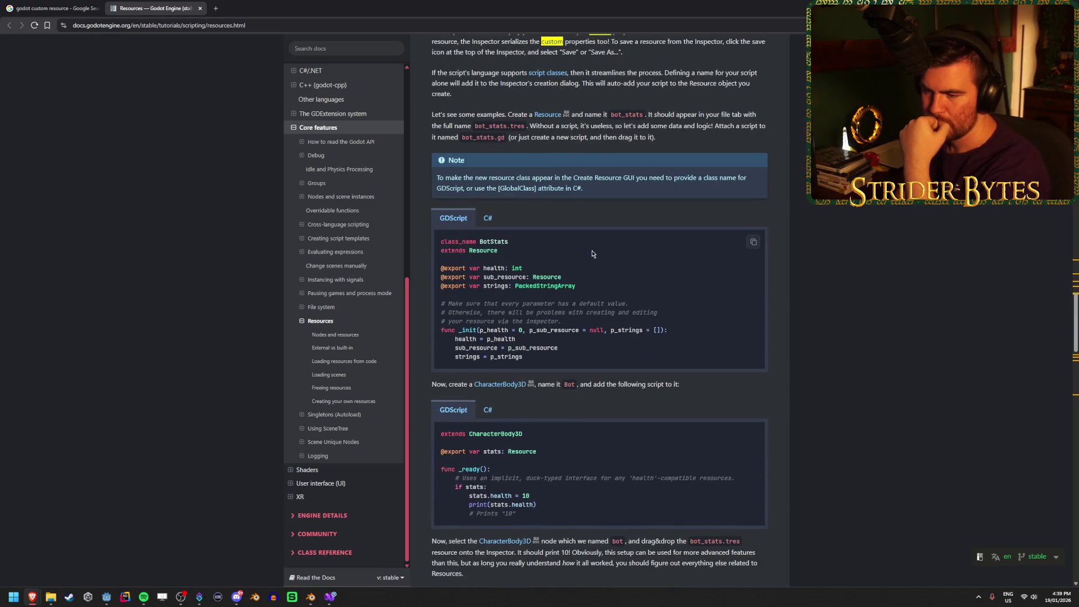
{"action": "scroll", "coordinate": [568, 256], "scroll_direction": "down", "scroll_amount": 10}
Step: Refine the Google search with 'node variable' and open the Custom Resources in Godot 4 video
{"action": "left_click", "coordinate": [52, 5]}
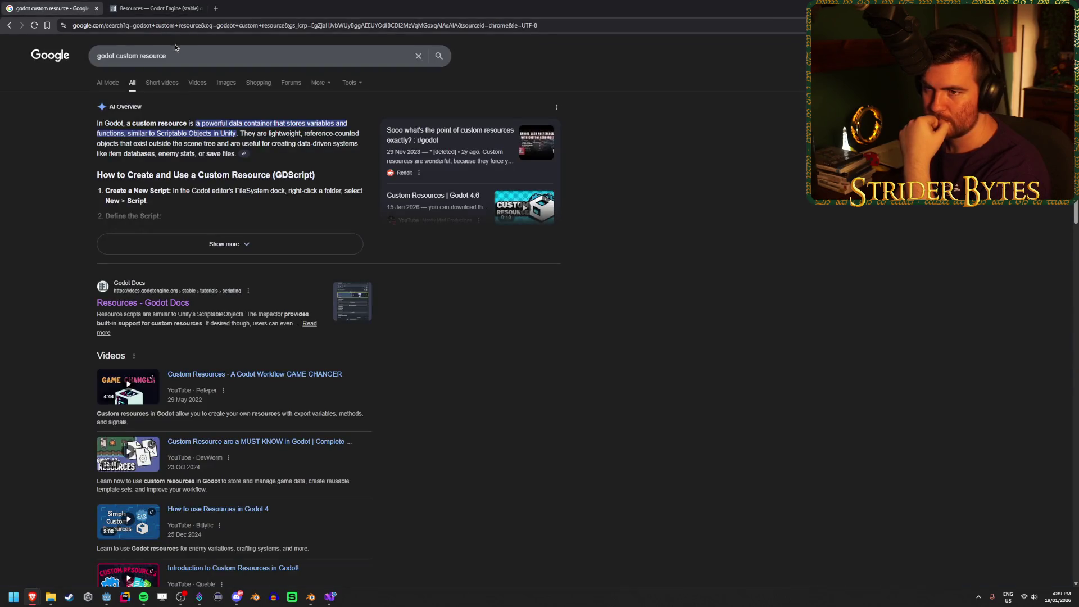
{"action": "left_click", "coordinate": [175, 48]}
{"action": "type", "text": "node va"}
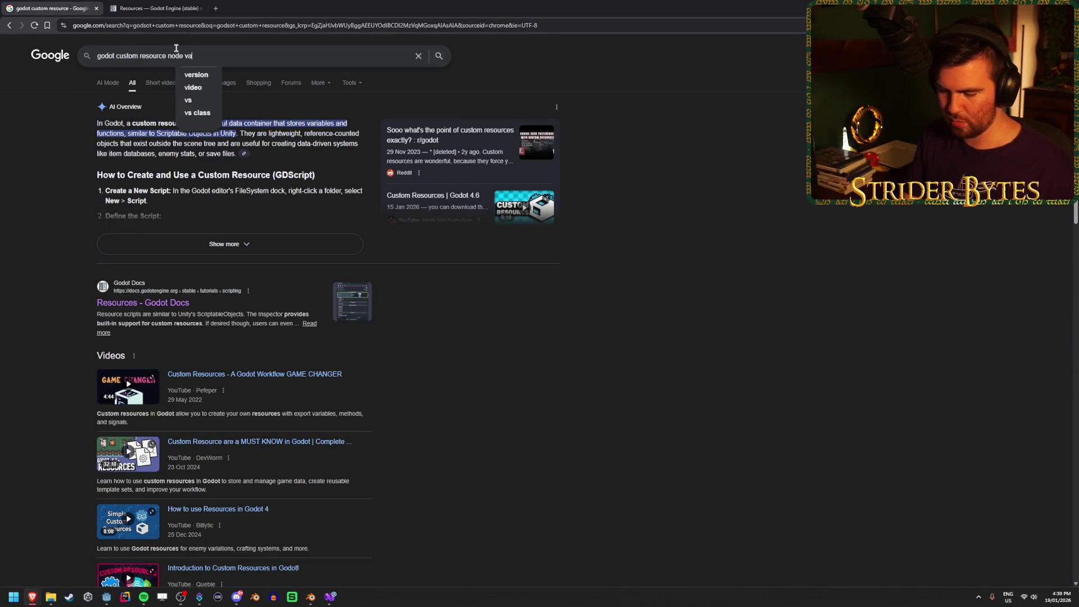
{"action": "type", "text": "riable"}
{"action": "key", "text": "Return"}
{"action": "scroll", "coordinate": [48, 215], "scroll_direction": "down", "scroll_amount": 3}
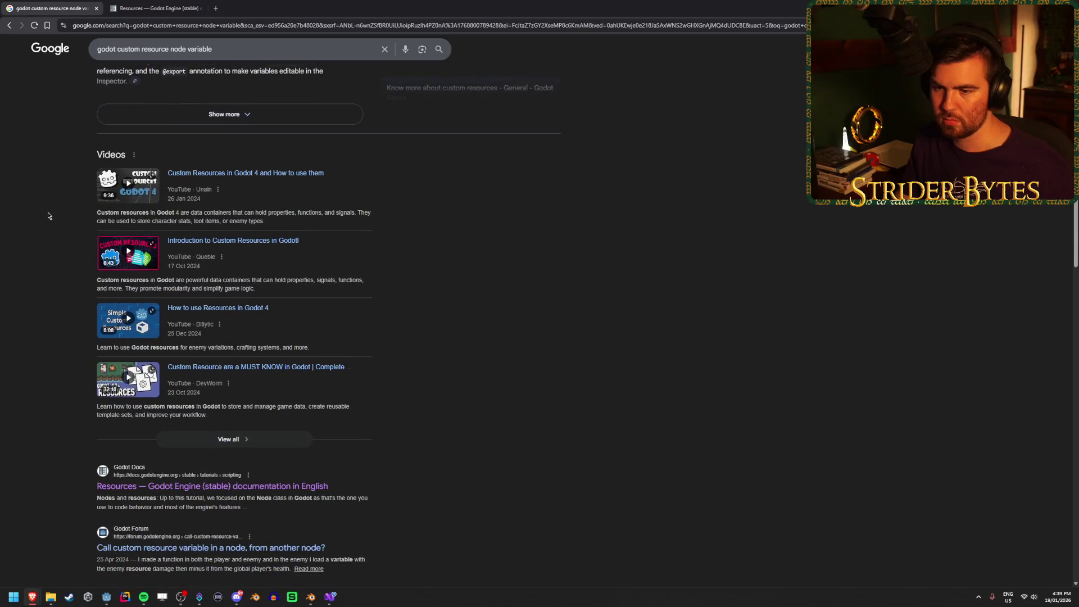
{"action": "middle_click", "coordinate": [242, 173]}
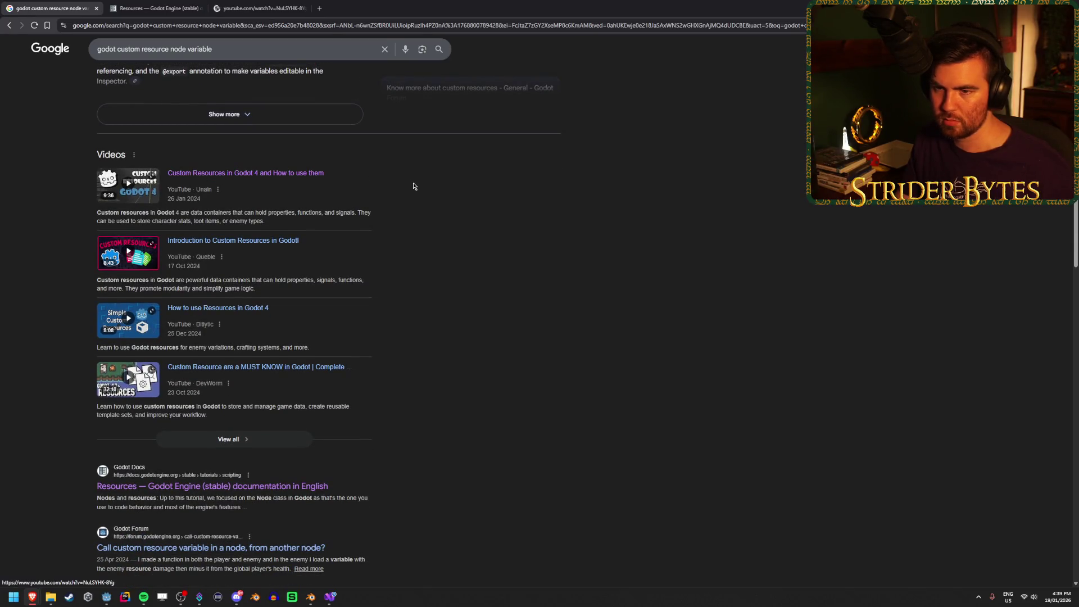
Step: Watch the video, skipping to the Resources need Nodes chapter, then 1:23 and 1:45
{"action": "left_click", "coordinate": [253, 8]}
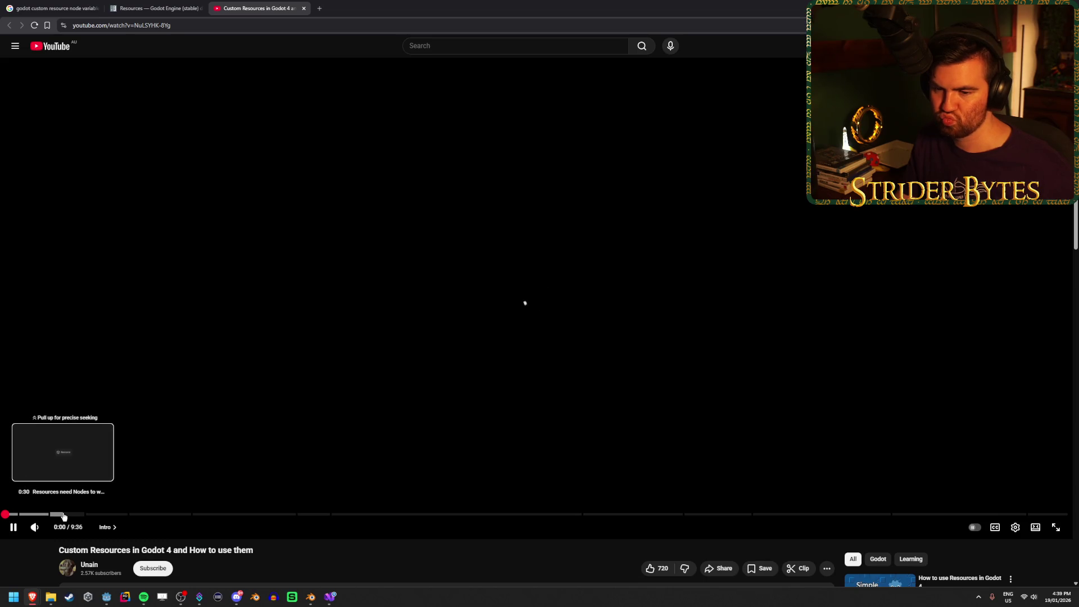
{"action": "left_click", "coordinate": [63, 514]}
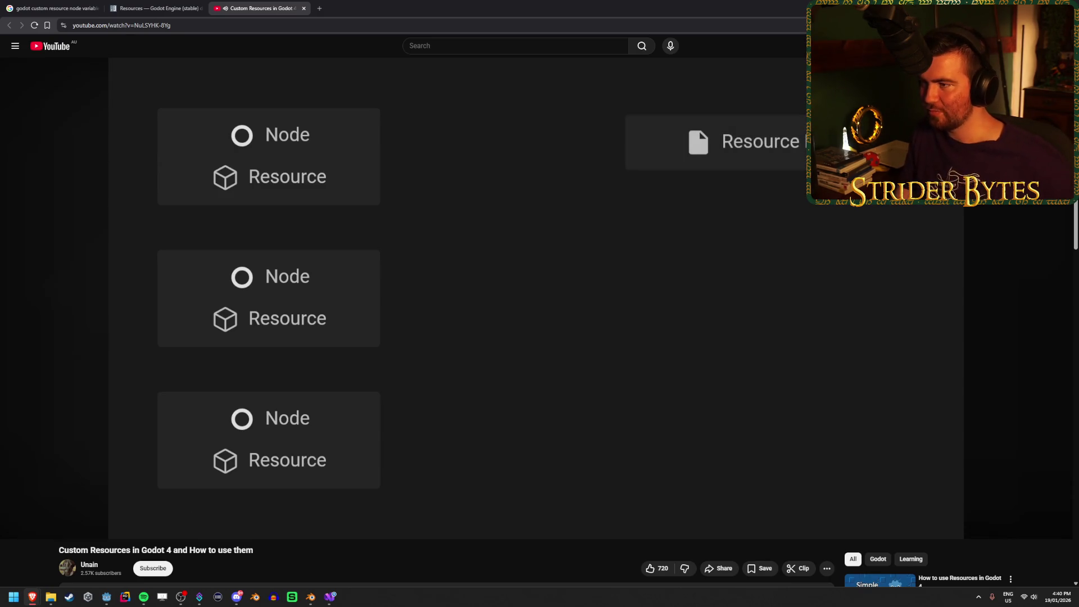
{"action": "mouse_move", "coordinate": [306, 373]}
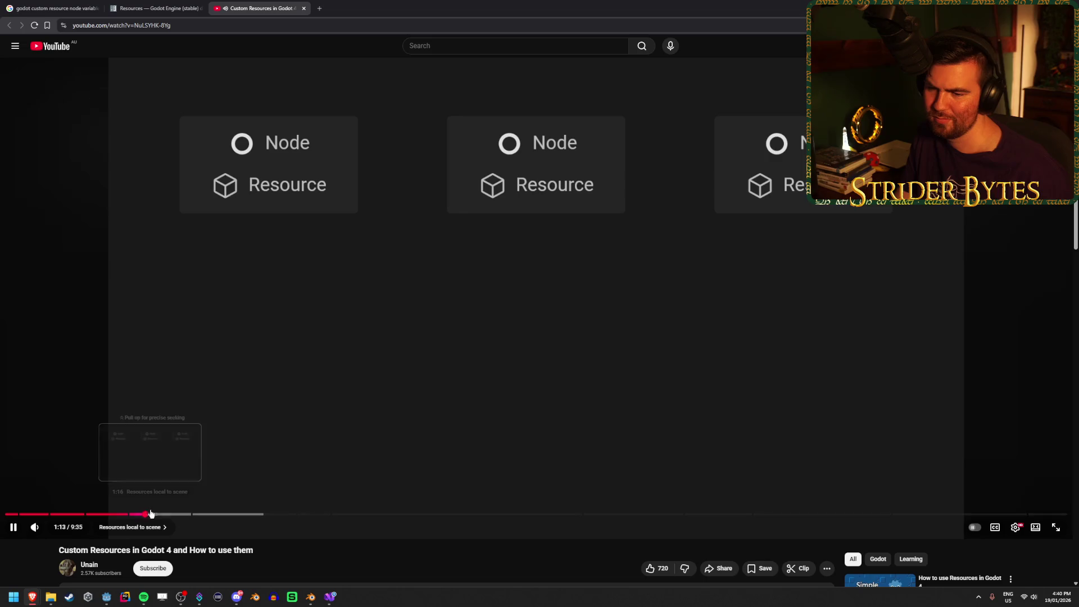
{"action": "left_click", "coordinate": [162, 514]}
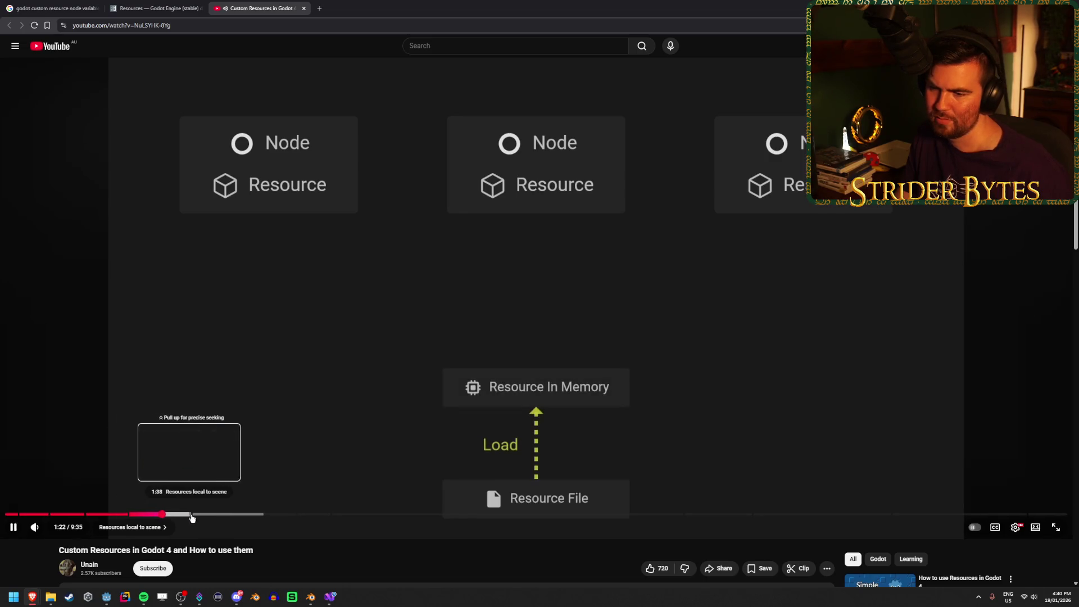
{"action": "left_click", "coordinate": [201, 514]}
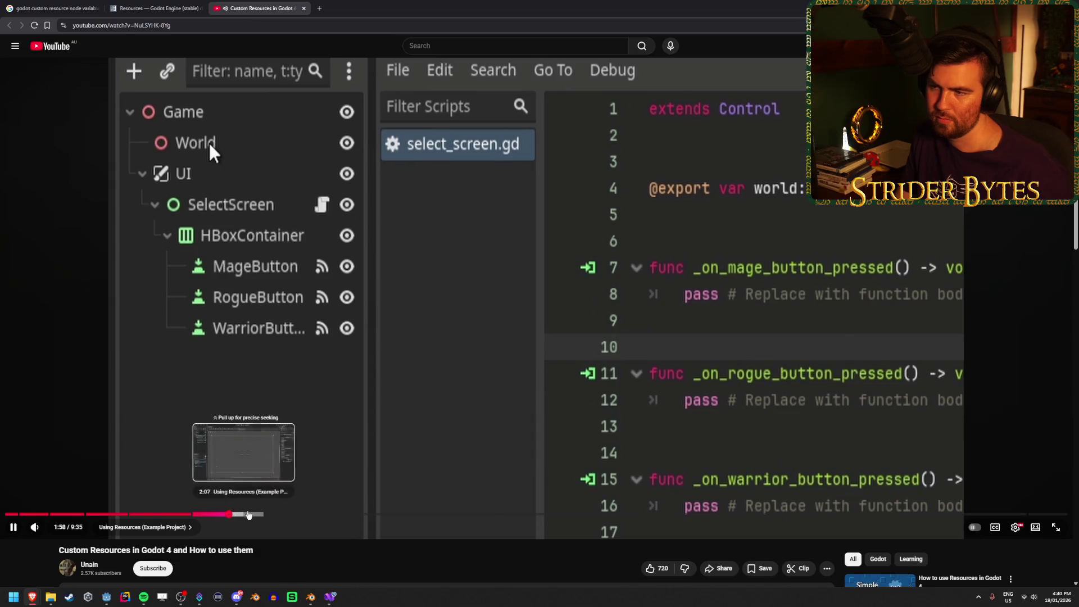
Step: Skip the tutorial through 1:59, 2:17 and the CharacterStats code, pausing at 3:20
{"action": "left_click", "coordinate": [232, 514]}
{"action": "left_click", "coordinate": [260, 515]}
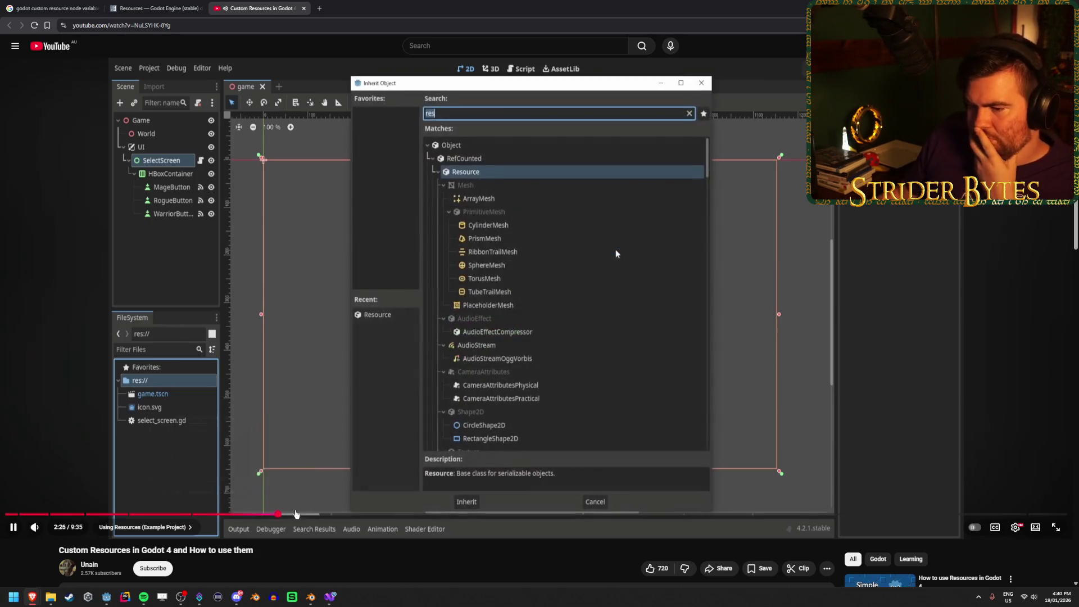
{"action": "left_click", "coordinate": [302, 515]}
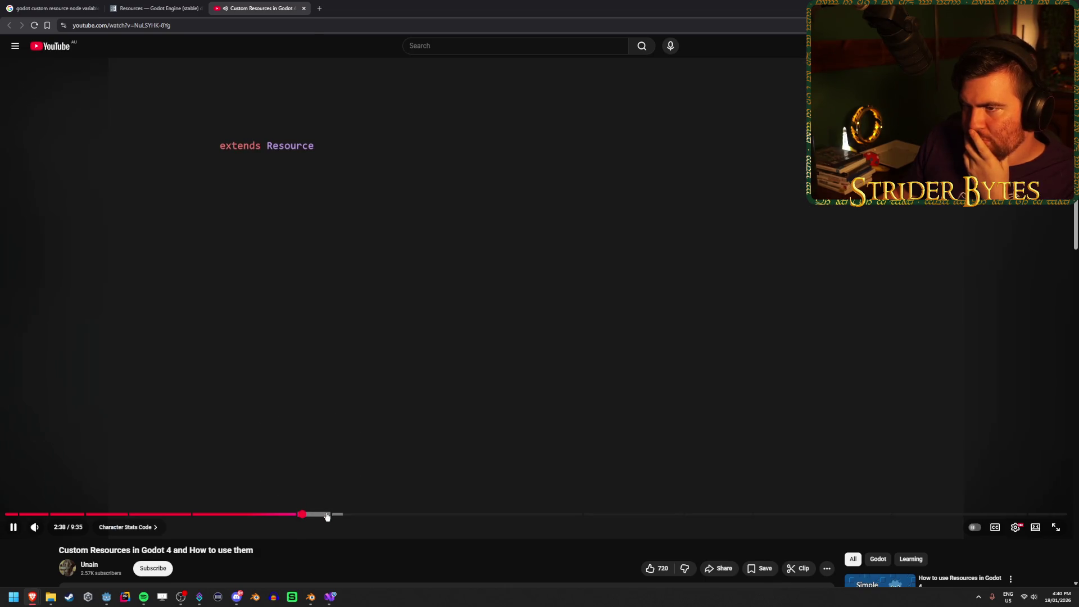
{"action": "left_click", "coordinate": [318, 514]}
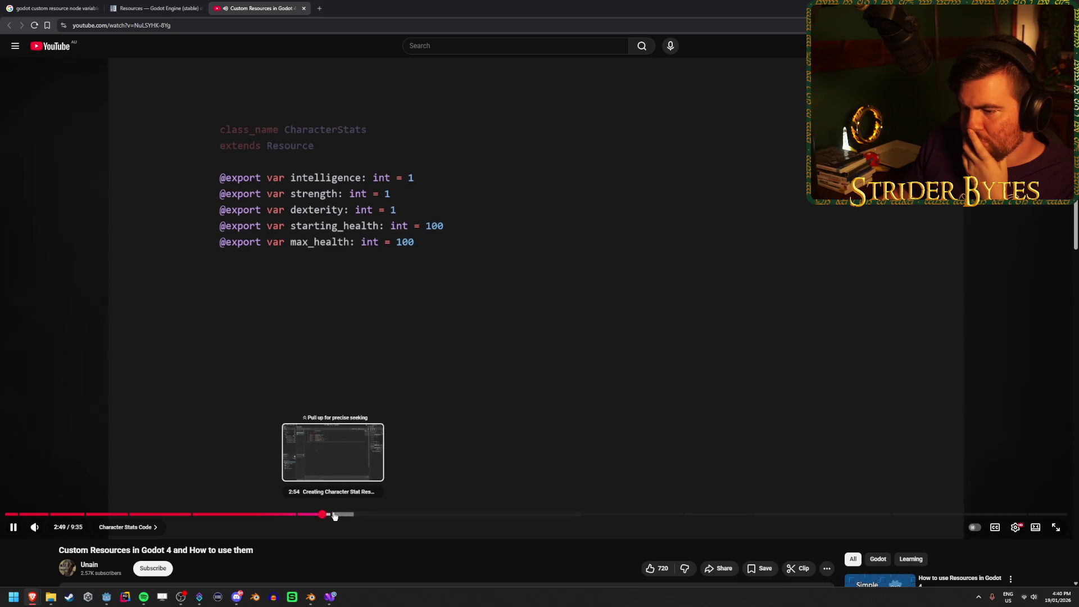
{"action": "left_click", "coordinate": [336, 514]}
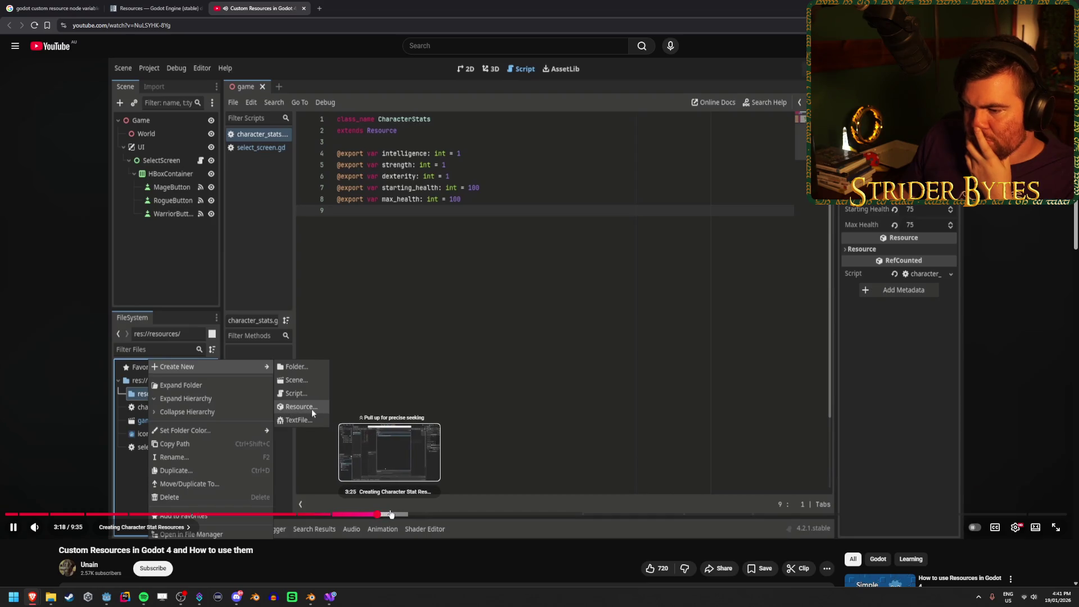
{"action": "left_click", "coordinate": [389, 368]}
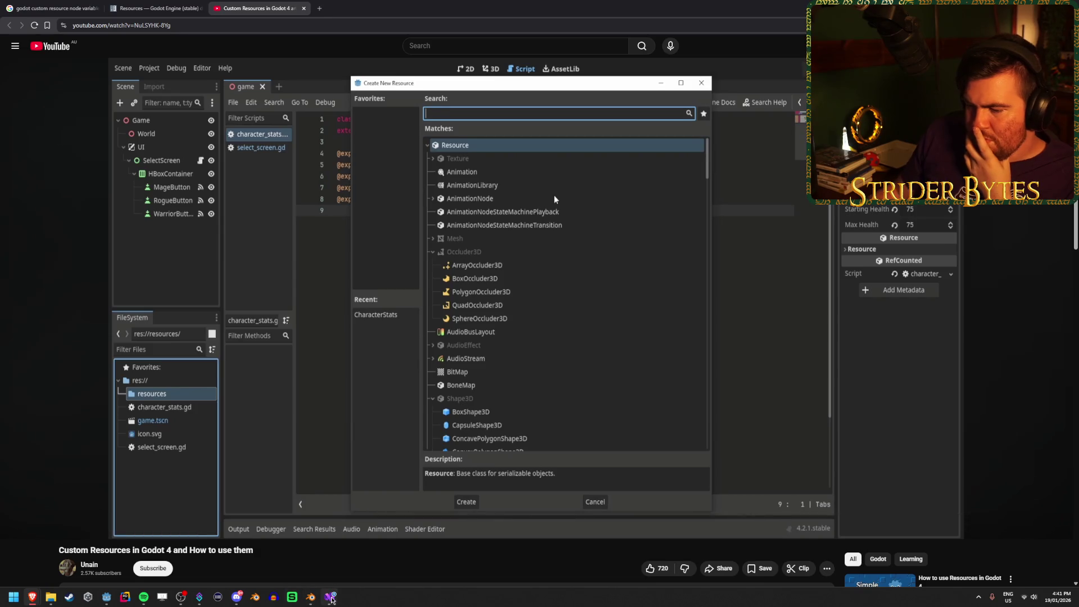
Step: Skim the tutorial past 3:56, pause it, and return to Workbench.cs in Visual Studio
{"action": "mouse_move", "coordinate": [331, 599]}
{"action": "left_click", "coordinate": [398, 513]}
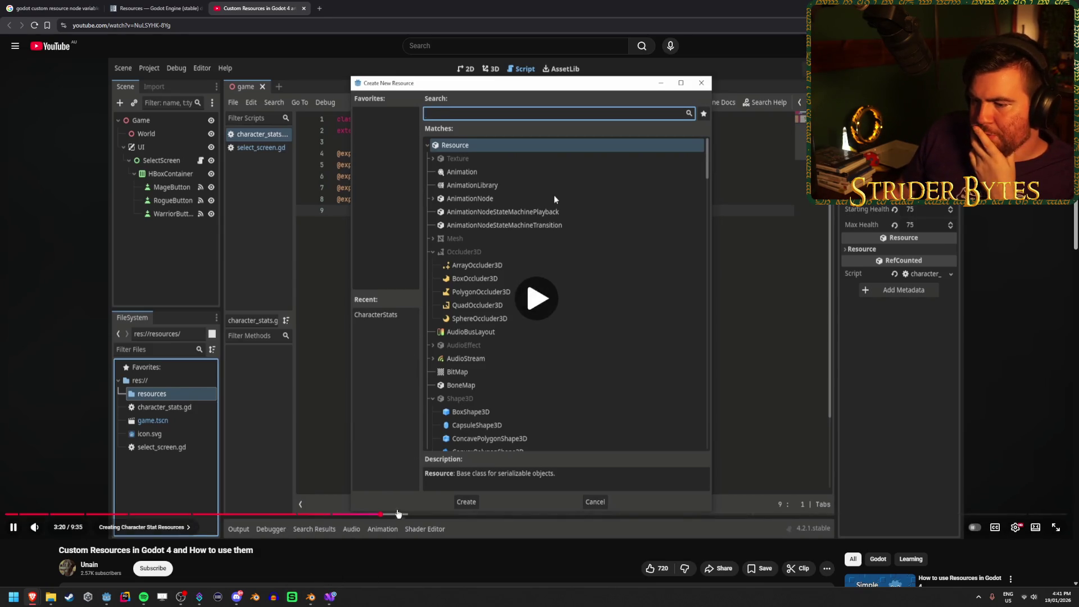
{"action": "left_click", "coordinate": [436, 515]}
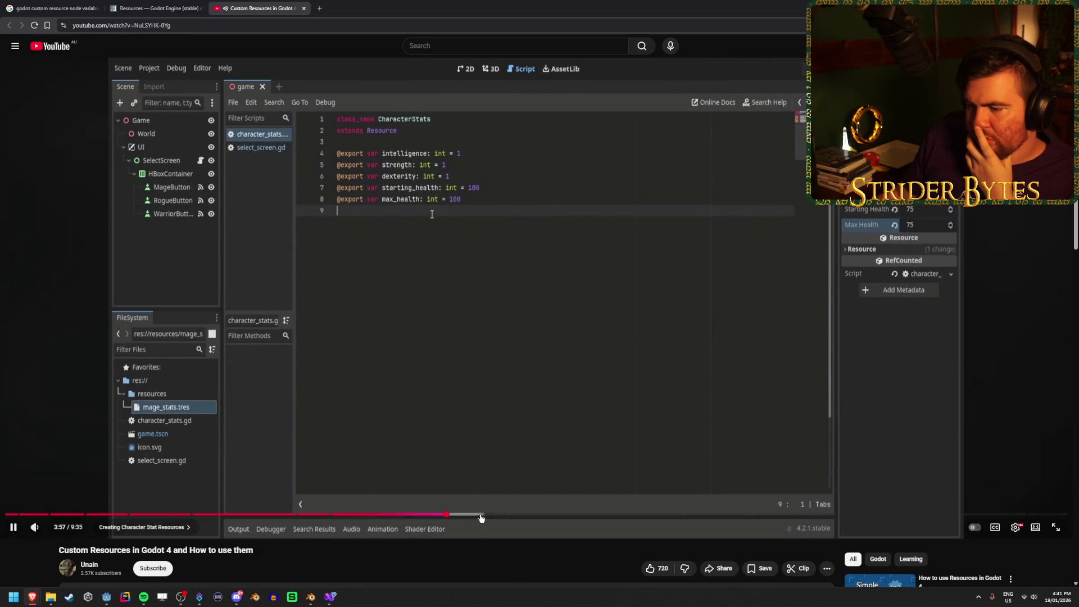
{"action": "left_click", "coordinate": [475, 515]}
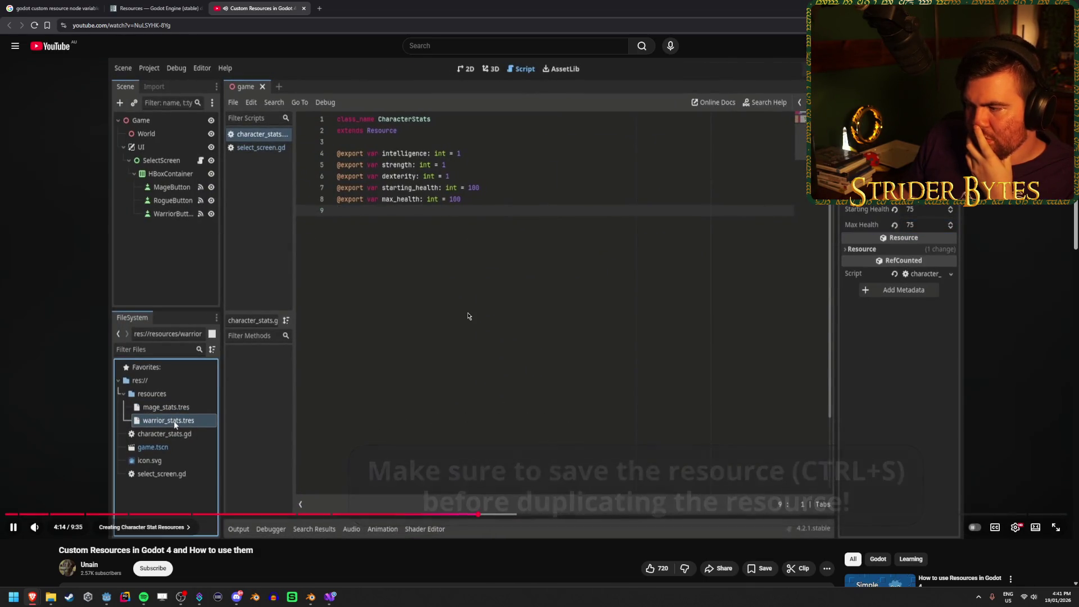
{"action": "left_click", "coordinate": [369, 390]}
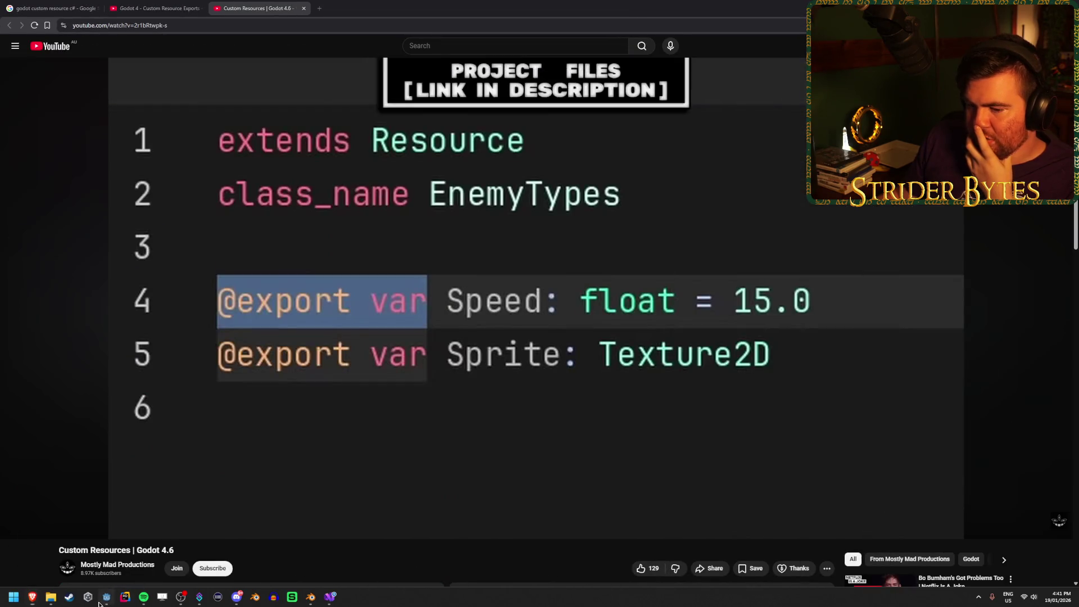
{"action": "key", "text": "alt+Tab"}
{"action": "left_click", "coordinate": [330, 597]}
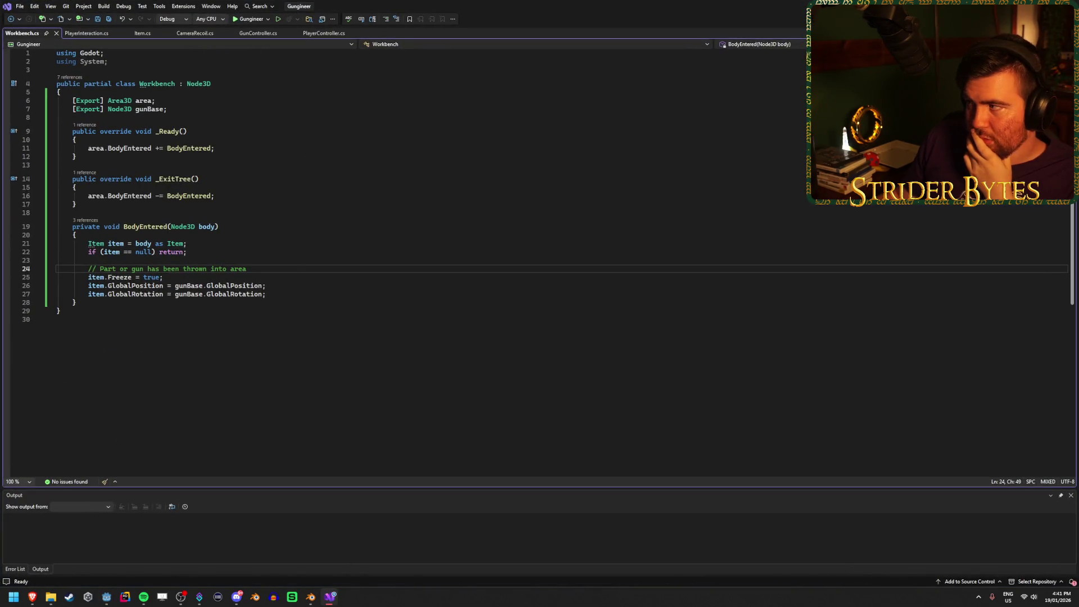
Step: Add a new C# script ItemData.cs under Scripts with base class Resource and open it
{"action": "key", "text": "alt+Tab"}
{"action": "scroll", "coordinate": [56, 477], "scroll_direction": "down", "scroll_amount": 2}
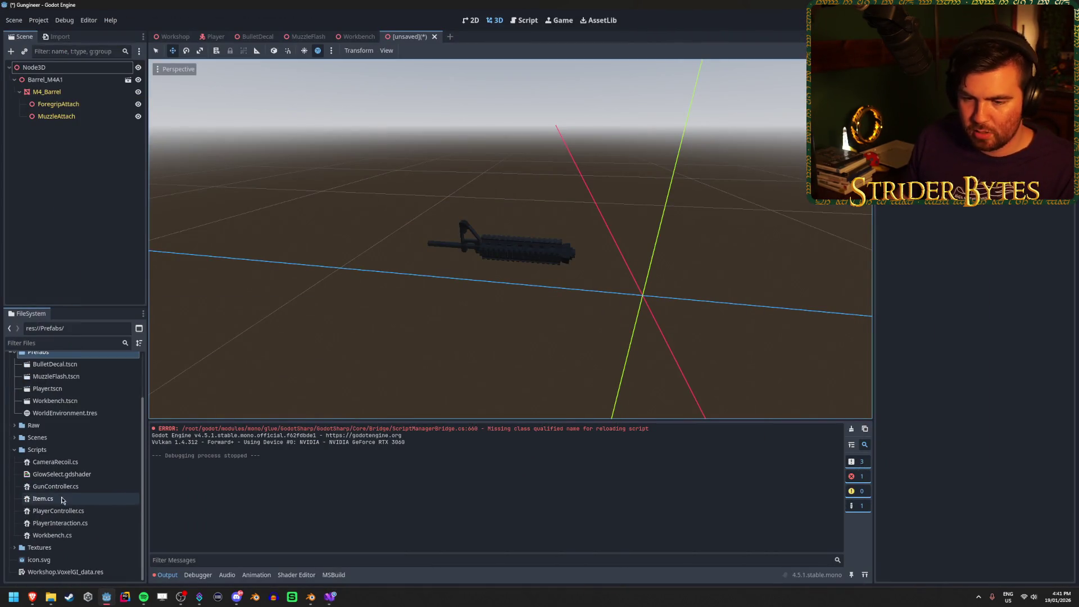
{"action": "right_click", "coordinate": [51, 450]}
{"action": "mouse_move", "coordinate": [113, 408]}
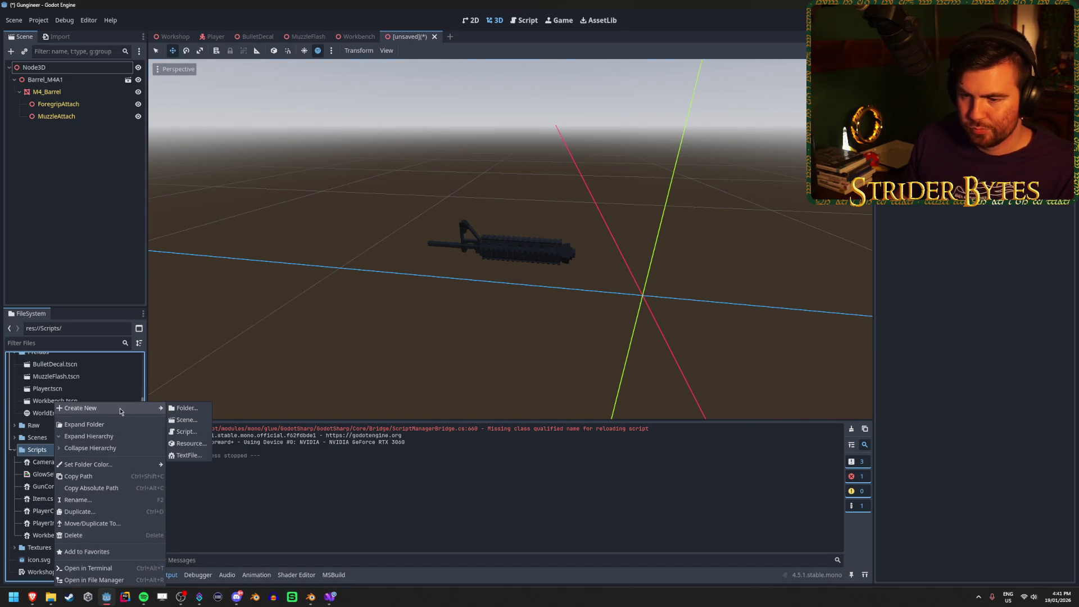
{"action": "left_click", "coordinate": [188, 432]}
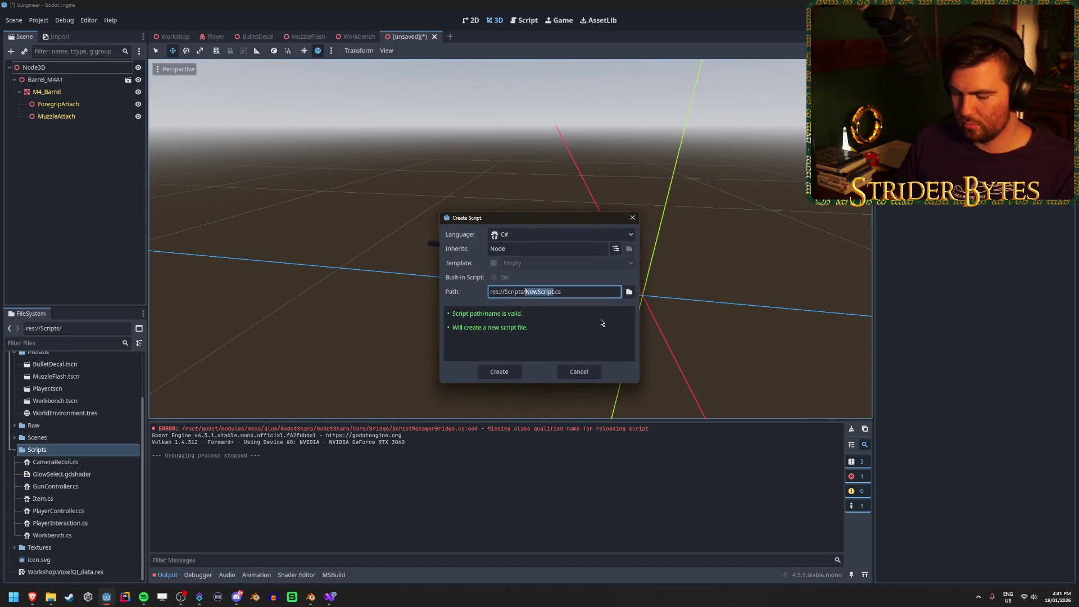
{"action": "type", "text": "ItemData"}
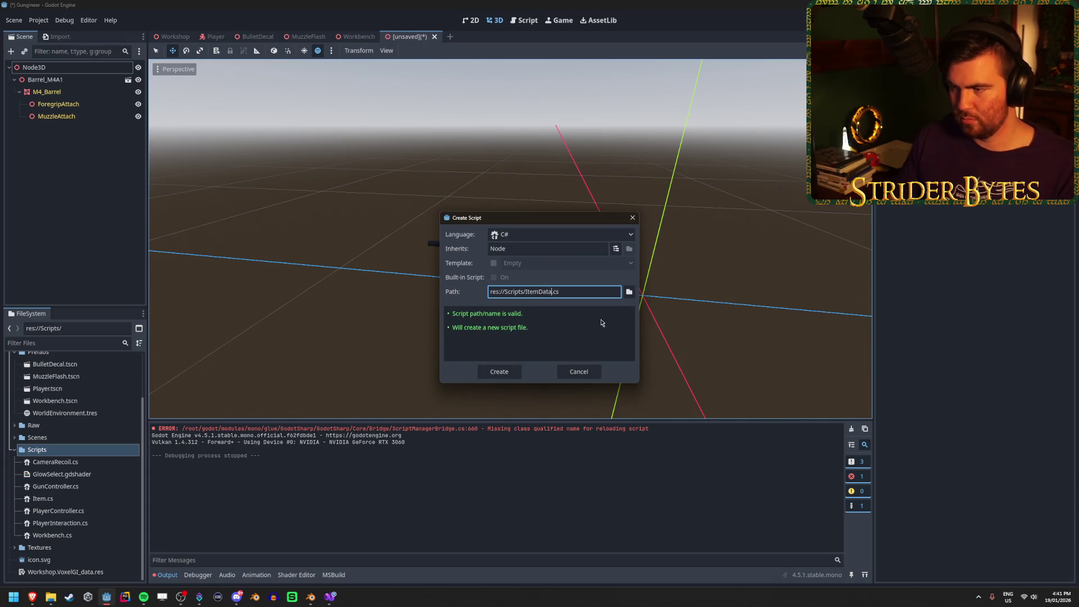
{"action": "double_click", "coordinate": [552, 247]}
{"action": "type", "text": "Reso"}
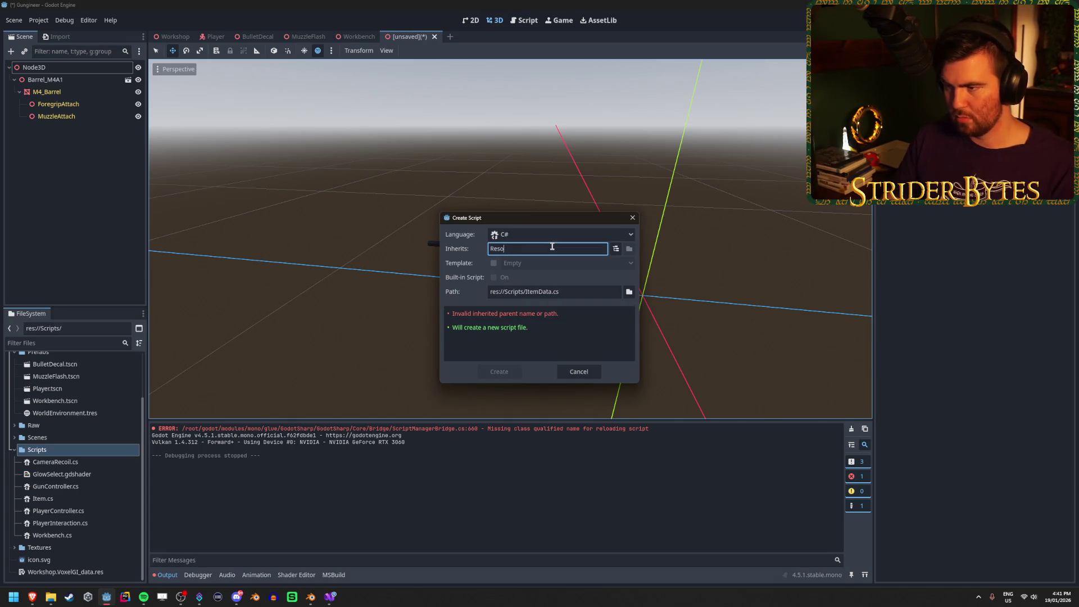
{"action": "type", "text": "urce"}
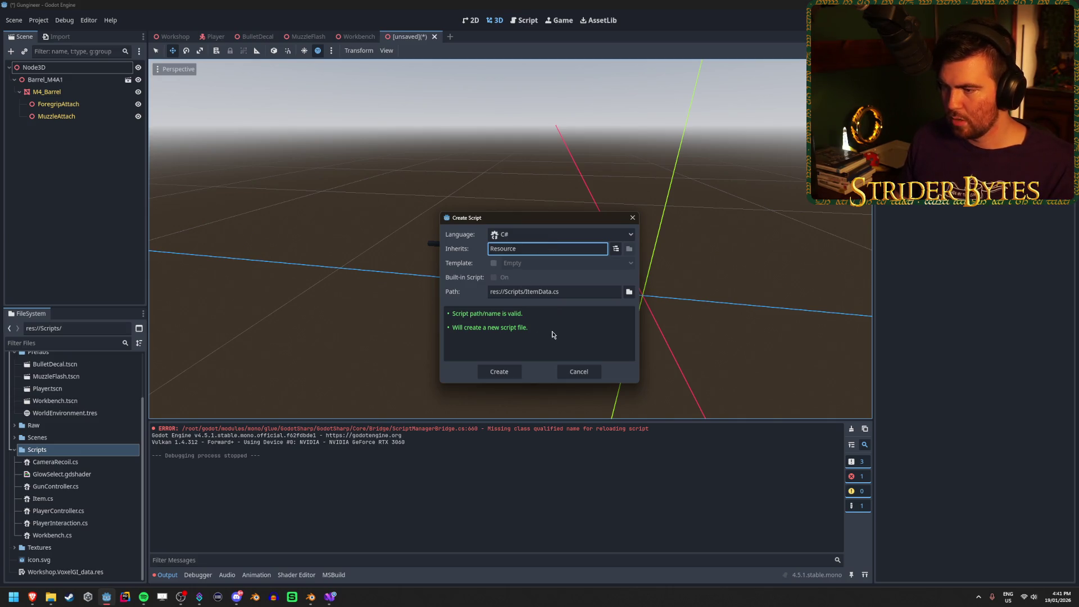
{"action": "left_click", "coordinate": [514, 373]}
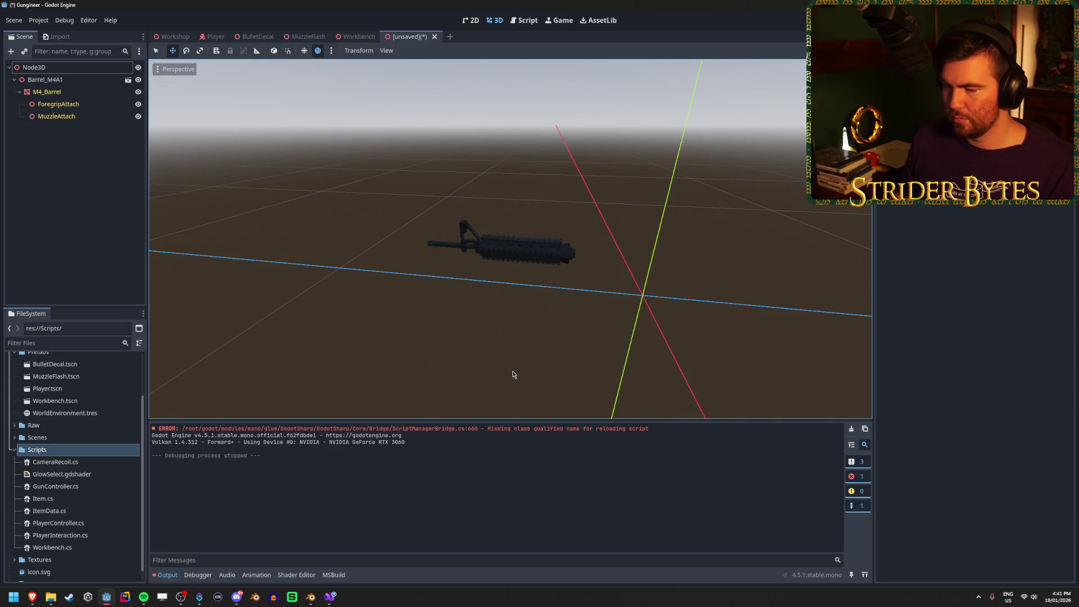
{"action": "double_click", "coordinate": [68, 511]}
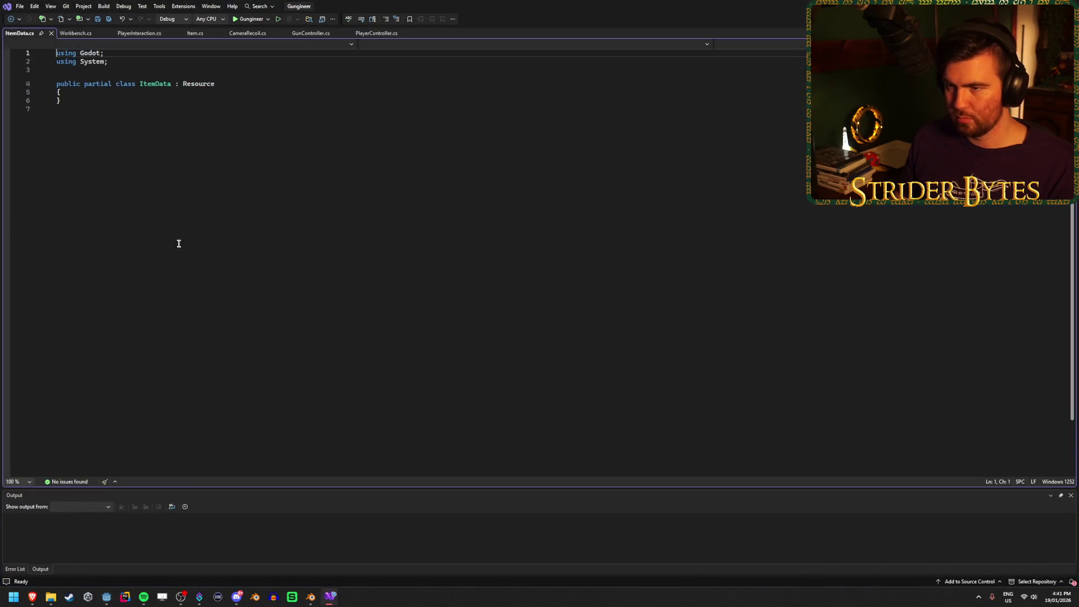
Step: Add '[Export] public Resource mesh;' to the ItemData class, then rebuild in Godot
{"action": "left_click", "coordinate": [128, 94]}
{"action": "key", "text": "Return"}
{"action": "key", "text": "ctrl+s"}
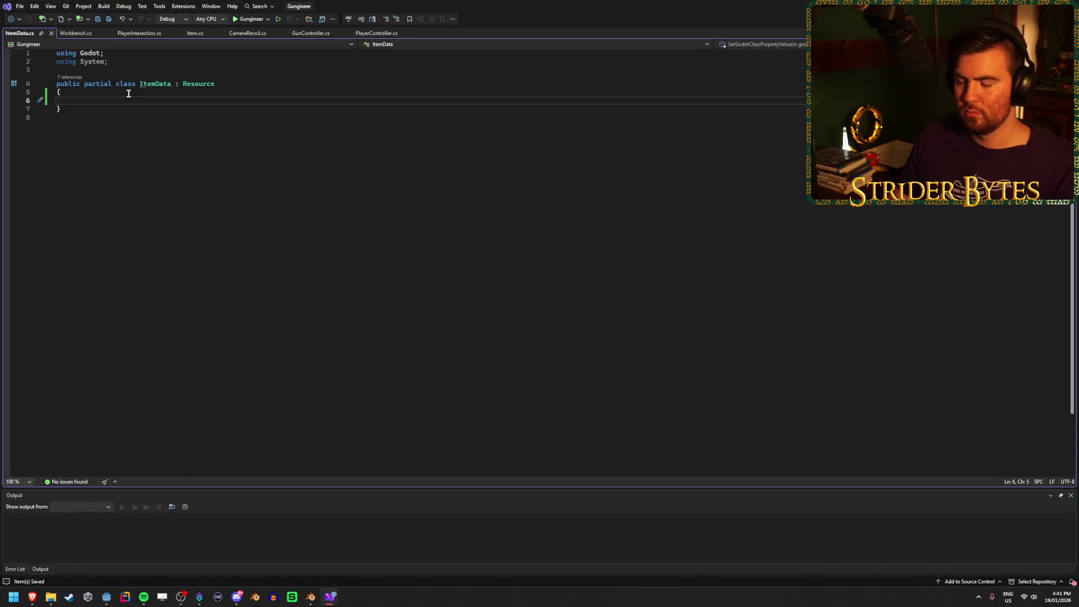
{"action": "type", "text": "[Export]"}
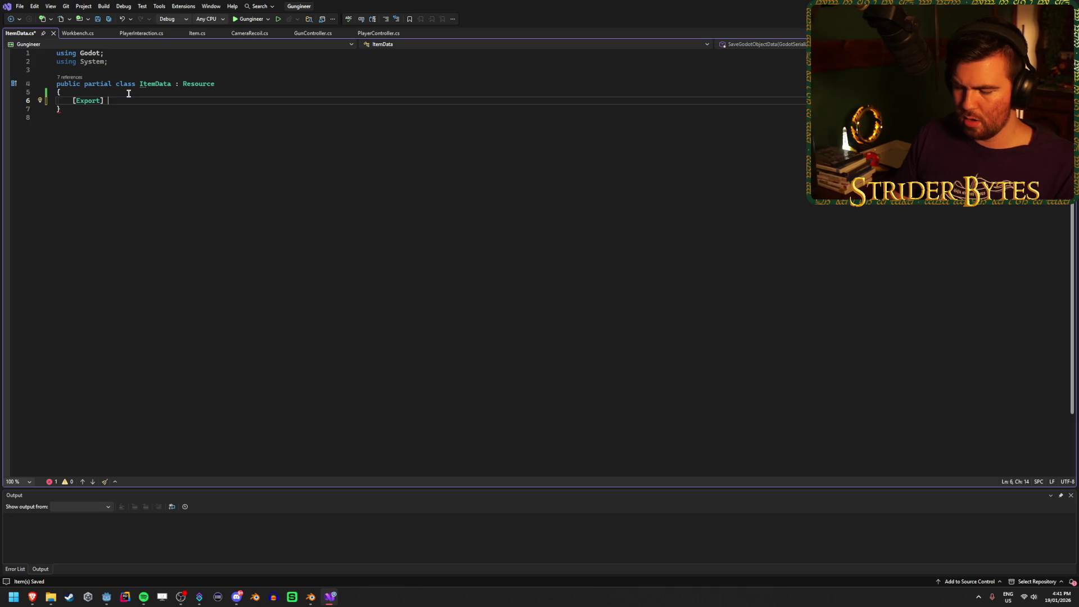
{"action": "type", "text": "public "}
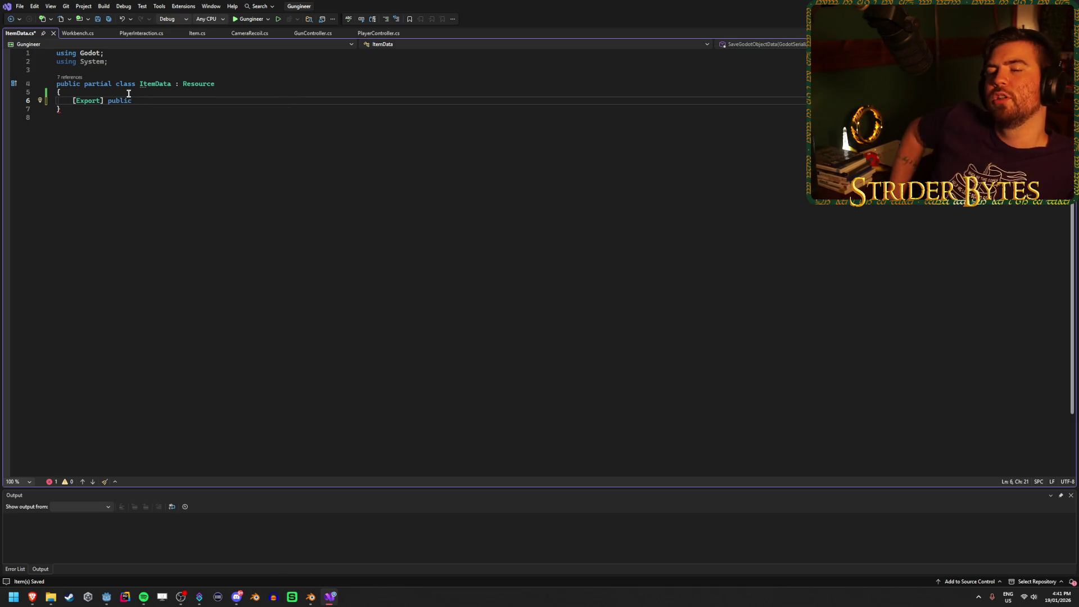
{"action": "type", "text": "Re"}
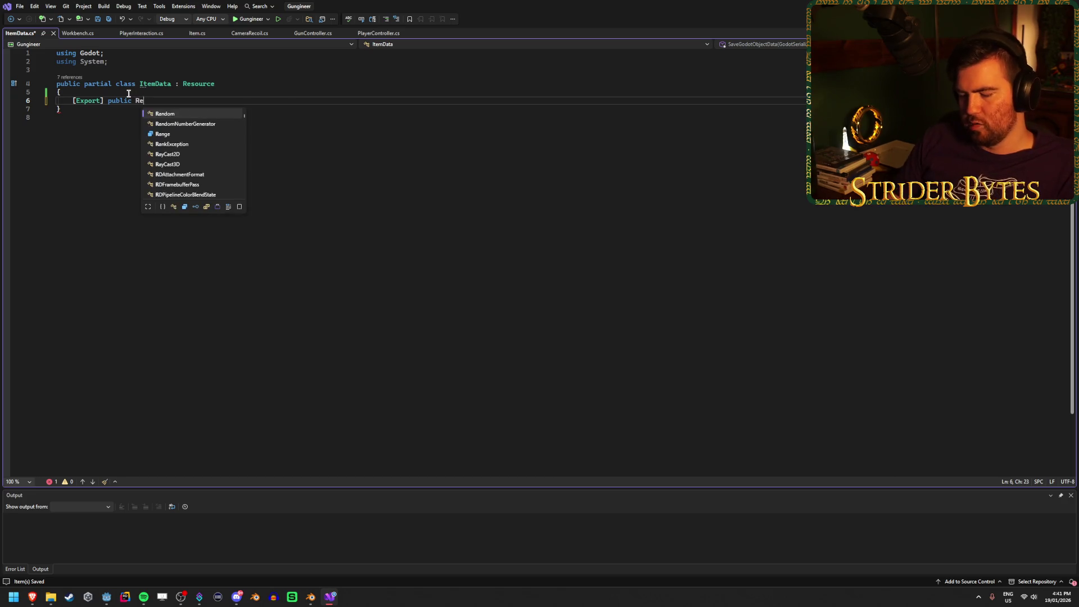
{"action": "type", "text": "Resource "}
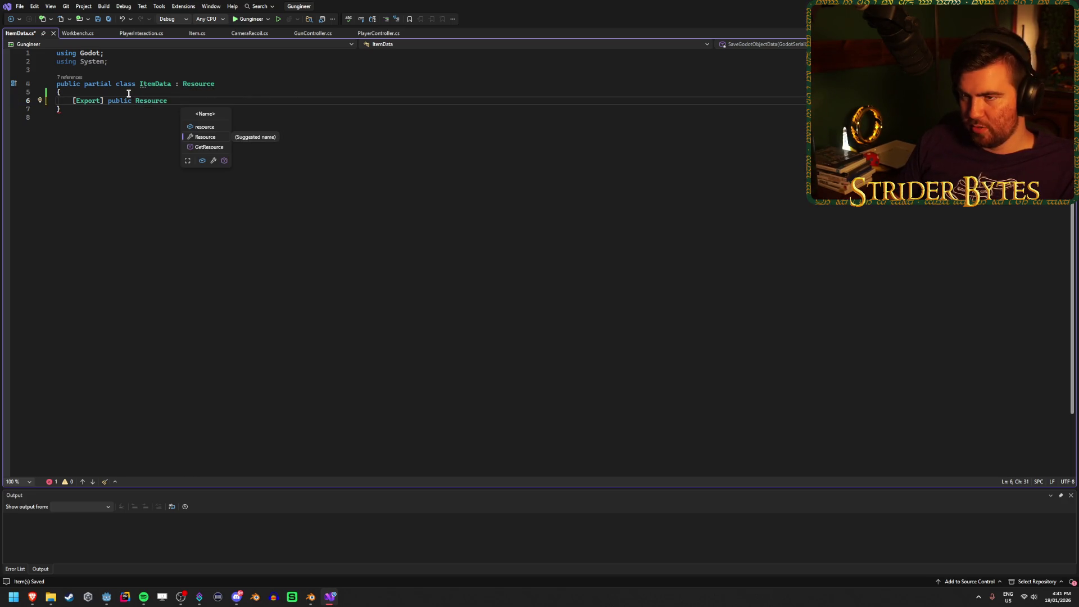
{"action": "type", "text": "s"}
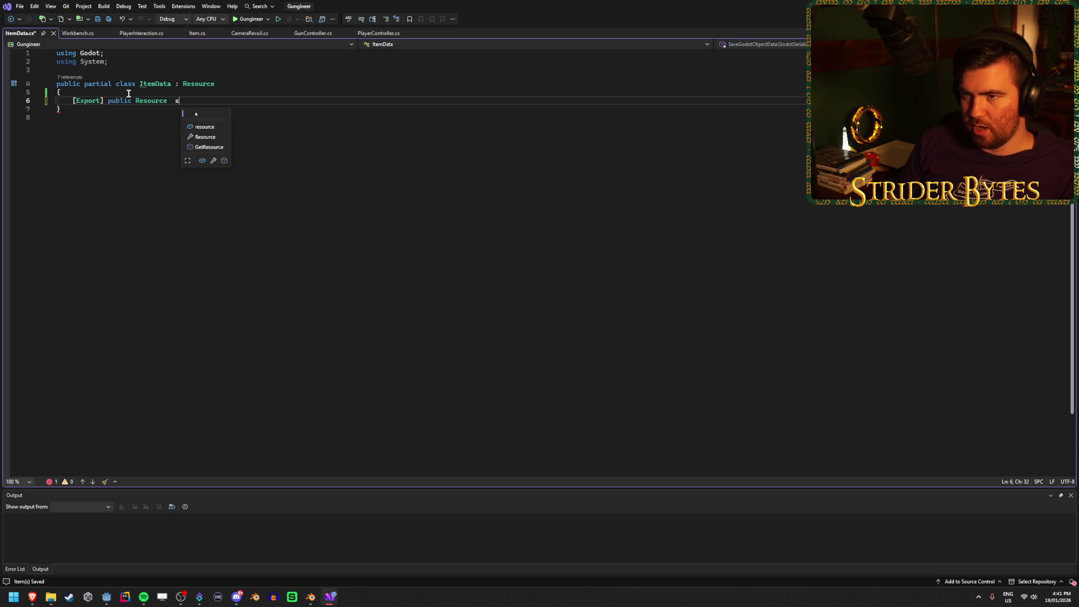
{"action": "key", "text": "BackSpace"}
{"action": "key", "text": "BackSpace"}
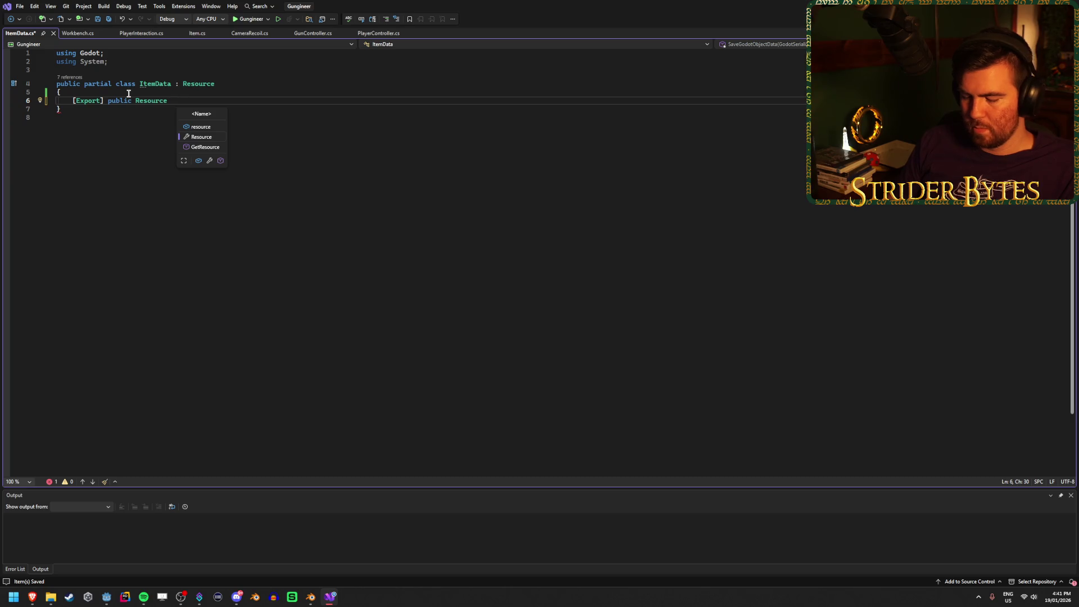
{"action": "type", "text": "mesh;"}
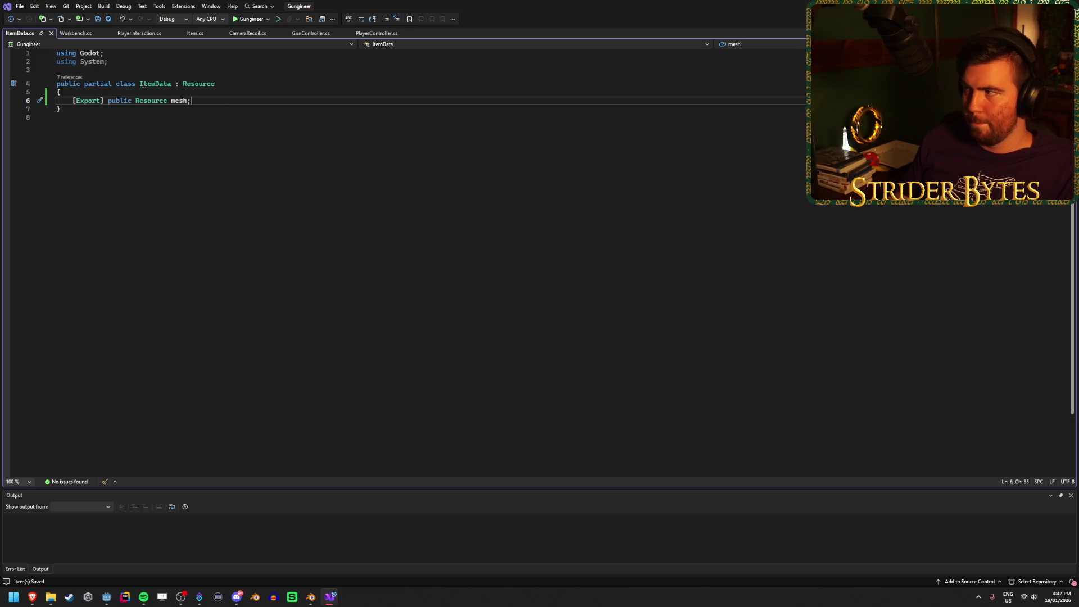
{"action": "key", "text": "alt+Tab"}
{"action": "key", "text": "F5"}
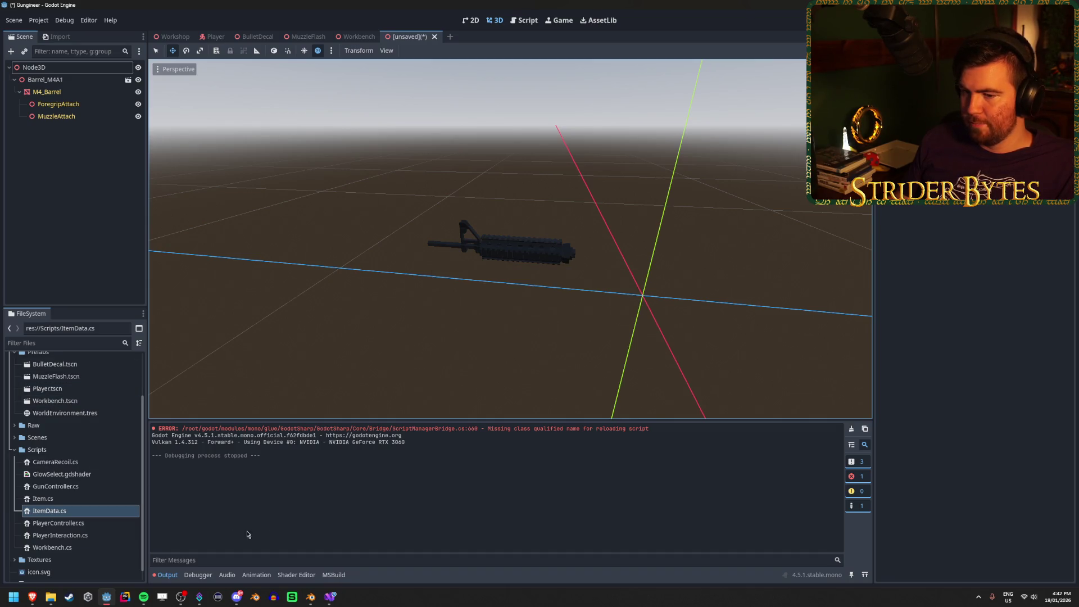
Step: Clear the output log, create a base Resource saved as test.tres in Prefabs, and assign it a script
{"action": "left_click", "coordinate": [851, 429]}
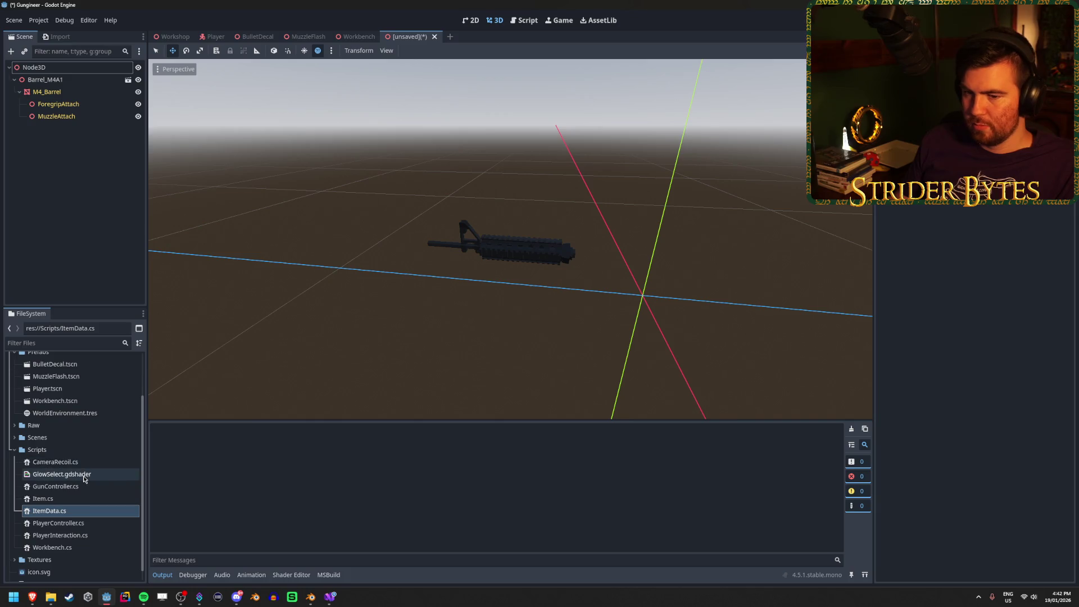
{"action": "scroll", "coordinate": [72, 441], "scroll_direction": "up", "scroll_amount": 3}
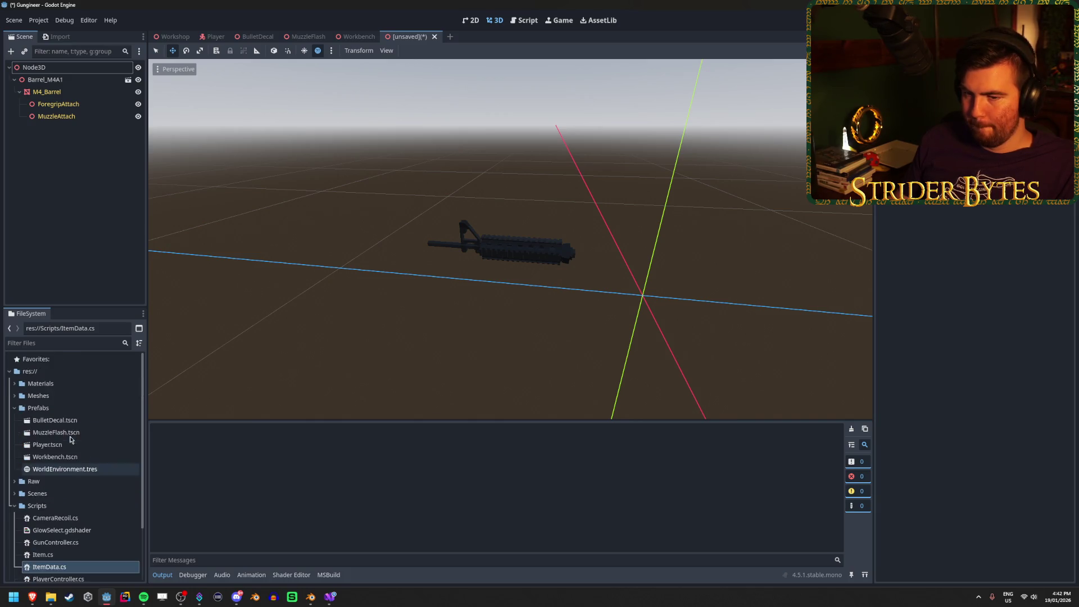
{"action": "left_click", "coordinate": [56, 409]}
{"action": "right_click", "coordinate": [56, 409]}
{"action": "mouse_move", "coordinate": [151, 409]}
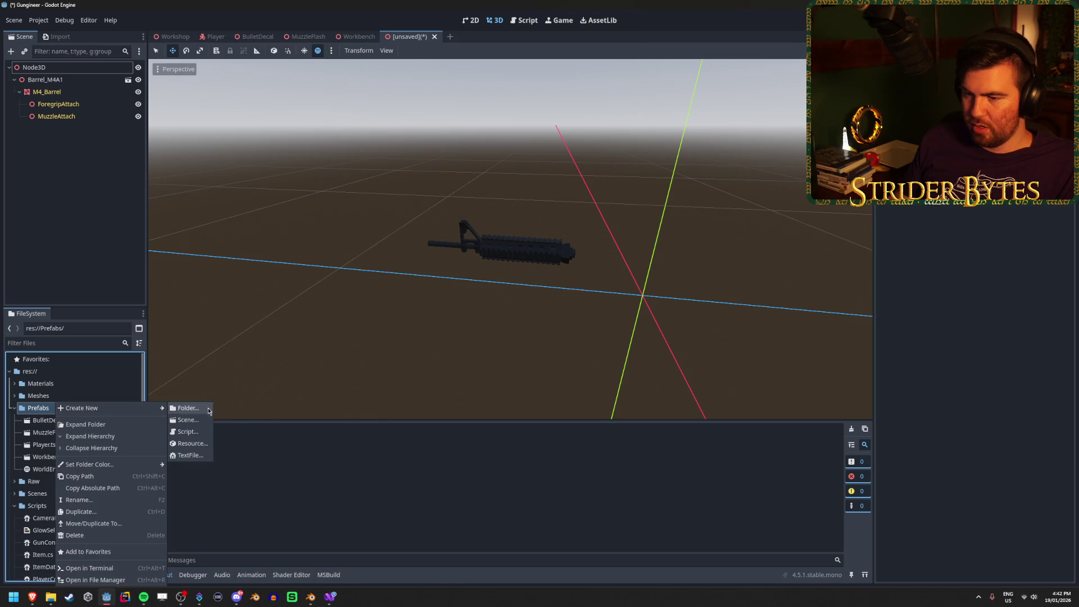
{"action": "left_click", "coordinate": [201, 448]}
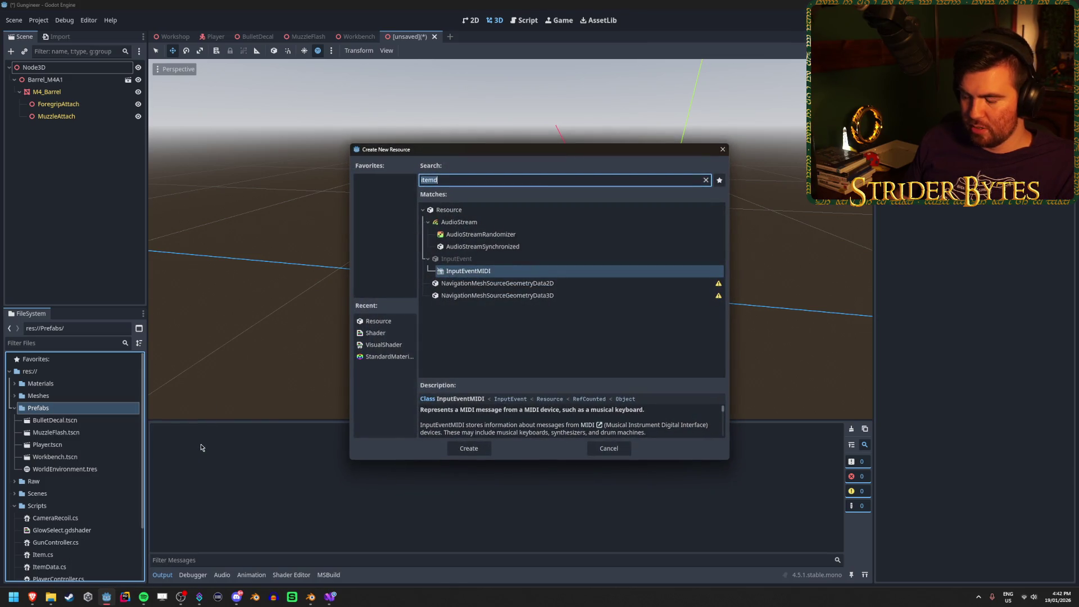
{"action": "type", "text": "itemdata"}
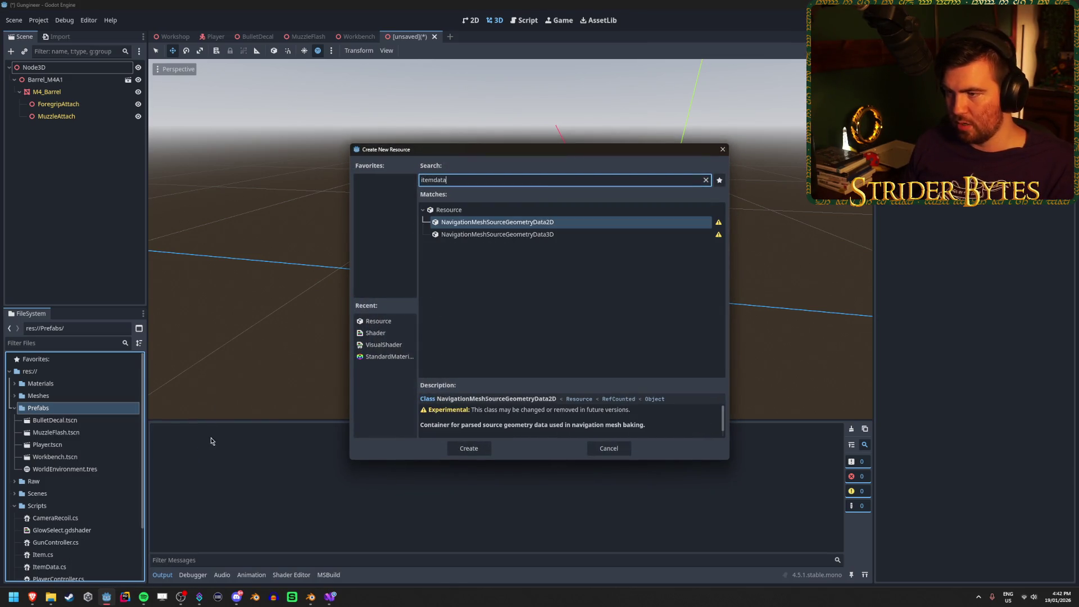
{"action": "left_click", "coordinate": [378, 321]}
{"action": "left_click", "coordinate": [471, 450]}
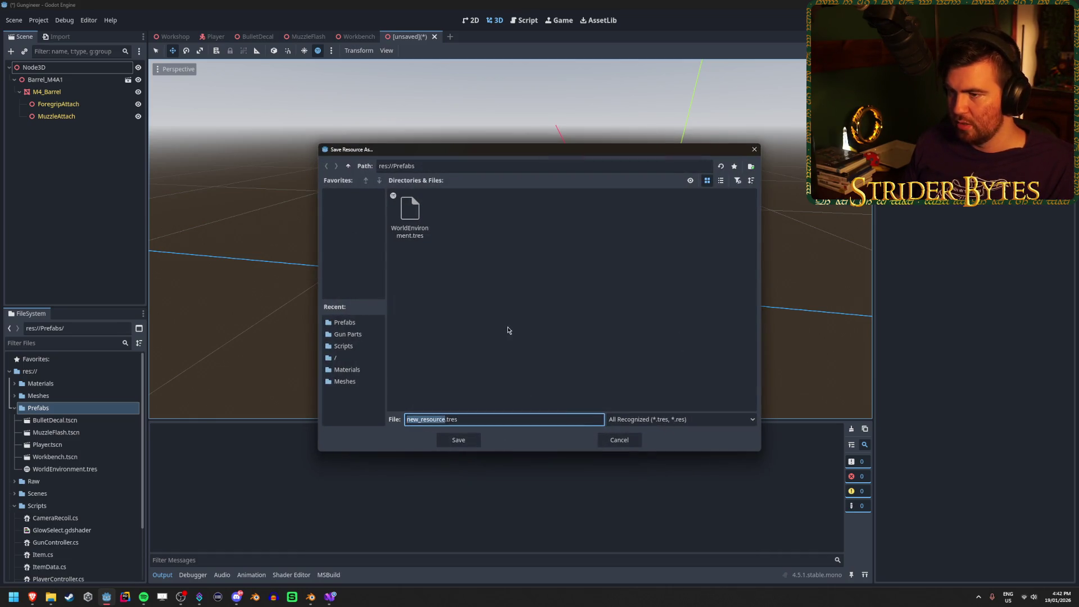
{"action": "type", "text": "test"}
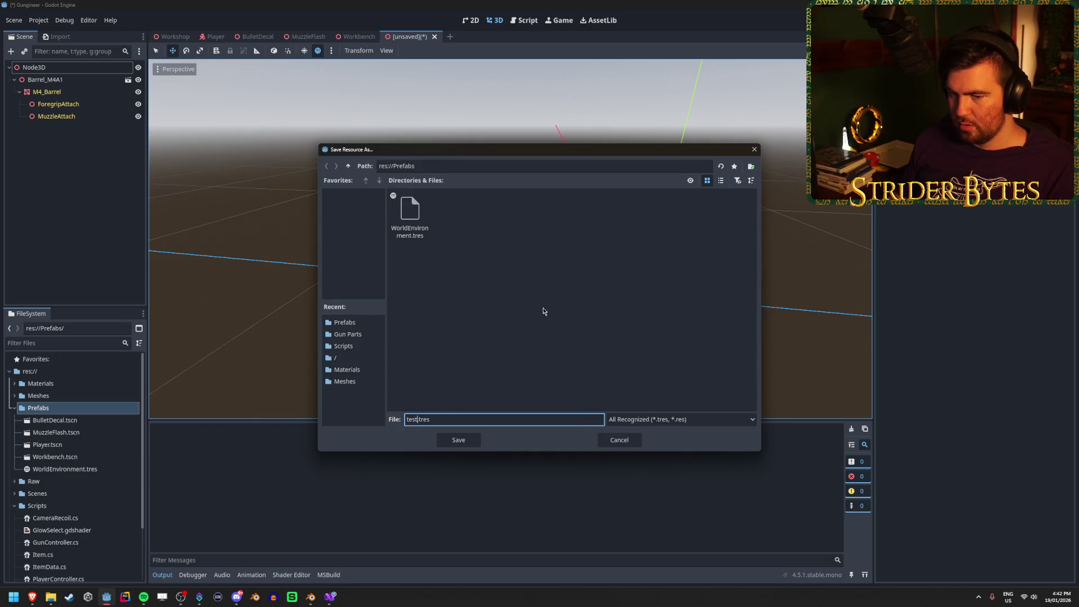
{"action": "left_click", "coordinate": [472, 442]}
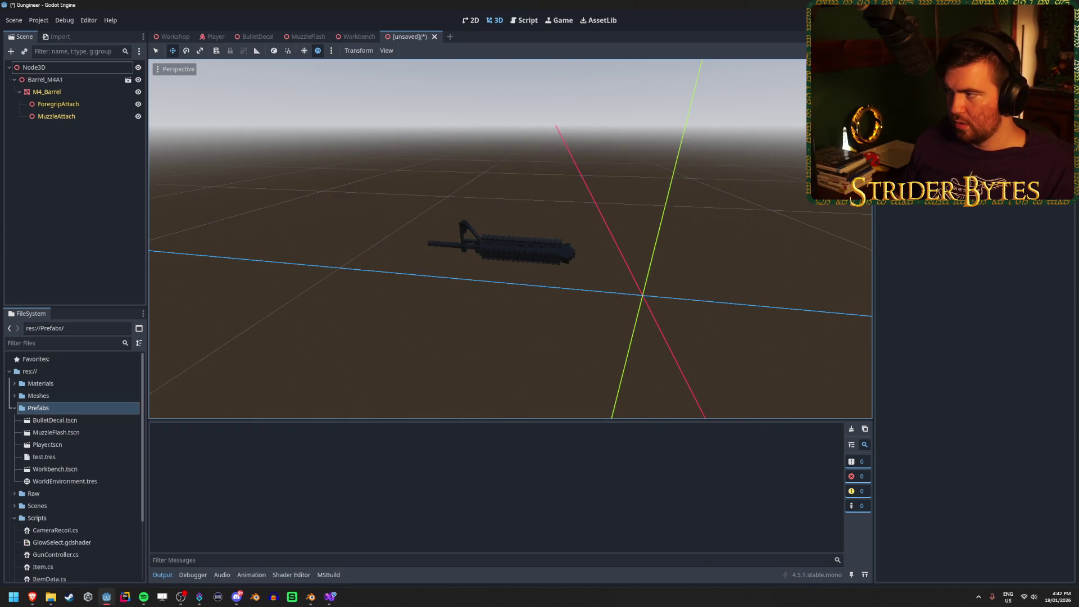
{"action": "double_click", "coordinate": [464, 204]}
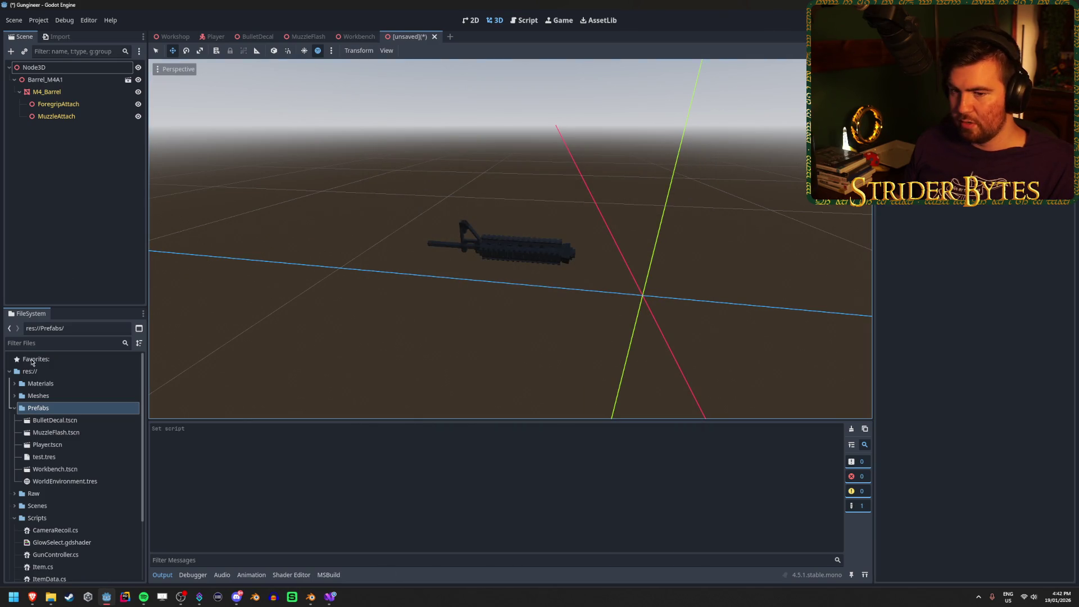
Step: Expand Meshes > Gun Parts and drag Barrel_M4A1.glb into the 3D viewport
{"action": "left_click", "coordinate": [15, 397]}
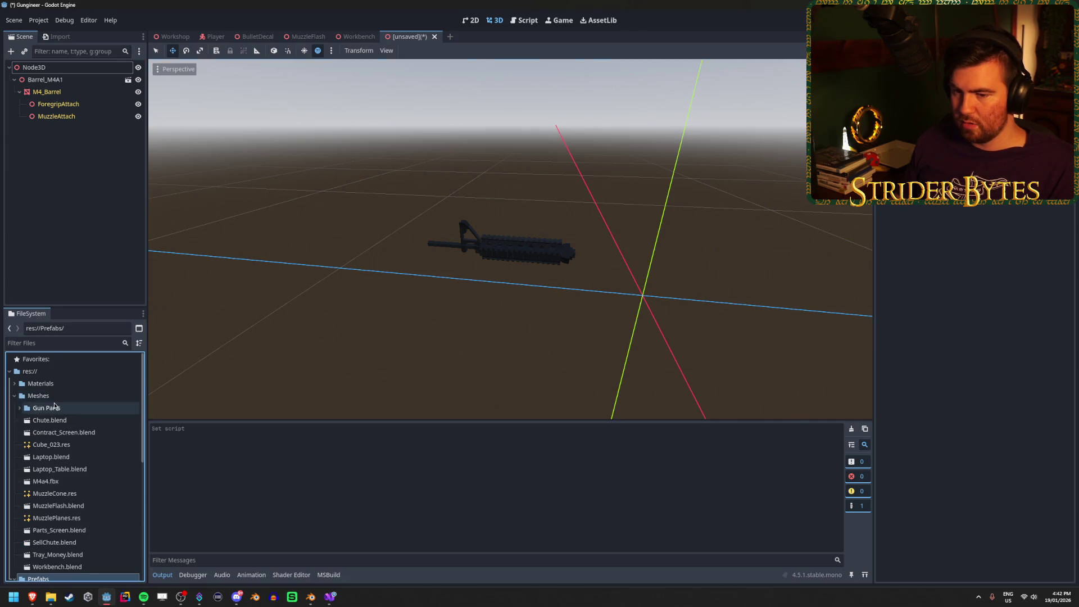
{"action": "scroll", "coordinate": [55, 410], "scroll_direction": "down", "scroll_amount": 2}
{"action": "left_click", "coordinate": [18, 381]}
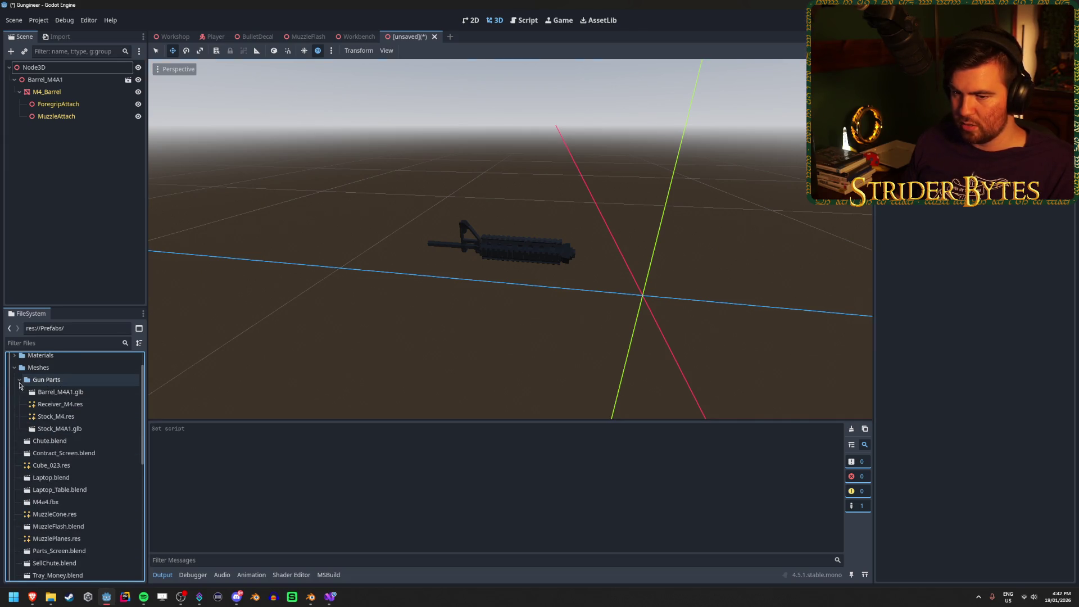
{"action": "left_click_drag", "start_coordinate": [67, 392], "coordinate": [289, 379]}
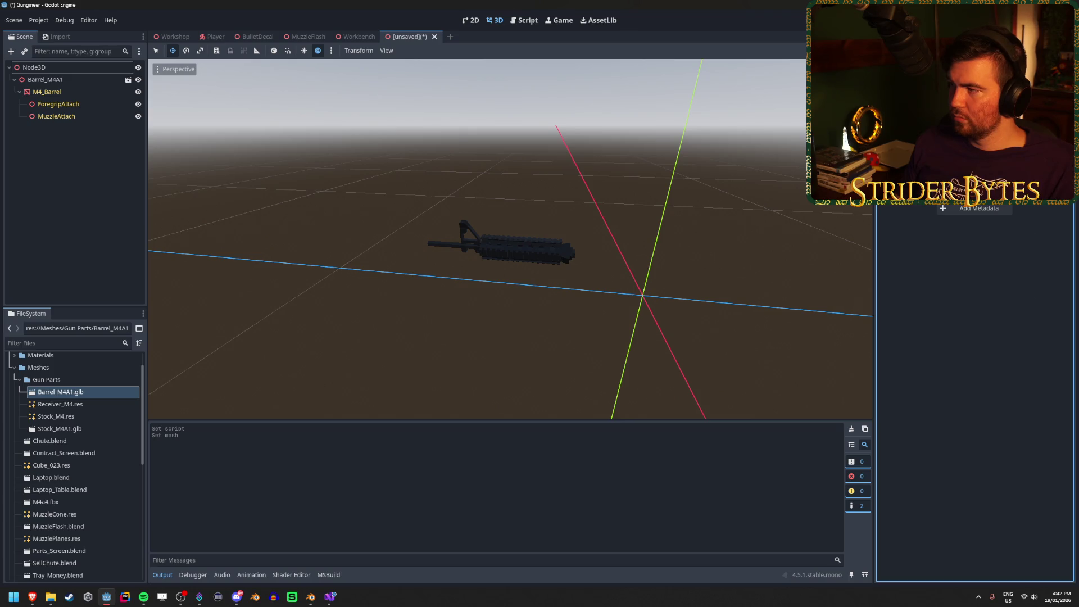
{"action": "left_click", "coordinate": [330, 597]}
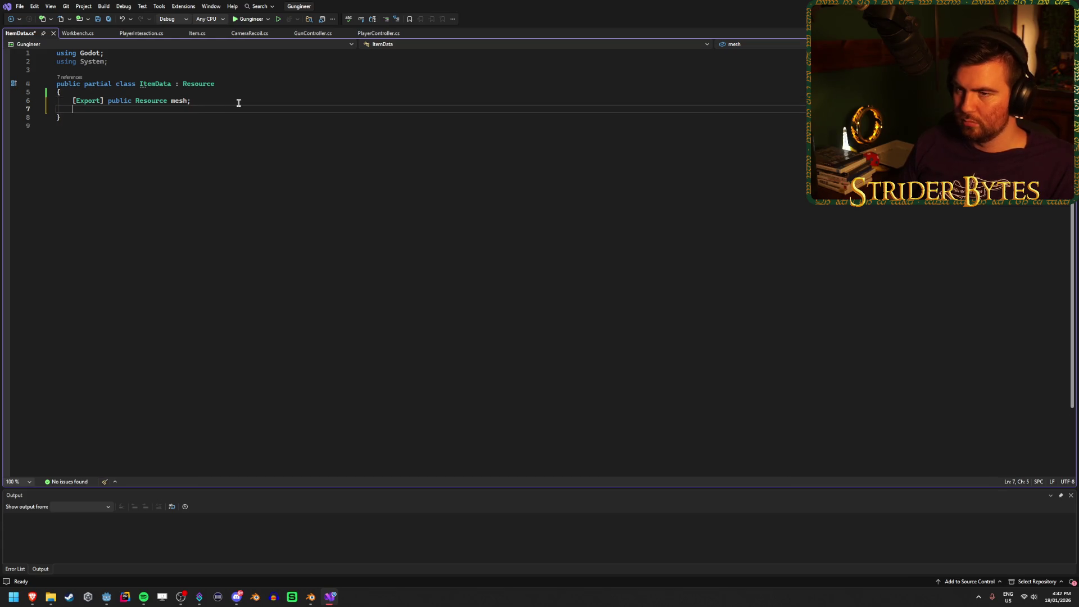
Step: Try Mesh member access and an override keyword, then add a void Test method to ItemData
{"action": "key", "text": "Return"}
{"action": "key", "text": "Return"}
{"action": "type", "text": "Mesh."}
{"action": "key", "text": "ctrl+z"}
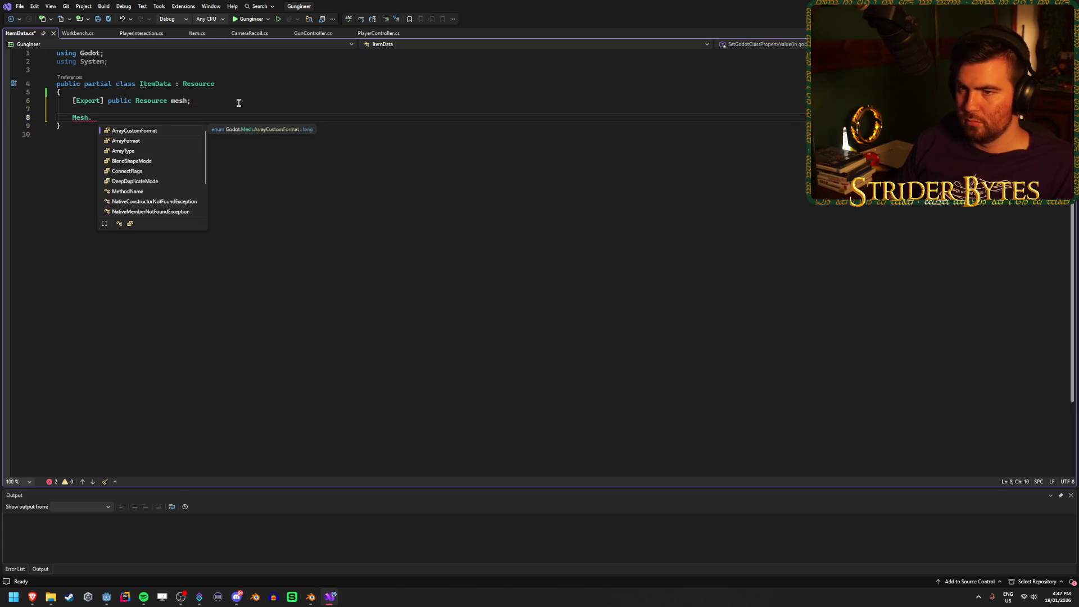
{"action": "key", "text": "Escape"}
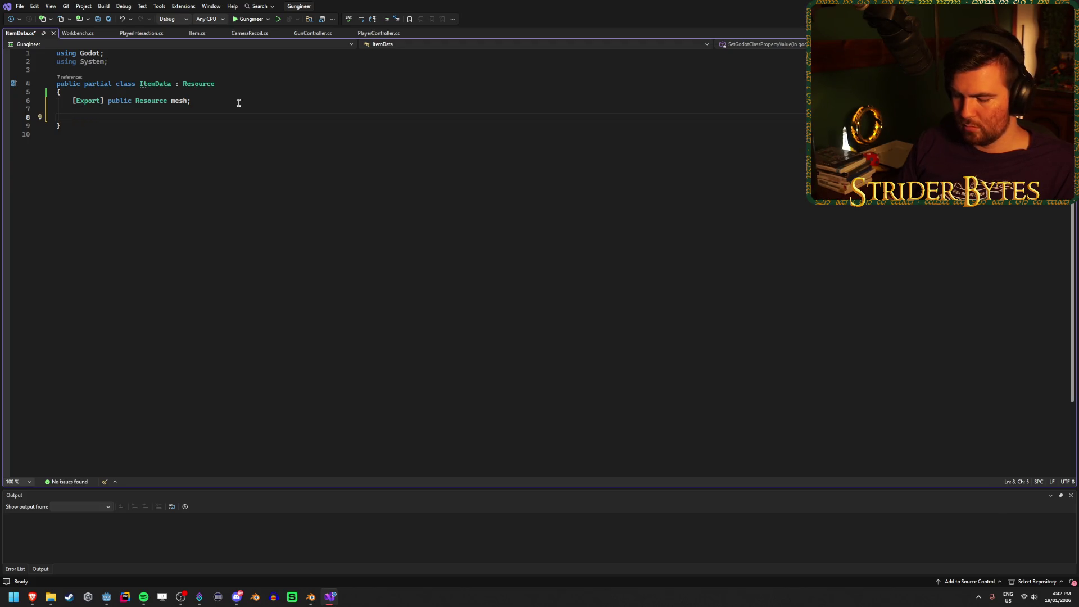
{"action": "type", "text": "ove"}
{"action": "key", "text": "Tab"}
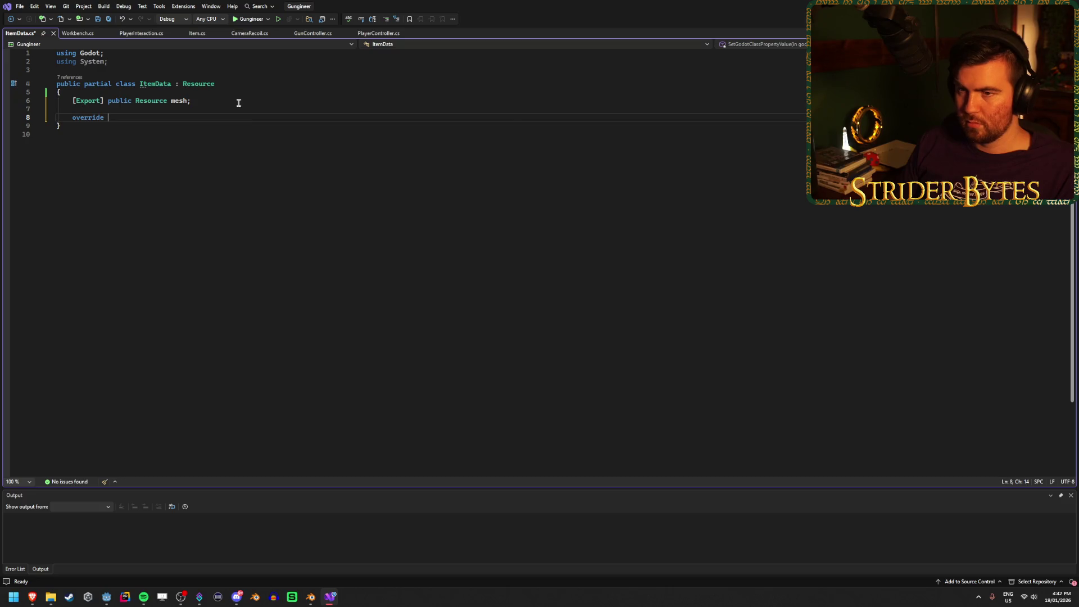
{"action": "type", "text": "re"}
{"action": "key", "text": "BackSpace"}
{"action": "key", "text": "BackSpace"}
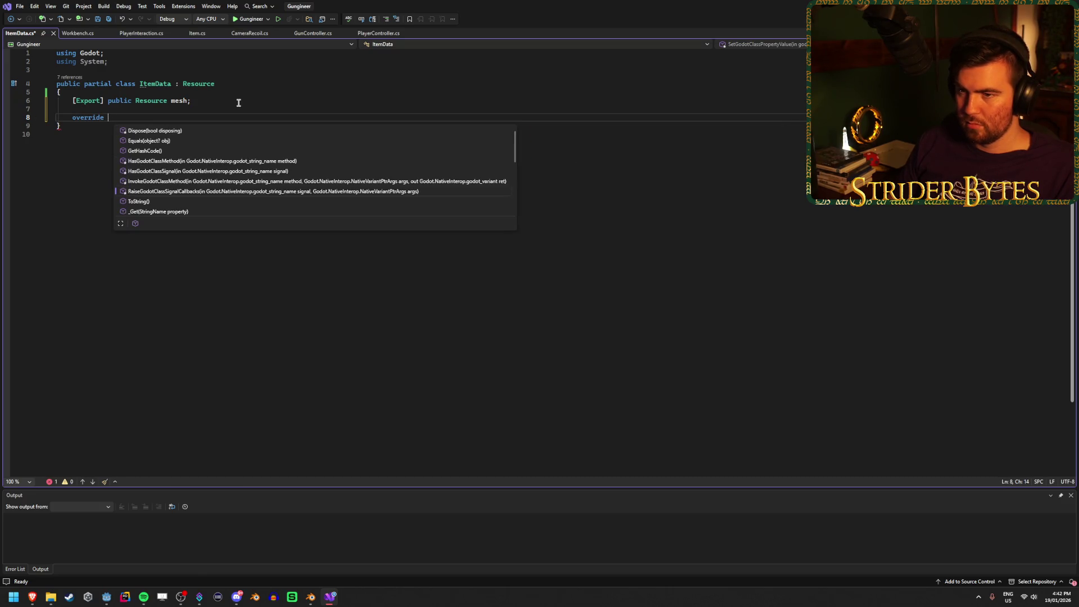
{"action": "key", "text": "BackSpace"}
{"action": "key", "text": "BackSpace"}
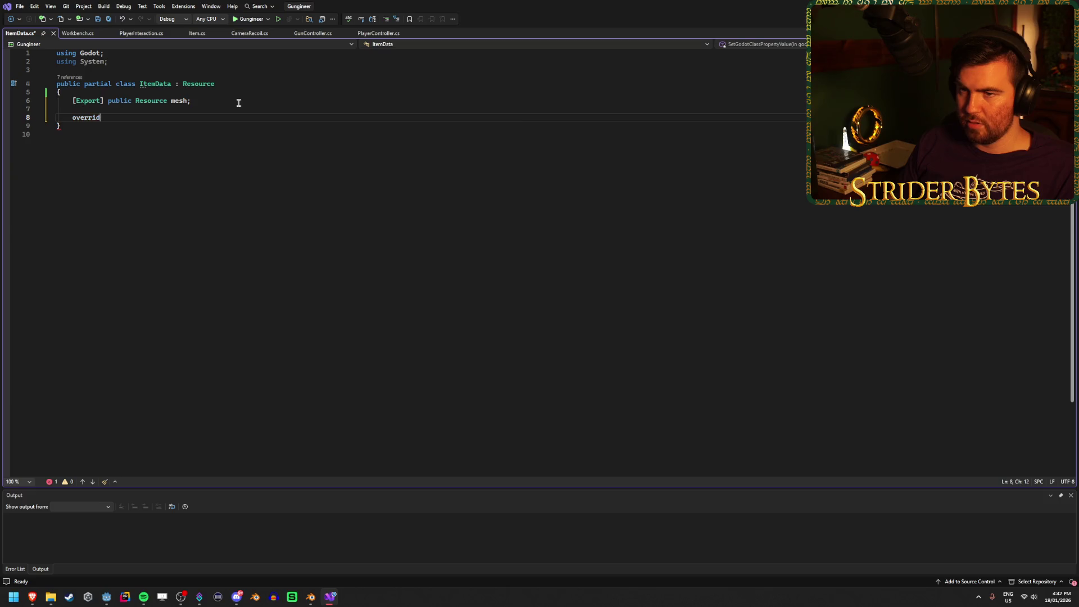
{"action": "type", "text": "void Test() {"}
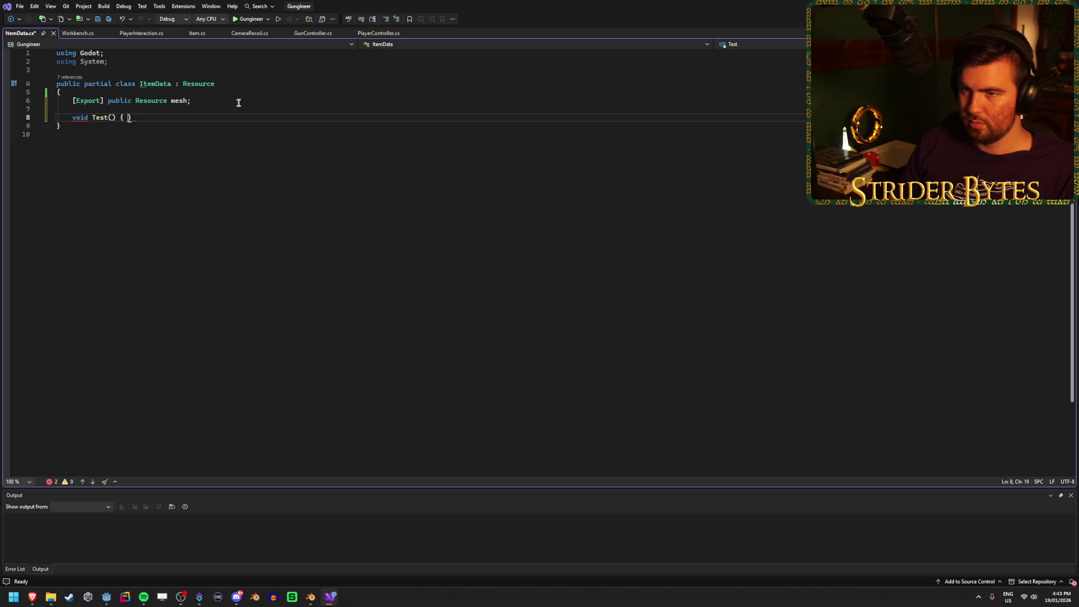
{"action": "key", "text": "Return"}
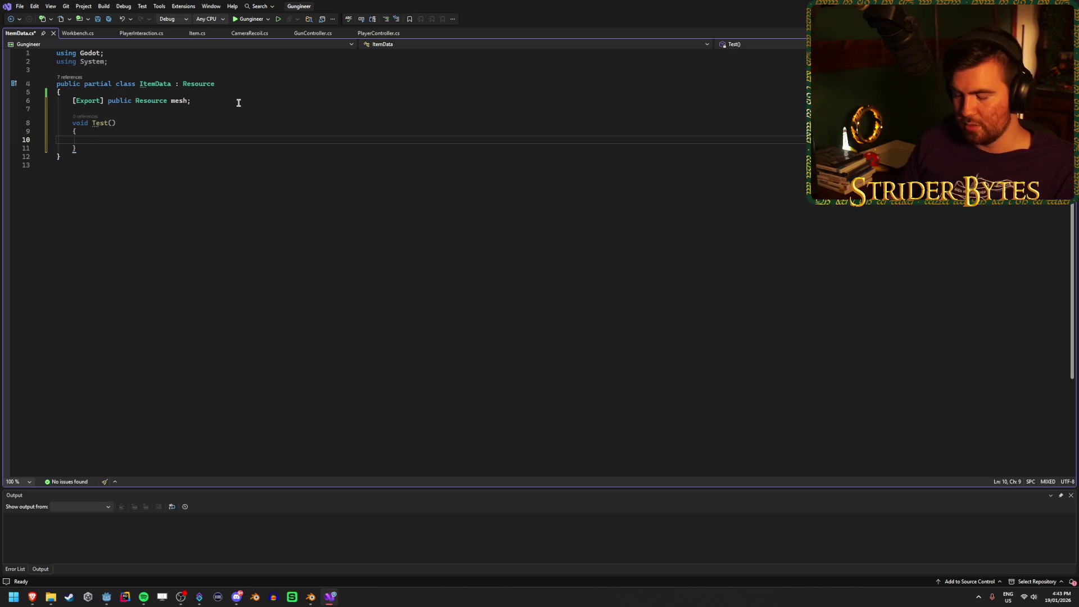
Step: Browse the members available on the mesh field inside the Test method
{"action": "type", "text": "mesh."}
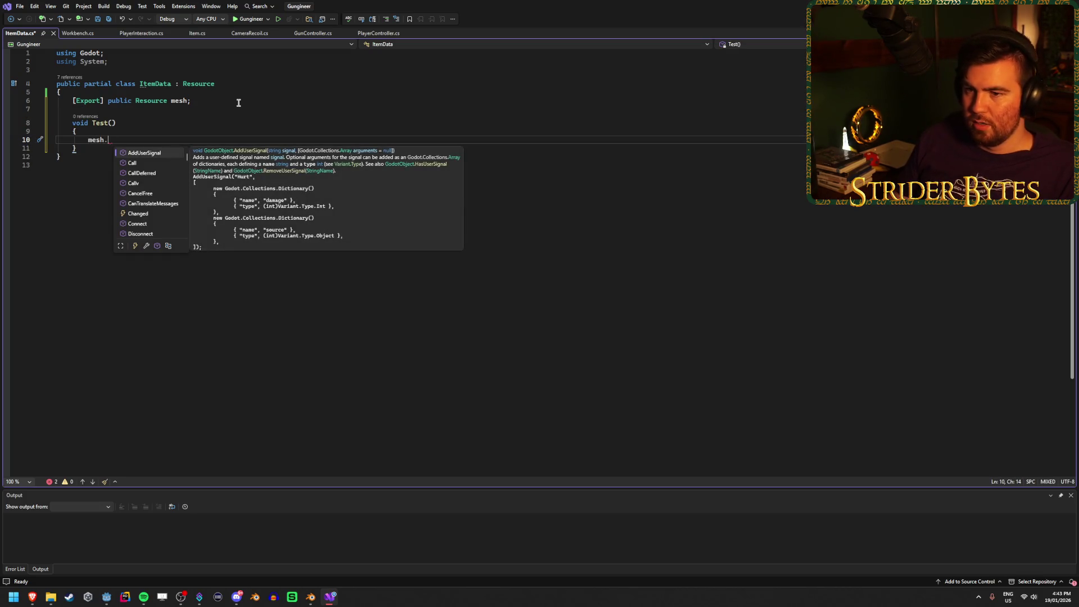
{"action": "key", "text": "Down"}
{"action": "key", "text": "Down"}
{"action": "key", "text": "Down"}
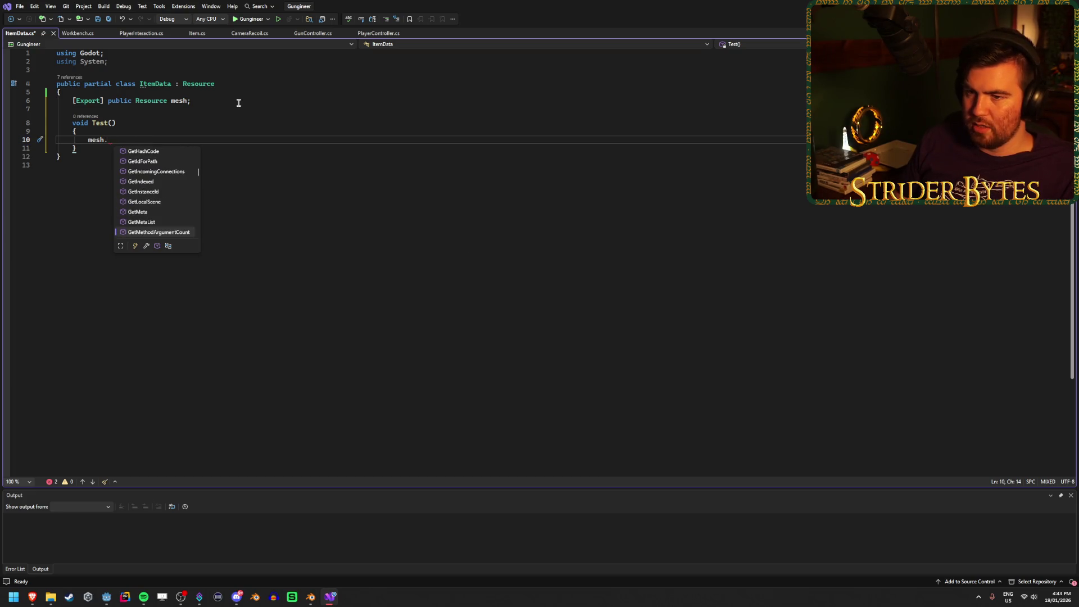
{"action": "key", "text": "Down"}
{"action": "key", "text": "Down"}
{"action": "key", "text": "Down"}
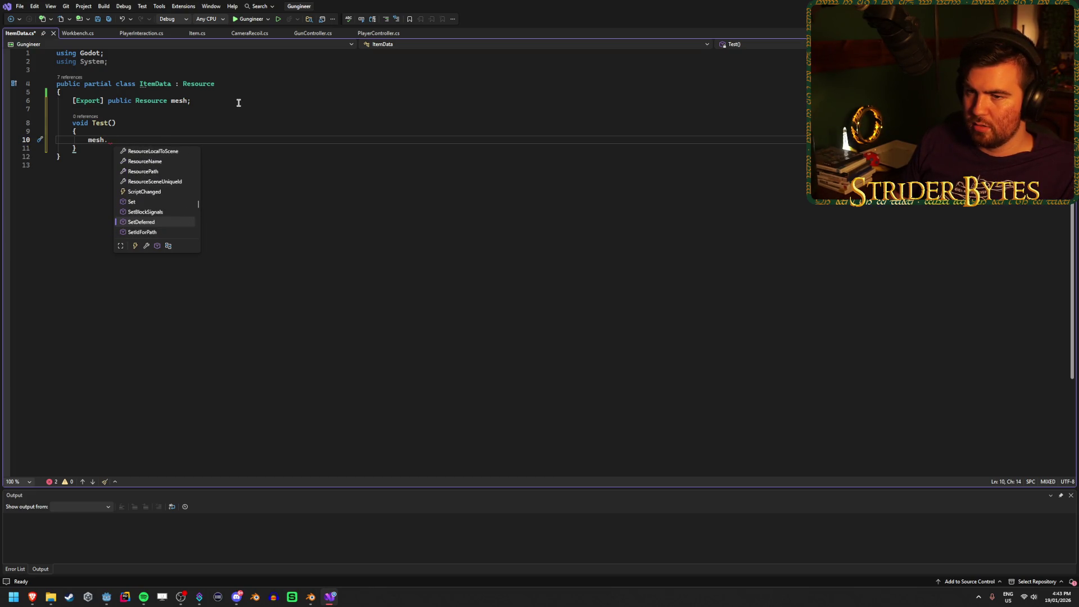
{"action": "key", "text": "Up"}
{"action": "key", "text": "Up"}
{"action": "key", "text": "Up"}
{"action": "key", "text": "Down"}
{"action": "key", "text": "Down"}
{"action": "key", "text": "Down"}
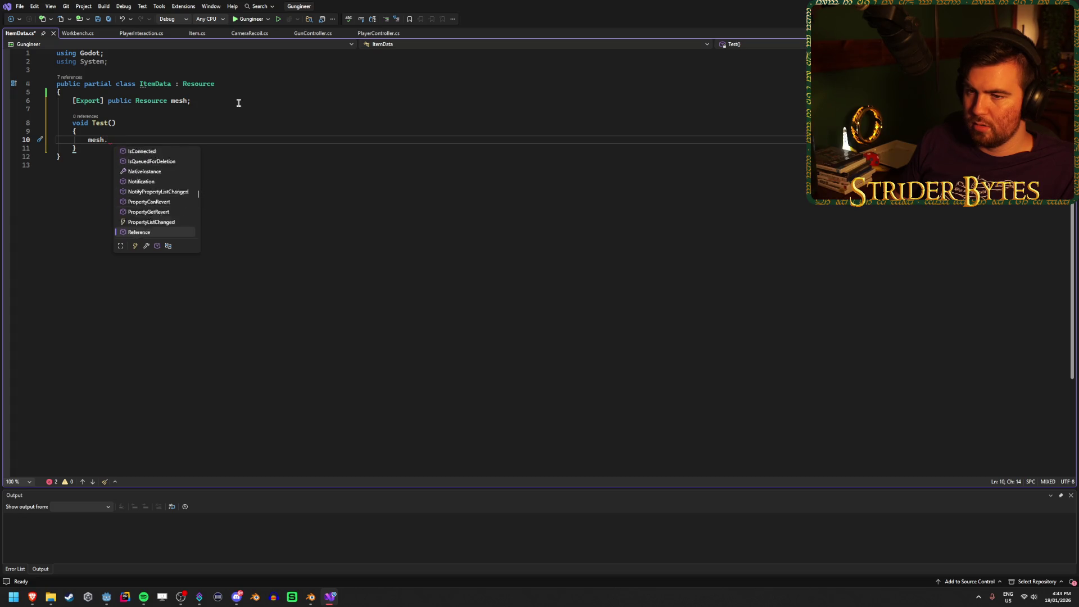
{"action": "key", "text": "Down"}
{"action": "key", "text": "Down"}
{"action": "key", "text": "Down"}
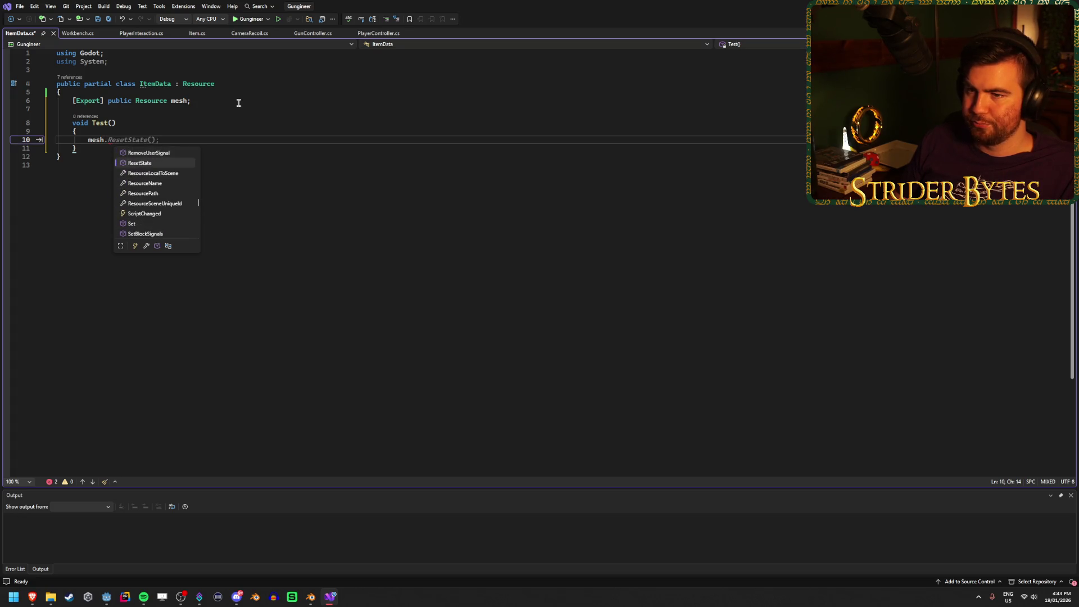
{"action": "key", "text": "Down"}
{"action": "key", "text": "Down"}
{"action": "key", "text": "Down"}
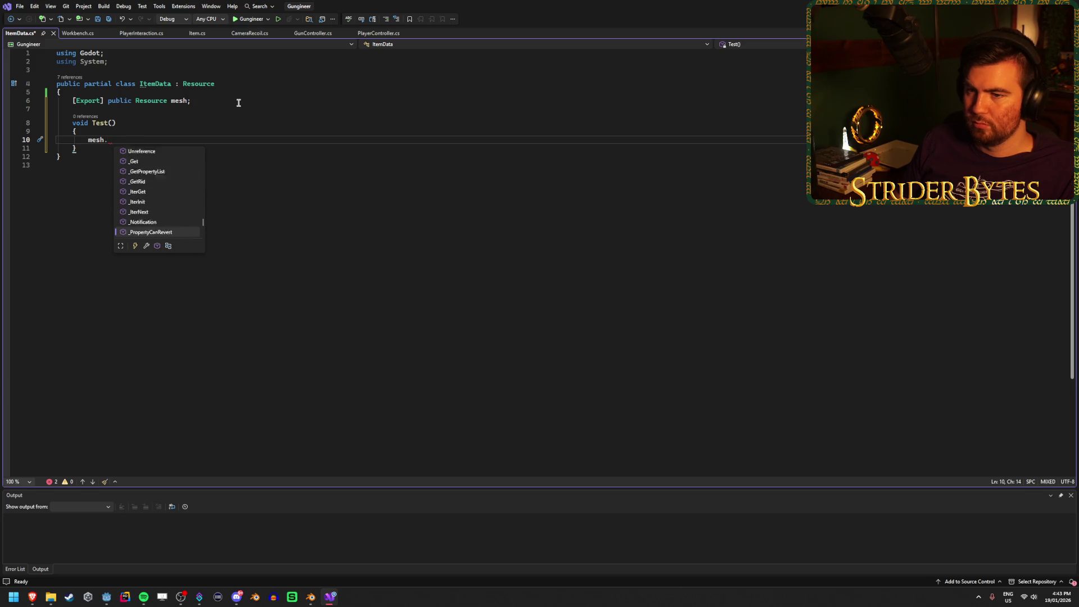
Step: Remove the Test method and leftover experimental lines, then save ItemData.cs
{"action": "key", "text": "BackSpace"}
{"action": "key", "text": "BackSpace"}
{"action": "key", "text": "BackSpace"}
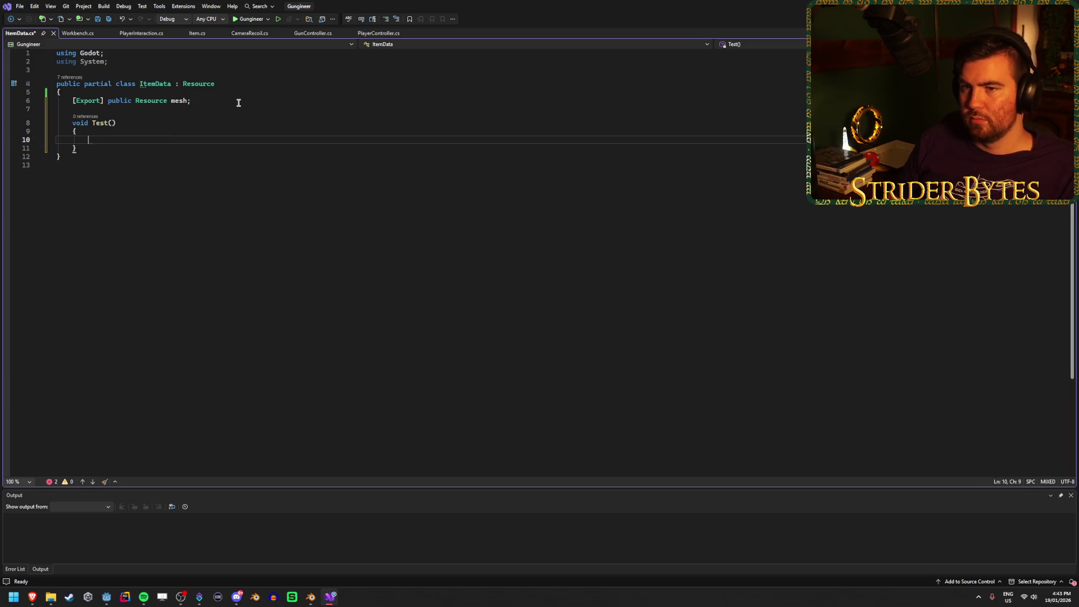
{"action": "type", "text": "mesh."}
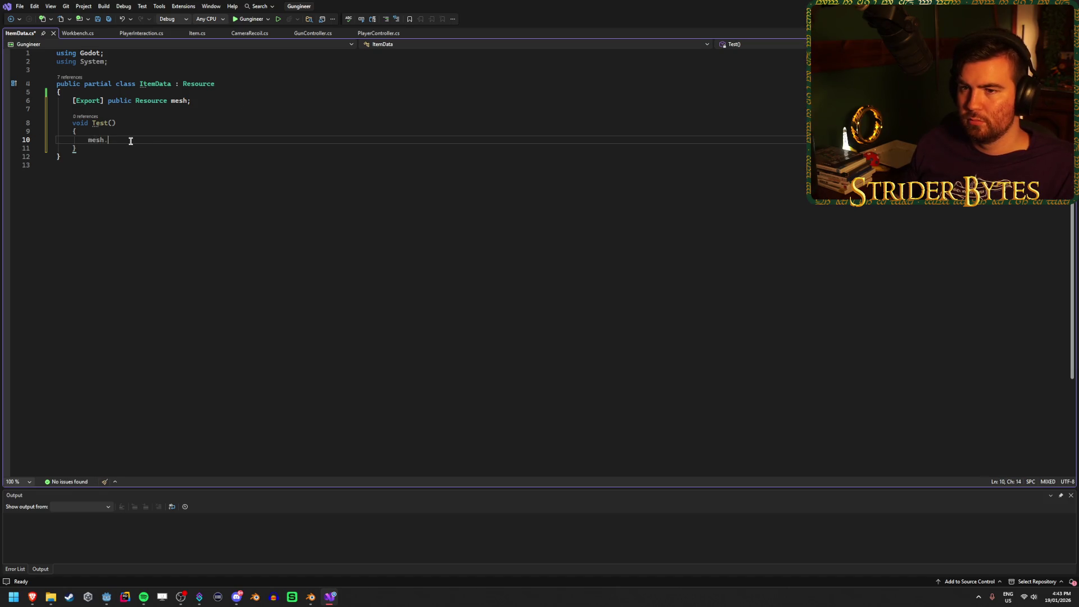
{"action": "key", "text": "ctrl+z"}
{"action": "key", "text": "ctrl+z"}
{"action": "key", "text": "ctrl+z"}
{"action": "key", "text": "BackSpace"}
{"action": "key", "text": "BackSpace"}
{"action": "key", "text": "BackSpace"}
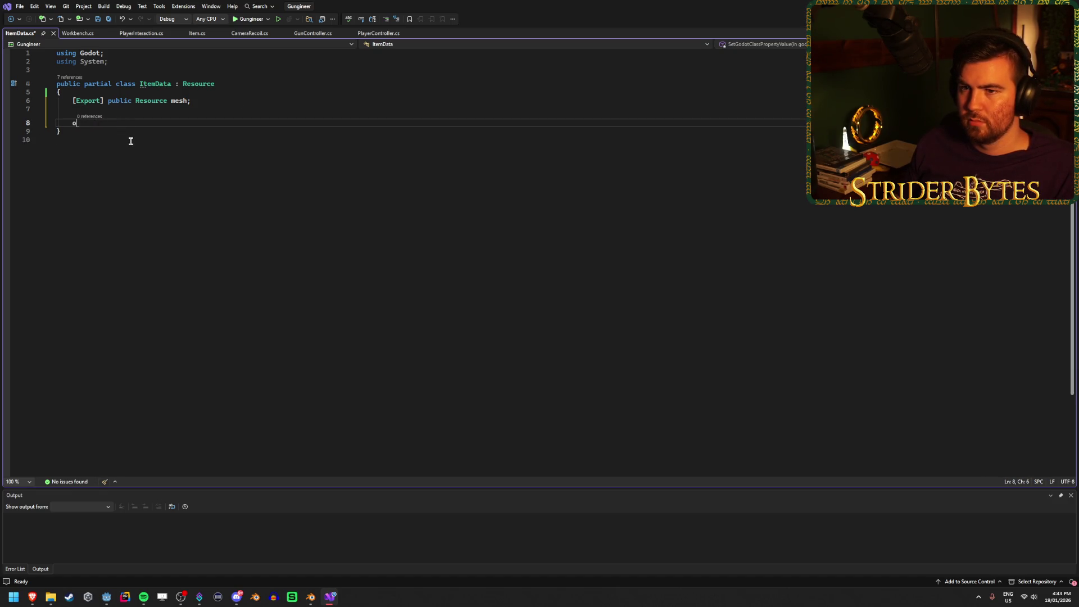
{"action": "type", "text": "override"}
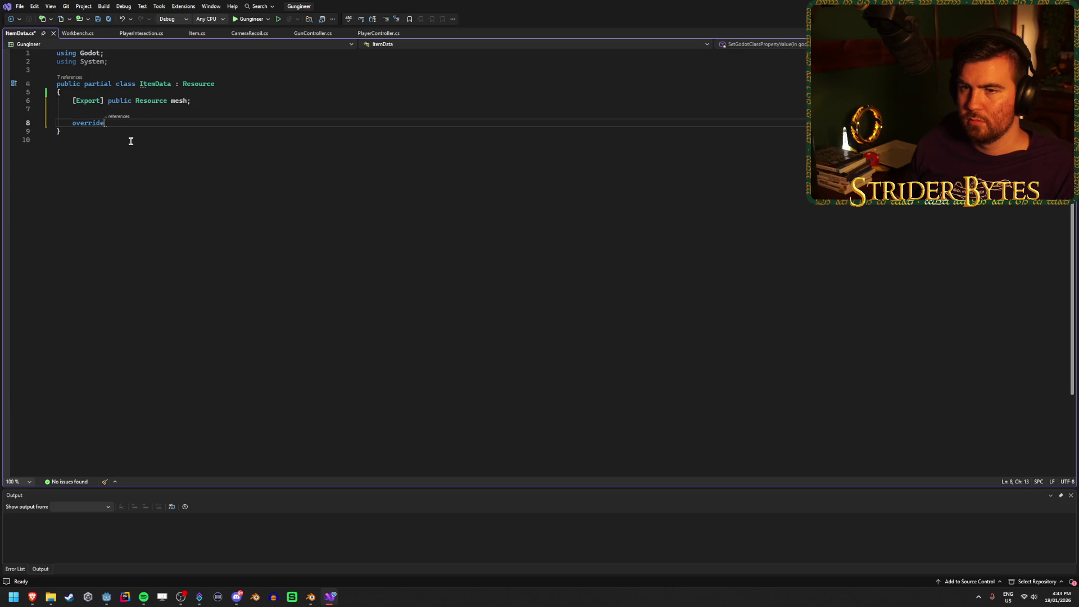
{"action": "key", "text": "ctrl+BackSpace"}
{"action": "type", "text": "mesh."}
{"action": "left_click_drag", "start_coordinate": [91, 123], "coordinate": [24, 117]}
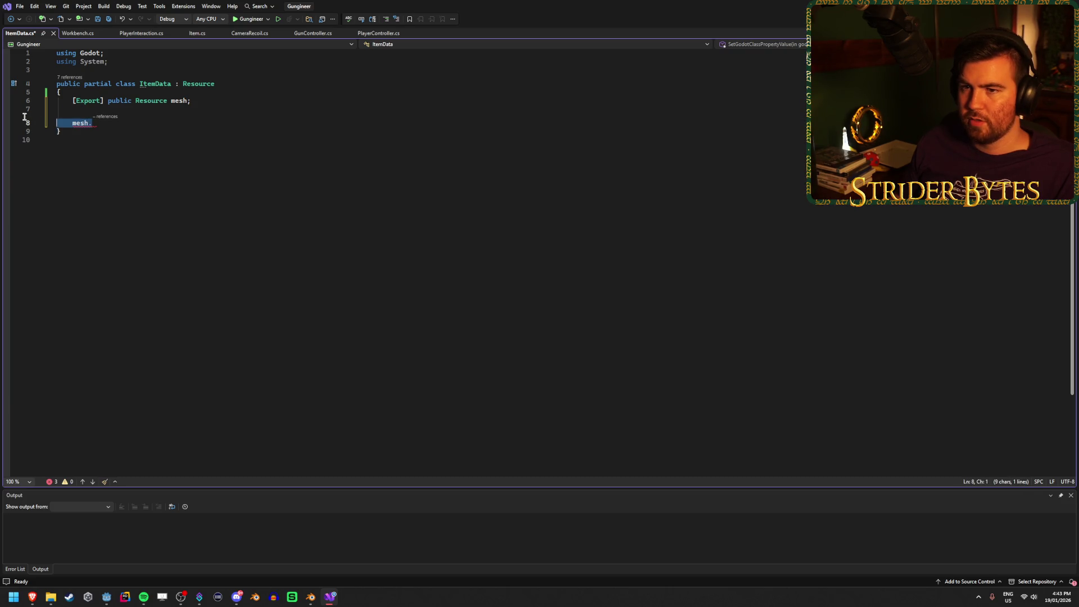
{"action": "key", "text": "BackSpace"}
{"action": "key", "text": "BackSpace"}
{"action": "key", "text": "BackSpace"}
{"action": "key", "text": "ctrl+s"}
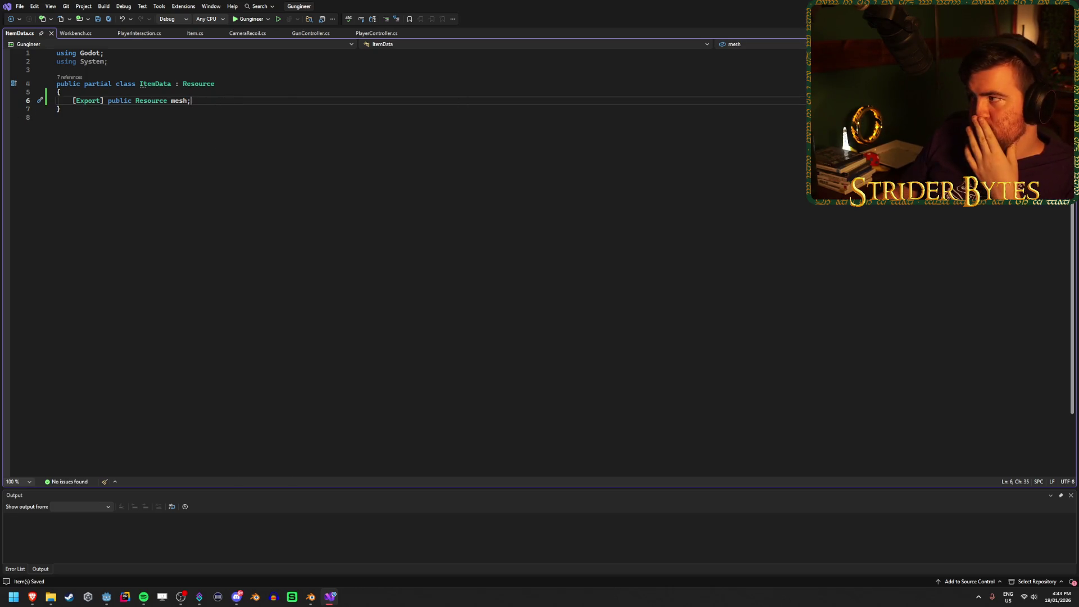
{"action": "key", "text": "alt+Tab"}
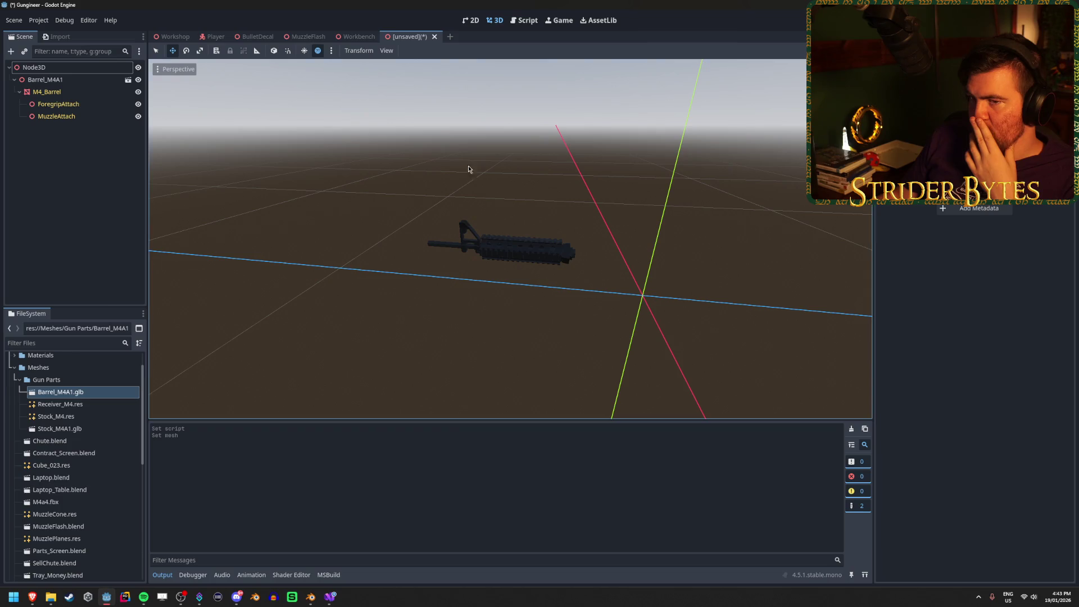
Step: Cancel the Save Scene As dialog and close the unsaved barrel scene without saving
{"action": "left_click", "coordinate": [68, 197]}
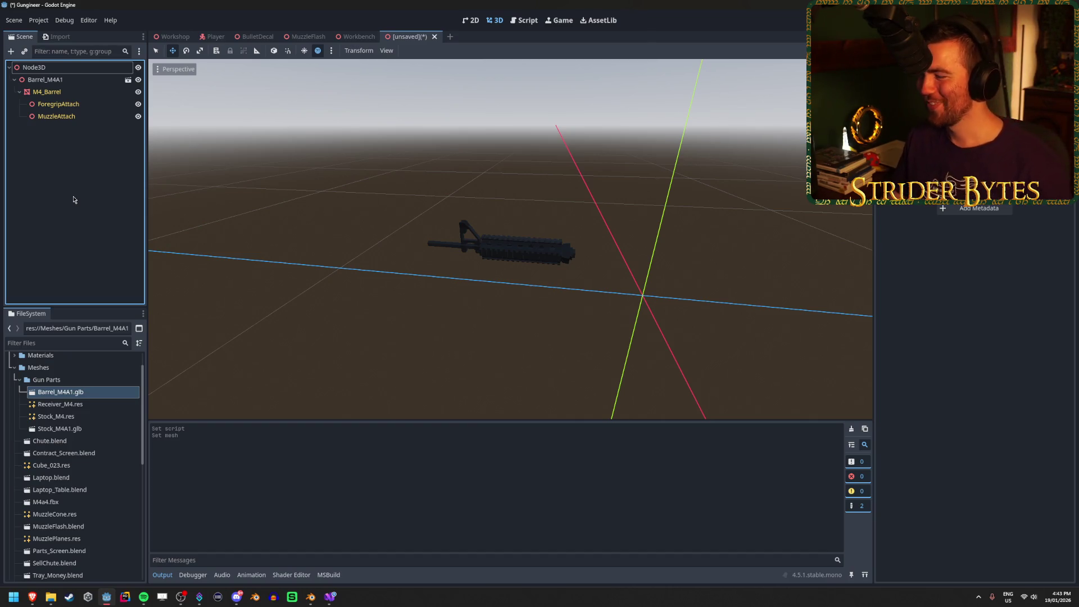
{"action": "key", "text": "ctrl+s"}
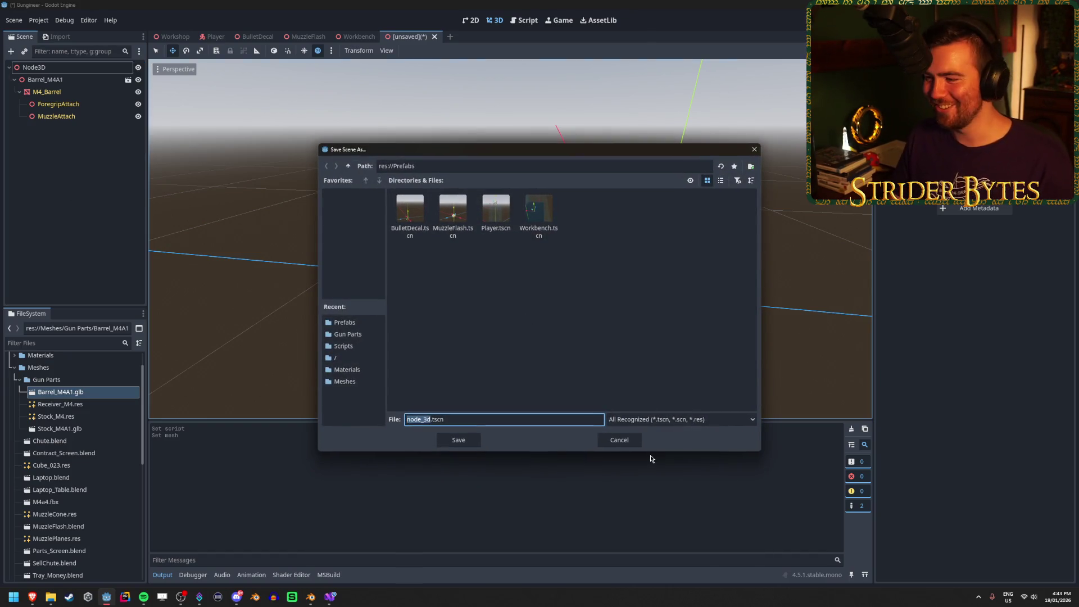
{"action": "left_click", "coordinate": [627, 439]}
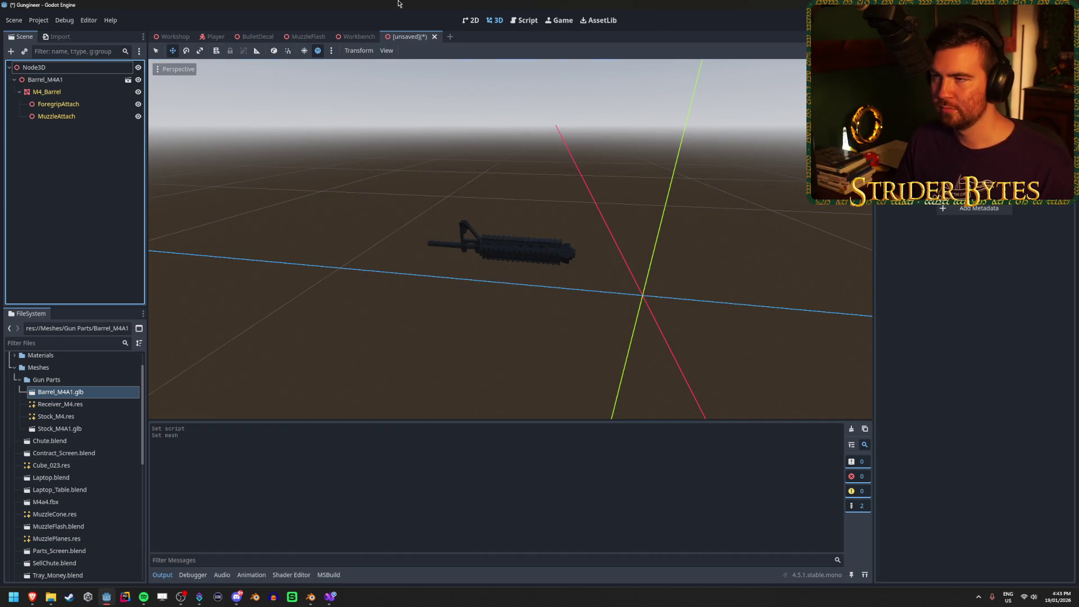
{"action": "left_click", "coordinate": [434, 37]}
{"action": "left_click", "coordinate": [595, 322]}
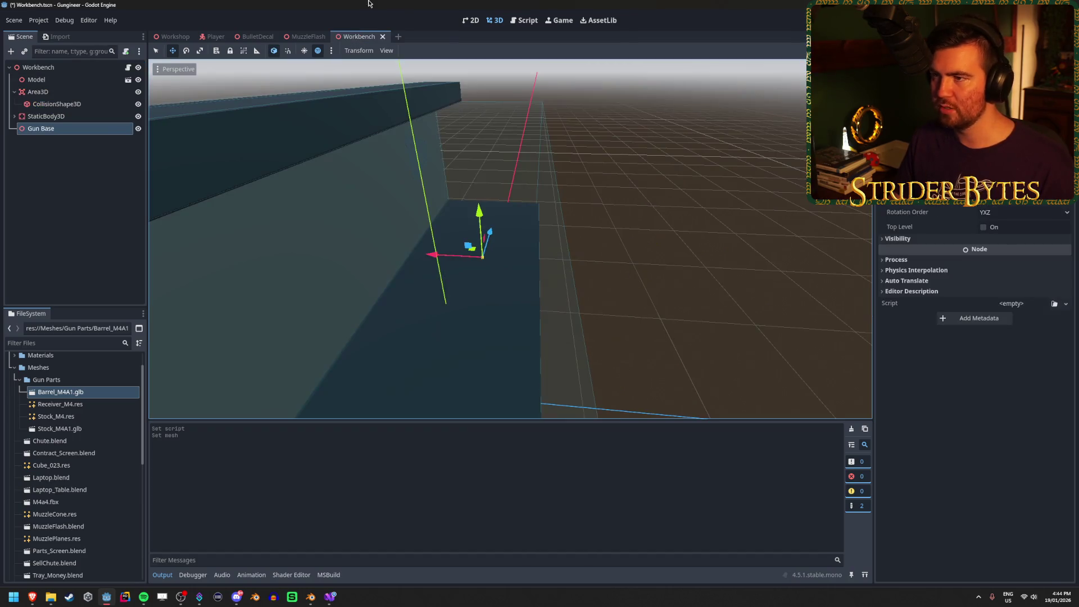
Step: Collapse the Gun Parts, Meshes and Scripts folders in the FileSystem dock
{"action": "key", "text": "ctrl+s"}
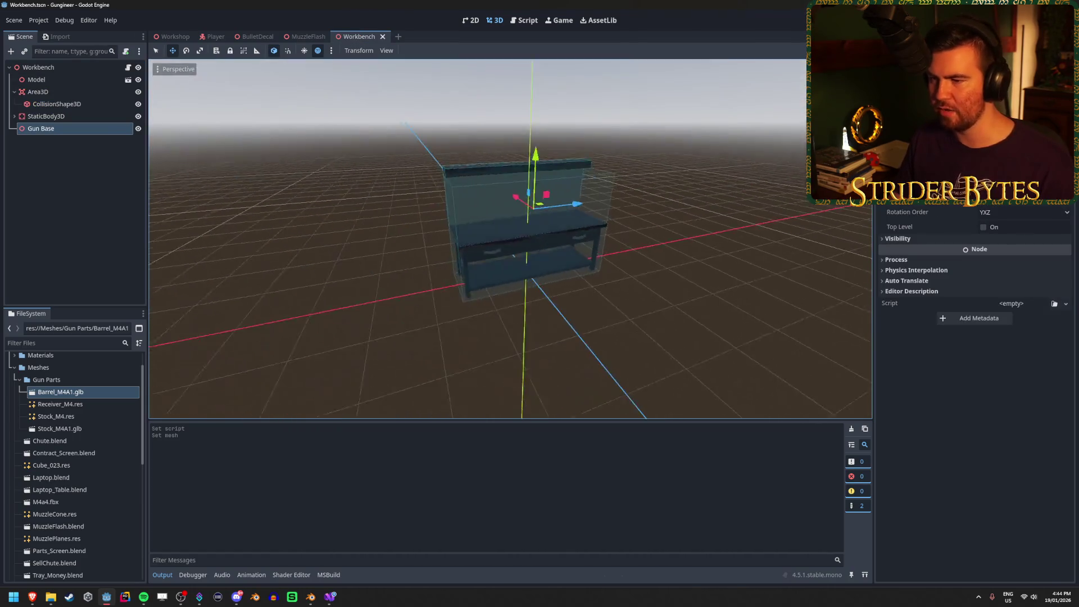
{"action": "scroll", "coordinate": [64, 496], "scroll_direction": "down", "scroll_amount": 3}
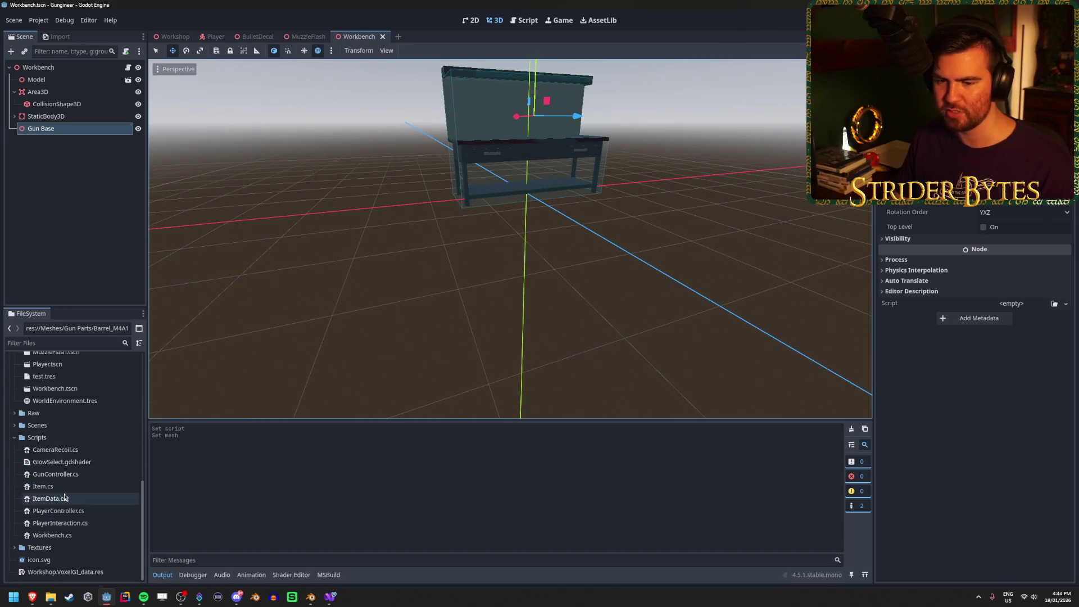
{"action": "scroll", "coordinate": [64, 494], "scroll_direction": "up", "scroll_amount": 5}
{"action": "left_click", "coordinate": [18, 409]}
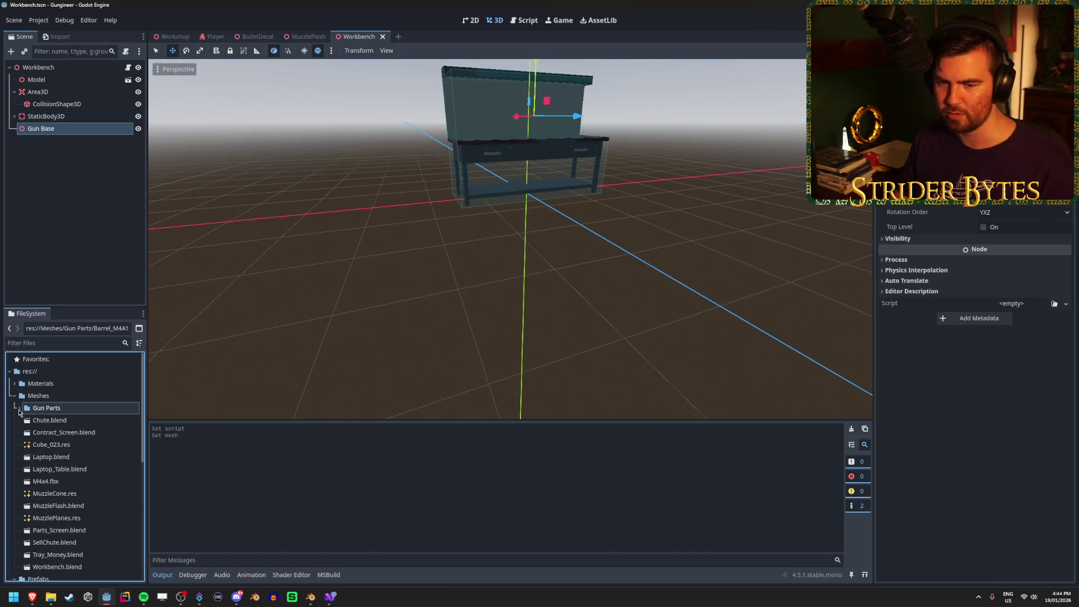
{"action": "scroll", "coordinate": [64, 411], "scroll_direction": "down", "scroll_amount": 4}
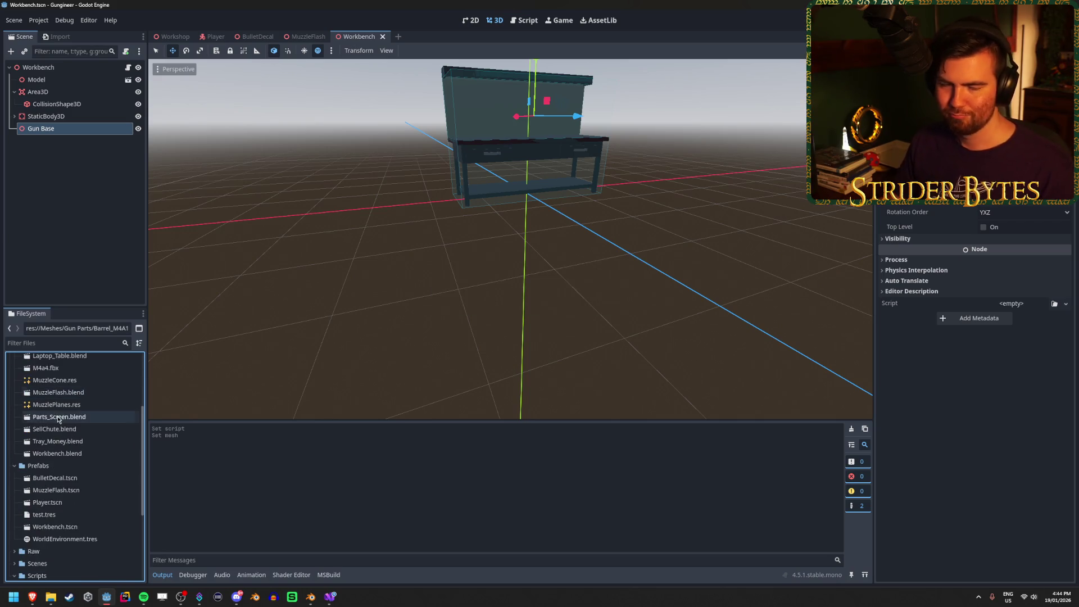
{"action": "scroll", "coordinate": [67, 409], "scroll_direction": "down", "scroll_amount": 5}
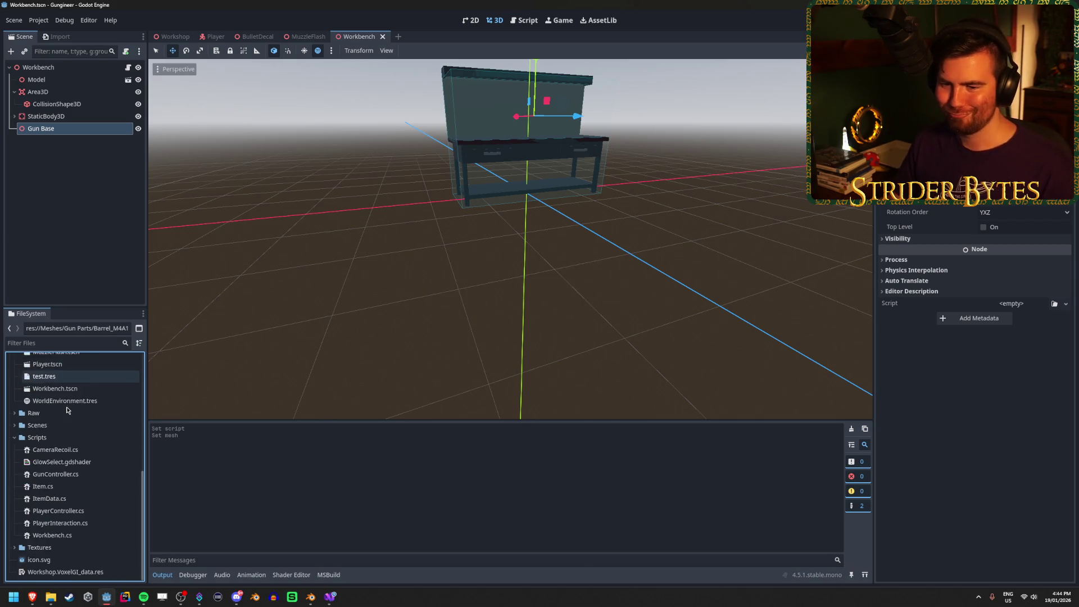
{"action": "scroll", "coordinate": [66, 409], "scroll_direction": "up", "scroll_amount": 6}
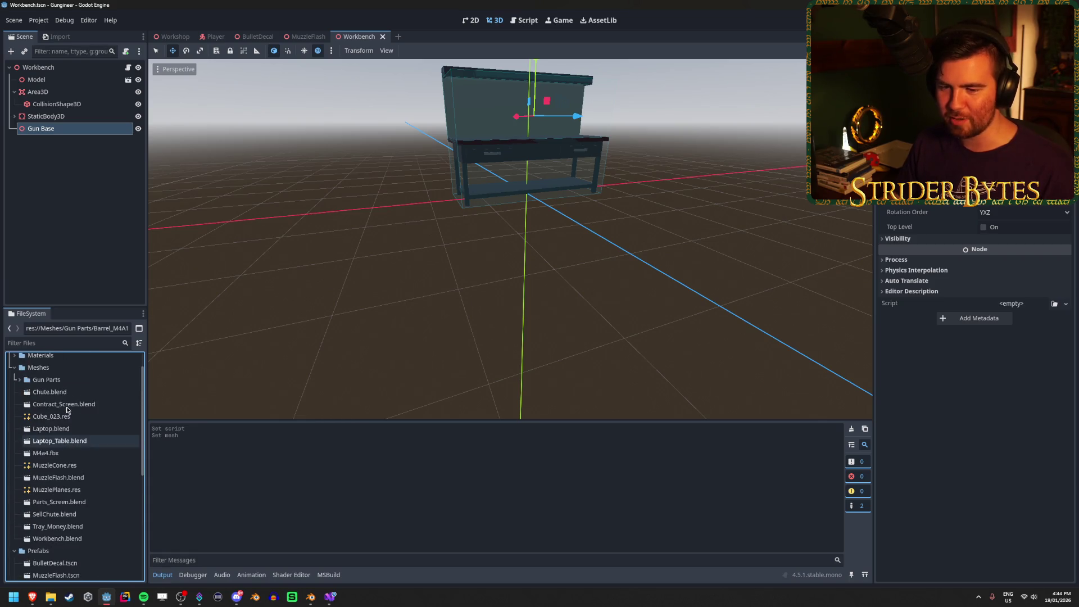
{"action": "left_click", "coordinate": [16, 381]}
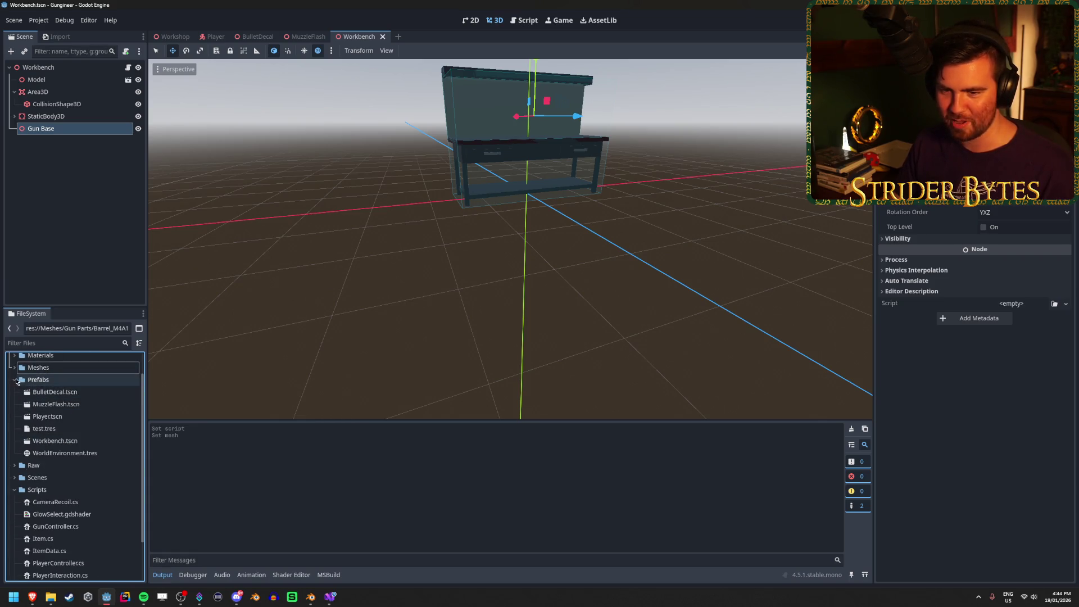
{"action": "left_click", "coordinate": [16, 381]}
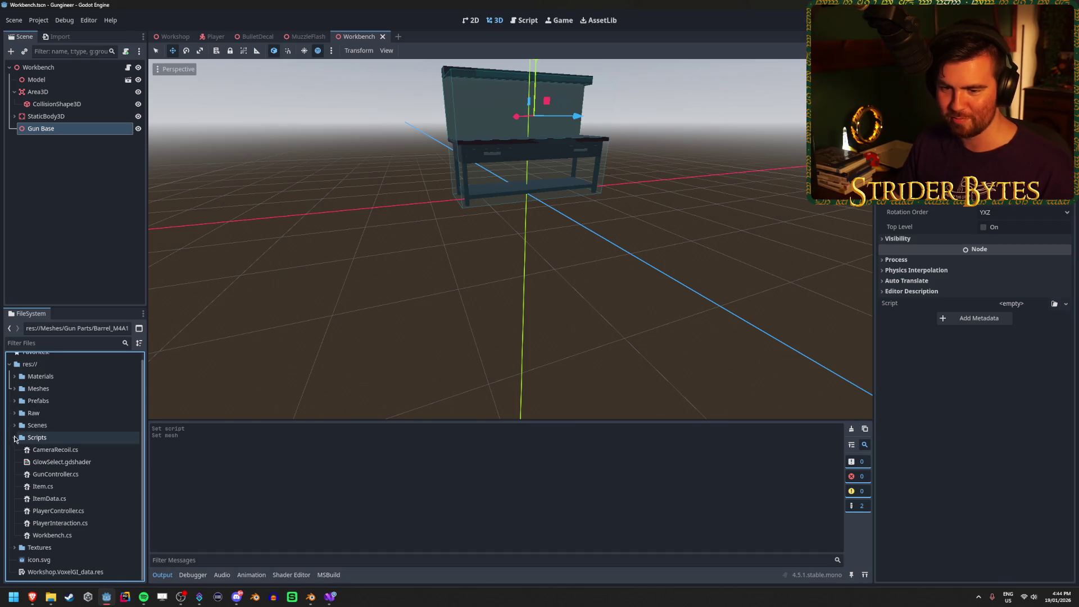
{"action": "left_click", "coordinate": [15, 438]}
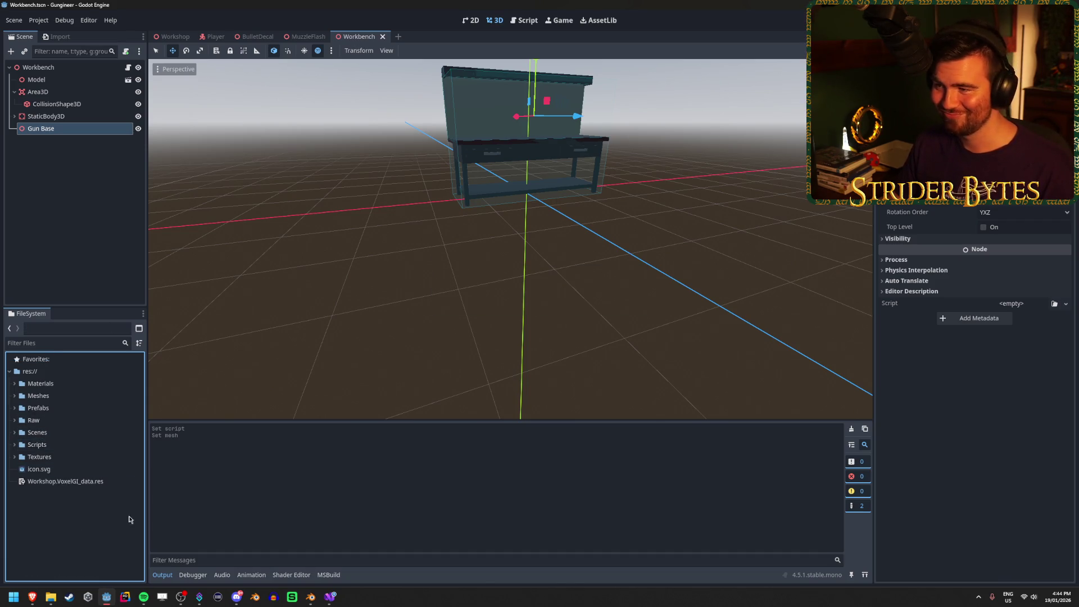
Step: Switch to the Workshop scene and turn the view to face the workbench and barrel
{"action": "left_click_drag", "start_coordinate": [505, 280], "coordinate": [461, 264]}
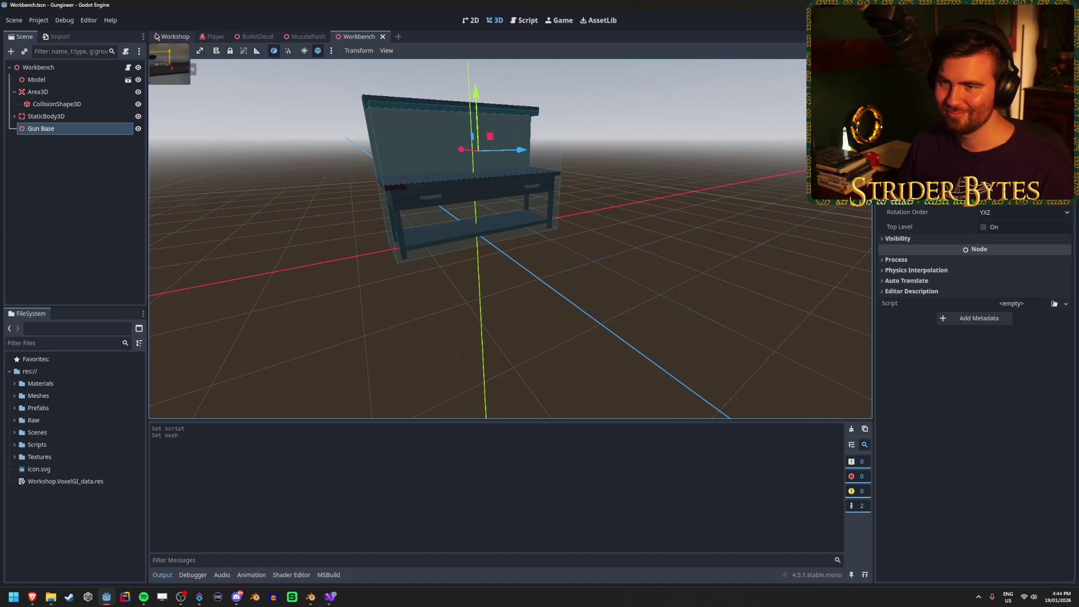
{"action": "left_click", "coordinate": [173, 37]}
{"action": "left_click_drag", "start_coordinate": [506, 242], "coordinate": [382, 235]}
{"action": "left_click_drag", "start_coordinate": [550, 264], "coordinate": [584, 266]}
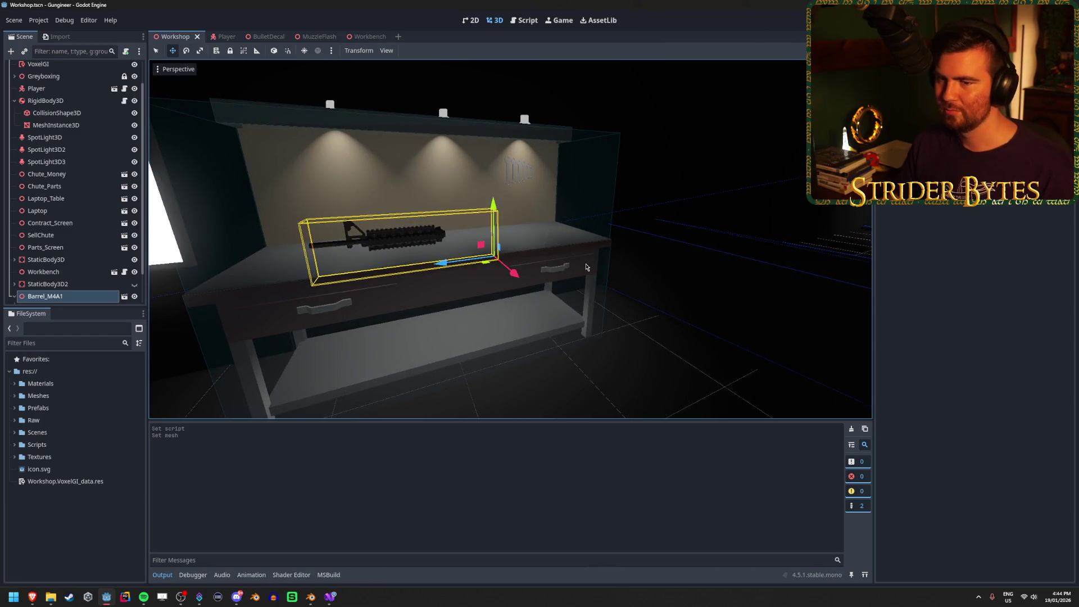
Step: Delete the Barrel_M4A1 node under the Workshop scene tree, then add a new empty scene tab
{"action": "scroll", "coordinate": [90, 261], "scroll_direction": "down", "scroll_amount": 2}
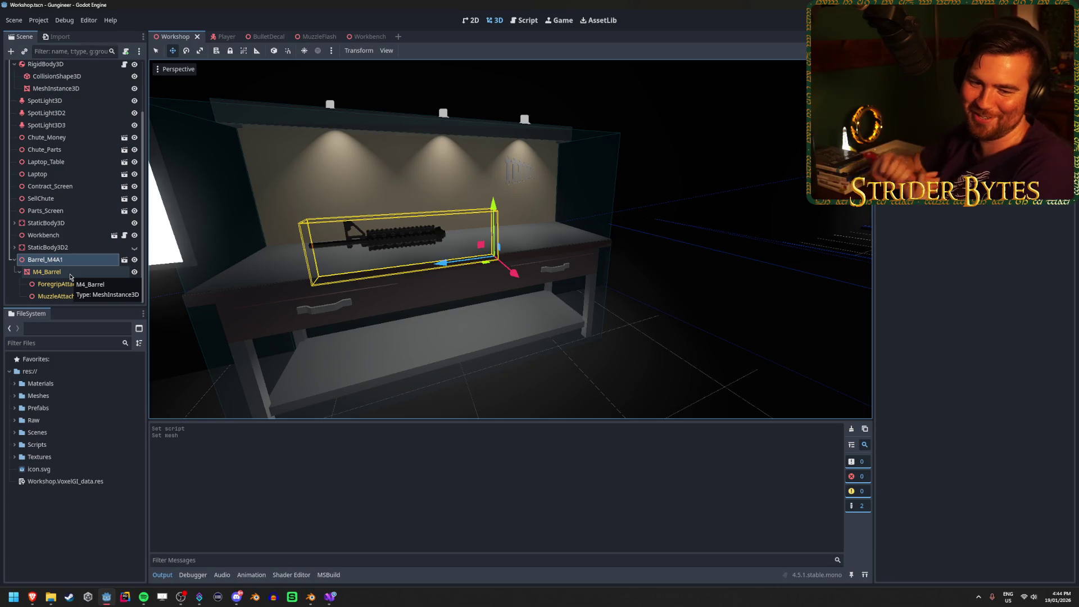
{"action": "left_click", "coordinate": [70, 272]}
{"action": "left_click", "coordinate": [77, 249]}
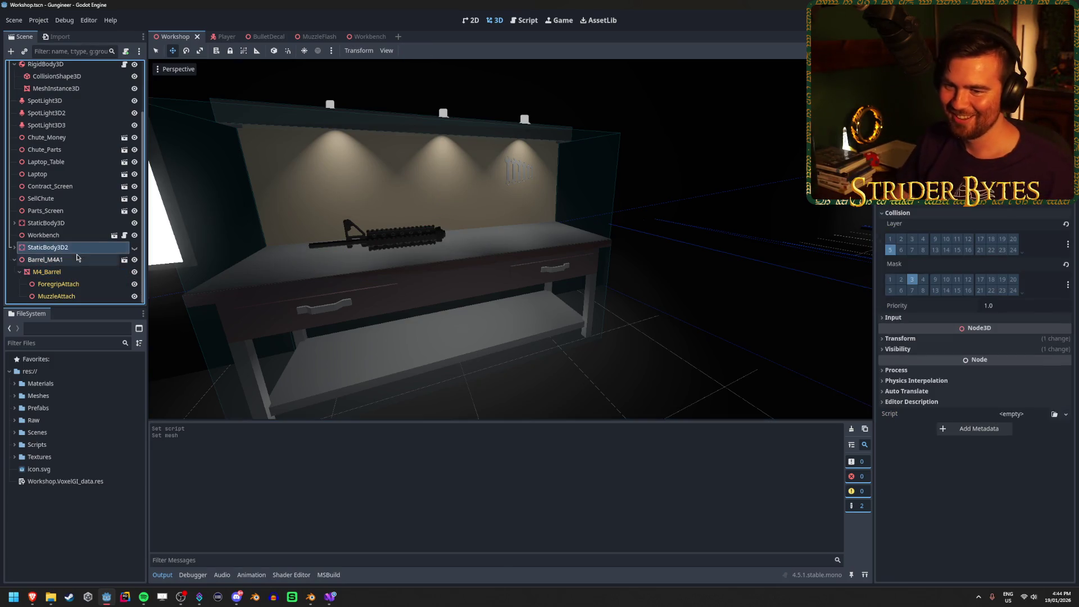
{"action": "left_click", "coordinate": [77, 259]}
{"action": "key", "text": "Delete"}
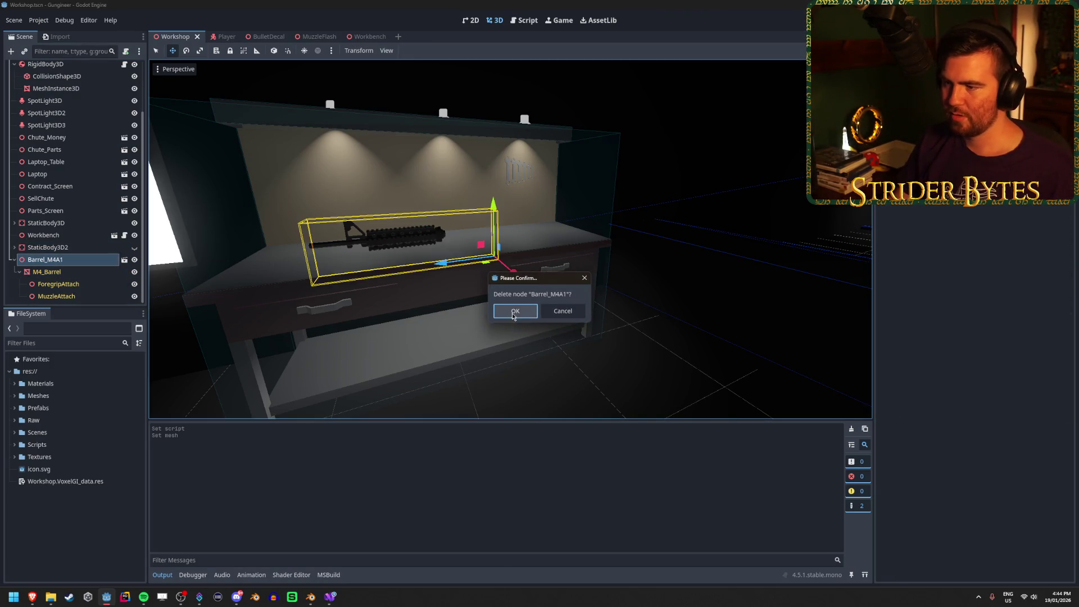
{"action": "left_click", "coordinate": [513, 310]}
{"action": "left_click", "coordinate": [398, 37]}
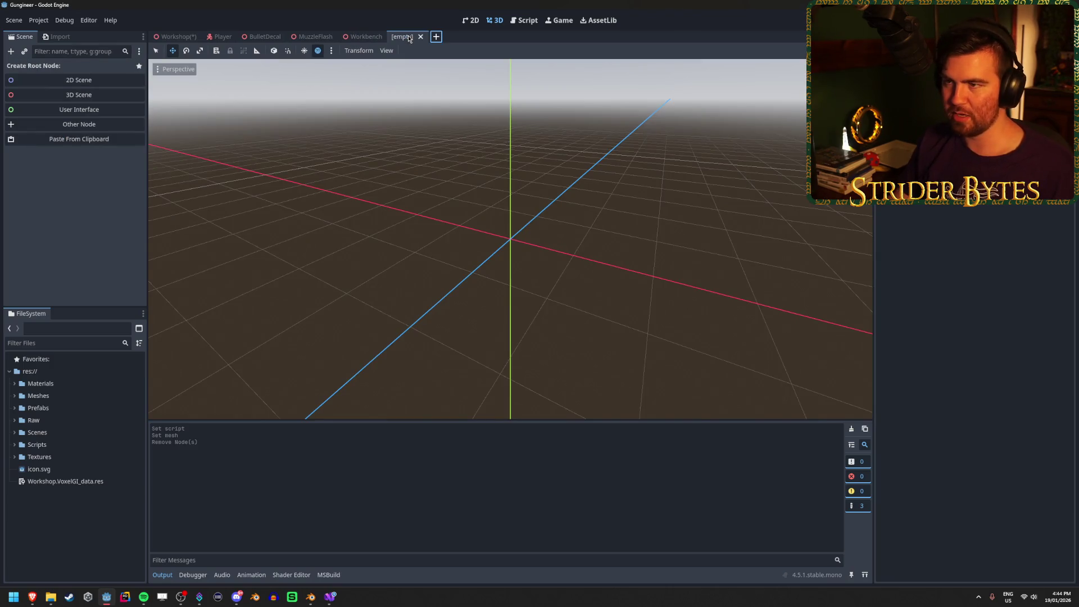
Step: Create a 3D scene with root named Part Template and save it as PartTemplate.tscn
{"action": "left_click", "coordinate": [54, 97]}
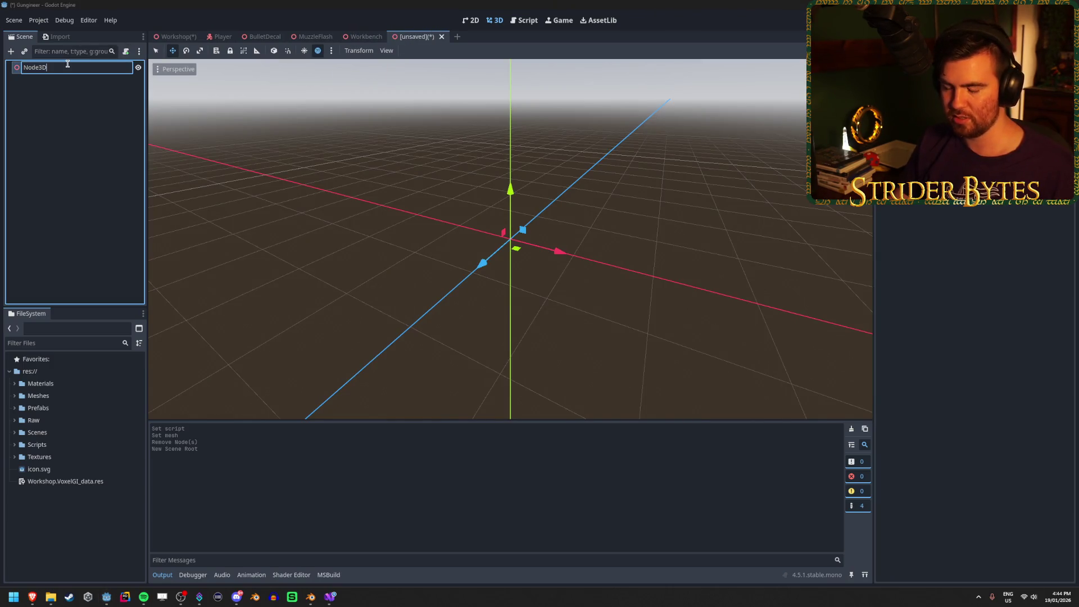
{"action": "double_click", "coordinate": [67, 64]}
{"action": "type", "text": "Part T"}
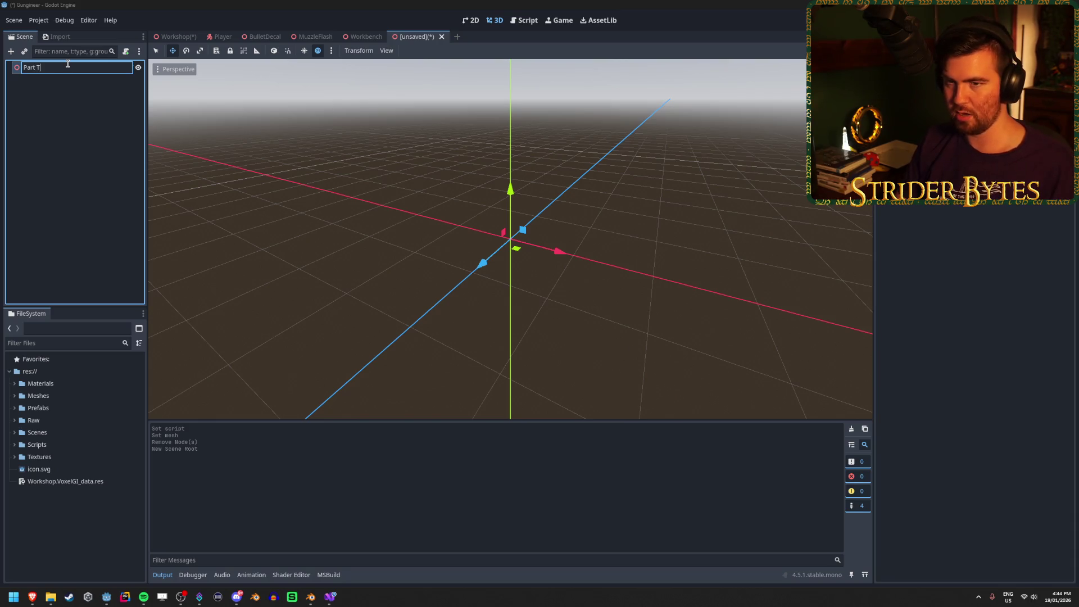
{"action": "type", "text": "emplate"}
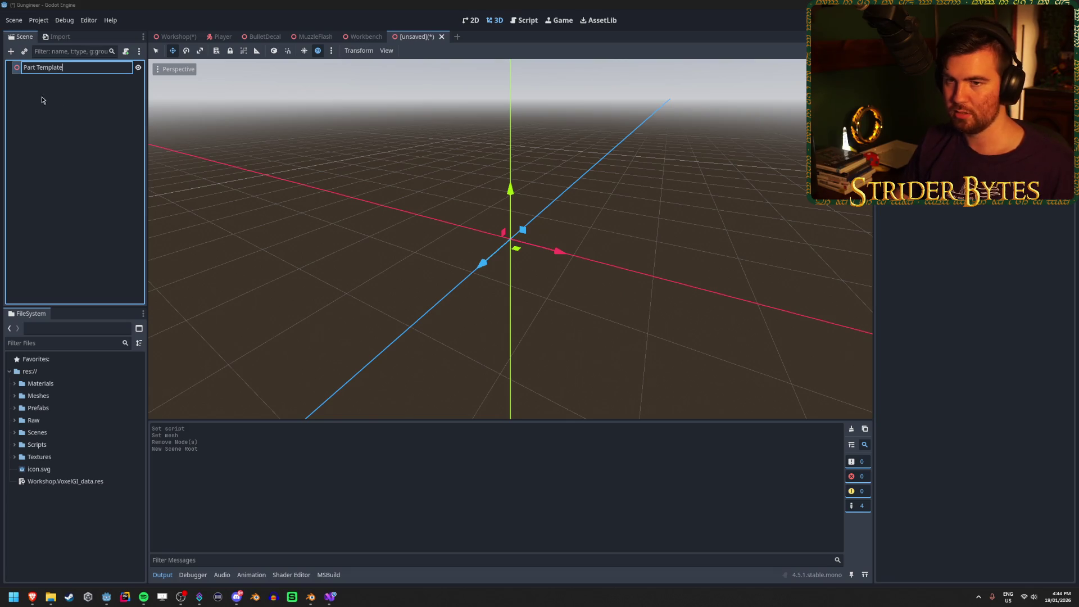
{"action": "key", "text": "Return"}
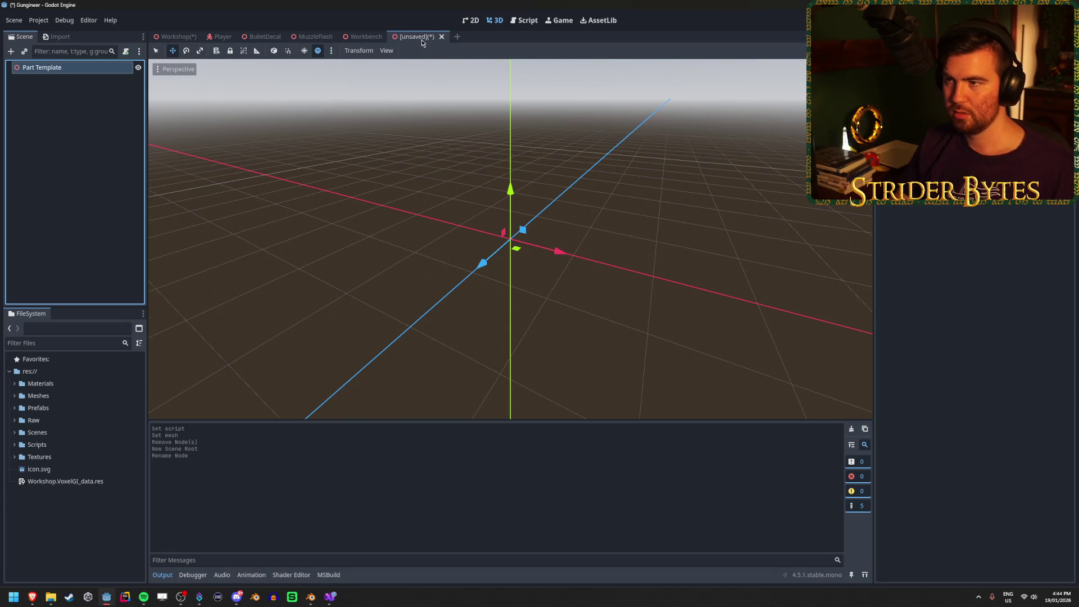
{"action": "key", "text": "ctrl+s"}
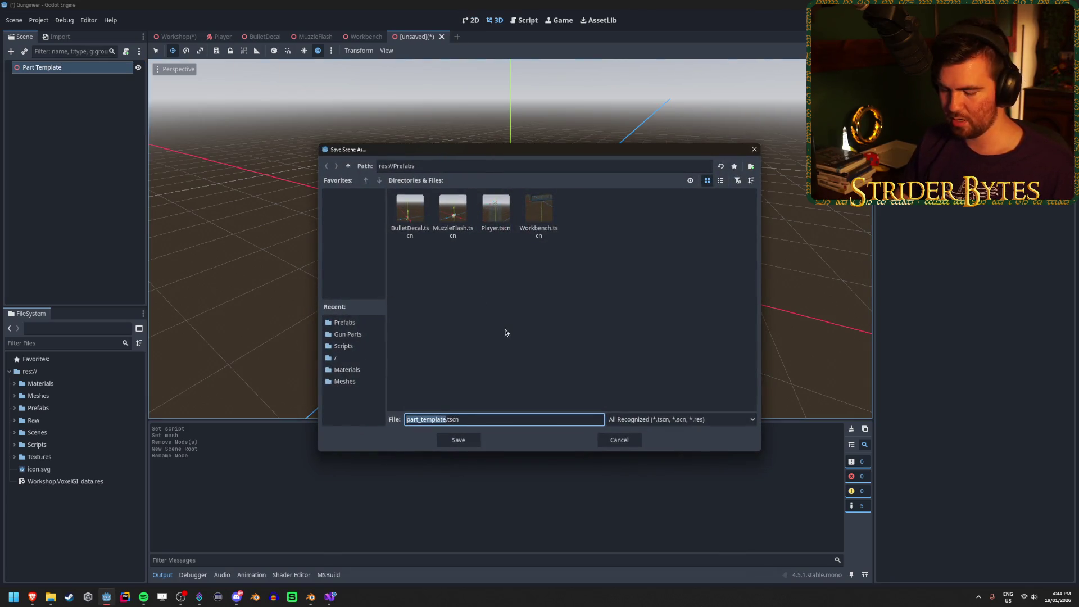
{"action": "type", "text": "Part Template"}
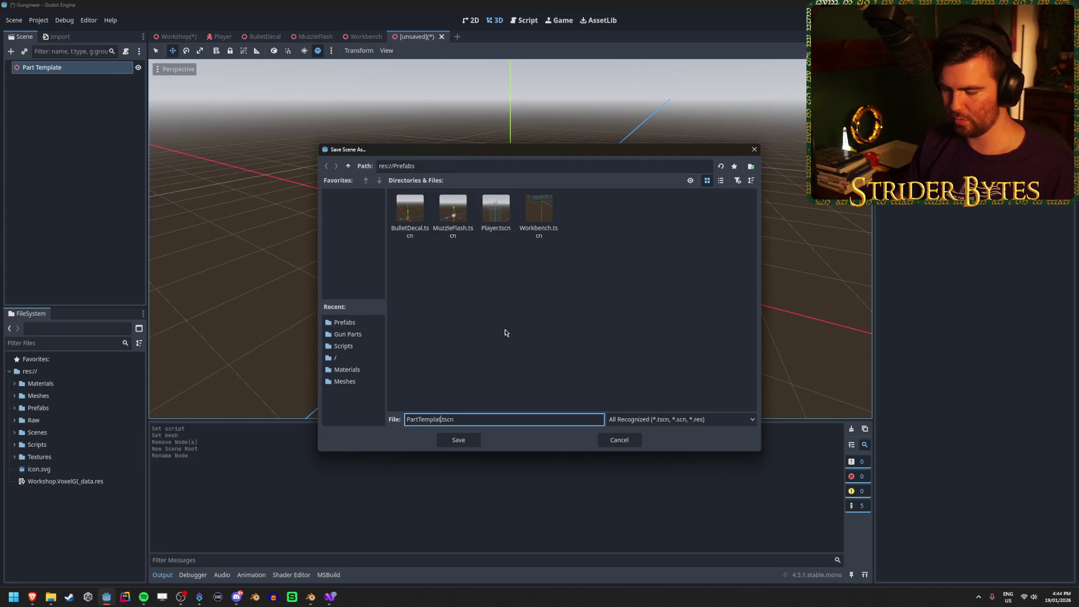
{"action": "key", "text": "Return"}
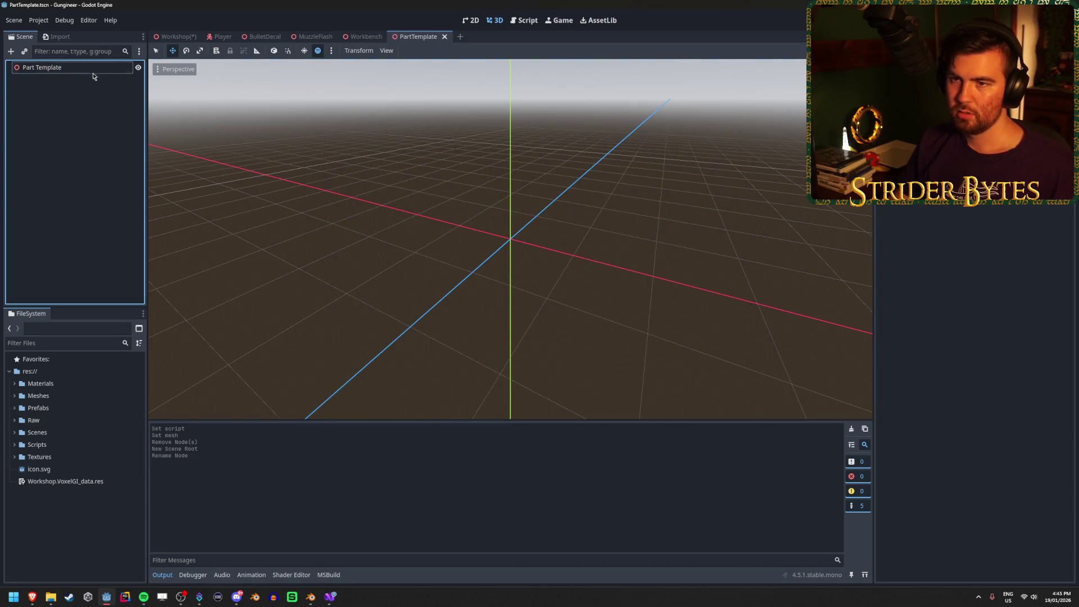
Step: Attach the Item.cs script to the Part Template root node
{"action": "left_click", "coordinate": [96, 70]}
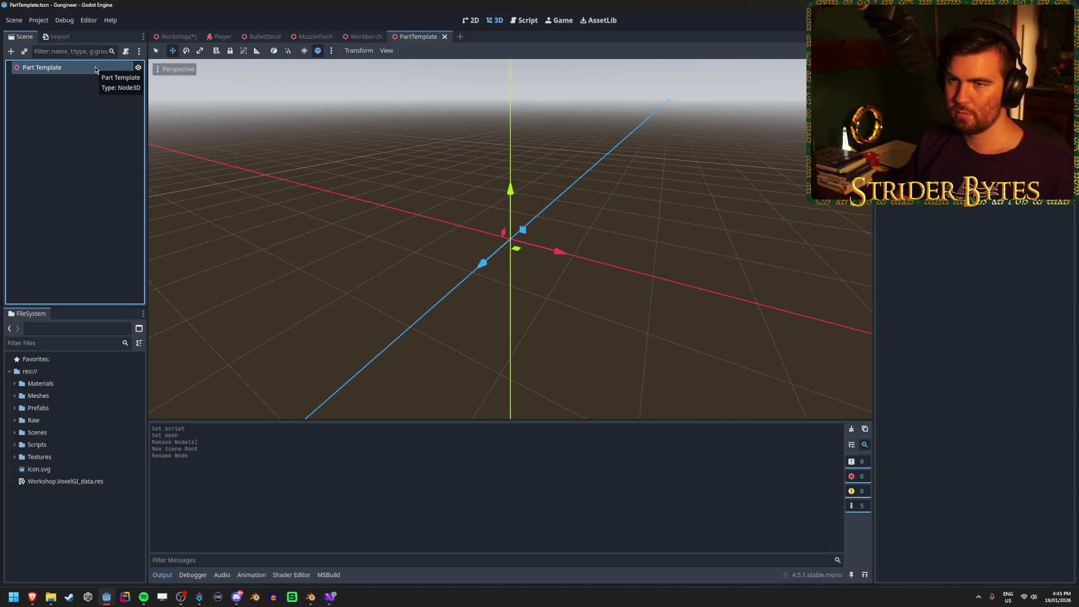
{"action": "left_click", "coordinate": [95, 148]}
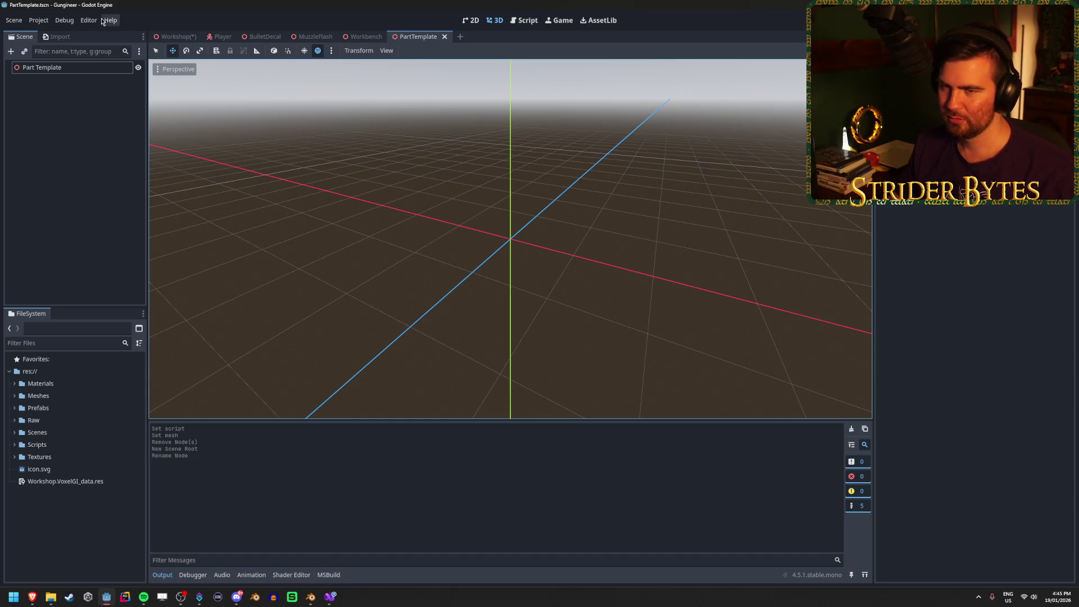
{"action": "left_click", "coordinate": [65, 72]}
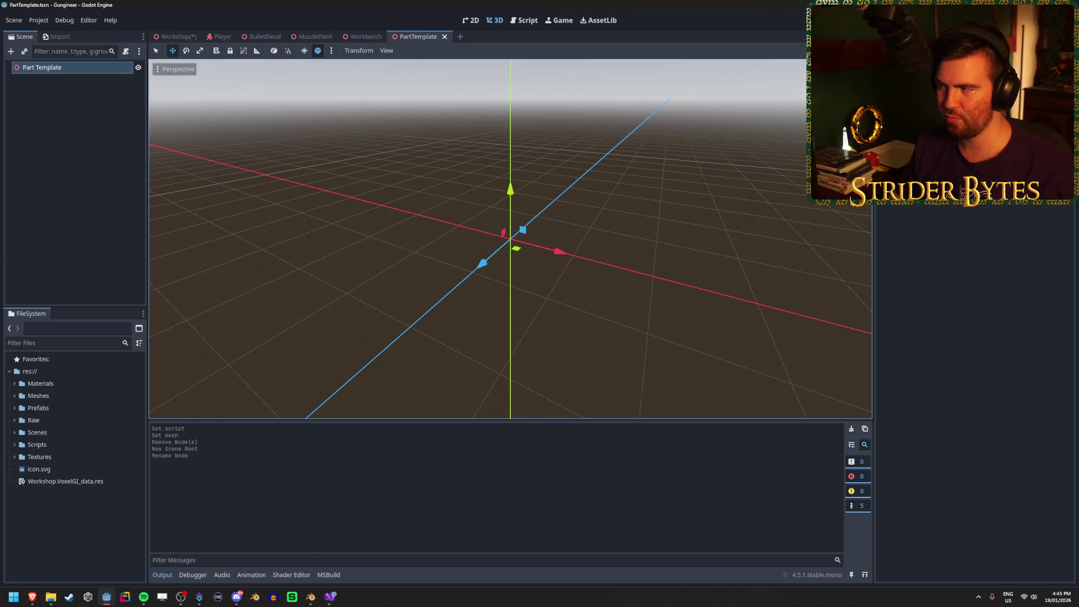
{"action": "key", "text": "ctrl+alt+o"}
{"action": "left_click", "coordinate": [505, 221]}
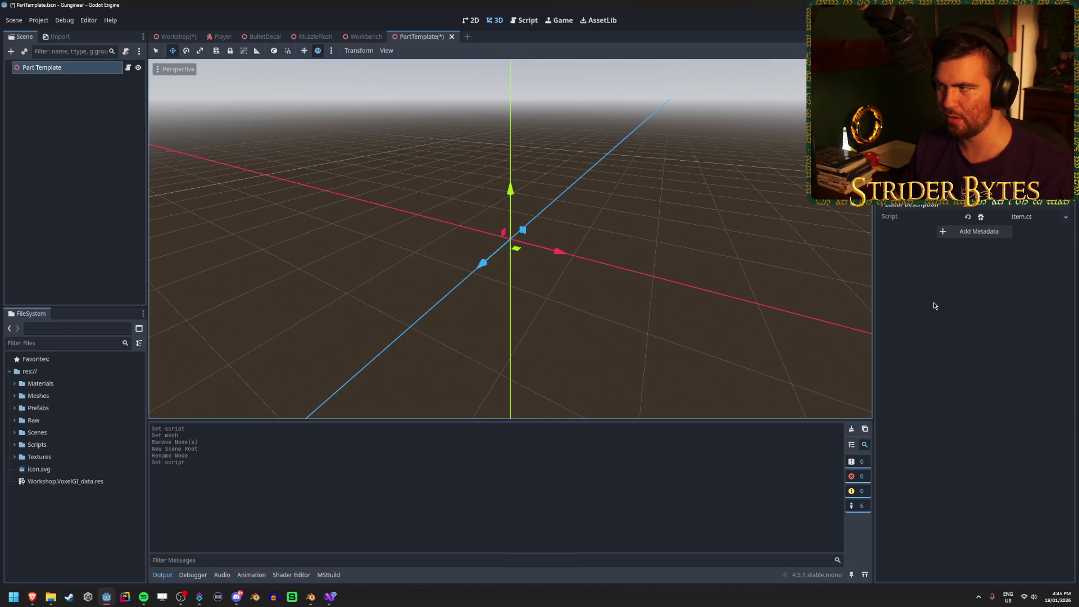
Step: Set glowSelect to the GlowSelect material and review the Item.cs fields in the code editor
{"action": "left_click", "coordinate": [988, 312]}
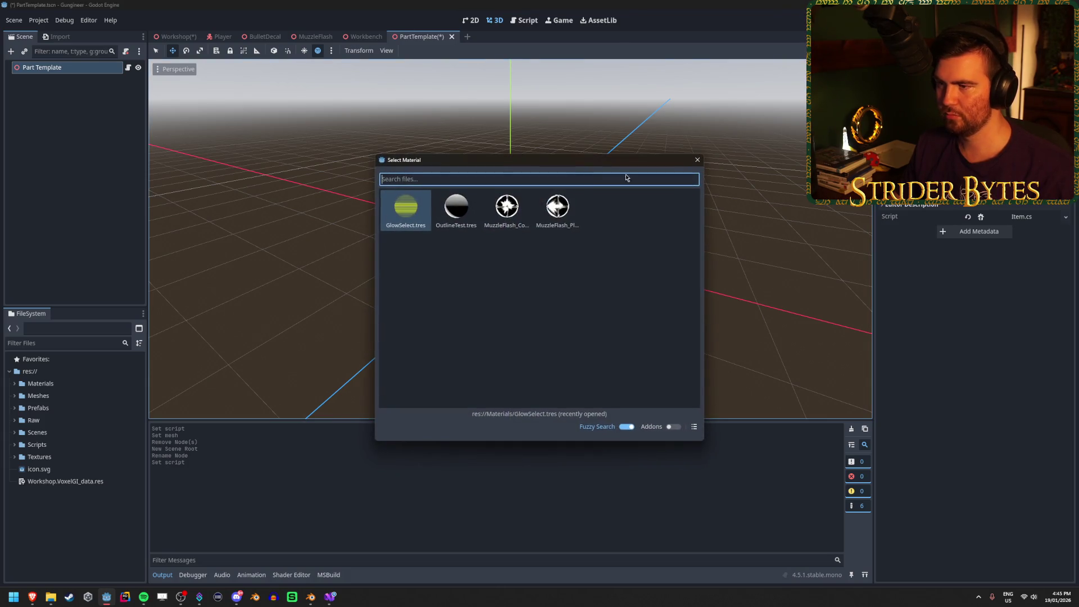
{"action": "double_click", "coordinate": [405, 213]}
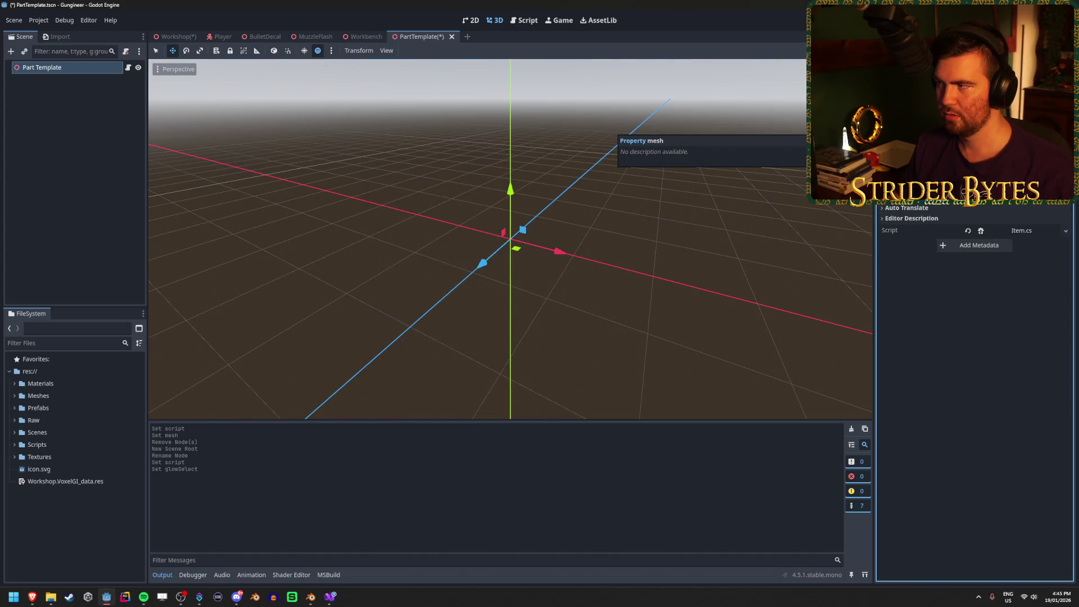
{"action": "left_click", "coordinate": [330, 597]}
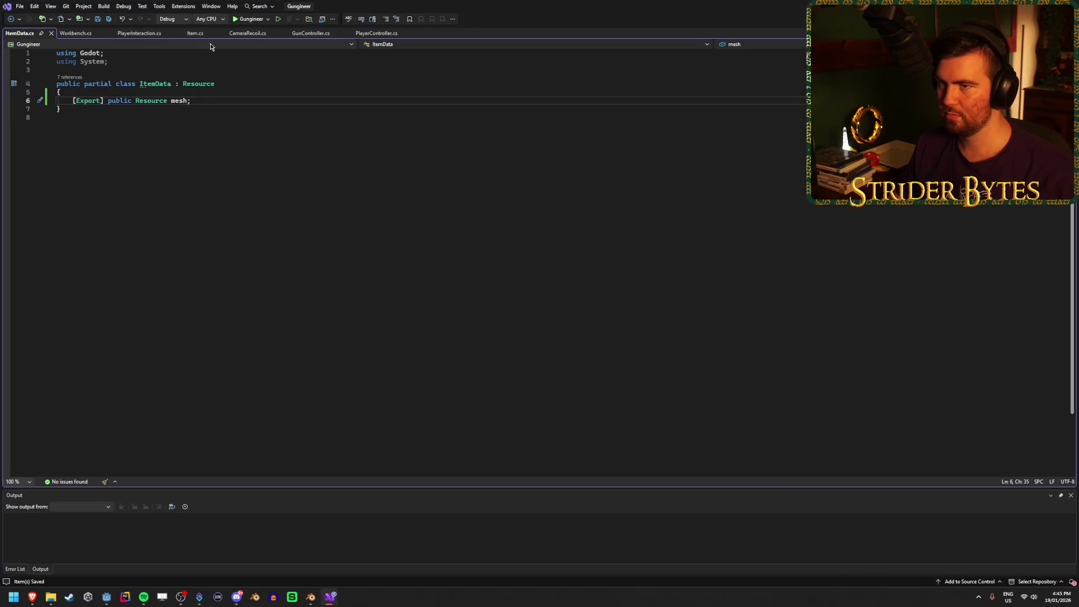
{"action": "left_click", "coordinate": [195, 33]}
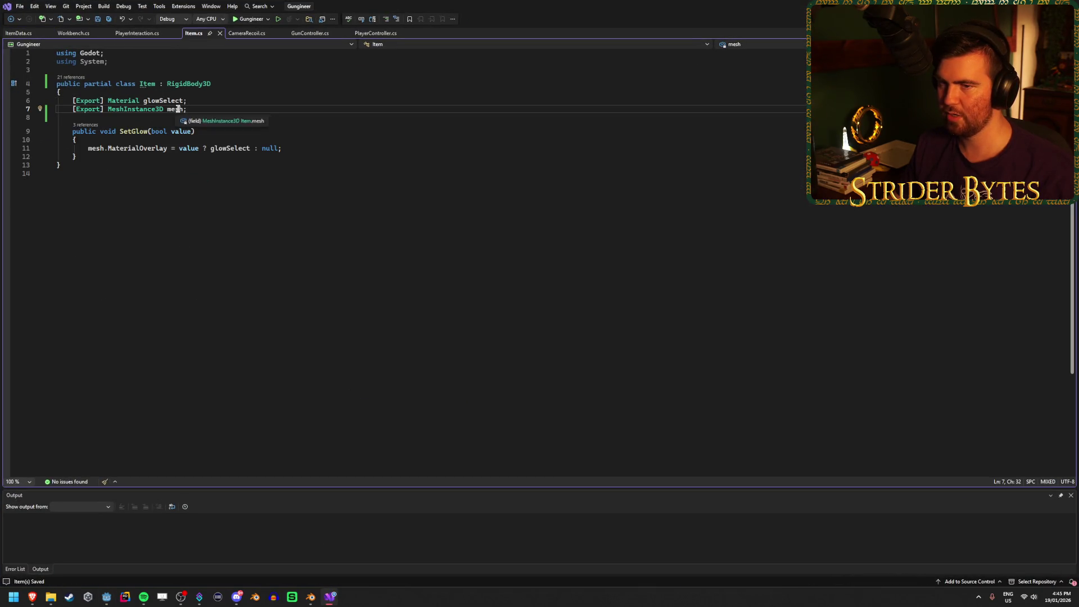
{"action": "left_click", "coordinate": [342, 146]}
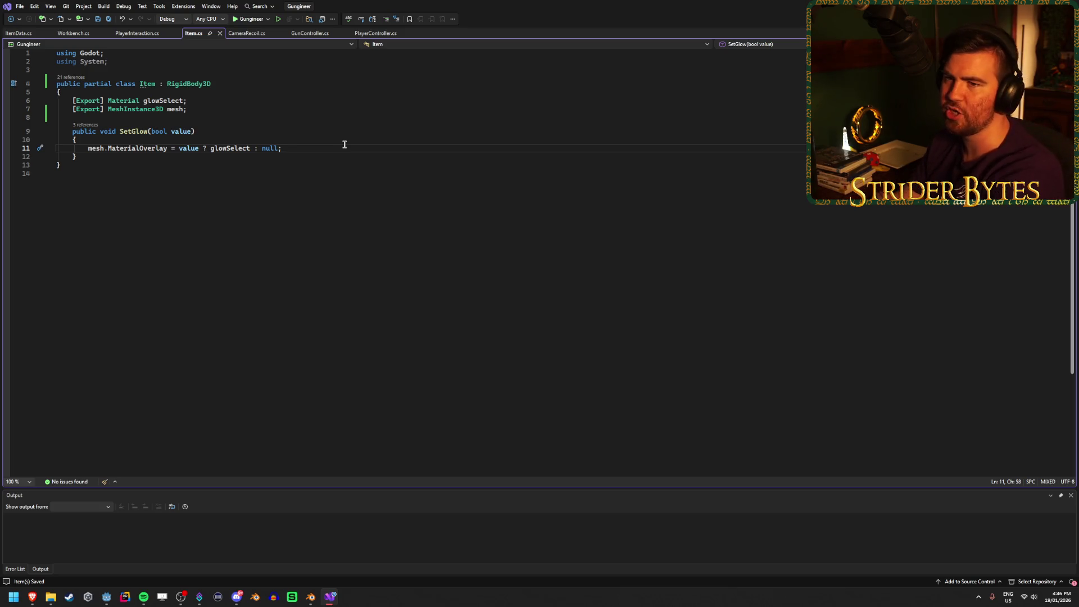
{"action": "left_click", "coordinate": [206, 117]}
{"action": "left_click", "coordinate": [189, 110]}
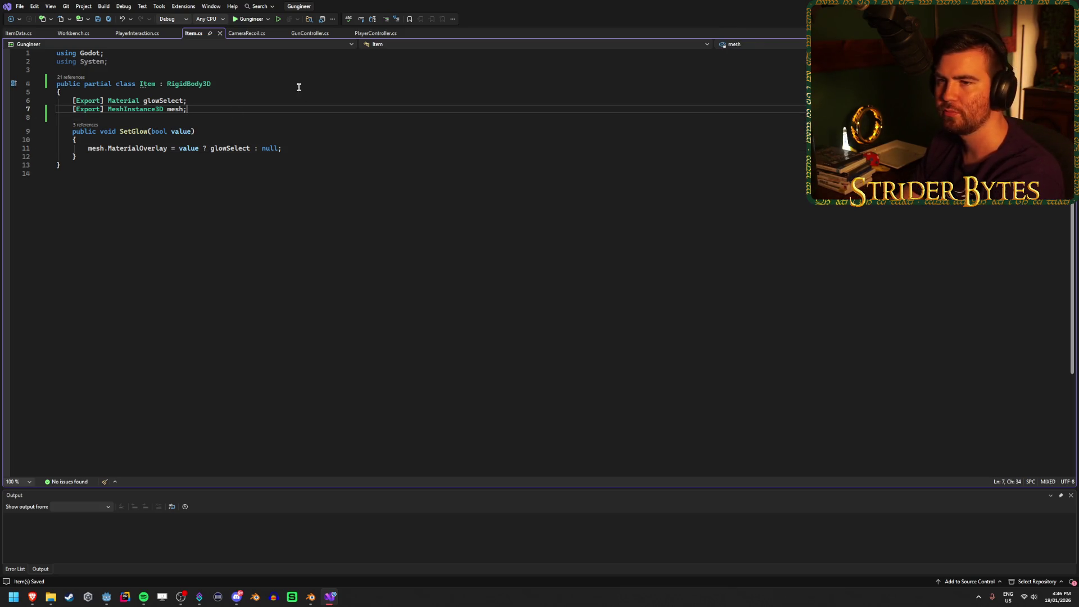
Step: Select the Part Template root node in Godot and save the PartTemplate.tscn scene
{"action": "key", "text": "alt+Tab"}
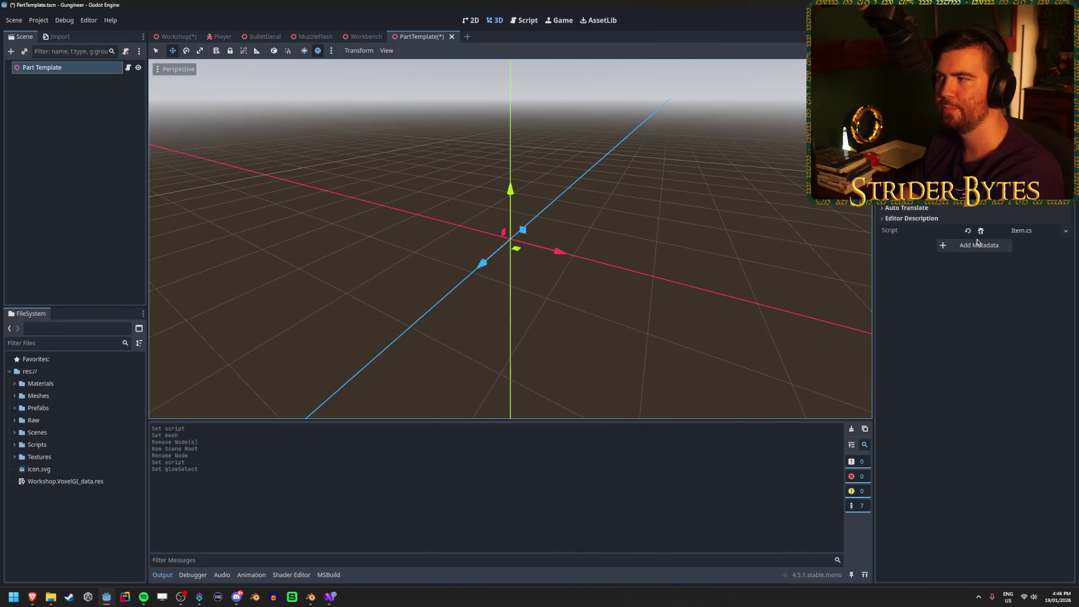
{"action": "left_click", "coordinate": [69, 128]}
{"action": "left_click", "coordinate": [73, 67]}
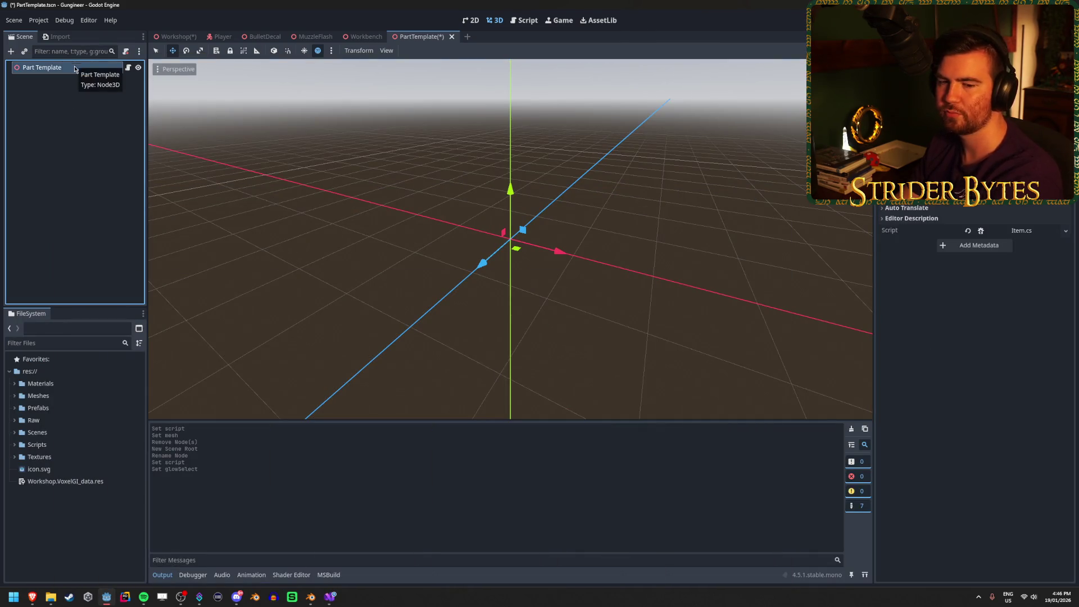
{"action": "left_click", "coordinate": [75, 148]}
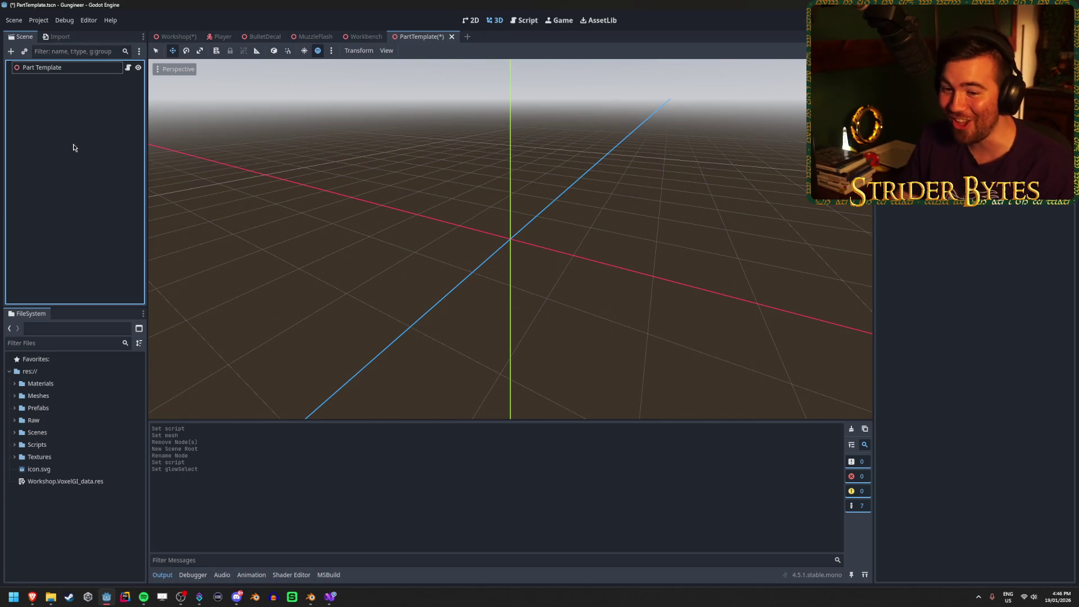
{"action": "left_click", "coordinate": [84, 67]}
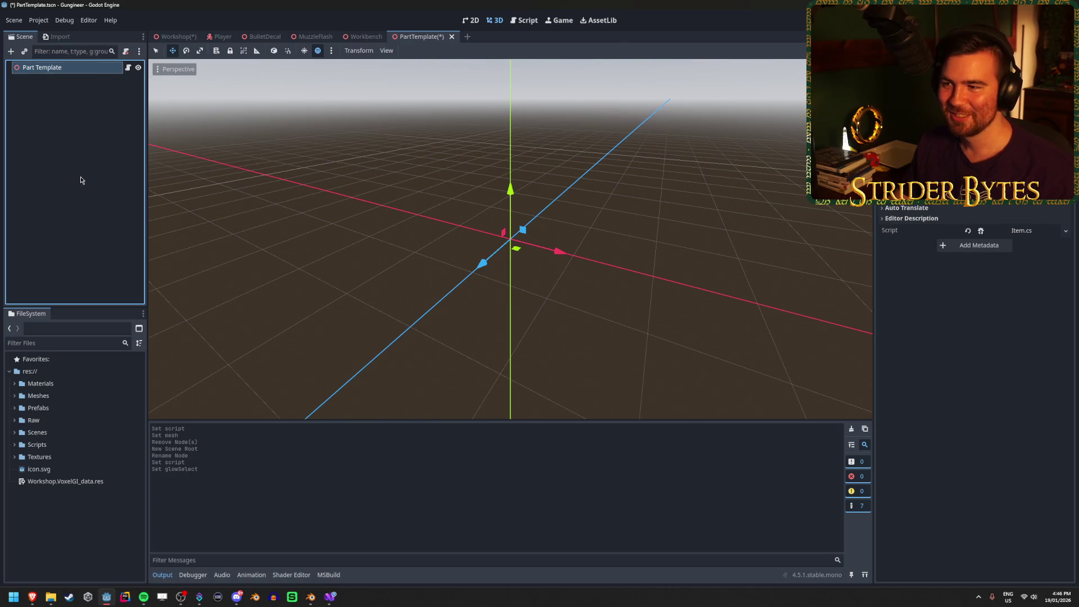
{"action": "key", "text": "ctrl+s"}
{"action": "mouse_move", "coordinate": [561, 197]}
{"action": "left_mouse_down"}
{"action": "mouse_move", "coordinate": [607, 194]}
{"action": "mouse_move", "coordinate": [597, 194]}
{"action": "left_mouse_up"}
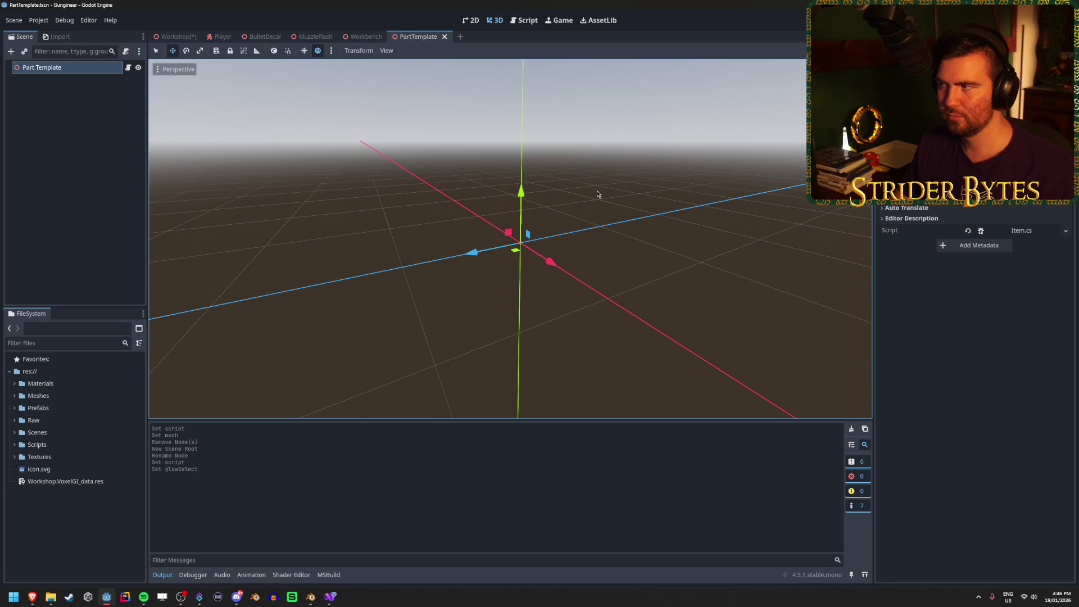
{"action": "left_click", "coordinate": [65, 82]}
{"action": "left_click", "coordinate": [60, 68]}
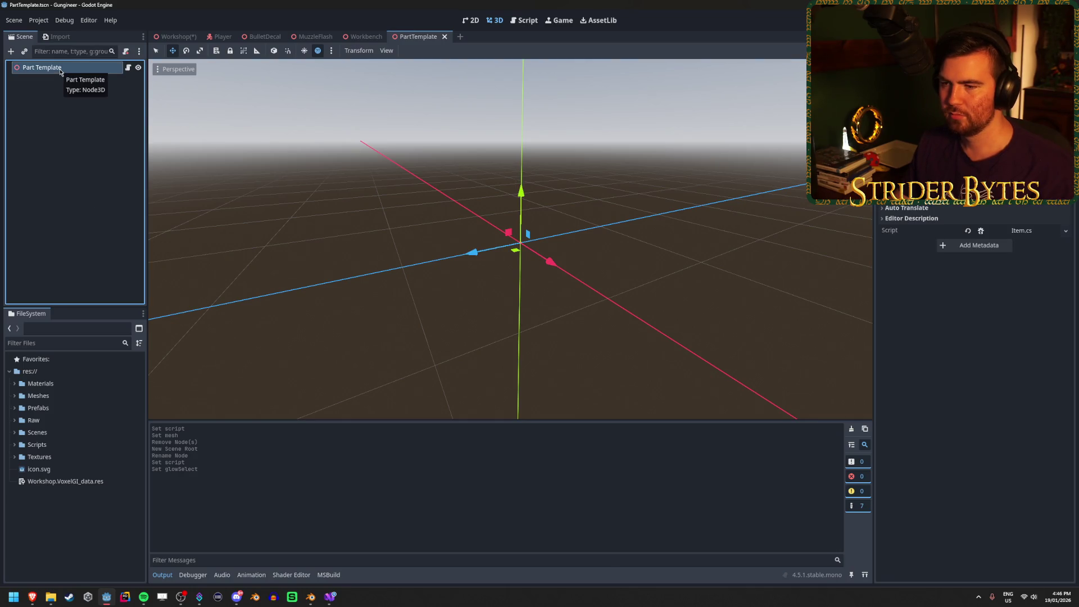
{"action": "left_click", "coordinate": [333, 596]}
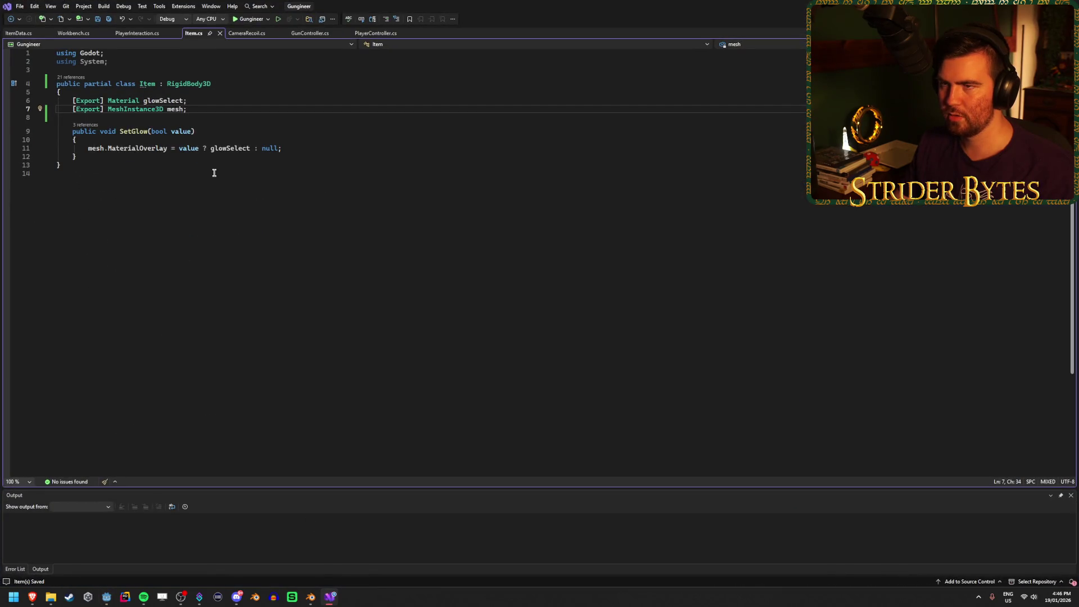
Step: Add an empty public void CreatePart(ItemData data) method below the fields and save Item.cs
{"action": "key", "text": "Return"}
{"action": "key", "text": "Return"}
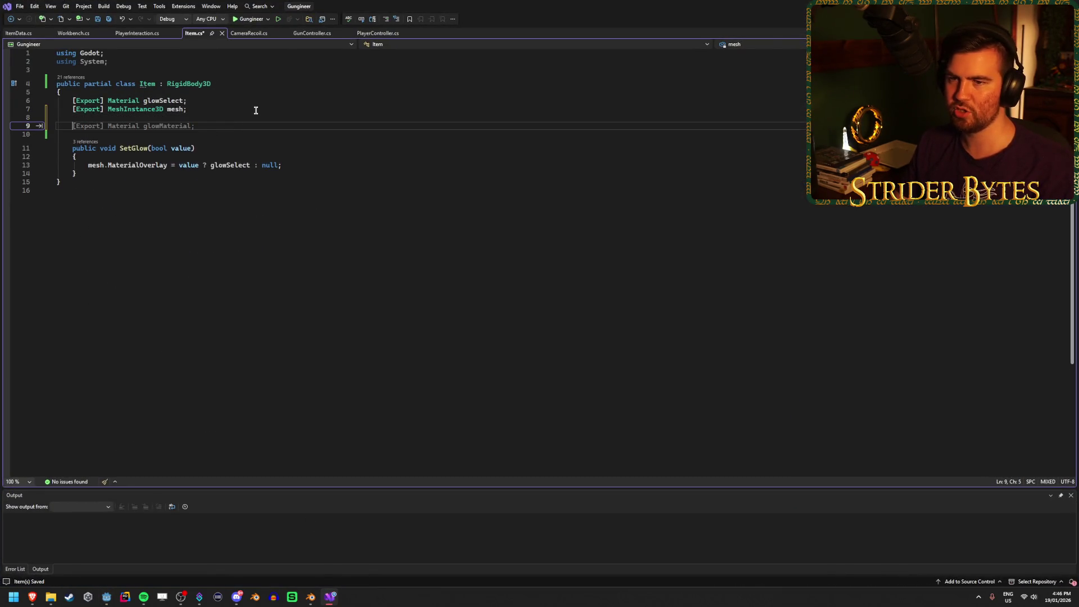
{"action": "key", "text": "Escape"}
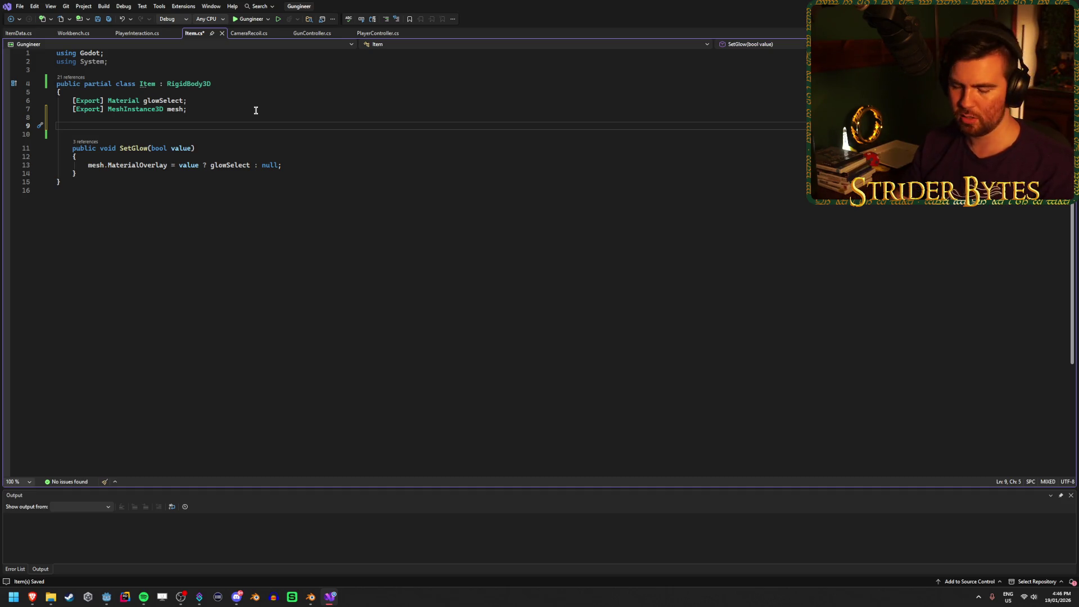
{"action": "type", "text": "public void C"}
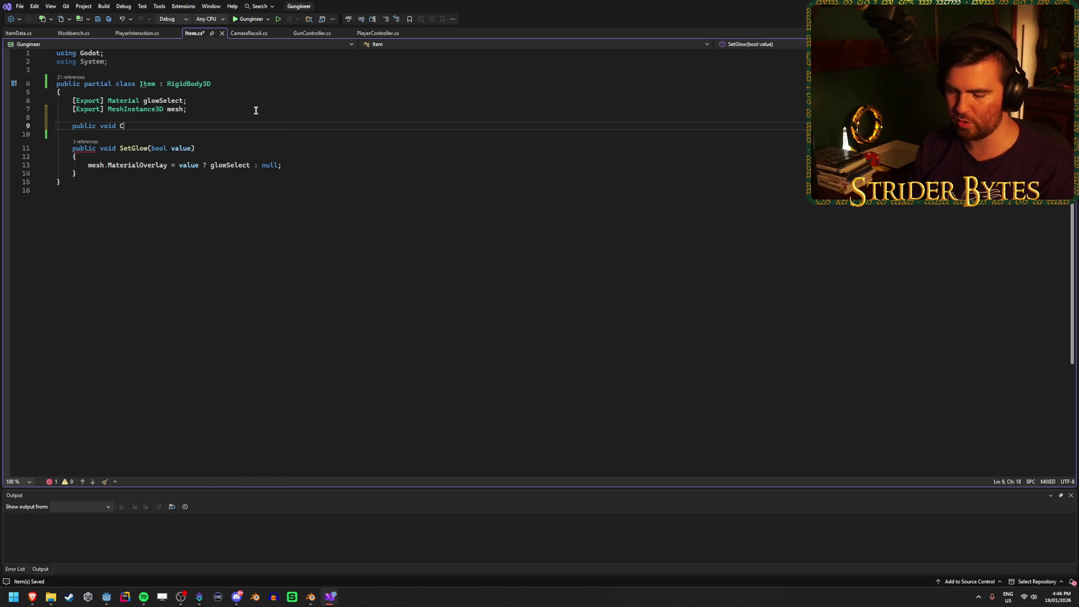
{"action": "type", "text": "reateP"}
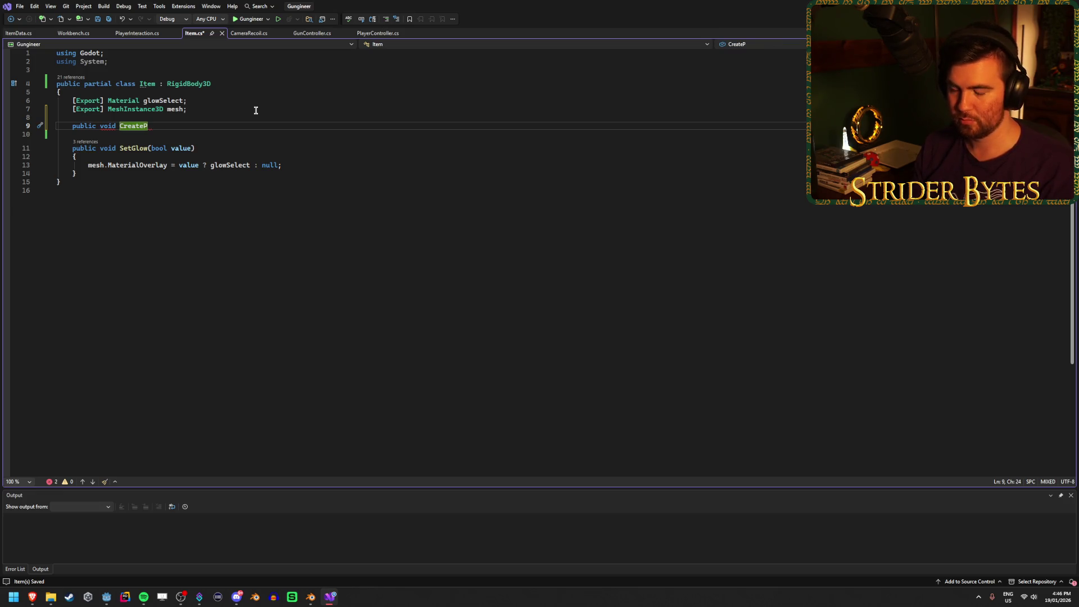
{"action": "type", "text": "art("}
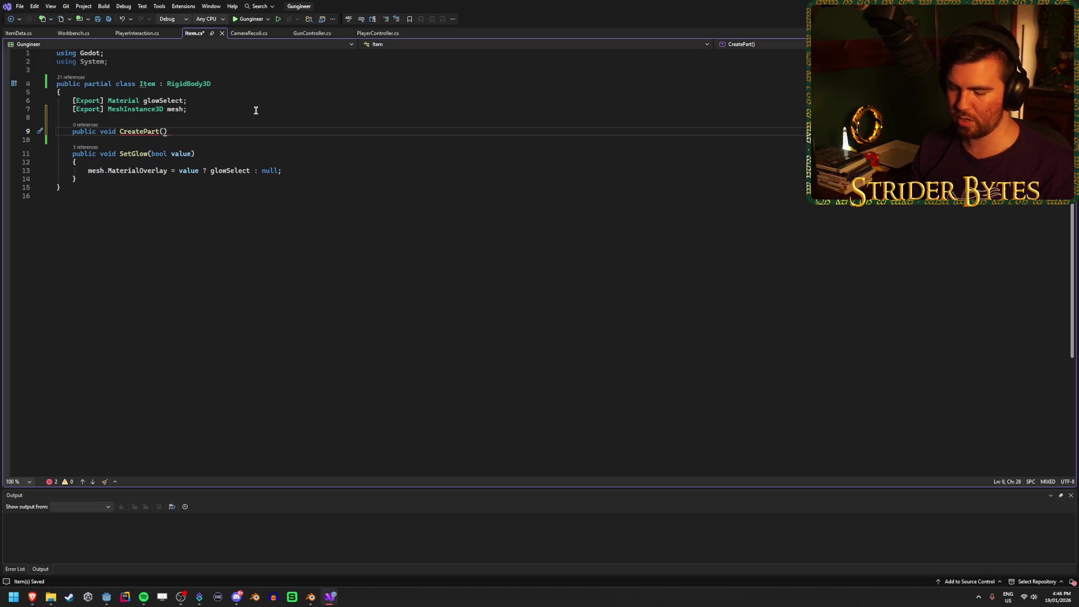
{"action": "type", "text": "It"}
{"action": "key", "text": "Tab"}
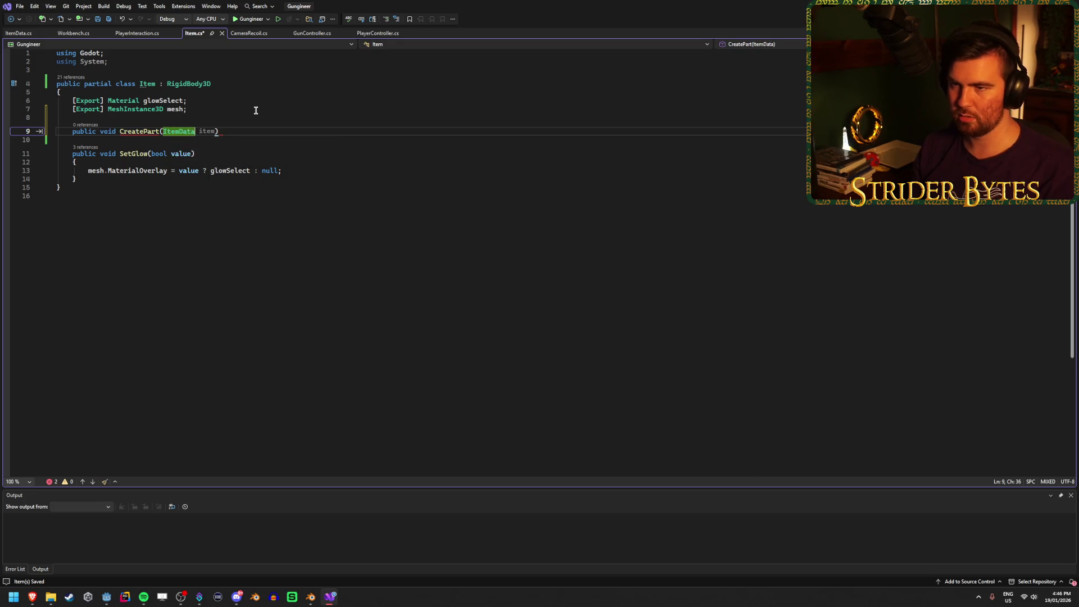
{"action": "key", "text": "Tab"}
{"action": "key", "text": "BackSpace"}
{"action": "key", "text": "BackSpace"}
{"action": "key", "text": "BackSpace"}
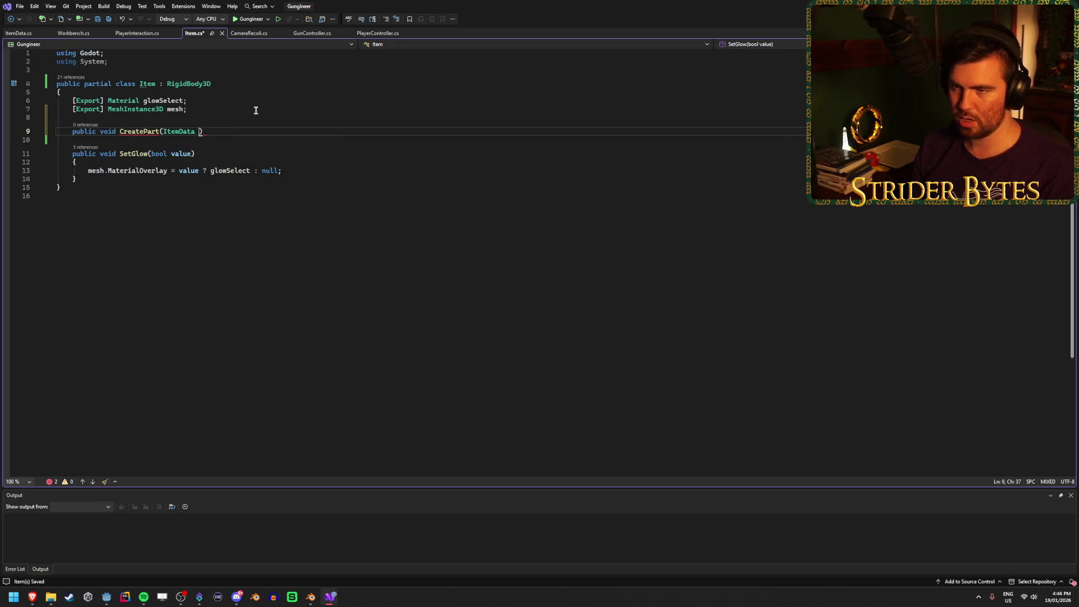
{"action": "type", "text": "data"}
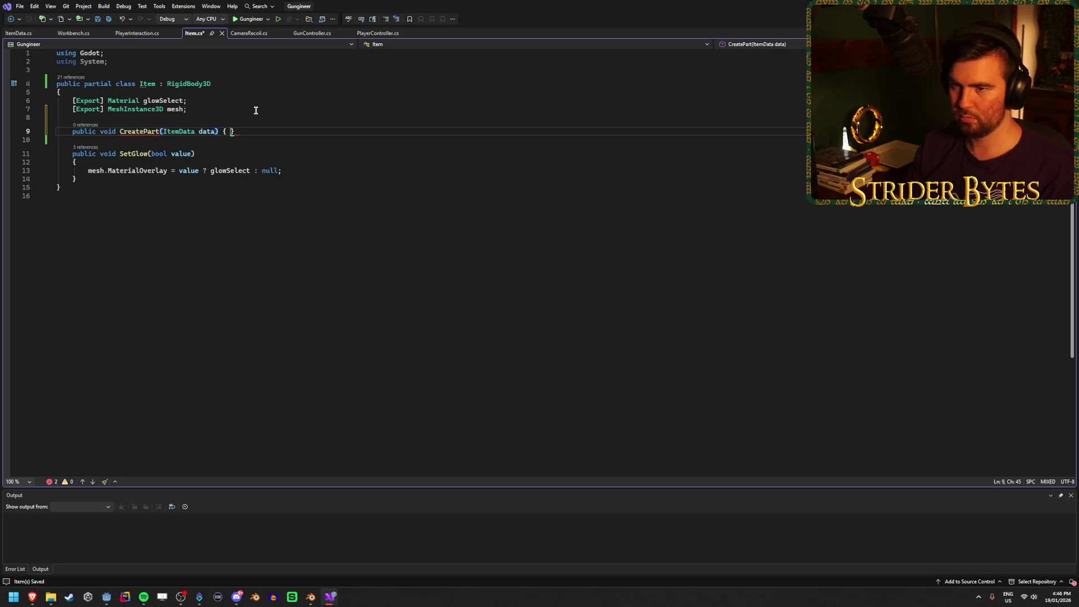
{"action": "key", "text": "Return"}
{"action": "key", "text": "ctrl+s"}
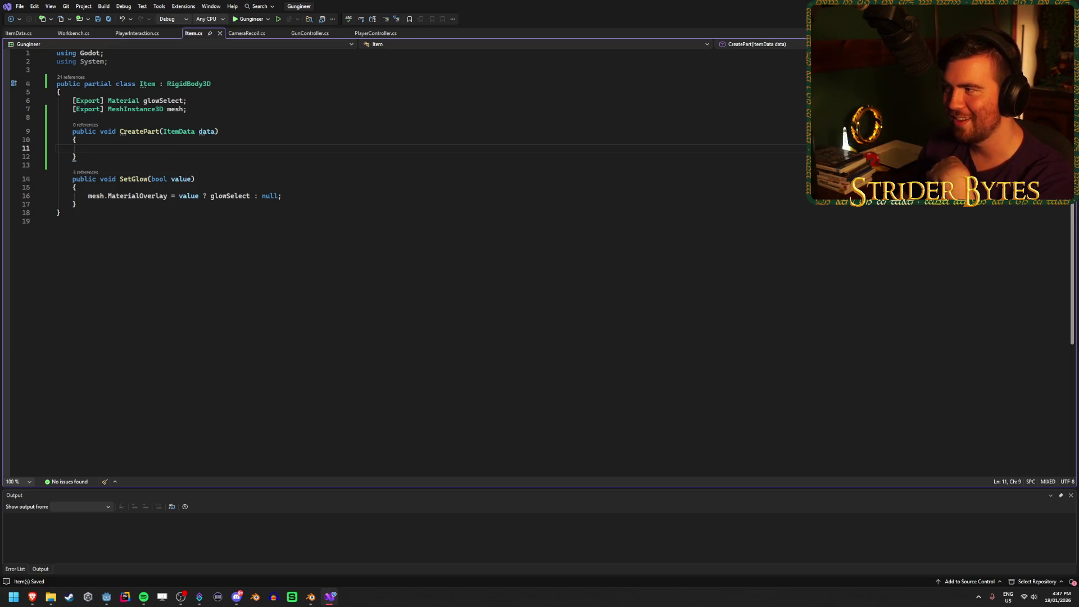
Step: Rebuild the .NET project in Godot with F5, then go back to Item.cs
{"action": "key", "text": "alt+Tab"}
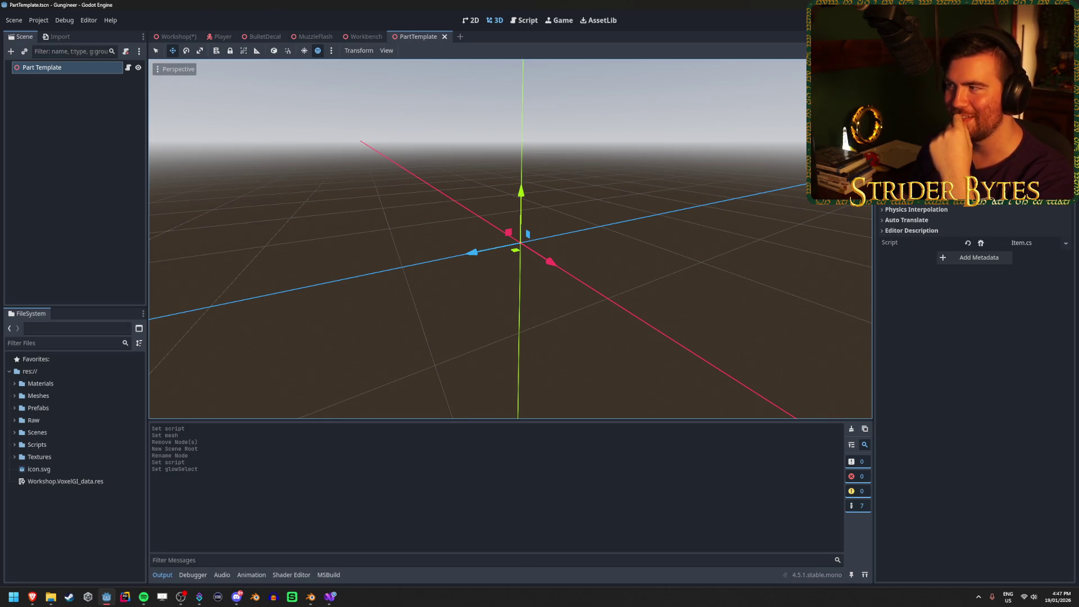
{"action": "key", "text": "F5"}
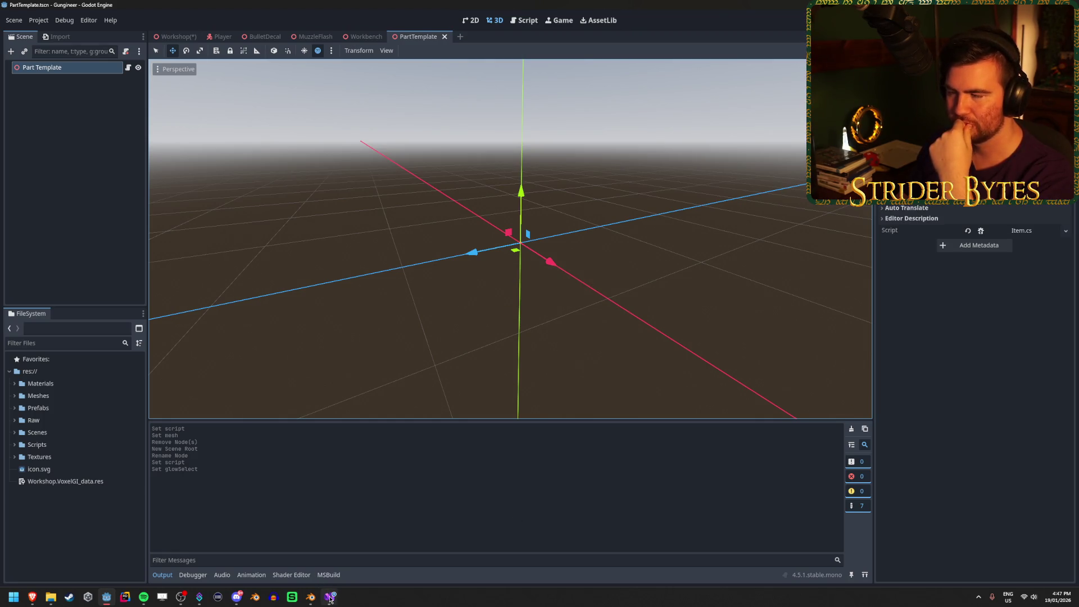
{"action": "left_click", "coordinate": [331, 598]}
{"action": "left_click", "coordinate": [220, 95]}
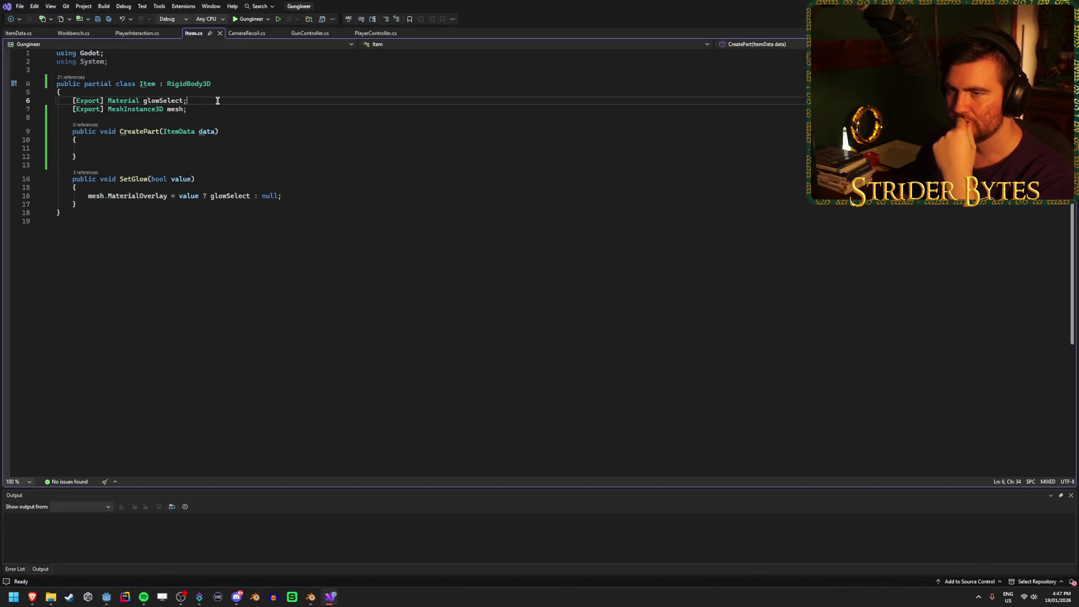
Step: Add an [Export] ItemData itemData field, save Item.cs, and open the Workshop scene in Godot
{"action": "key", "text": "Return"}
{"action": "type", "text": "["}
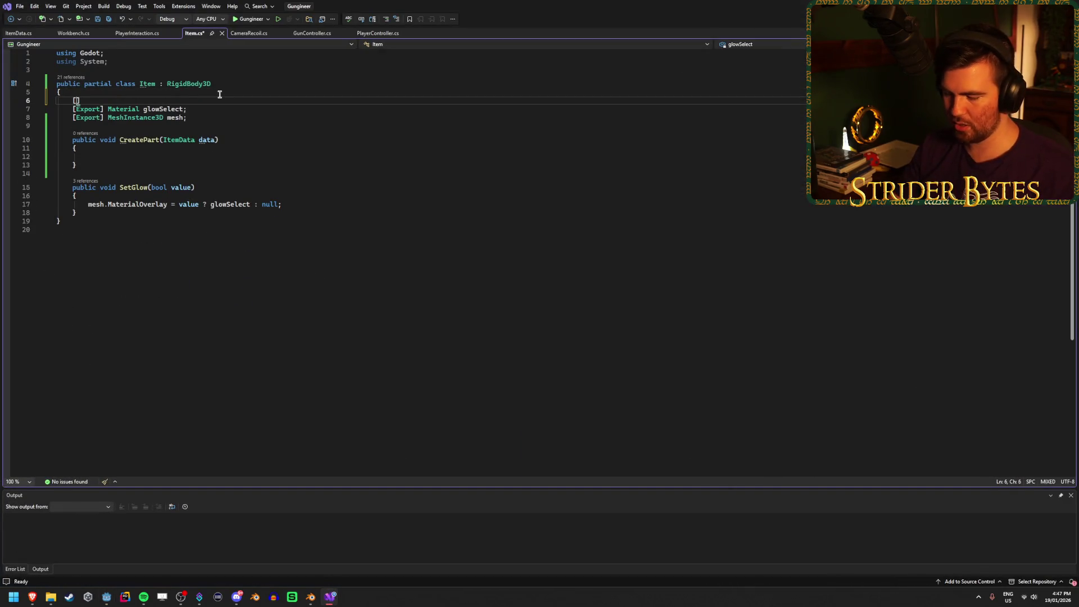
{"action": "type", "text": "Export]"}
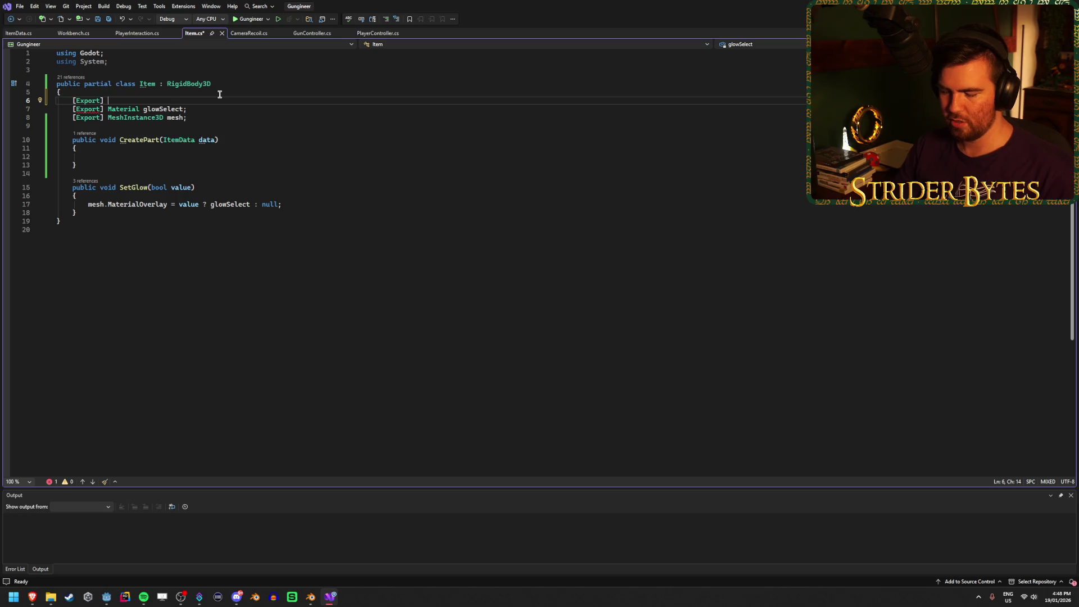
{"action": "type", "text": "Itemd"}
{"action": "key", "text": "Tab"}
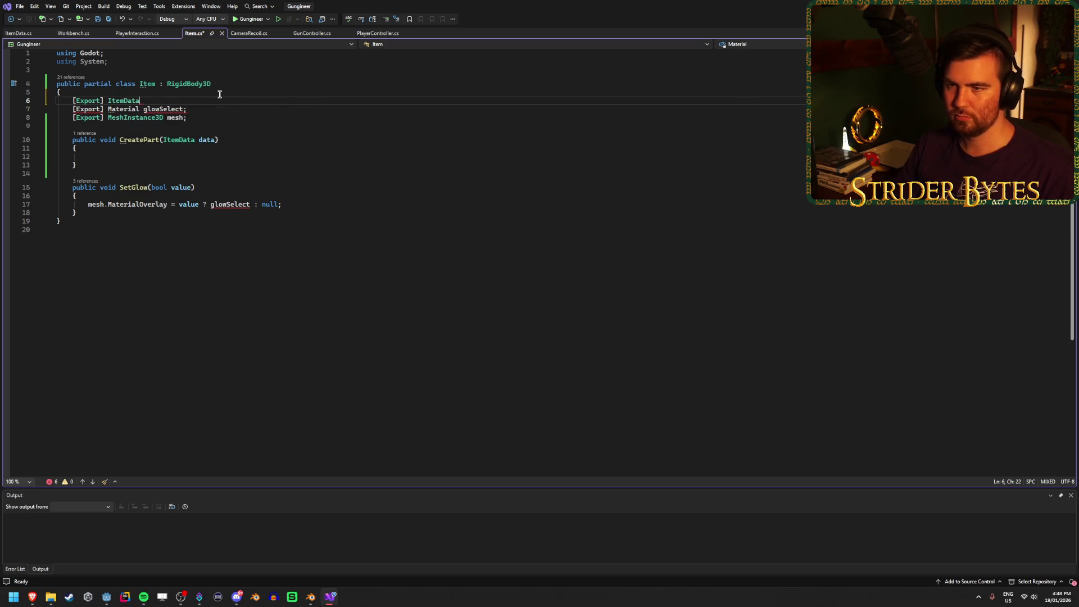
{"action": "type", "text": " it"}
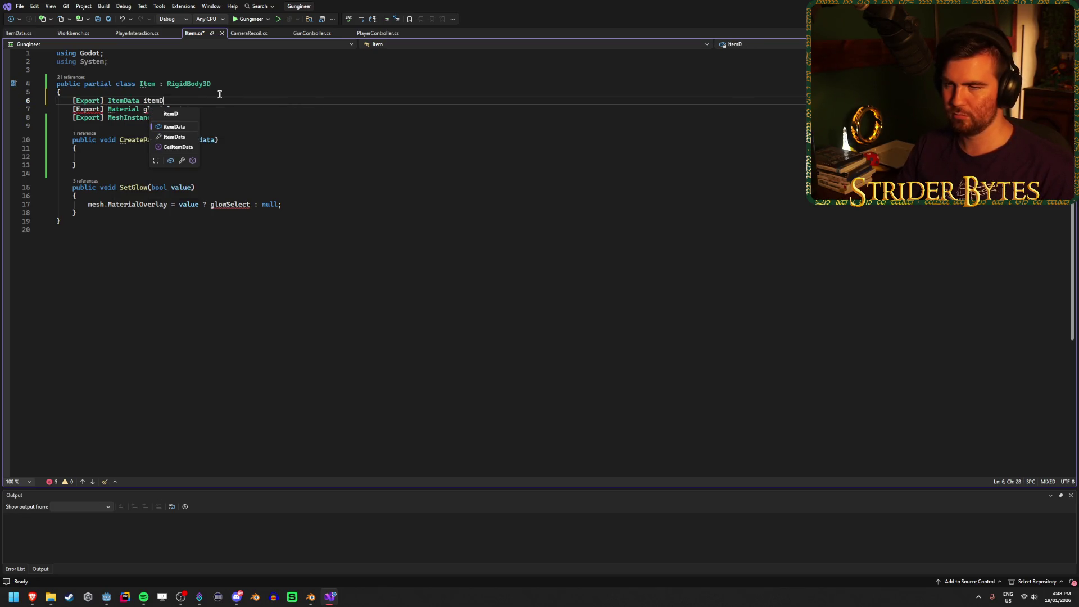
{"action": "type", "text": "emd;"}
{"action": "key", "text": "ctrl+s"}
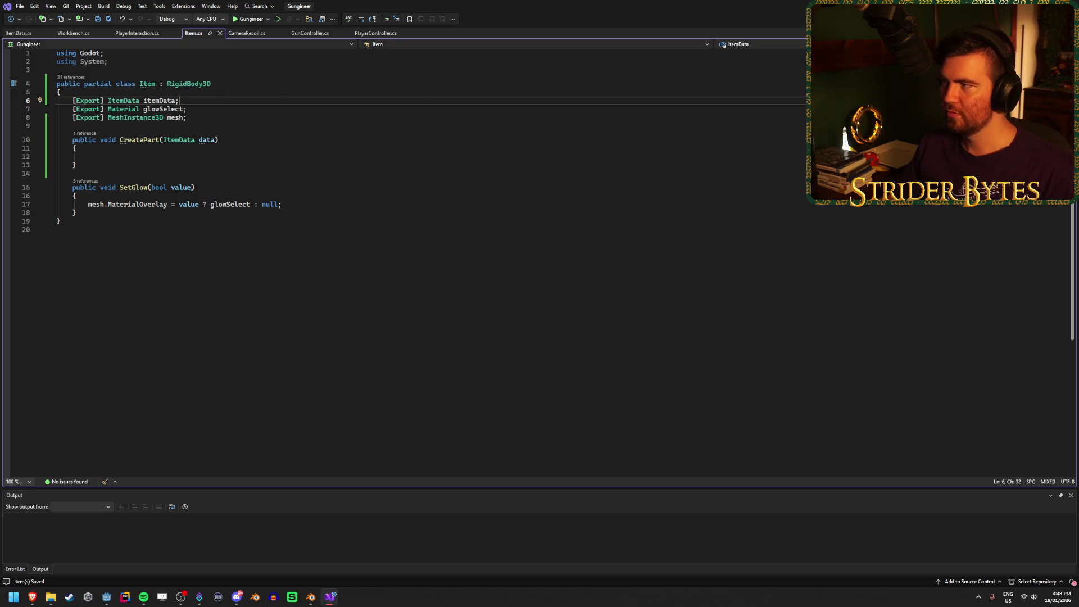
{"action": "key", "text": "alt+Tab"}
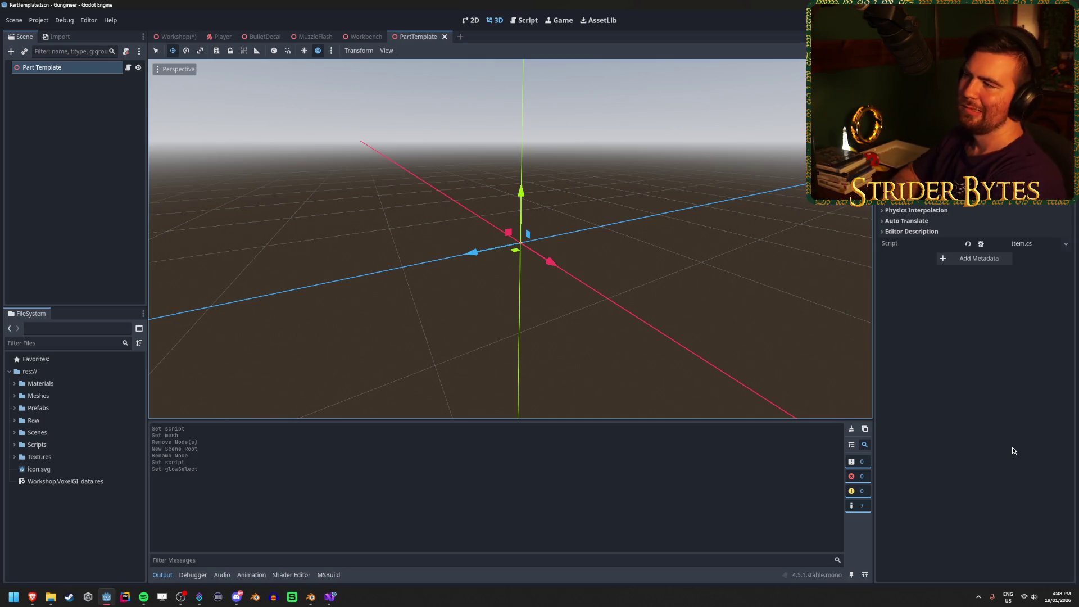
{"action": "left_click", "coordinate": [176, 36]}
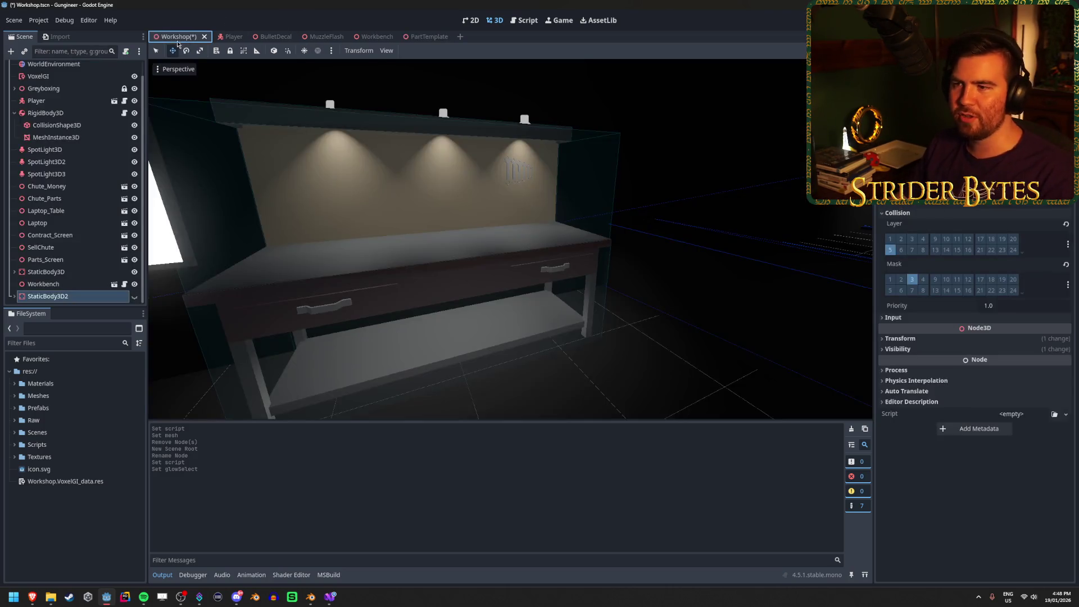
Step: Save the Workshop scene, glance at Part Template, and face the view toward the lit bench
{"action": "key", "text": "ctrl+s"}
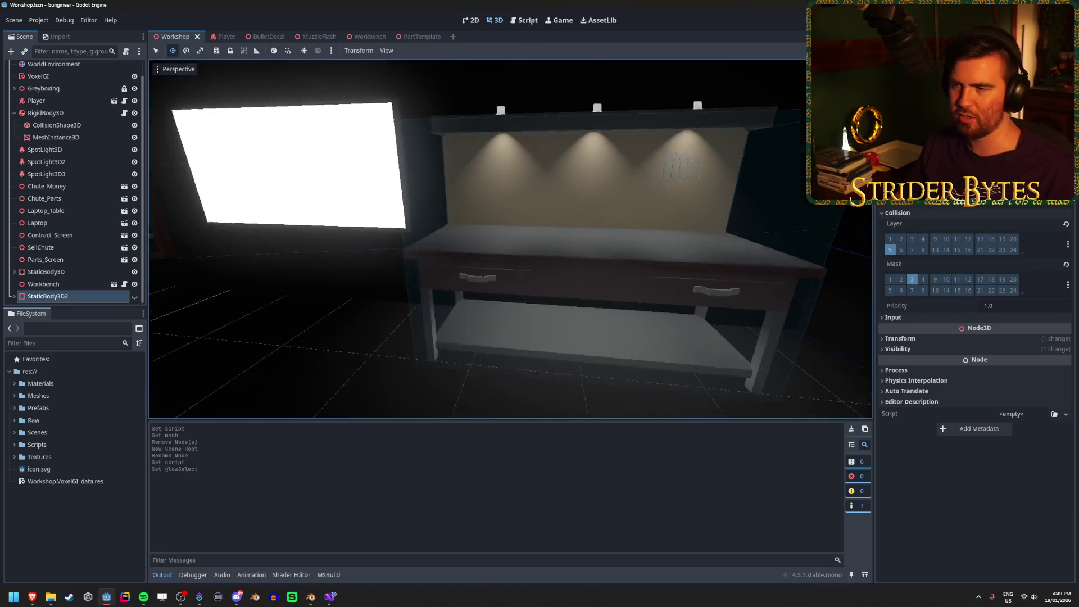
{"action": "left_click", "coordinate": [427, 37]}
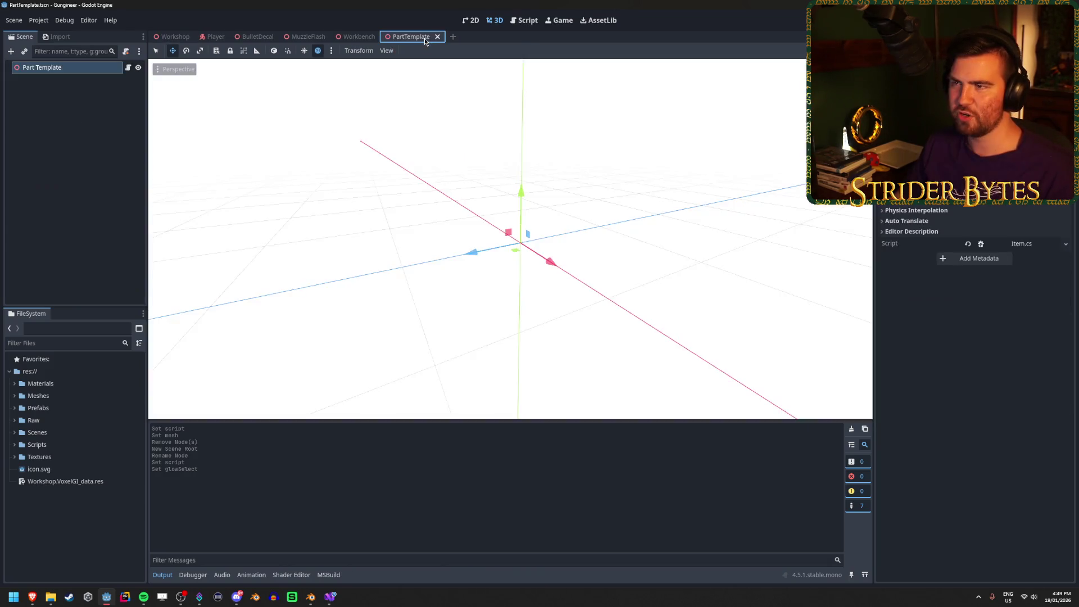
{"action": "left_click", "coordinate": [166, 37]}
{"action": "scroll", "coordinate": [568, 279], "scroll_direction": "down", "scroll_amount": 5}
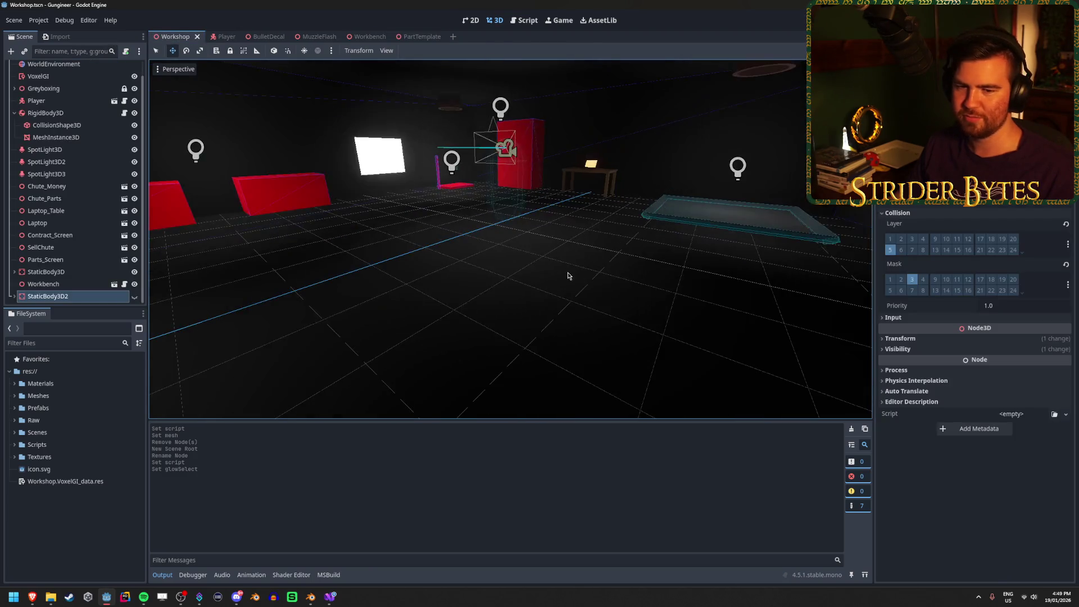
{"action": "left_click_drag", "start_coordinate": [539, 270], "coordinate": [466, 263]}
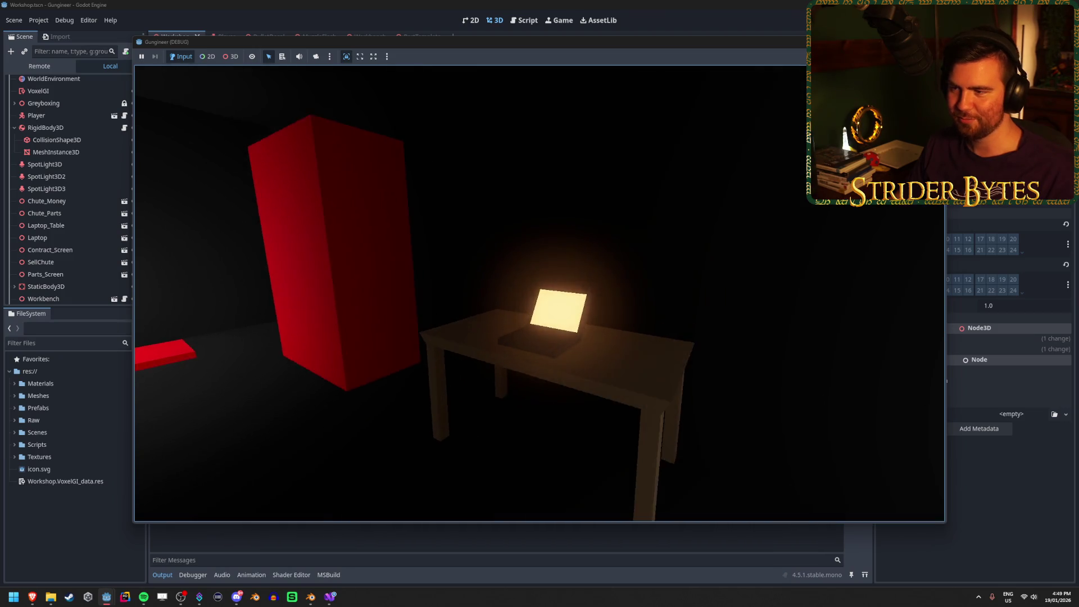
Step: In the running game, grab the gun from the red pad and mount it on the workbench
{"action": "key", "text": "w"}
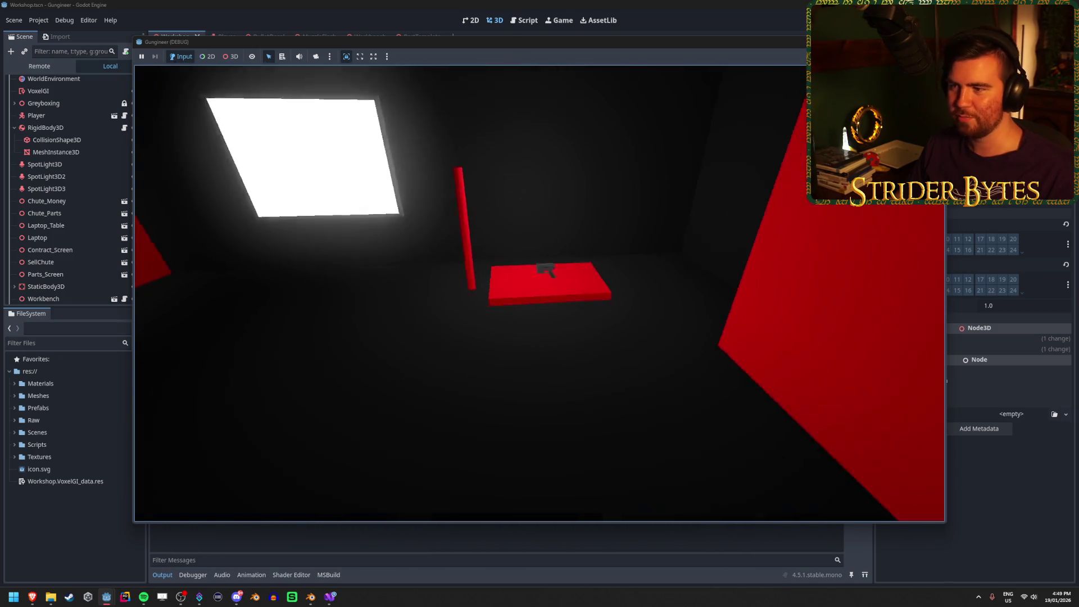
{"action": "key", "text": "e"}
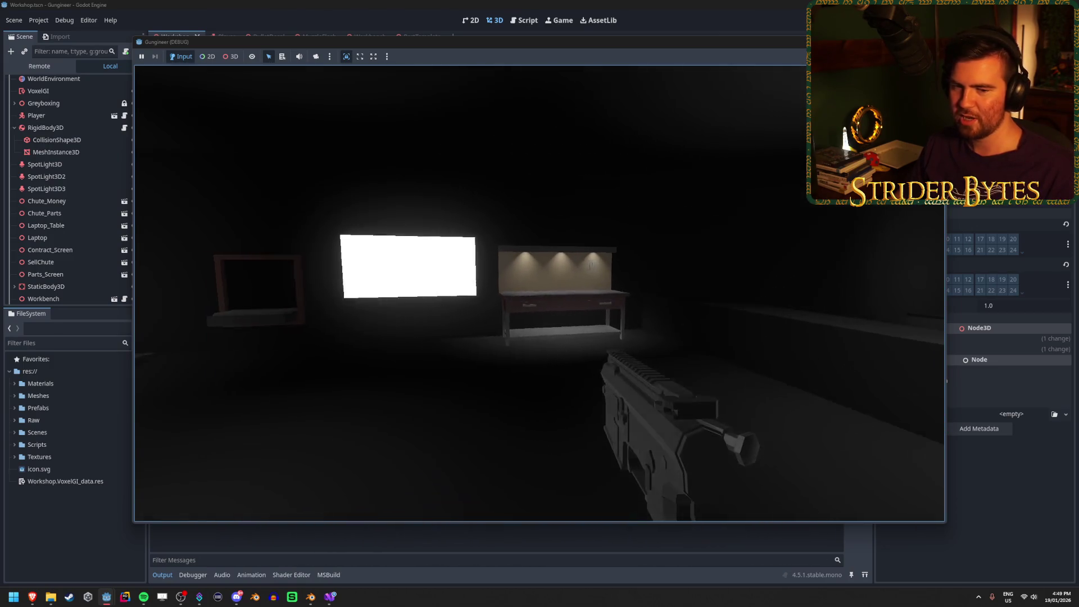
{"action": "key", "text": "w"}
{"action": "key", "text": "w"}
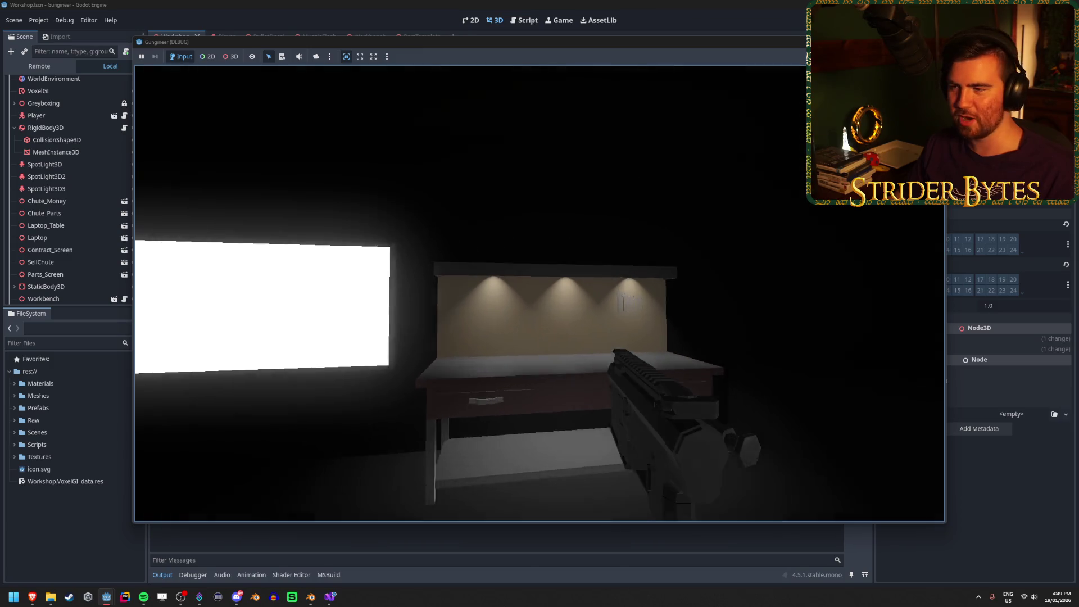
{"action": "key", "text": "e"}
{"action": "key", "text": "w"}
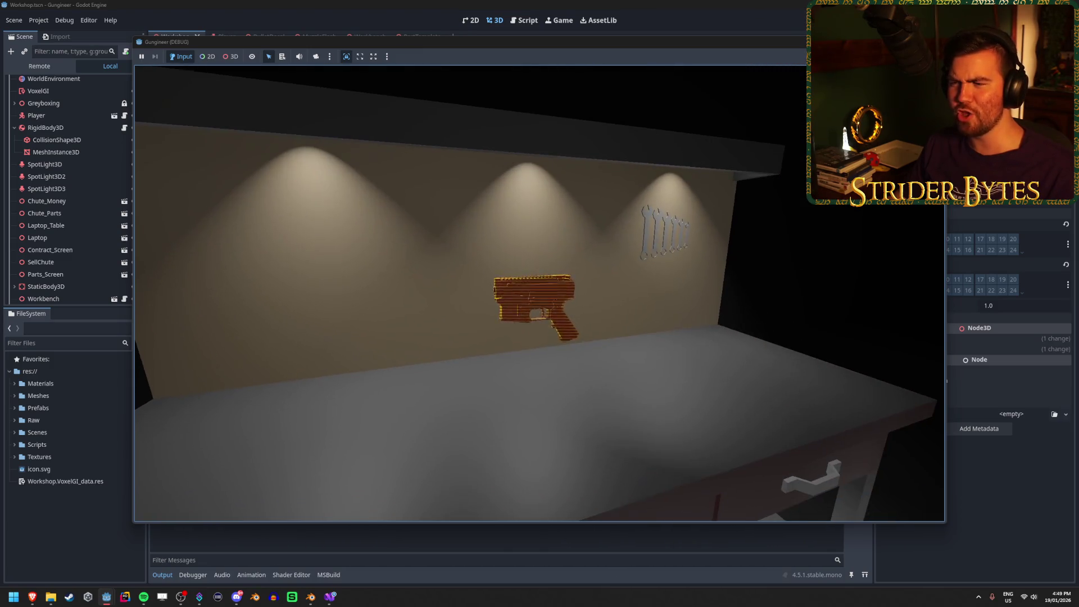
{"action": "key", "text": "e"}
Step: Repeatedly back away holding the gun and remount it on the backboard
{"action": "key", "text": "s"}
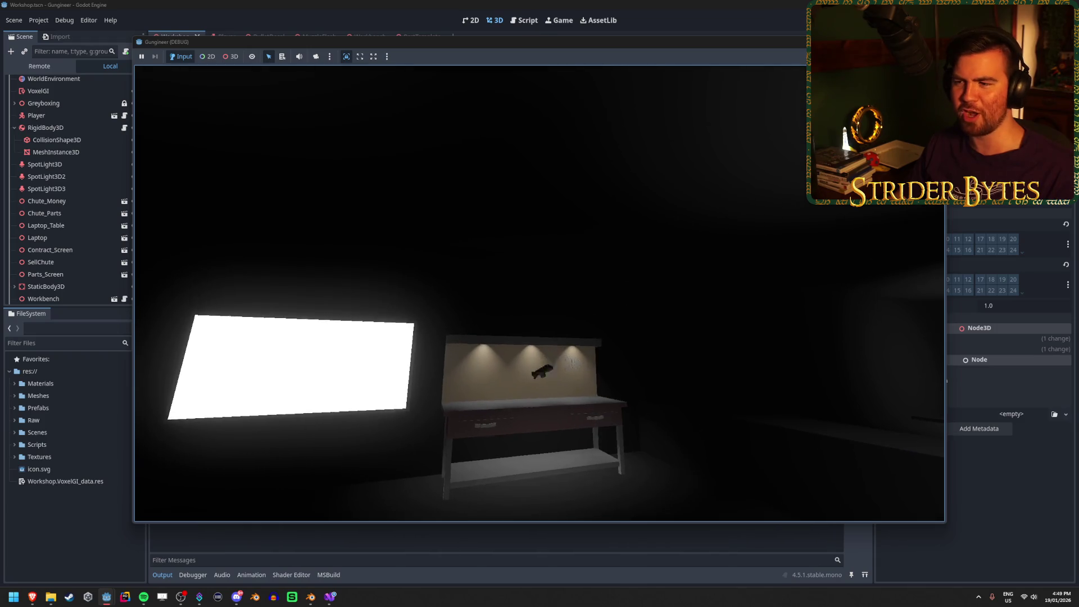
{"action": "key", "text": "w"}
{"action": "key", "text": "e"}
{"action": "key", "text": "e"}
{"action": "key", "text": "s"}
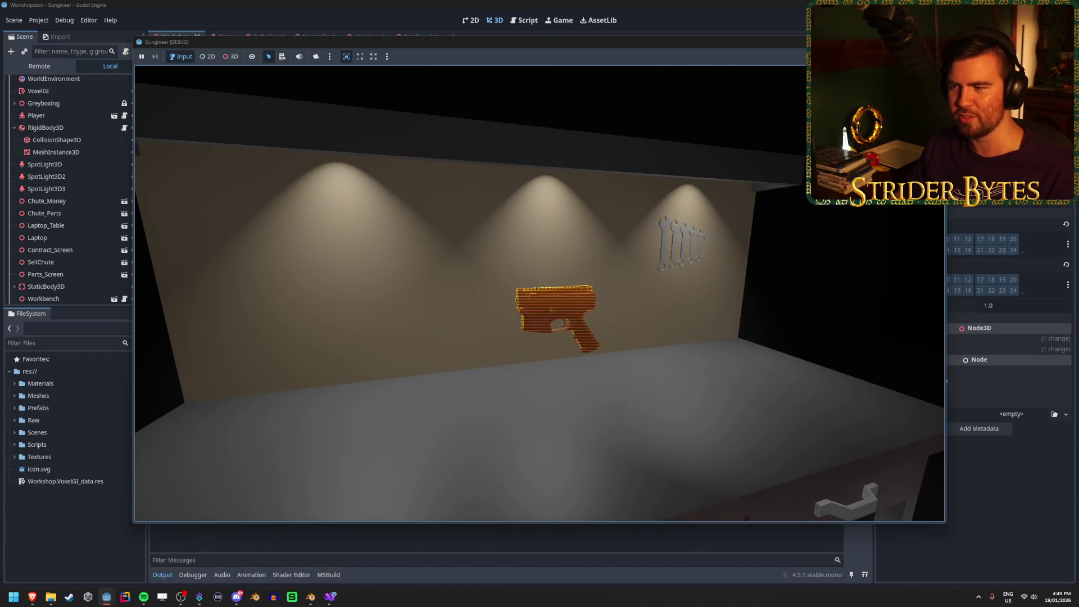
{"action": "key", "text": "s"}
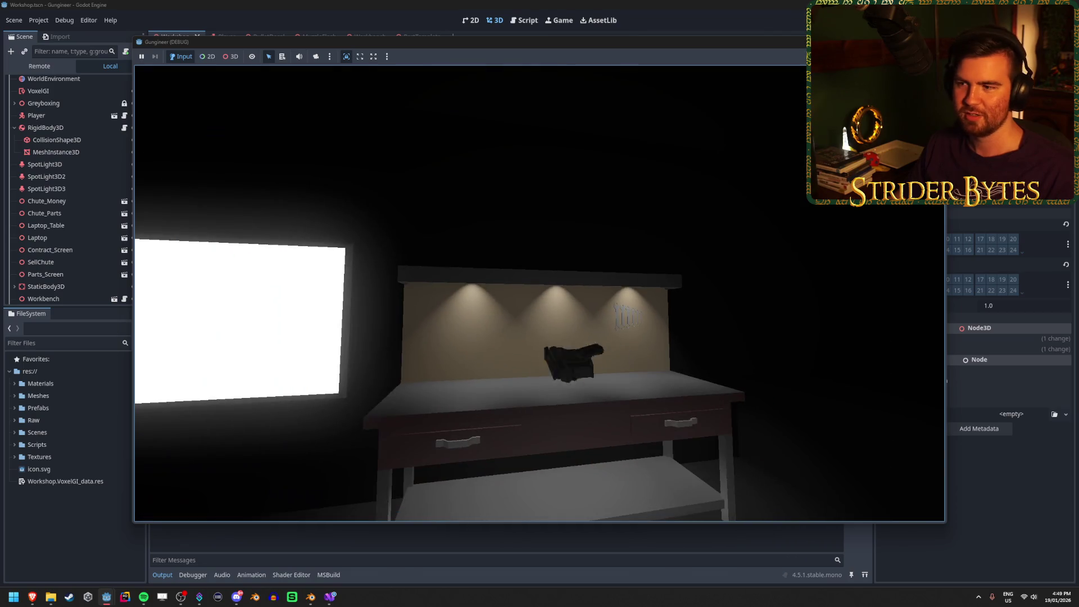
{"action": "key", "text": "e"}
{"action": "key", "text": "w"}
{"action": "key", "text": "e"}
{"action": "key", "text": "s"}
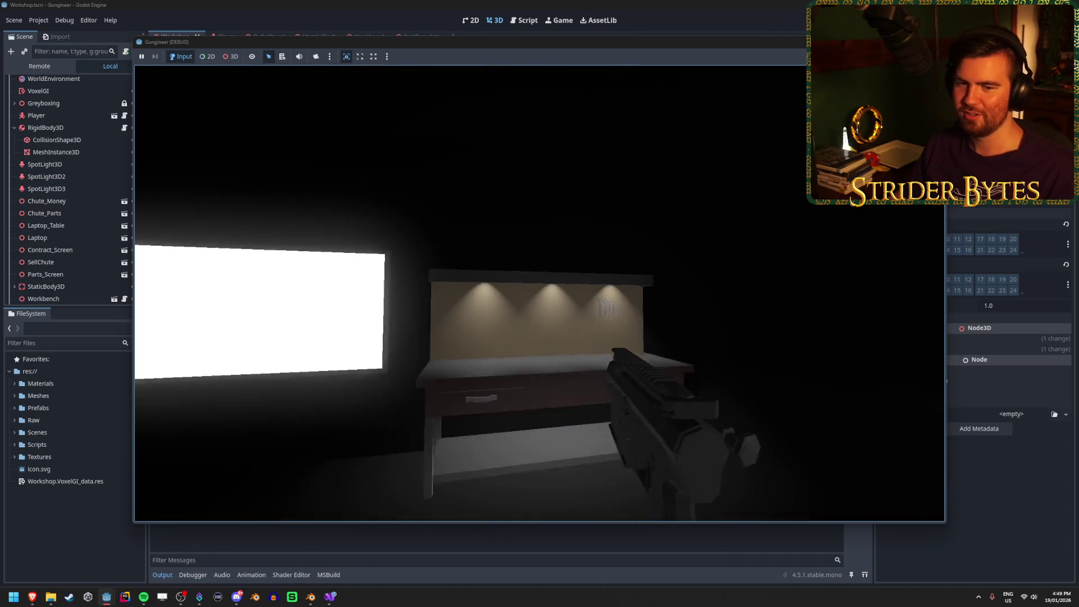
{"action": "key", "text": "e"}
{"action": "key", "text": "w"}
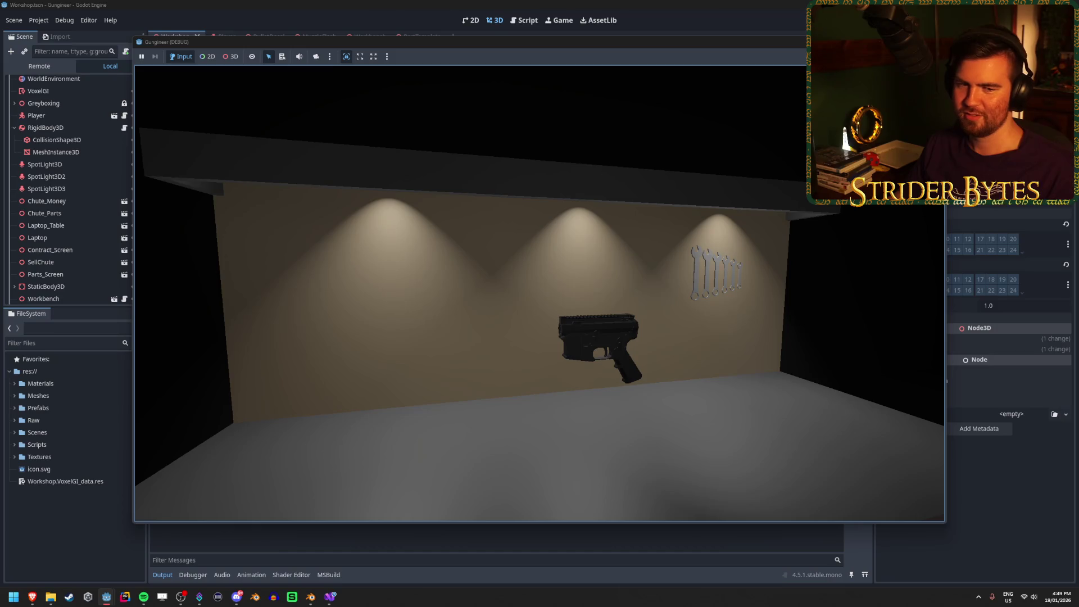
Step: Keep cycling the gun between hand and backboard to test pick-up and mounting
{"action": "key", "text": "e"}
{"action": "key", "text": "s"}
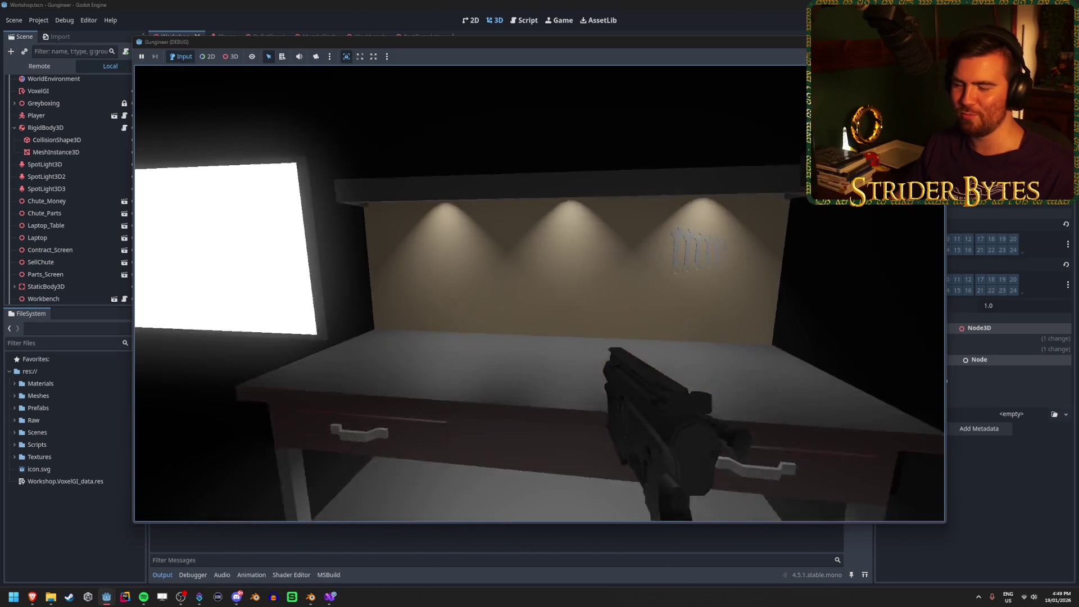
{"action": "key", "text": "e"}
{"action": "key", "text": "w"}
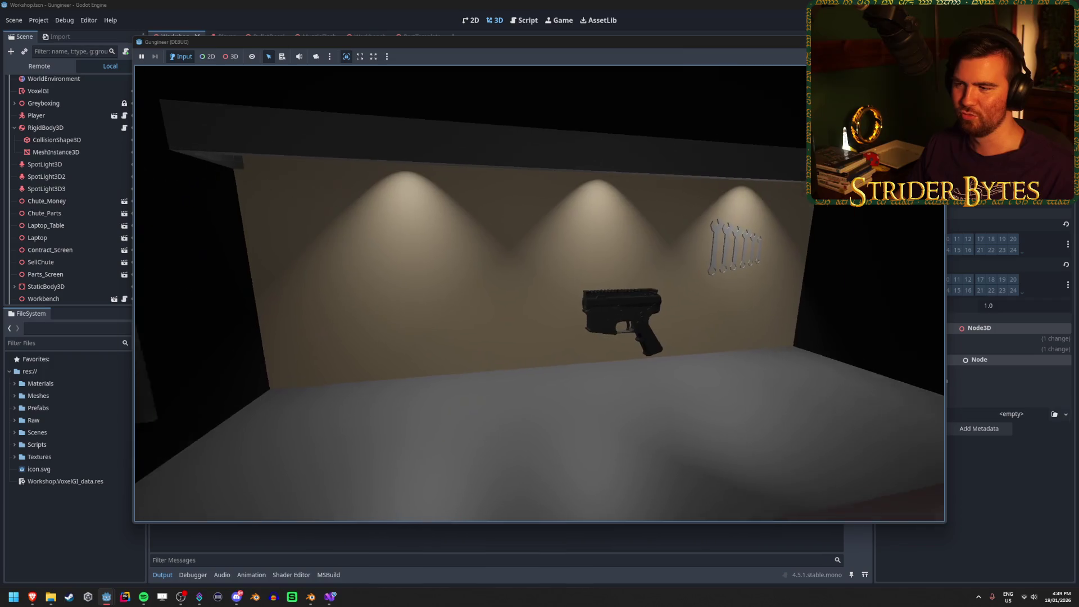
{"action": "key", "text": "e"}
{"action": "key", "text": "s"}
{"action": "key", "text": "e"}
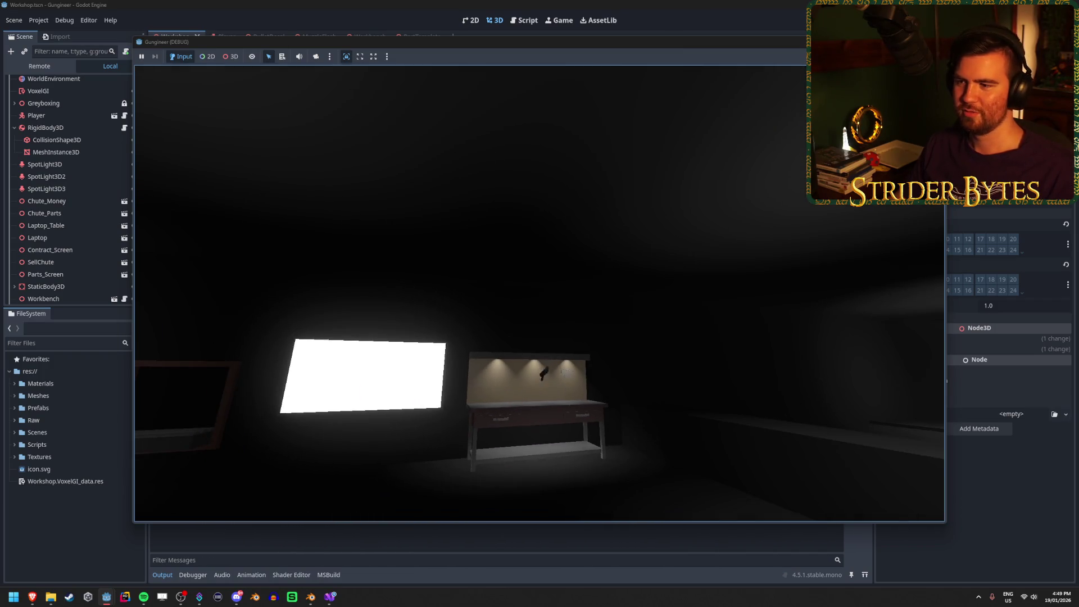
{"action": "key", "text": "w"}
{"action": "key", "text": "e"}
{"action": "key", "text": "s"}
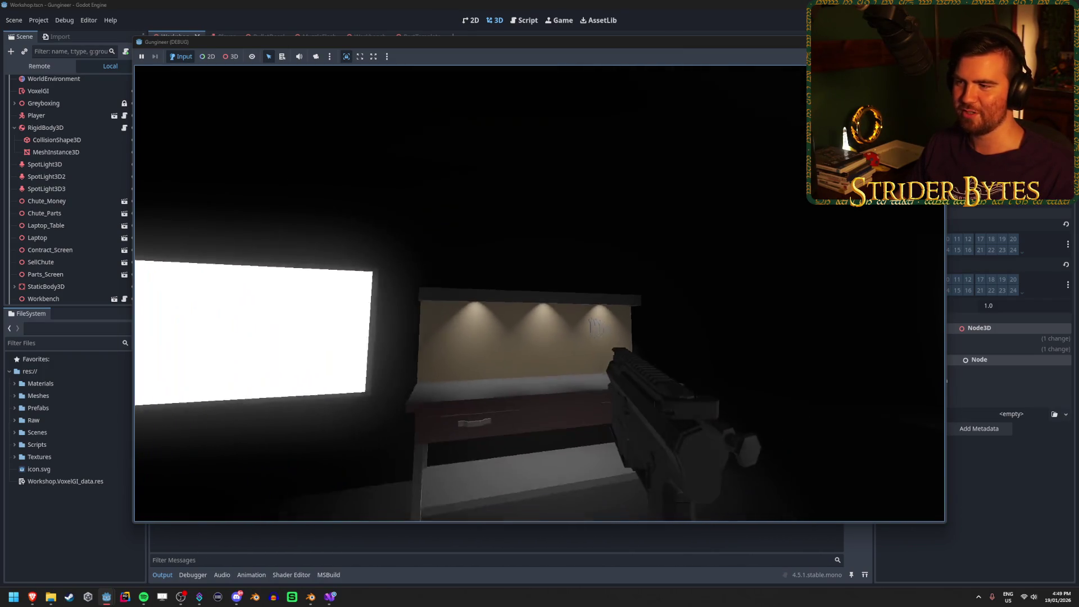
{"action": "key", "text": "e"}
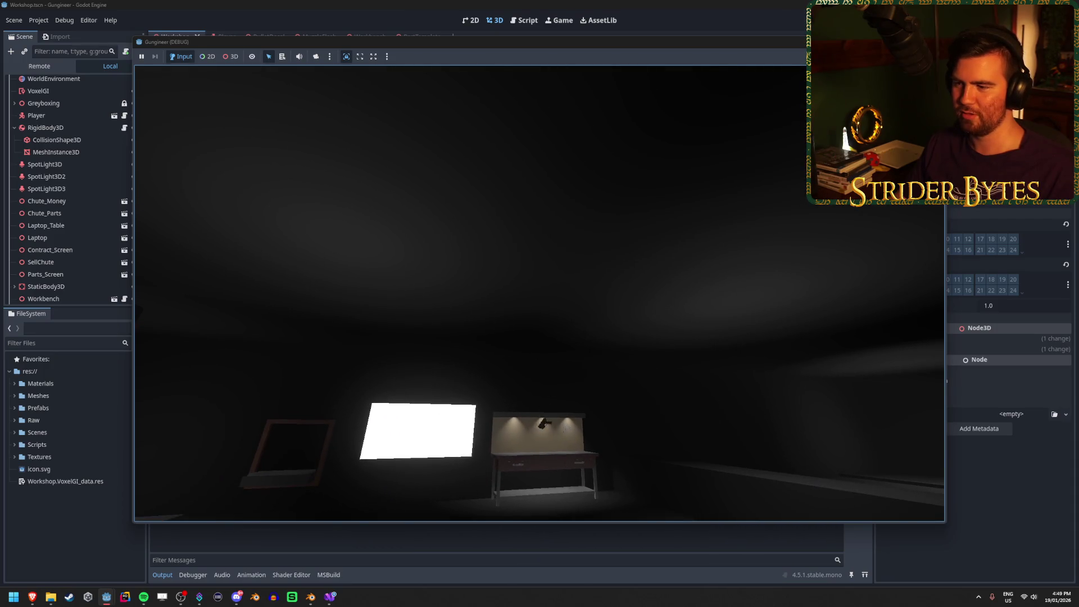
Step: Pick the gun up off the floor, throw it forward, and walk back to the workbench
{"action": "key", "text": "w"}
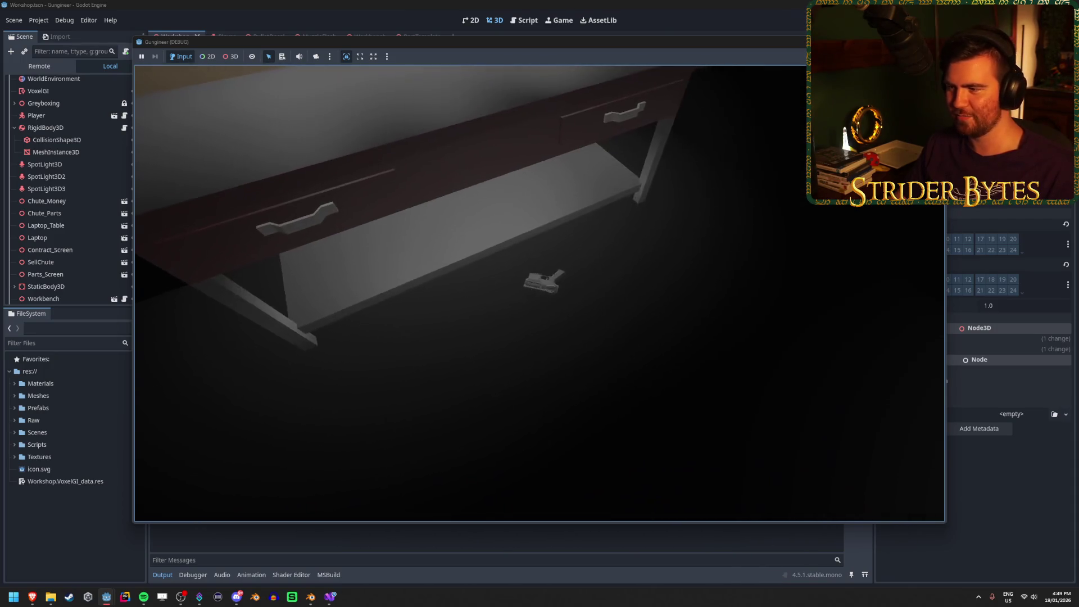
{"action": "key", "text": "e"}
{"action": "key", "text": "s"}
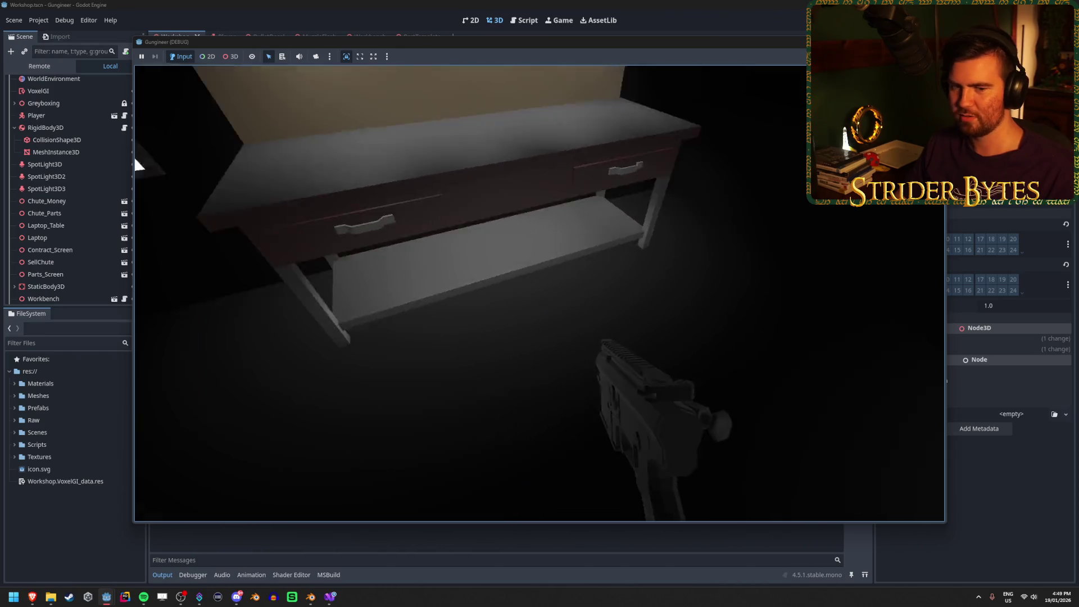
{"action": "key", "text": "s"}
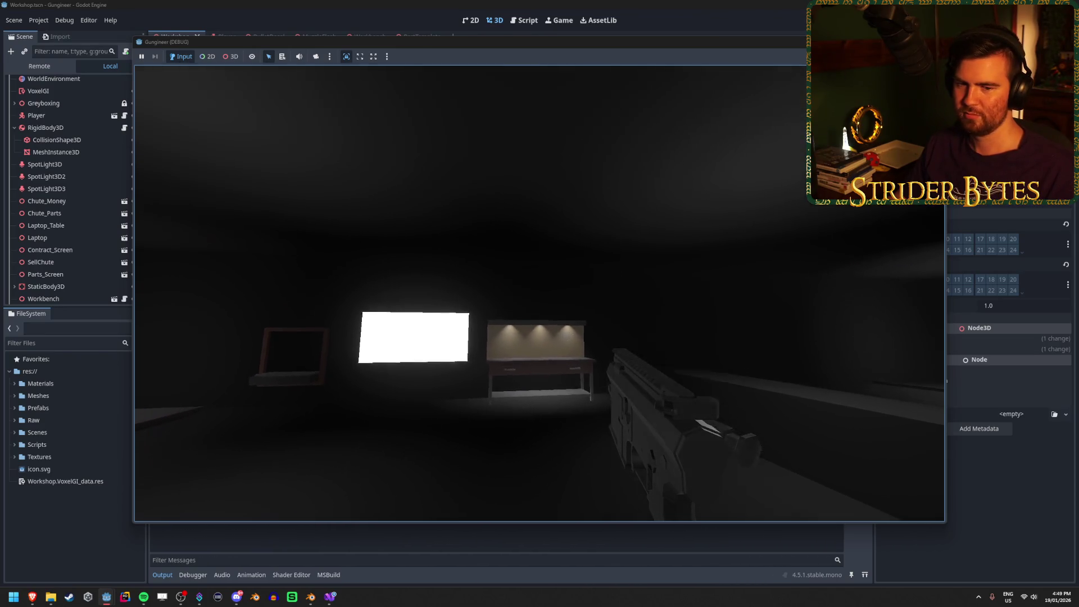
{"action": "key", "text": "e"}
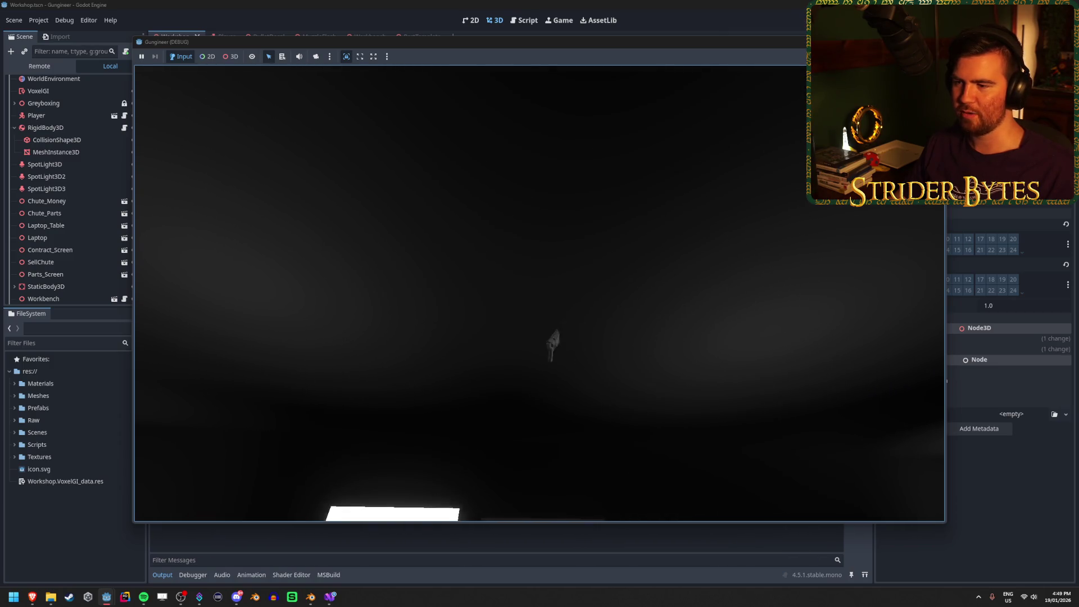
{"action": "key", "text": "w"}
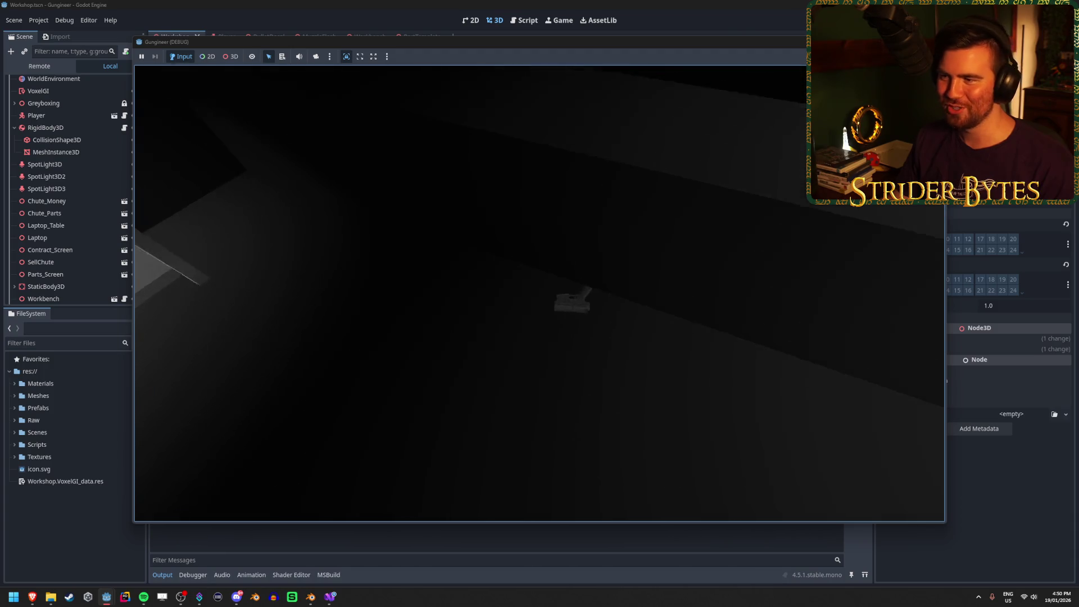
Step: Pick up the highlighted gun, set it on the workbench, and take it again
{"action": "key", "text": "e"}
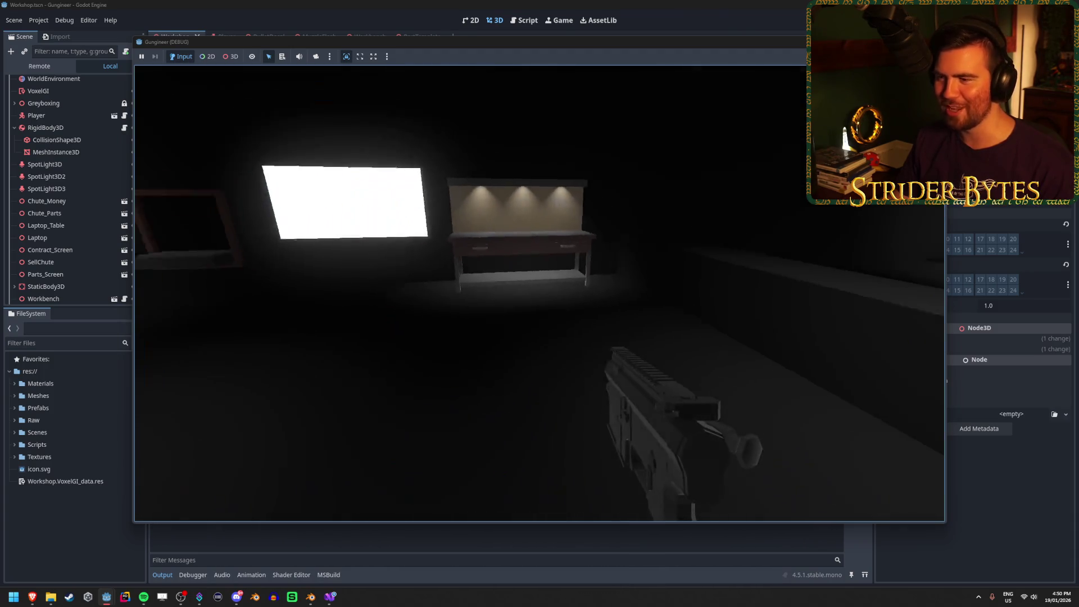
{"action": "key", "text": "e"}
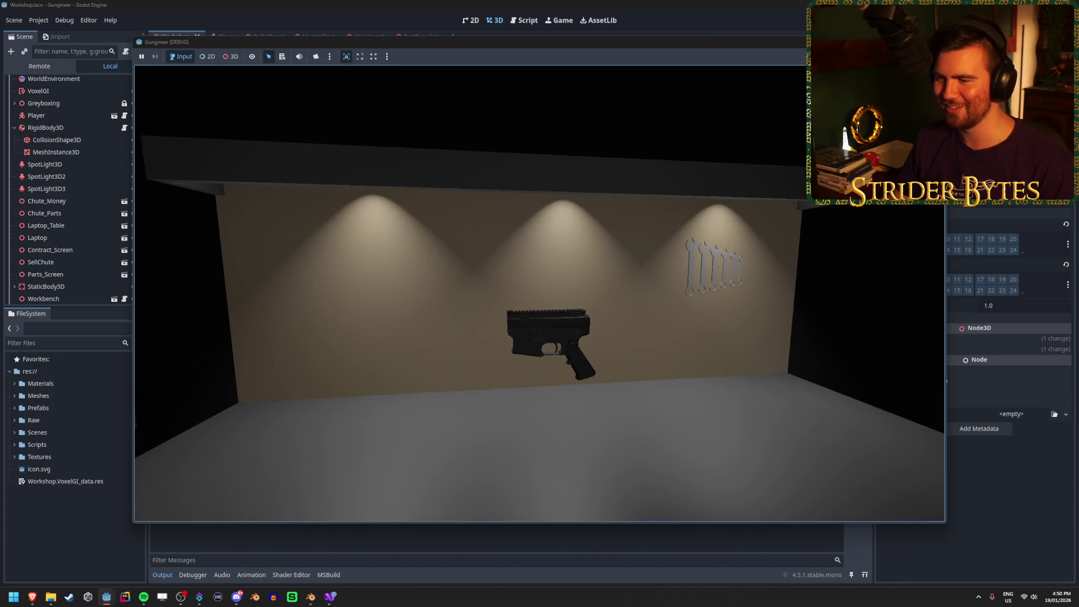
{"action": "key", "text": "e"}
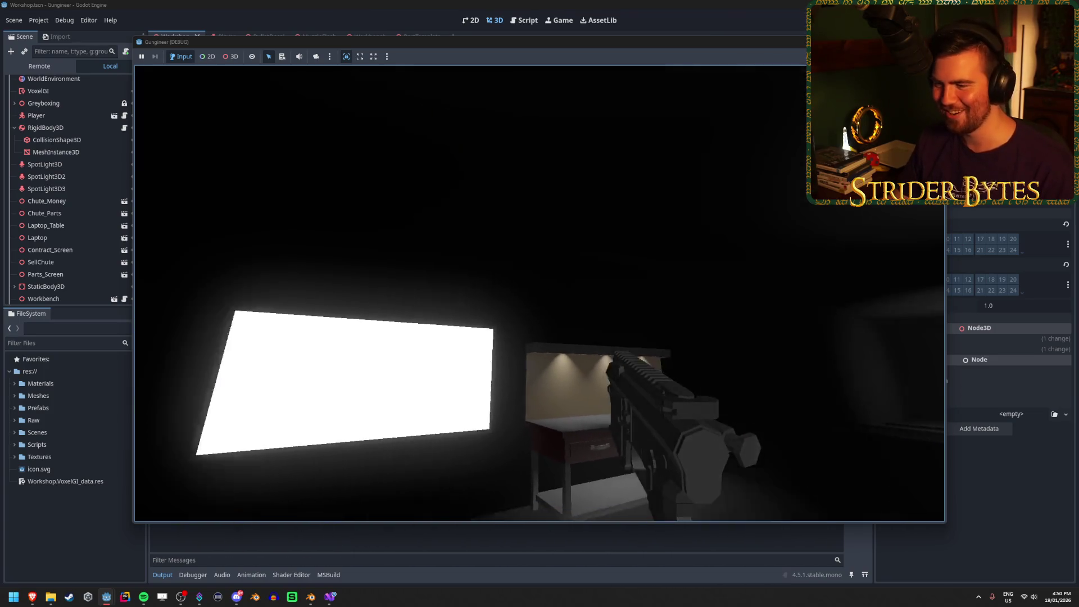
{"action": "key", "text": "e"}
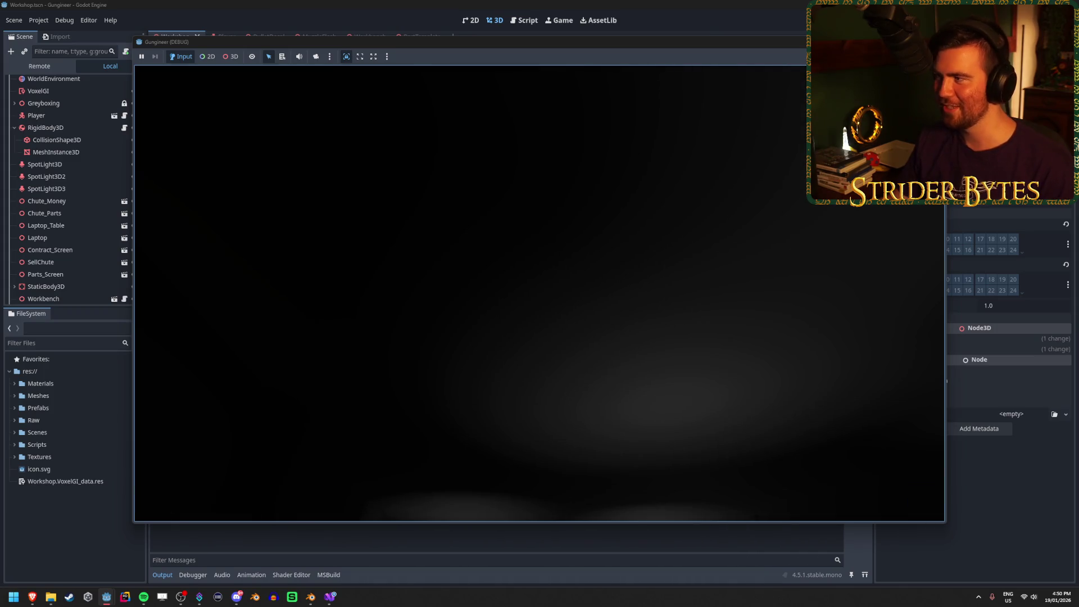
{"action": "key", "text": "Escape"}
Step: Stop the game, then open the Workbench scene and select its Gun Base node
{"action": "key", "text": "F8"}
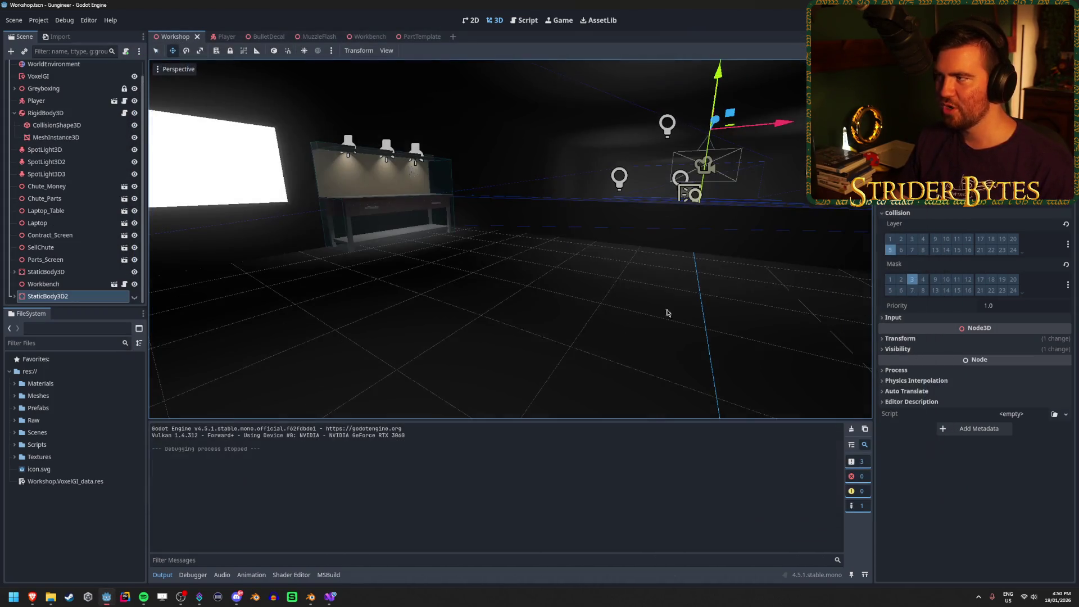
{"action": "key", "text": "f"}
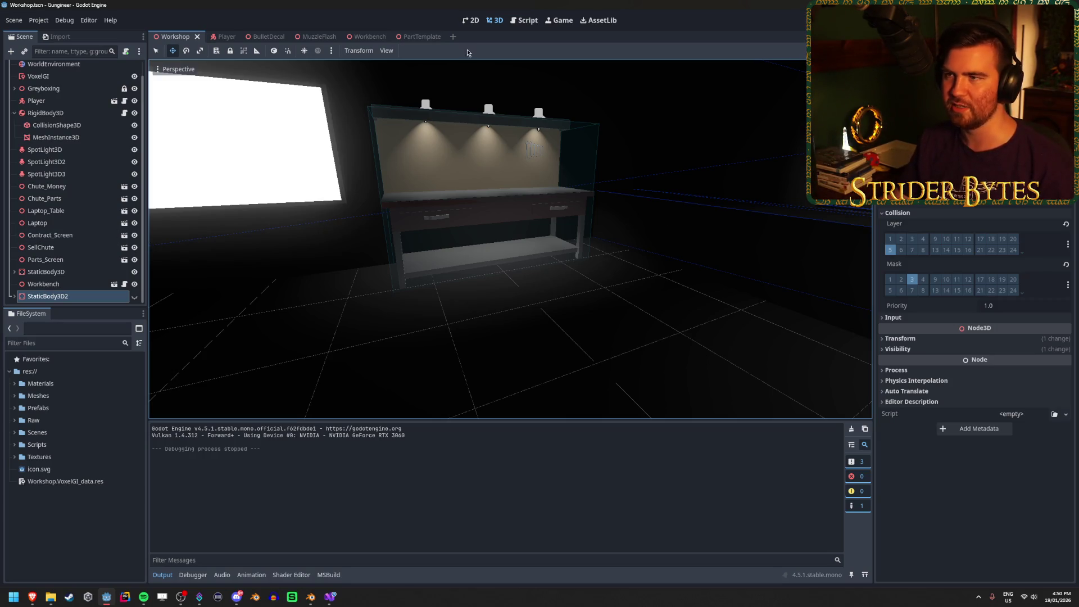
{"action": "left_click", "coordinate": [368, 36]}
{"action": "left_click", "coordinate": [77, 119]}
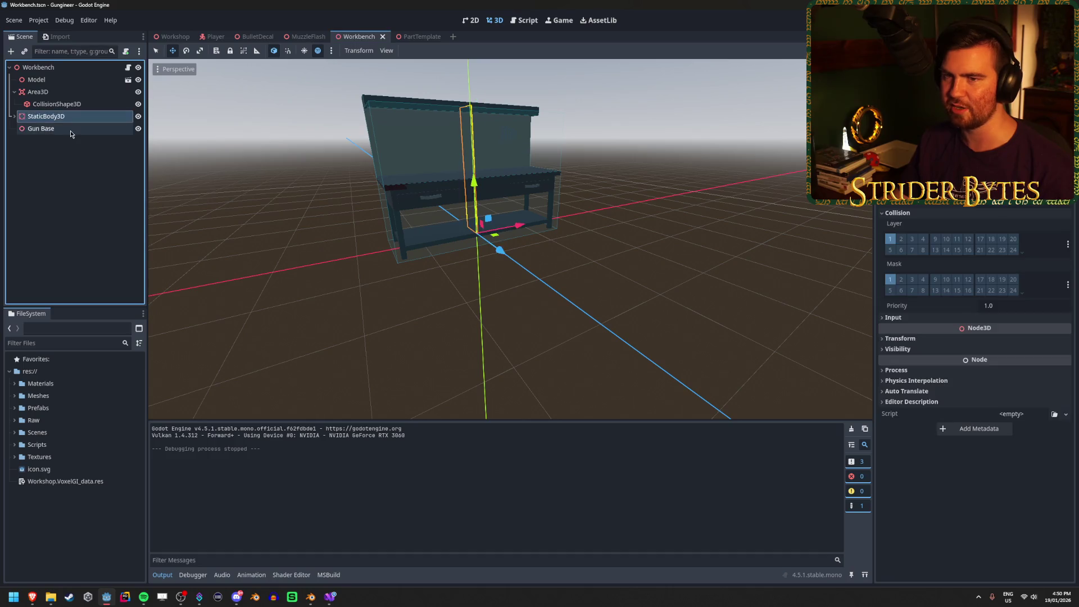
{"action": "double_click", "coordinate": [70, 129]}
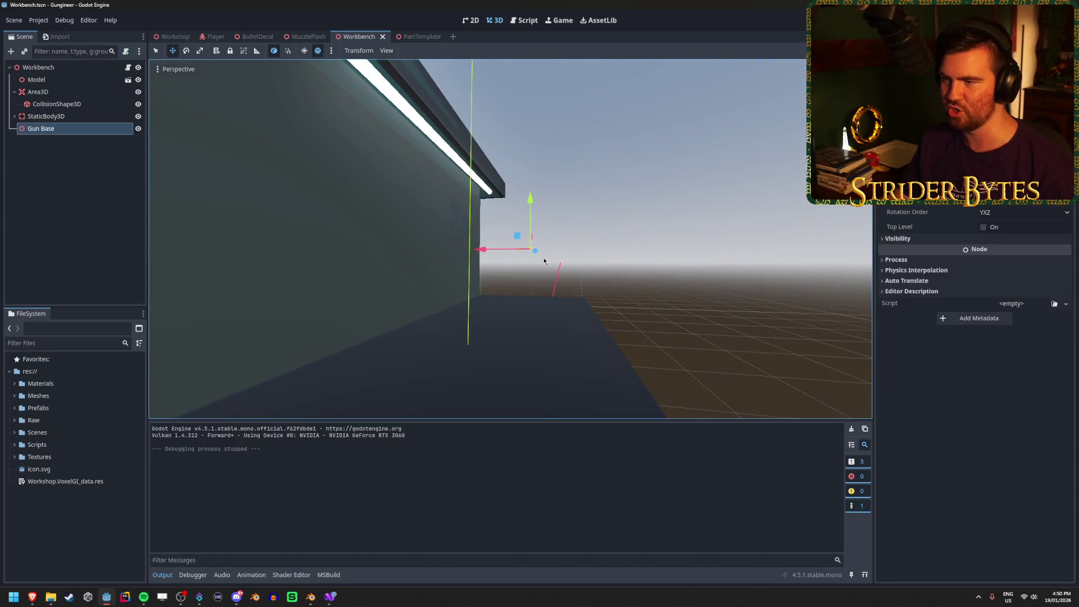
{"action": "key", "text": "e"}
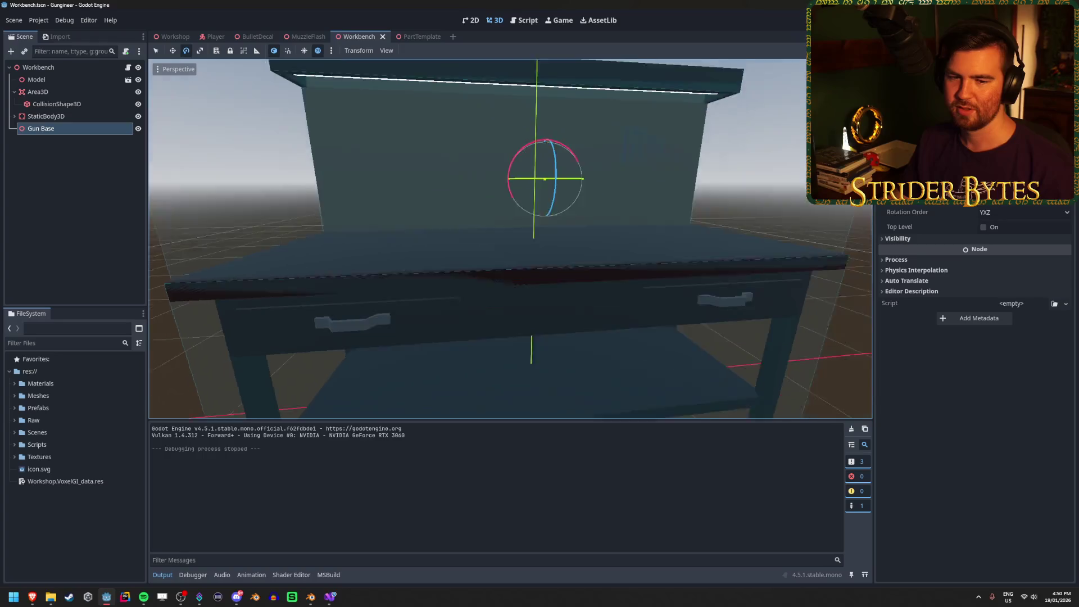
{"action": "key", "text": "f"}
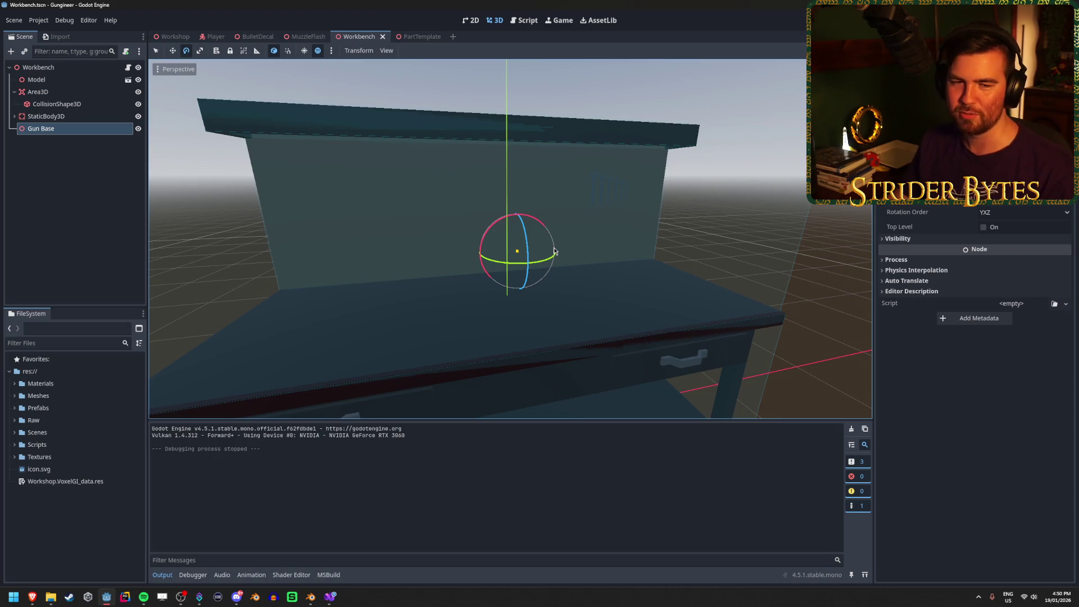
{"action": "scroll", "coordinate": [554, 251], "scroll_direction": "down", "scroll_amount": 5}
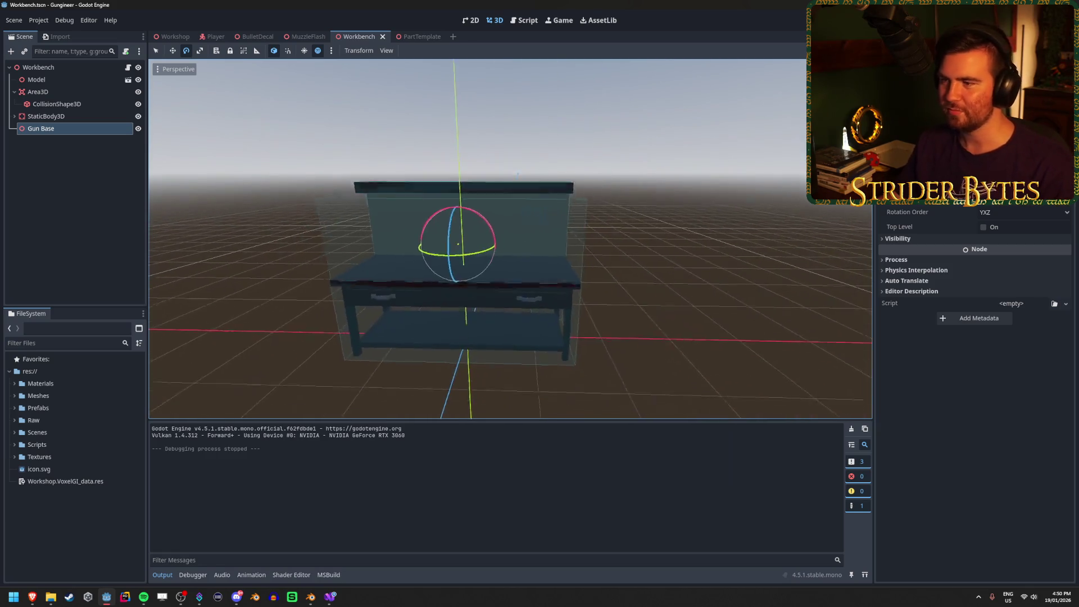
{"action": "left_click", "coordinate": [684, 256]}
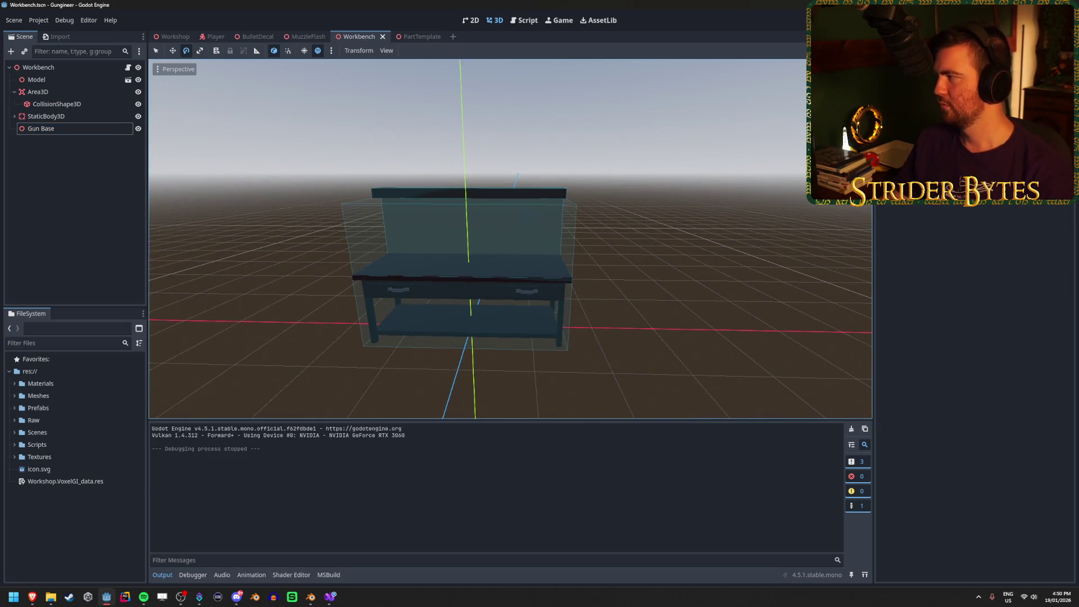
{"action": "key", "text": "alt+Tab"}
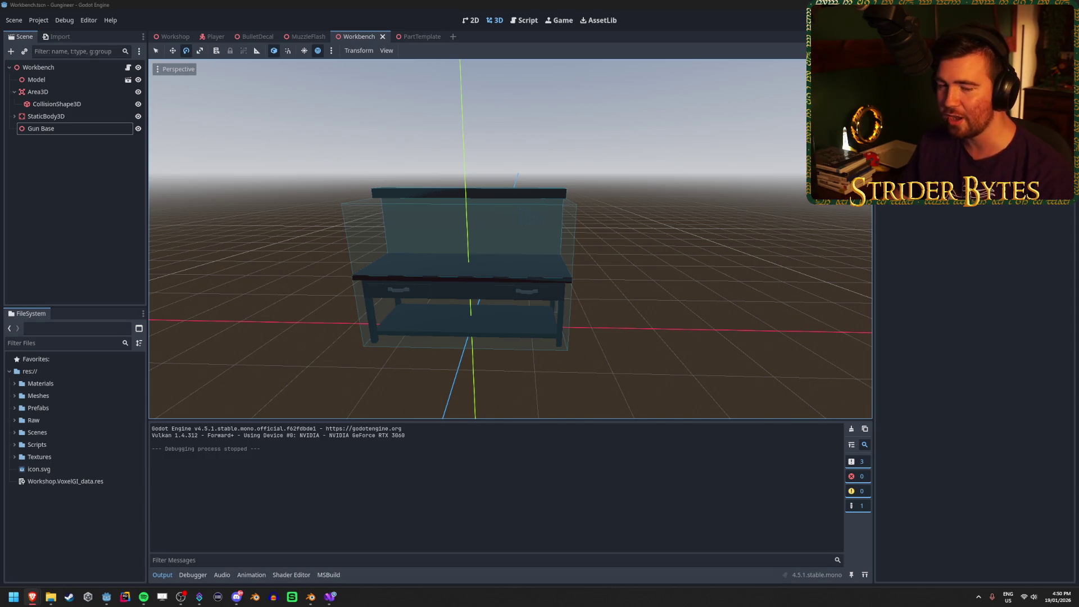
{"action": "left_click", "coordinate": [366, 4]}
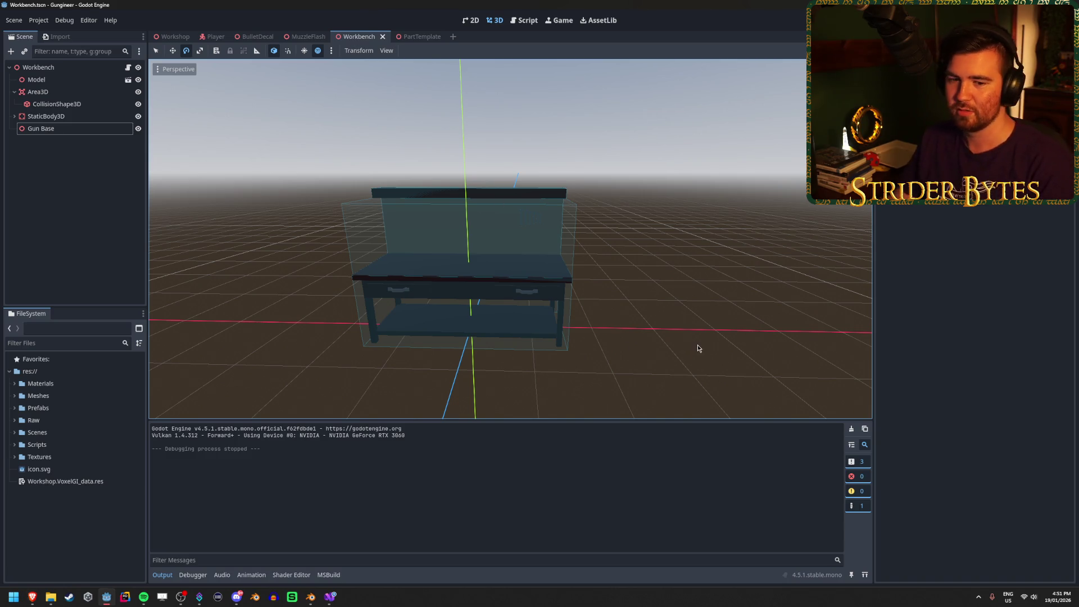
{"action": "left_click_drag", "start_coordinate": [640, 305], "coordinate": [523, 295]}
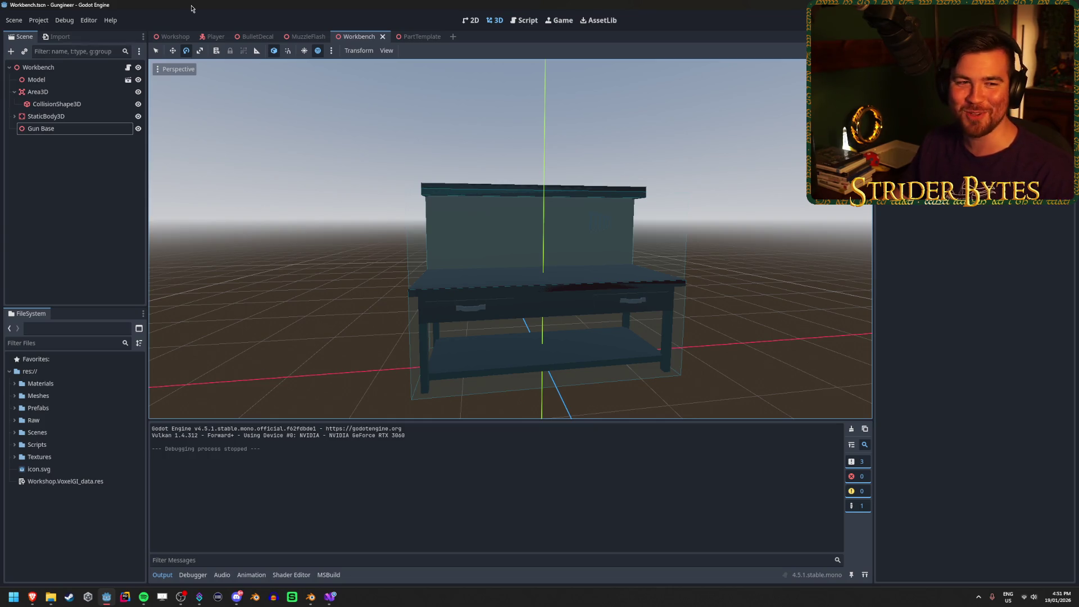
{"action": "left_click", "coordinate": [172, 36]}
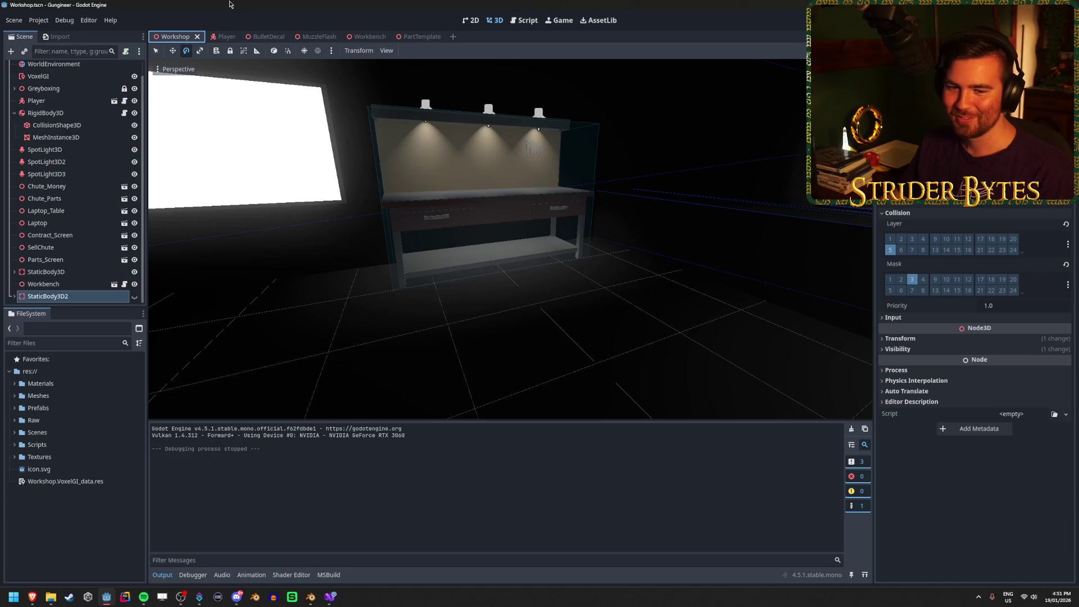
Step: Fly the editor view in and out around the workbench and glowing screen panel
{"action": "key", "text": "w"}
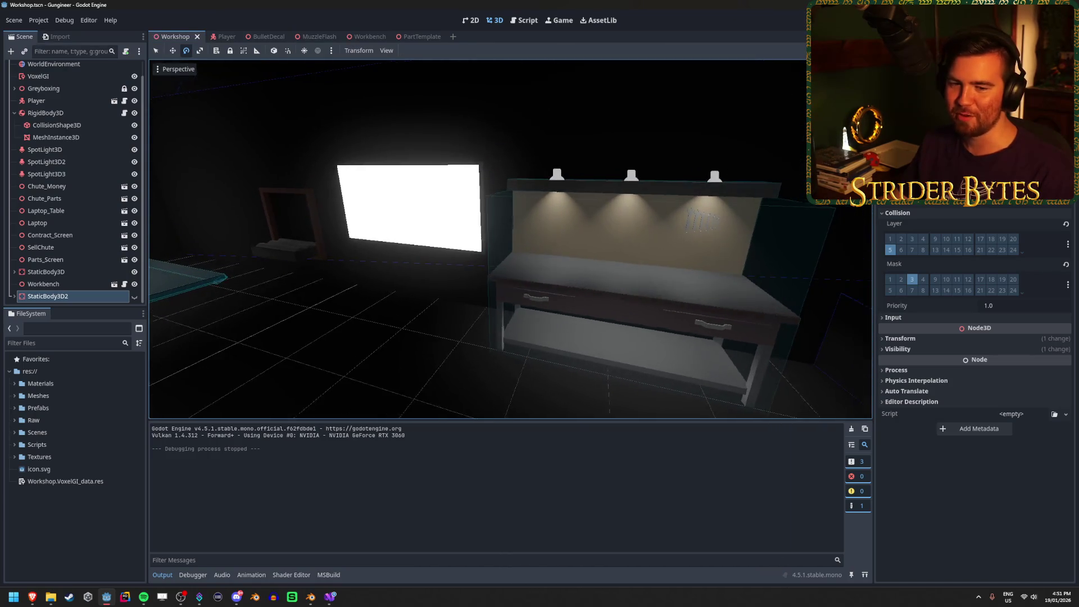
{"action": "key", "text": "w"}
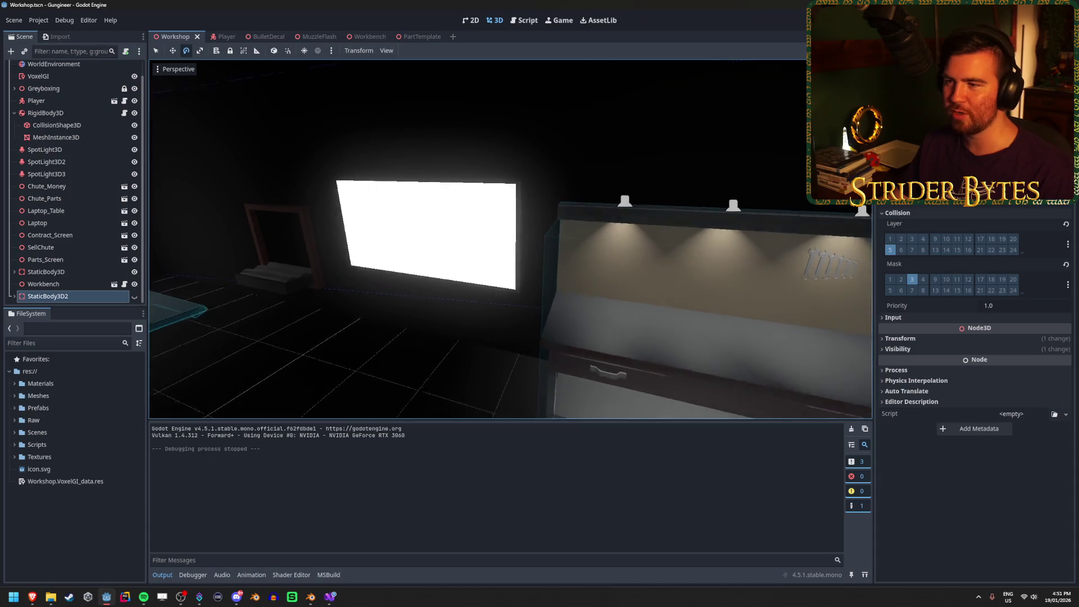
{"action": "key", "text": "s"}
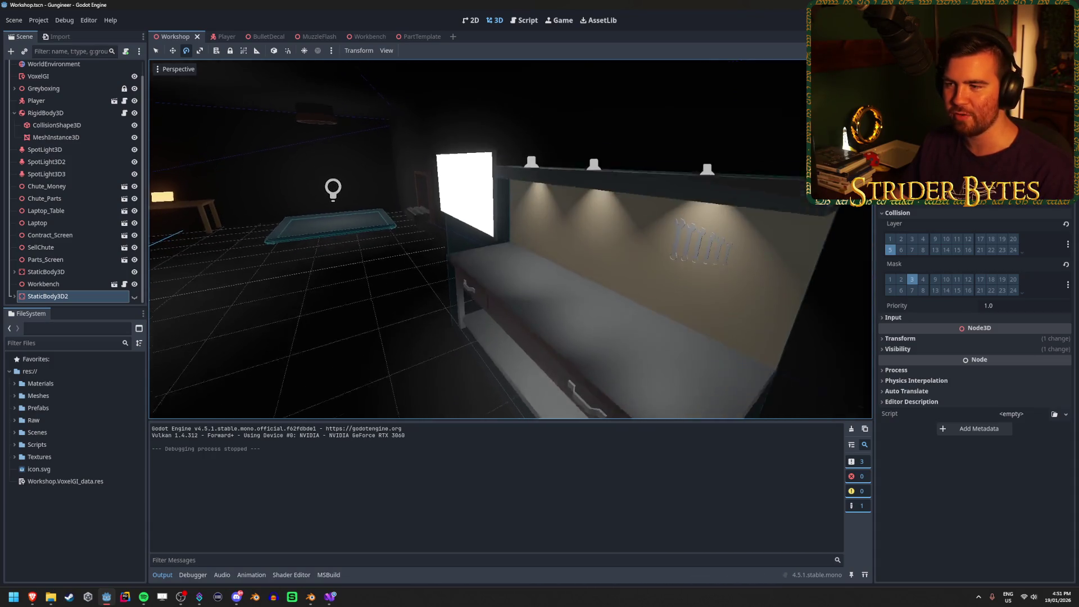
{"action": "key", "text": "s"}
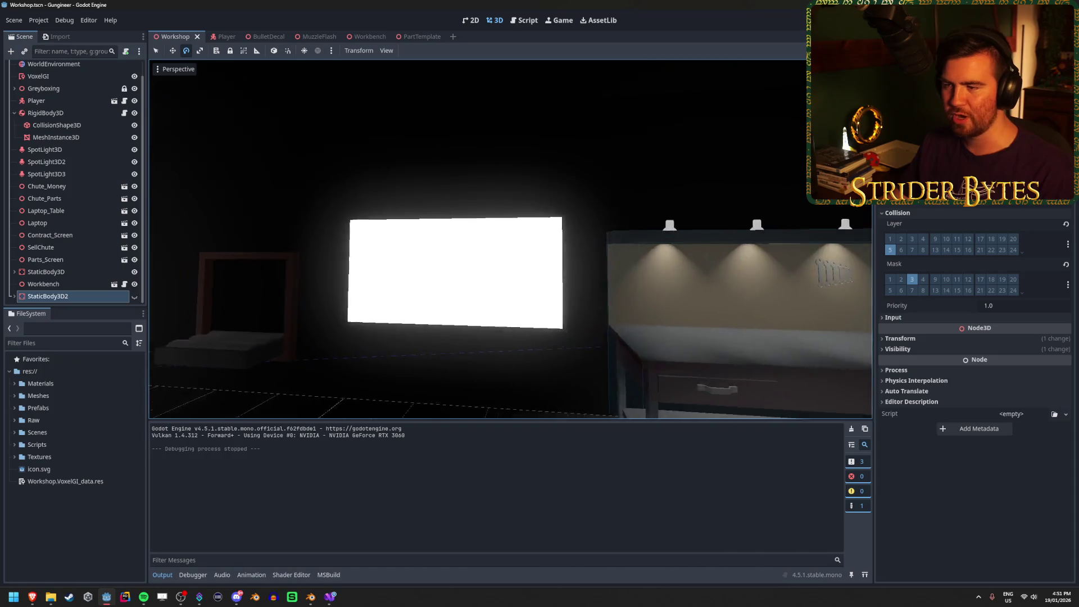
{"action": "key", "text": "w"}
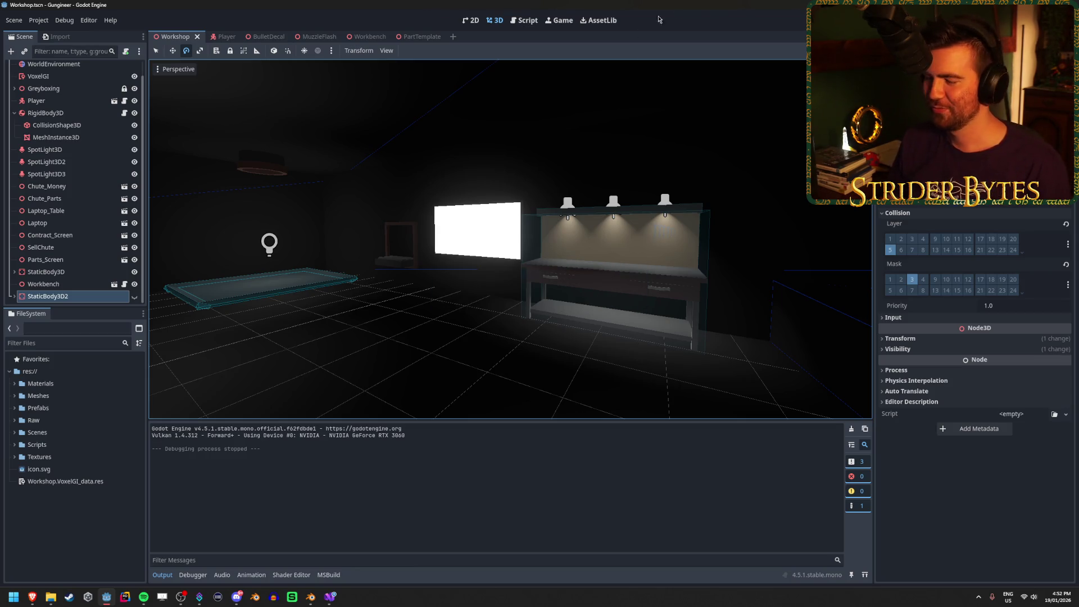
{"action": "key", "text": "shift+f"}
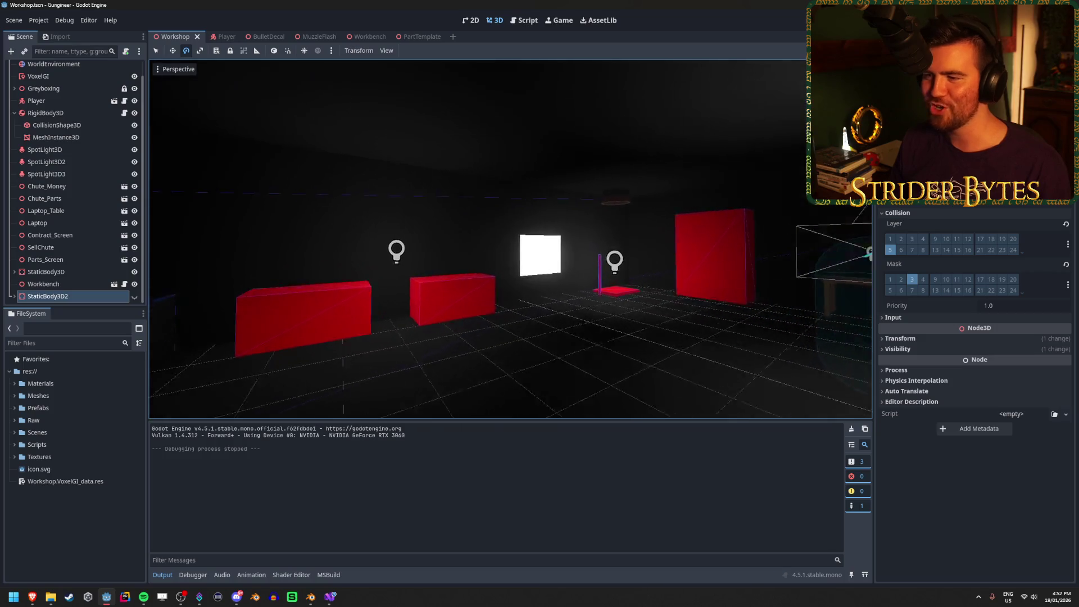
{"action": "key", "text": "w"}
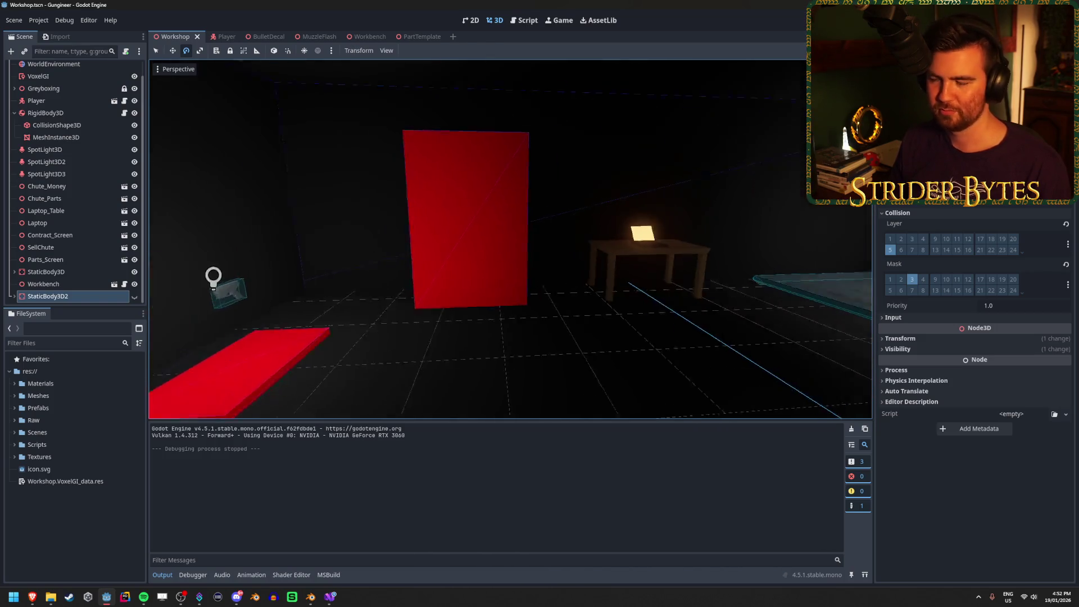
{"action": "key", "text": "w"}
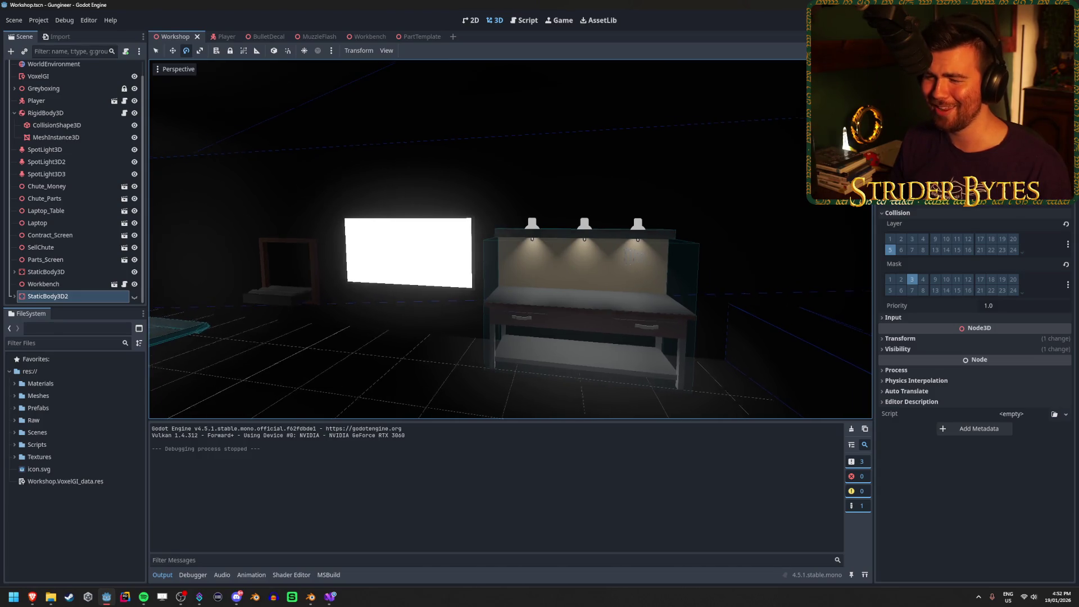
{"action": "key", "text": "w"}
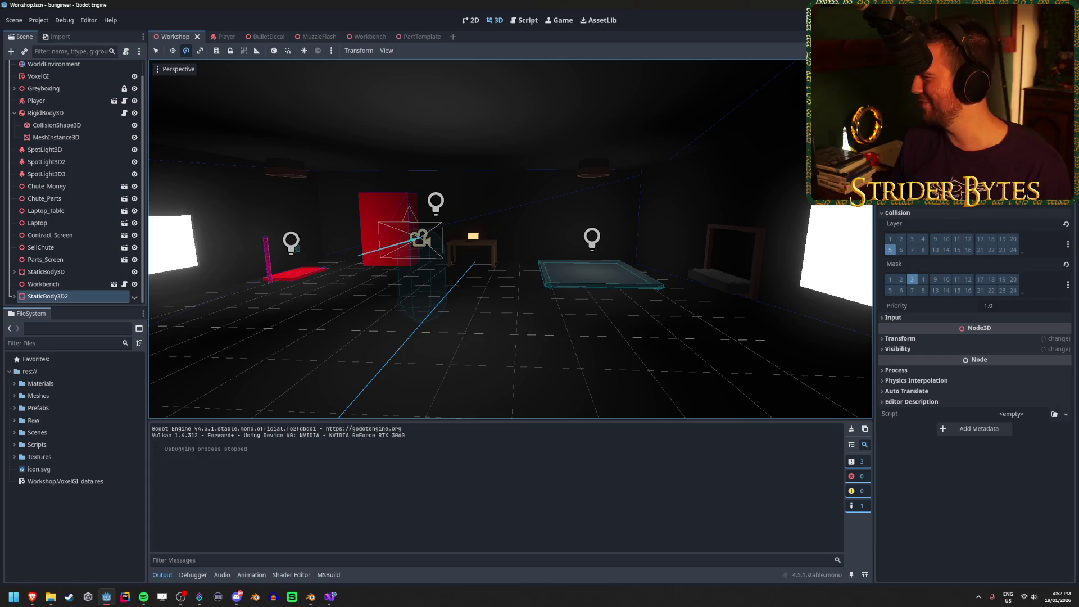
{"action": "key", "text": "f"}
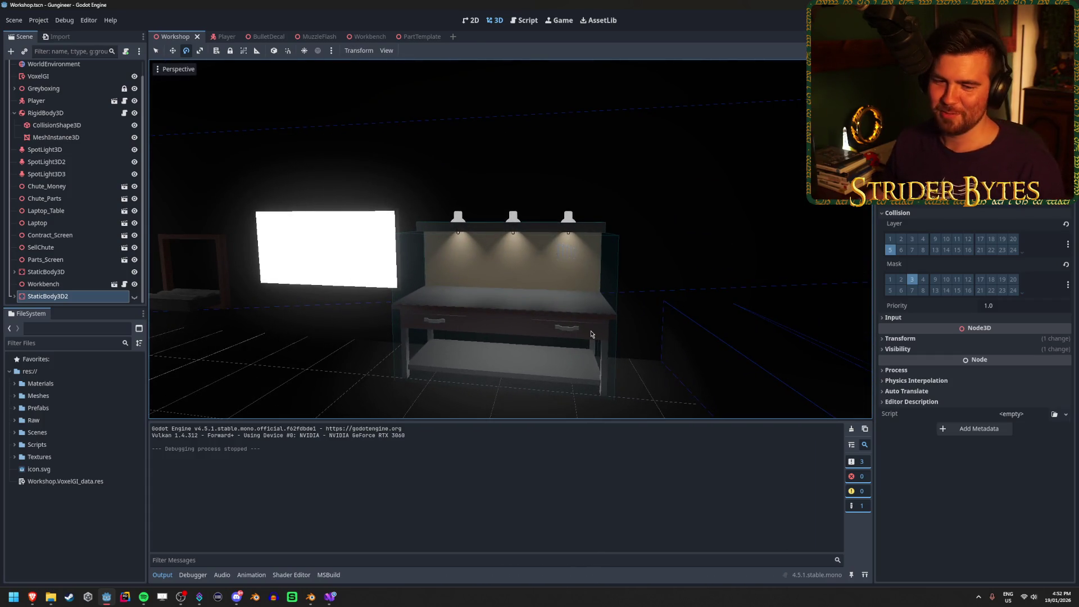
{"action": "mouse_move", "coordinate": [590, 334]}
{"action": "left_mouse_down"}
{"action": "mouse_move", "coordinate": [394, 337]}
{"action": "mouse_move", "coordinate": [704, 4]}
{"action": "left_mouse_up"}
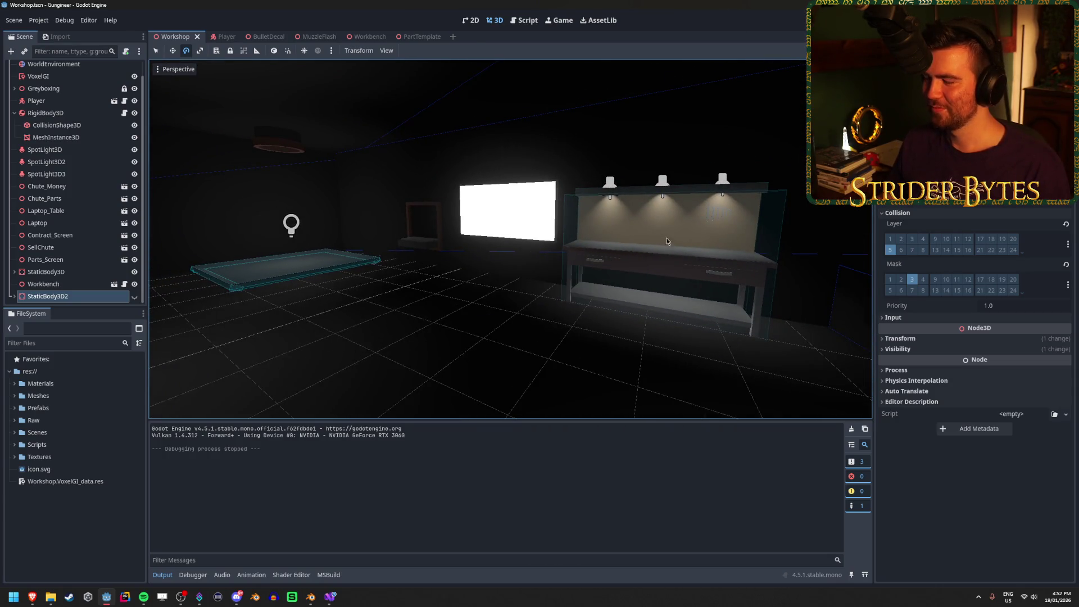
{"action": "mouse_move", "coordinate": [667, 241]}
{"action": "left_mouse_down"}
{"action": "mouse_move", "coordinate": [636, 339]}
{"action": "mouse_move", "coordinate": [556, 337]}
{"action": "mouse_move", "coordinate": [702, 337]}
{"action": "mouse_move", "coordinate": [637, 339]}
{"action": "left_mouse_up"}
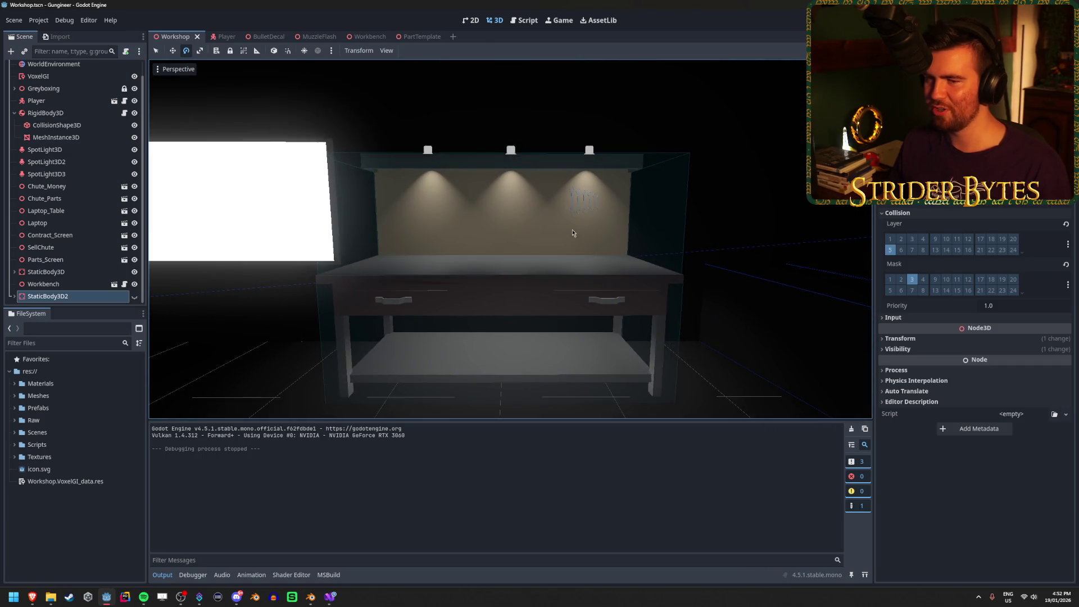
{"action": "mouse_move", "coordinate": [573, 233]}
{"action": "left_mouse_down"}
{"action": "mouse_move", "coordinate": [450, 236]}
{"action": "mouse_move", "coordinate": [505, 236]}
{"action": "mouse_move", "coordinate": [478, 236]}
{"action": "left_mouse_up"}
{"action": "mouse_move", "coordinate": [625, 296]}
{"action": "left_mouse_down"}
{"action": "mouse_move", "coordinate": [495, 295]}
{"action": "mouse_move", "coordinate": [517, 295]}
{"action": "mouse_move", "coordinate": [517, 259]}
{"action": "mouse_move", "coordinate": [634, 297]}
{"action": "left_mouse_up"}
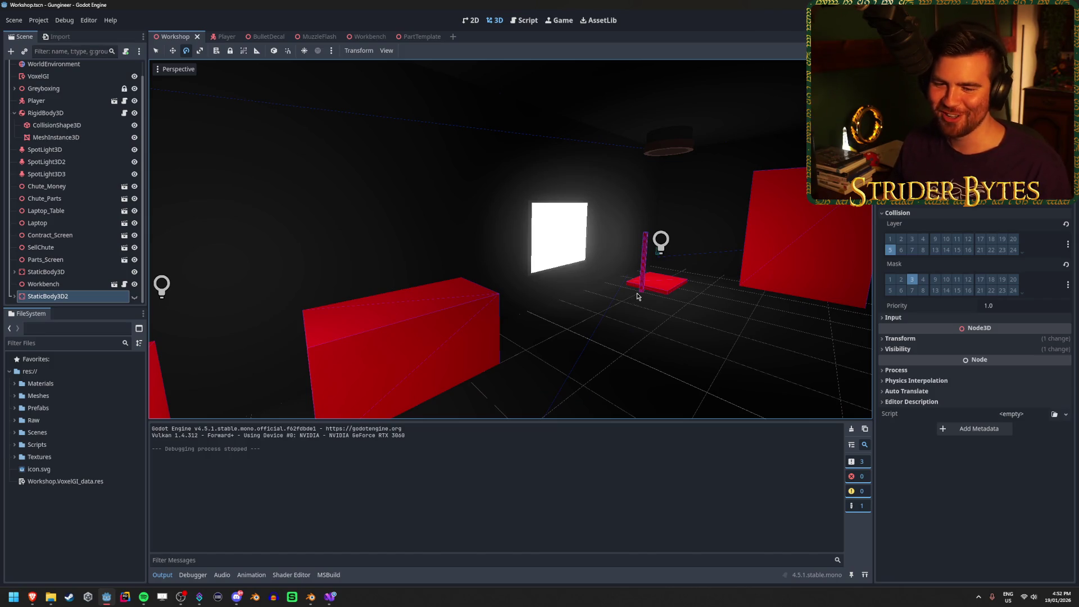
{"action": "left_click_drag", "start_coordinate": [603, 299], "coordinate": [638, 298]}
{"action": "left_click_drag", "start_coordinate": [564, 304], "coordinate": [564, 304]}
{"action": "mouse_move", "coordinate": [523, 256]}
{"action": "left_mouse_down"}
{"action": "mouse_move", "coordinate": [496, 200]}
{"action": "mouse_move", "coordinate": [563, 224]}
{"action": "mouse_move", "coordinate": [567, 245]}
{"action": "left_mouse_up"}
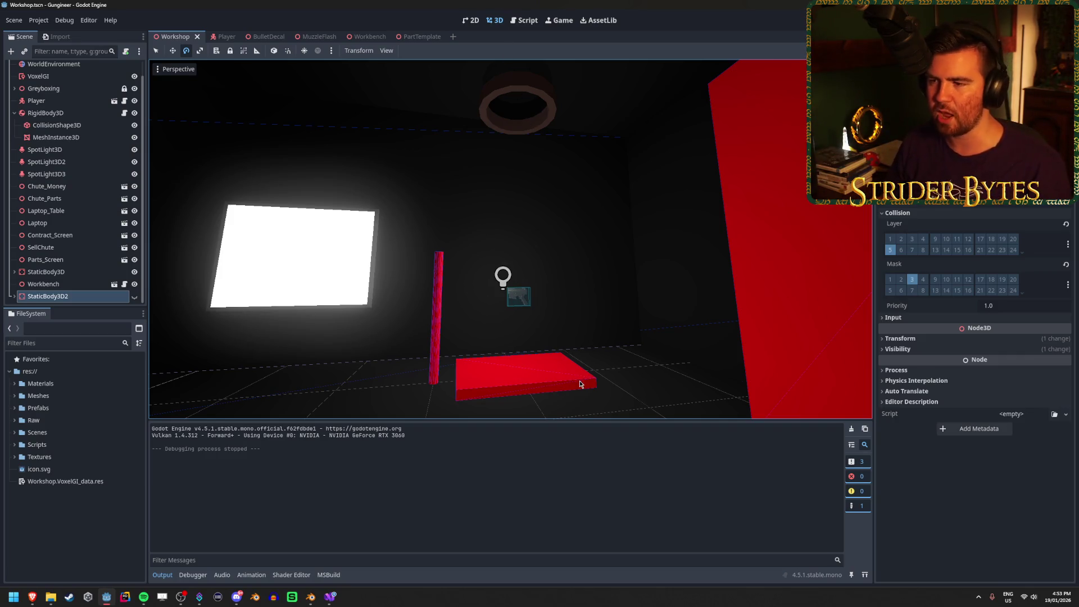
{"action": "mouse_move", "coordinate": [579, 383]}
{"action": "left_mouse_down"}
{"action": "mouse_move", "coordinate": [585, 291]}
{"action": "mouse_move", "coordinate": [542, 301]}
{"action": "mouse_move", "coordinate": [456, 285]}
{"action": "left_mouse_up"}
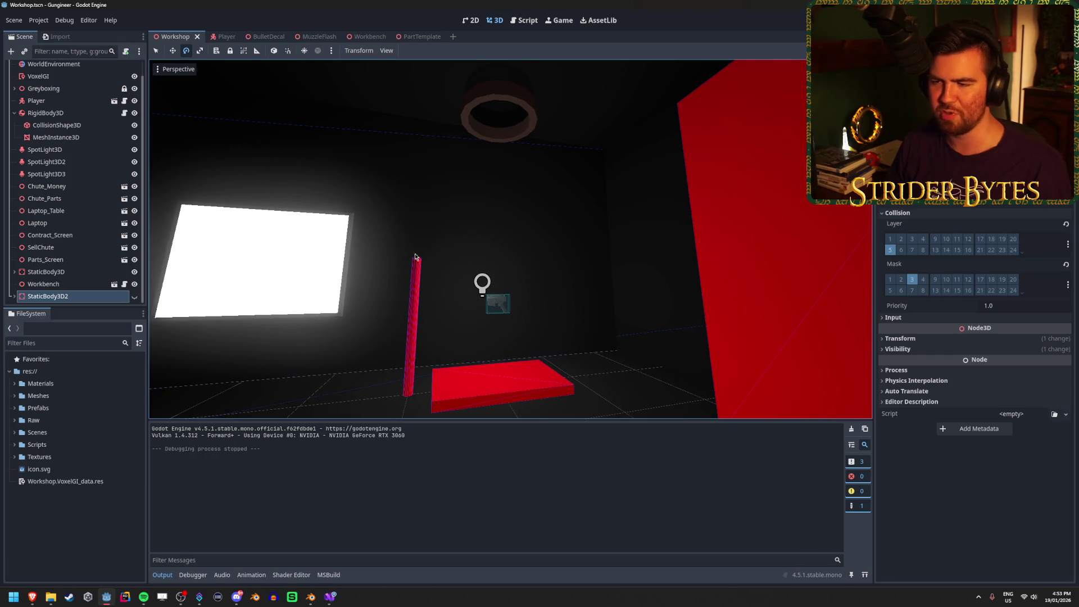
{"action": "mouse_move", "coordinate": [541, 231]}
{"action": "left_mouse_down"}
{"action": "mouse_move", "coordinate": [558, 243]}
{"action": "mouse_move", "coordinate": [553, 252]}
{"action": "left_mouse_up"}
{"action": "key", "text": "w"}
{"action": "mouse_move", "coordinate": [521, 326]}
{"action": "left_mouse_down"}
{"action": "mouse_move", "coordinate": [535, 257]}
{"action": "mouse_move", "coordinate": [495, 287]}
{"action": "mouse_move", "coordinate": [533, 266]}
{"action": "left_mouse_up"}
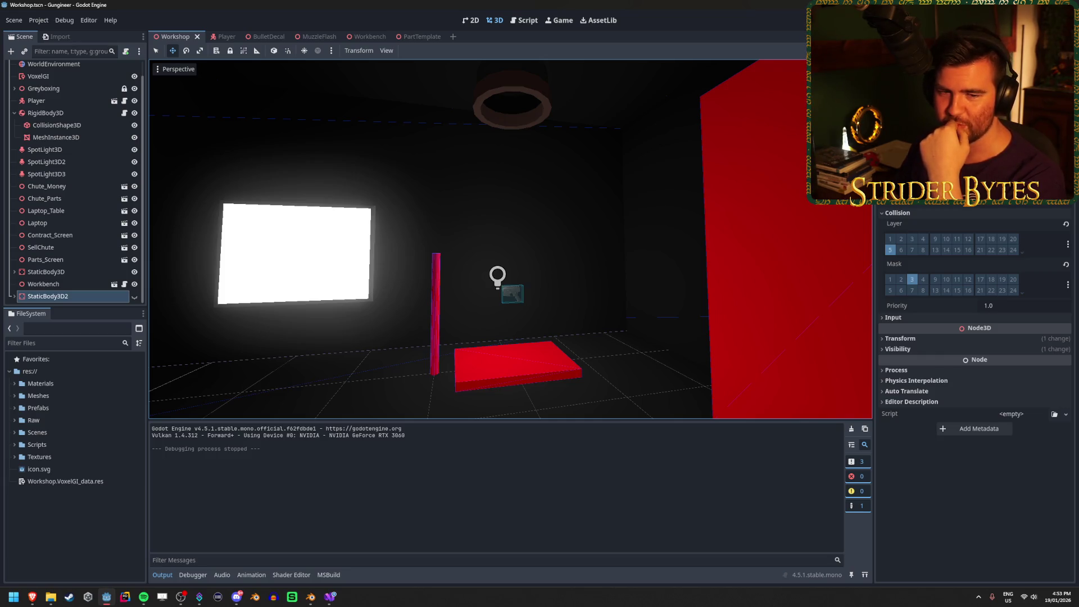
{"action": "key", "text": "alt+Tab"}
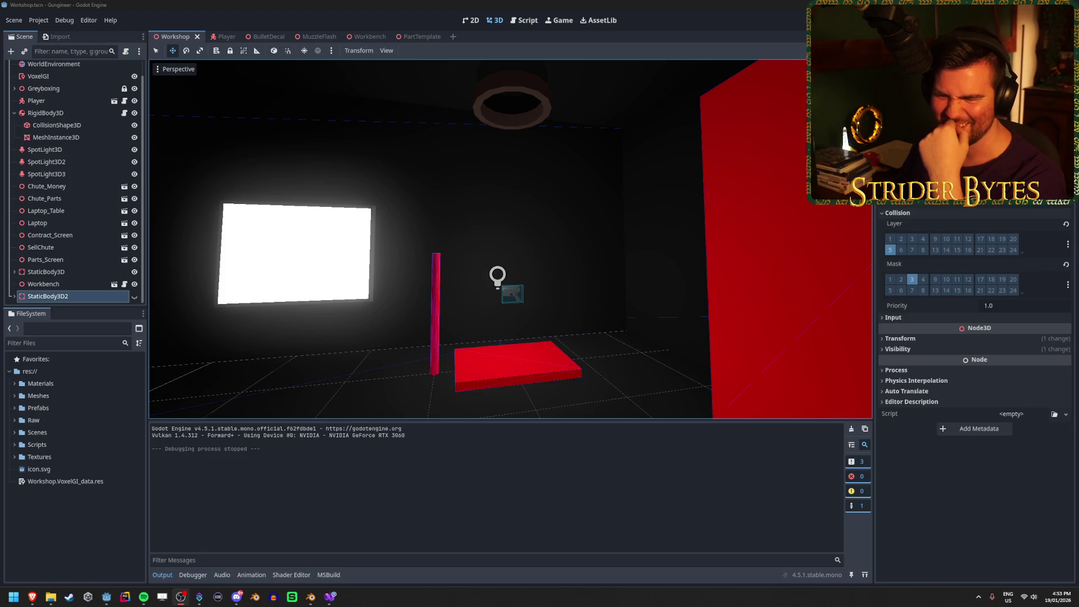
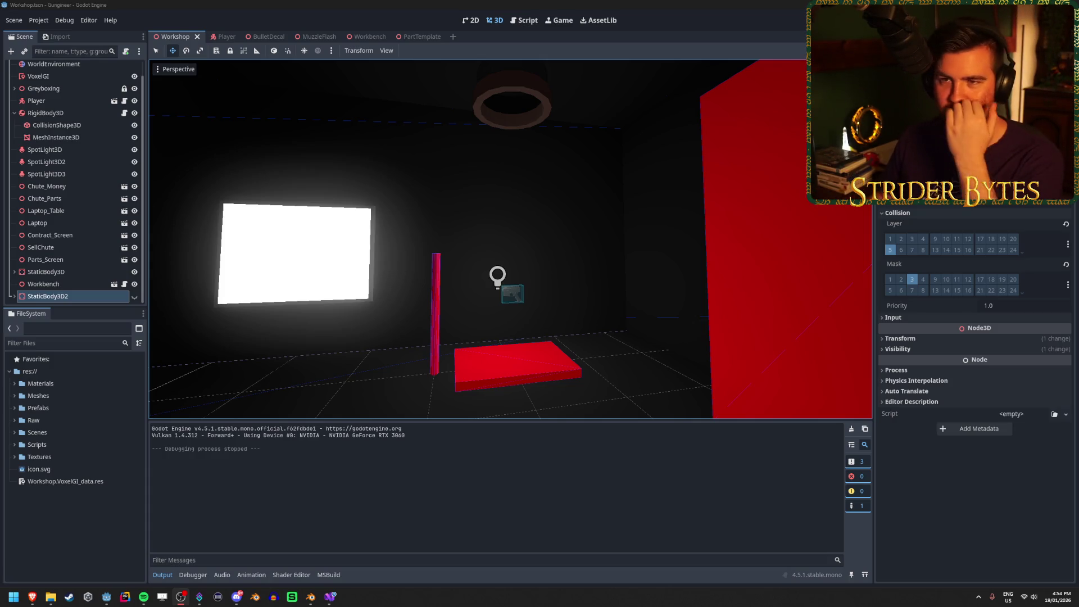
Step: Look around the Godot workshop scene, turning the camera toward the red blocks and the far side of the room
{"action": "left_click", "coordinate": [448, 4]}
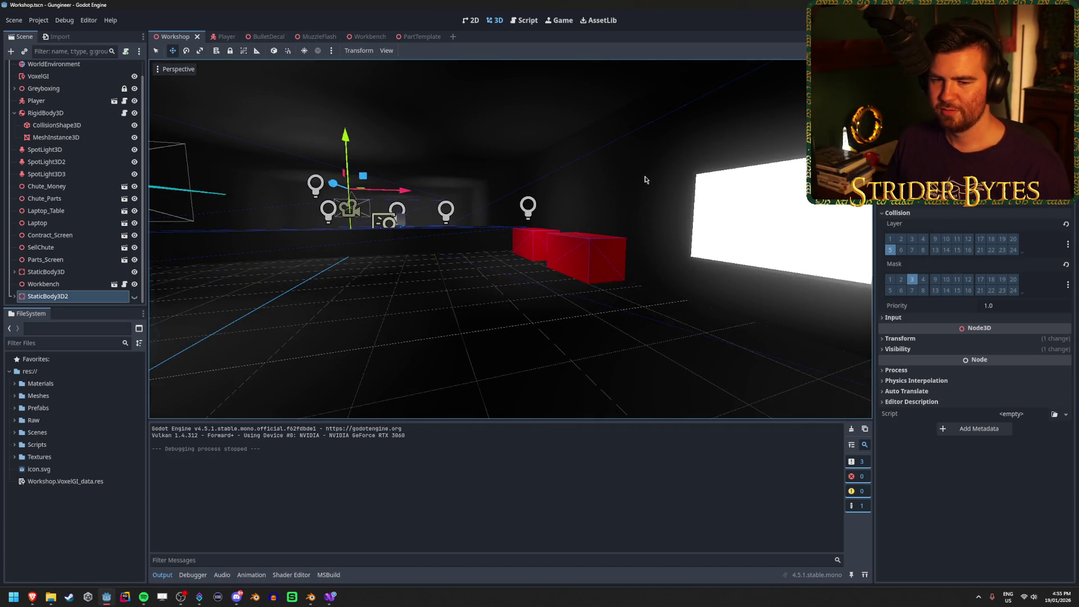
{"action": "mouse_move", "coordinate": [645, 180]}
{"action": "left_mouse_down"}
{"action": "mouse_move", "coordinate": [544, 212]}
{"action": "mouse_move", "coordinate": [539, 301]}
{"action": "mouse_move", "coordinate": [691, 276]}
{"action": "mouse_move", "coordinate": [646, 292]}
{"action": "left_mouse_up"}
{"action": "left_click", "coordinate": [506, 284]}
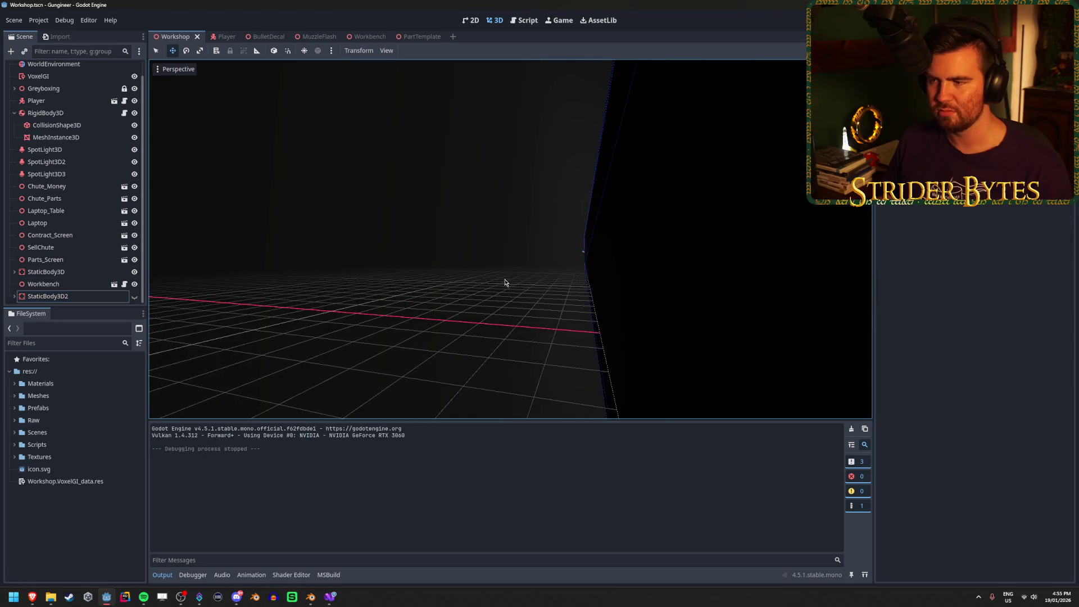
{"action": "mouse_move", "coordinate": [506, 284]}
{"action": "left_mouse_down"}
{"action": "mouse_move", "coordinate": [479, 248]}
{"action": "mouse_move", "coordinate": [618, 270]}
{"action": "mouse_move", "coordinate": [505, 281]}
{"action": "mouse_move", "coordinate": [568, 281]}
{"action": "mouse_move", "coordinate": [557, 264]}
{"action": "mouse_move", "coordinate": [567, 281]}
{"action": "mouse_move", "coordinate": [562, 236]}
{"action": "mouse_move", "coordinate": [559, 272]}
{"action": "left_mouse_up"}
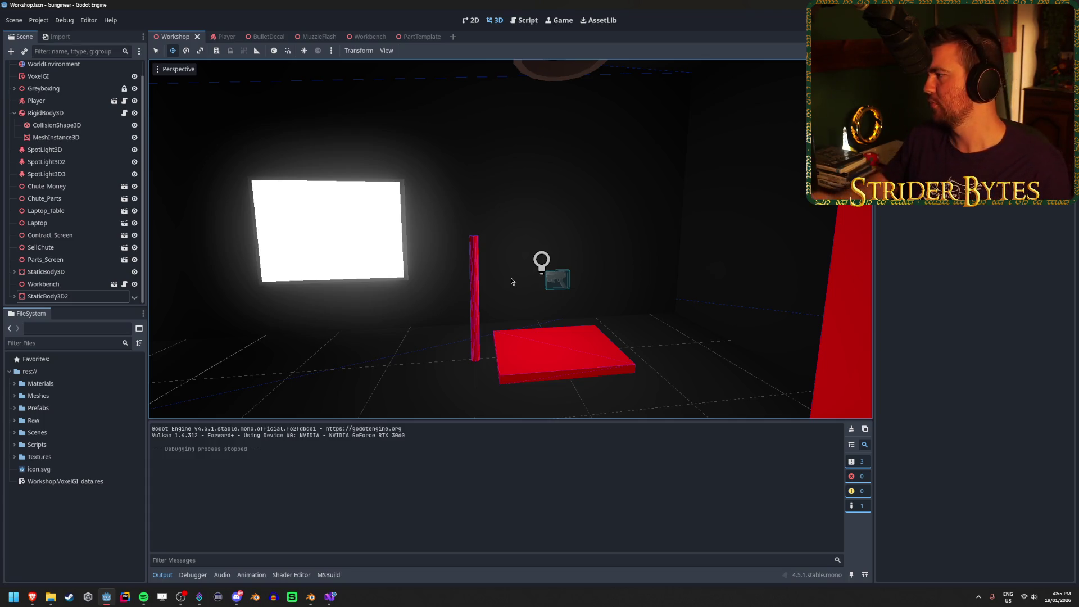
{"action": "key", "text": "alt+Tab"}
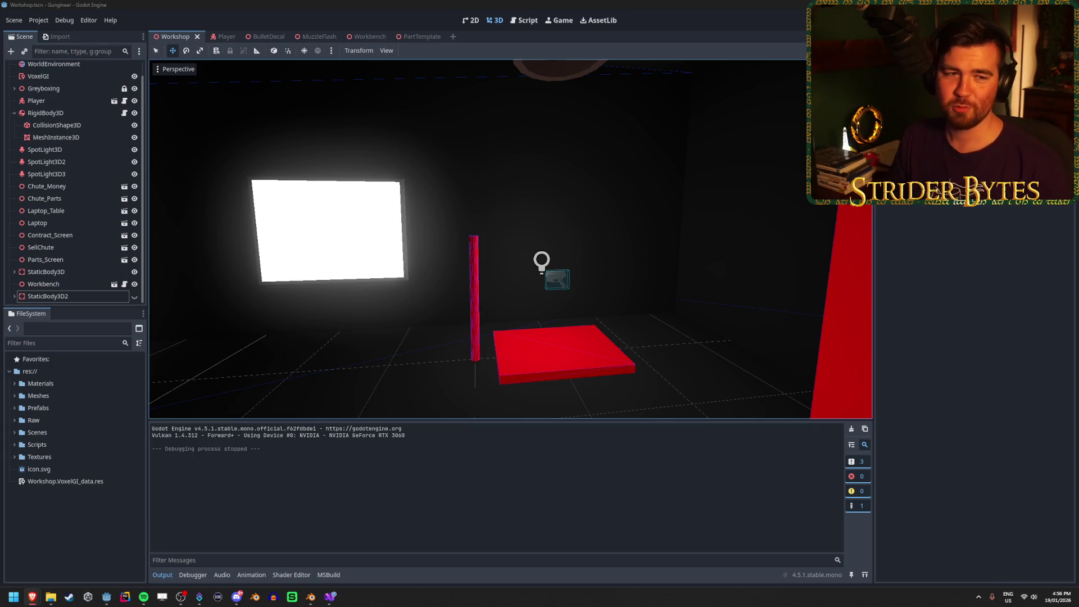
{"action": "left_click", "coordinate": [436, 3]}
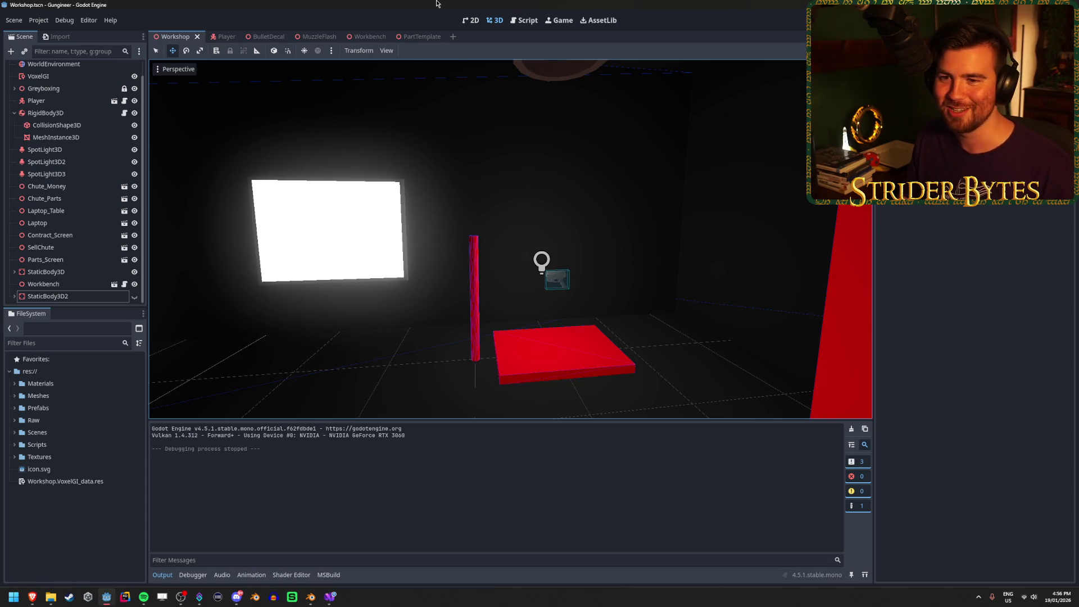
{"action": "left_click_drag", "start_coordinate": [513, 265], "coordinate": [673, 281]}
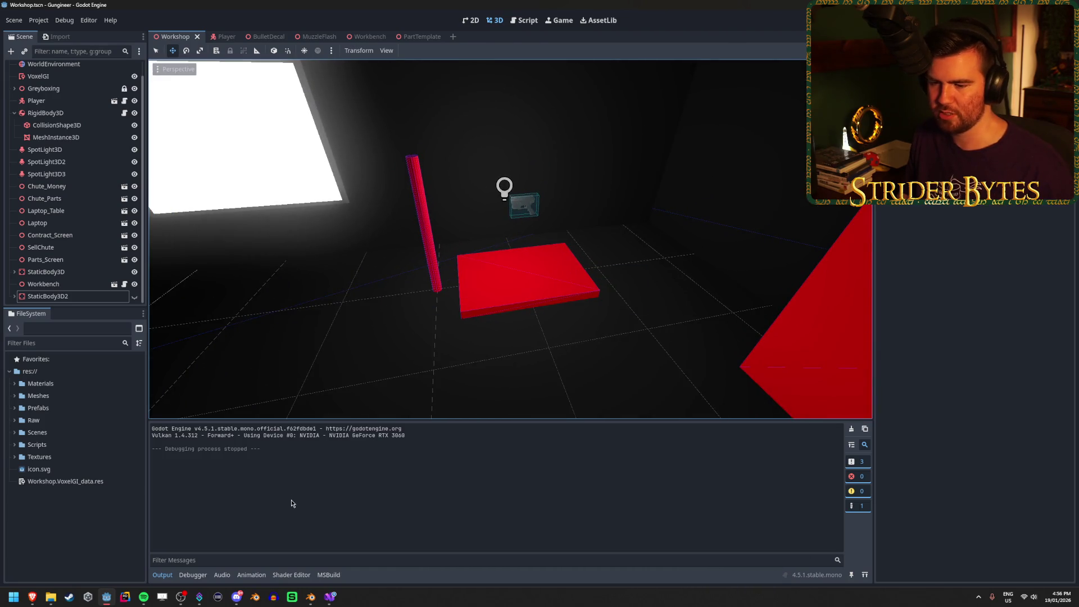
Step: In Blender, open Tray_Money.blend from the recent files list
{"action": "left_click", "coordinate": [311, 597]}
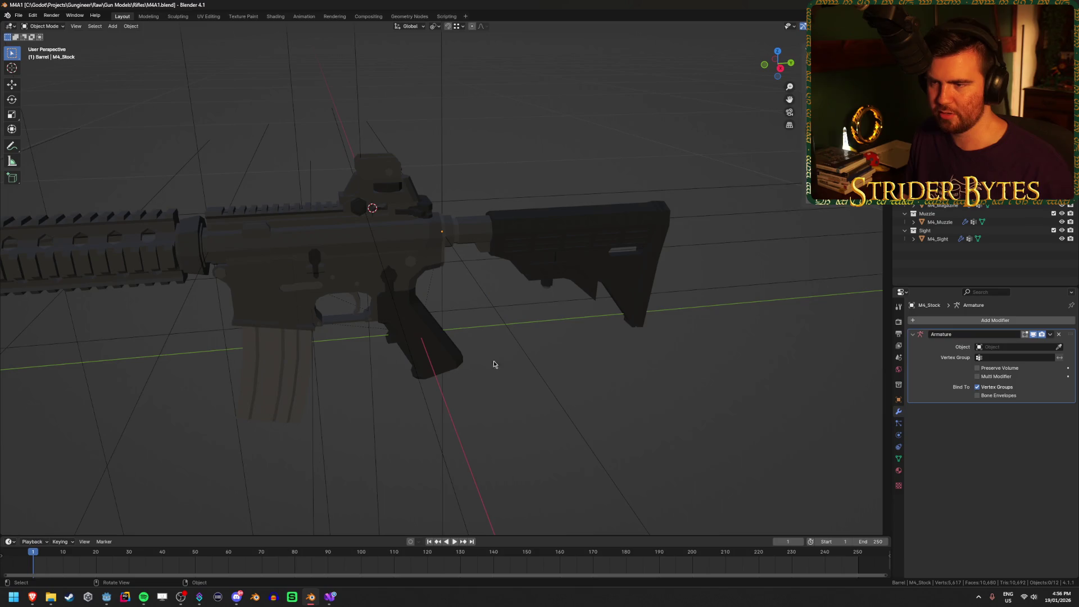
{"action": "left_click", "coordinate": [16, 16]}
{"action": "mouse_move", "coordinate": [84, 41]}
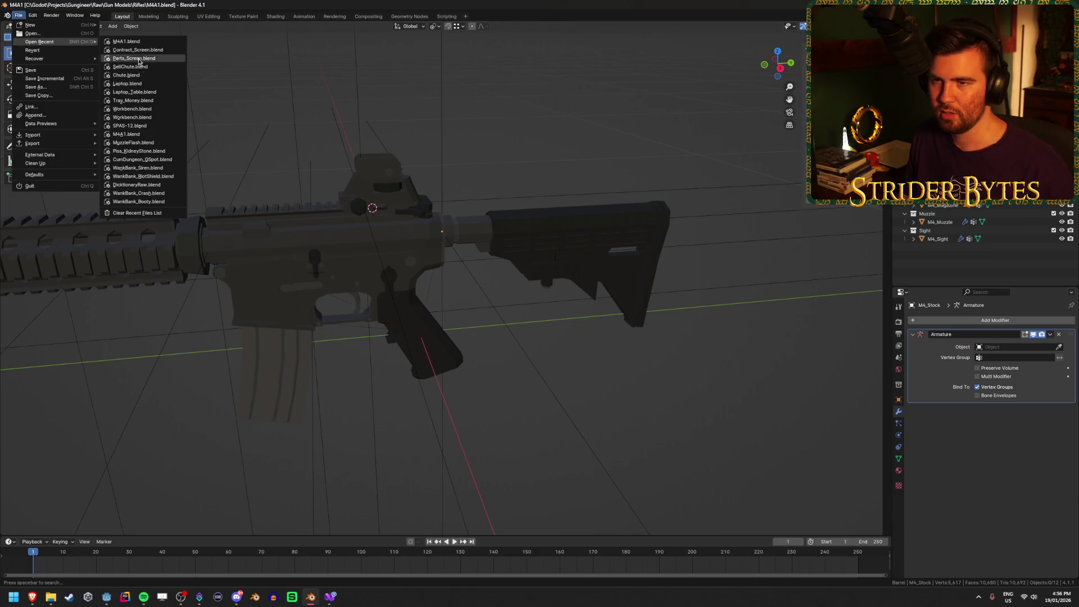
{"action": "left_click", "coordinate": [133, 100]}
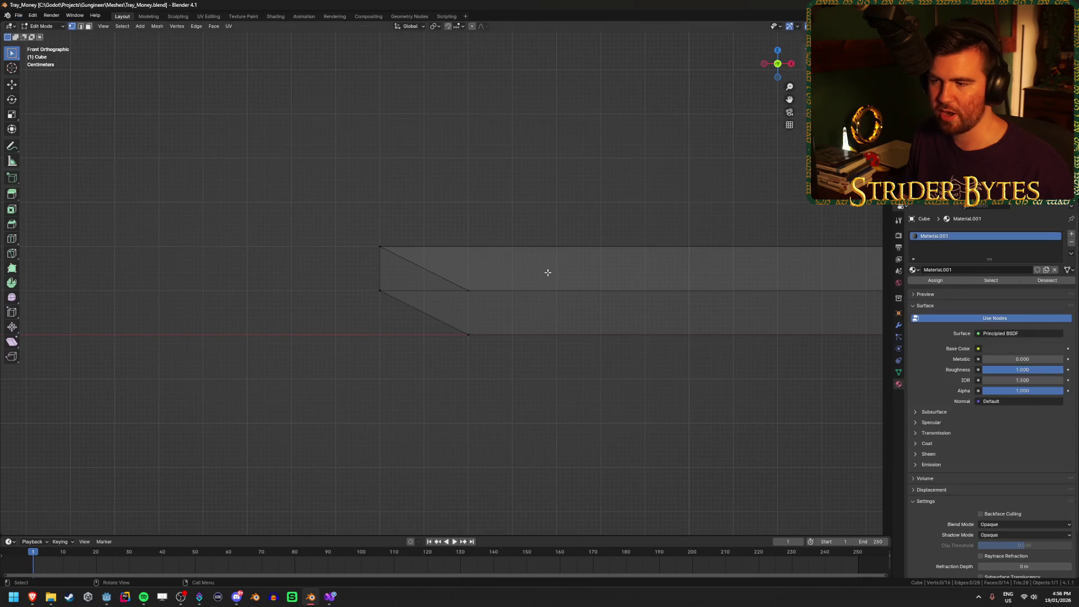
{"action": "scroll", "coordinate": [527, 262], "scroll_direction": "down", "scroll_amount": 4}
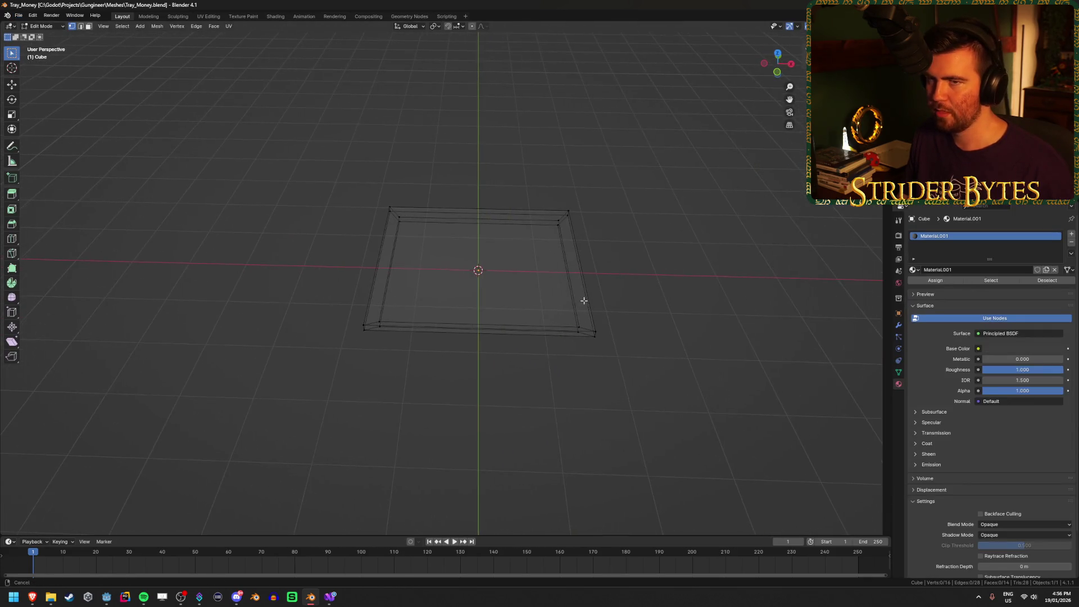
Step: Save a copy of the model as Tray_Parts.blend and return to Godot
{"action": "key", "text": "ctrl+shift+s"}
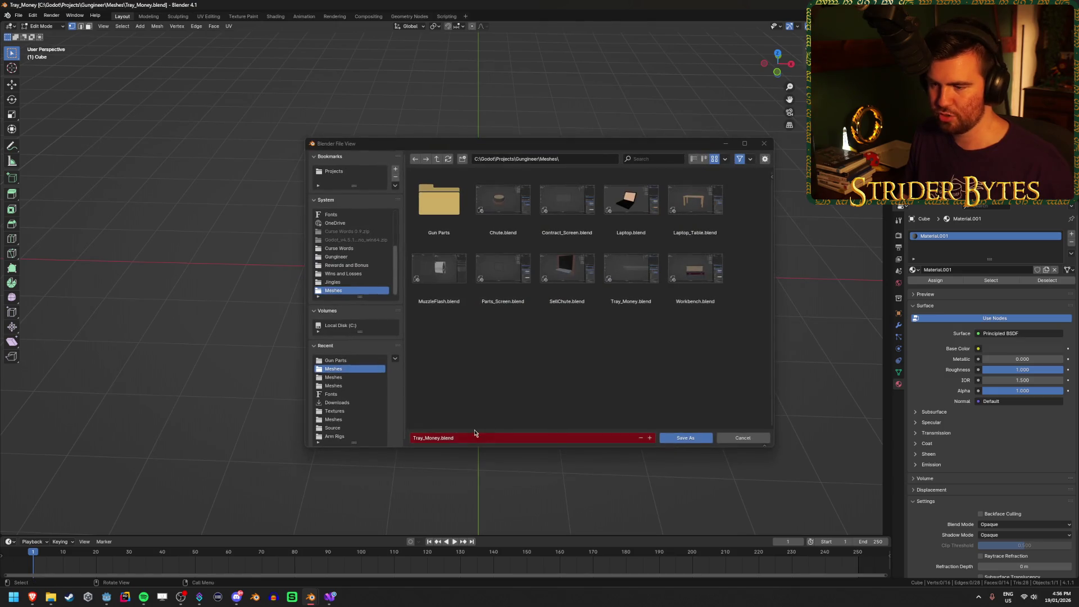
{"action": "left_click", "coordinate": [435, 438]}
{"action": "type", "text": "Parts"}
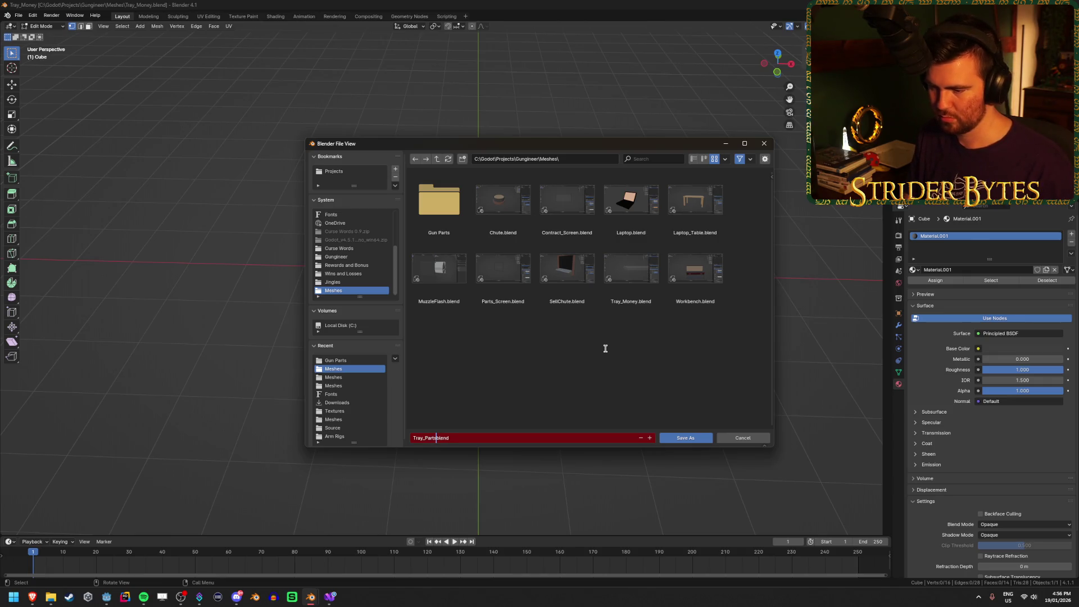
{"action": "key", "text": "Return"}
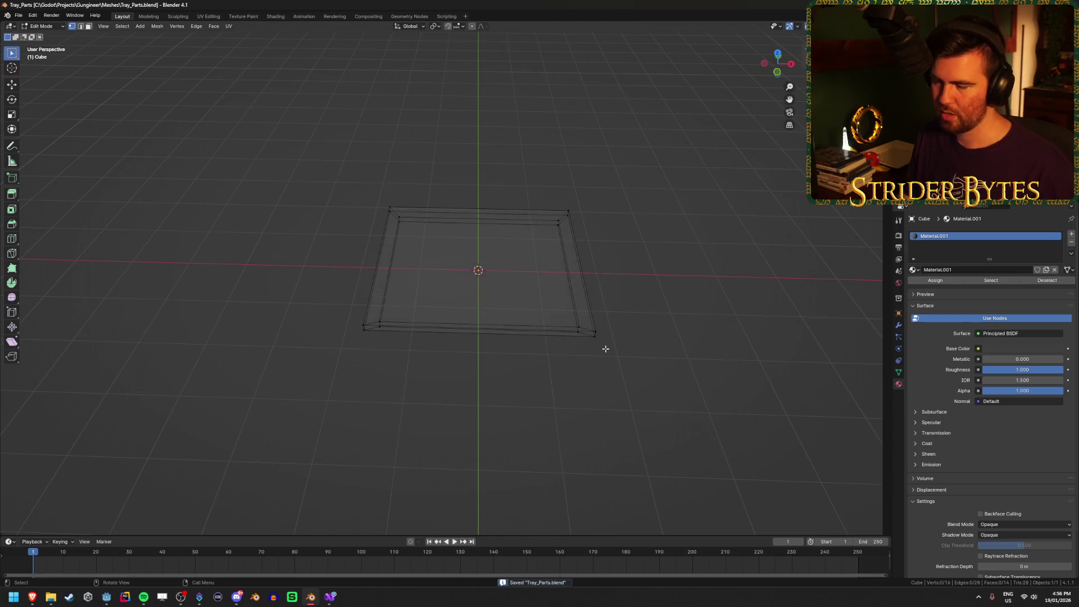
{"action": "left_click", "coordinate": [110, 599]}
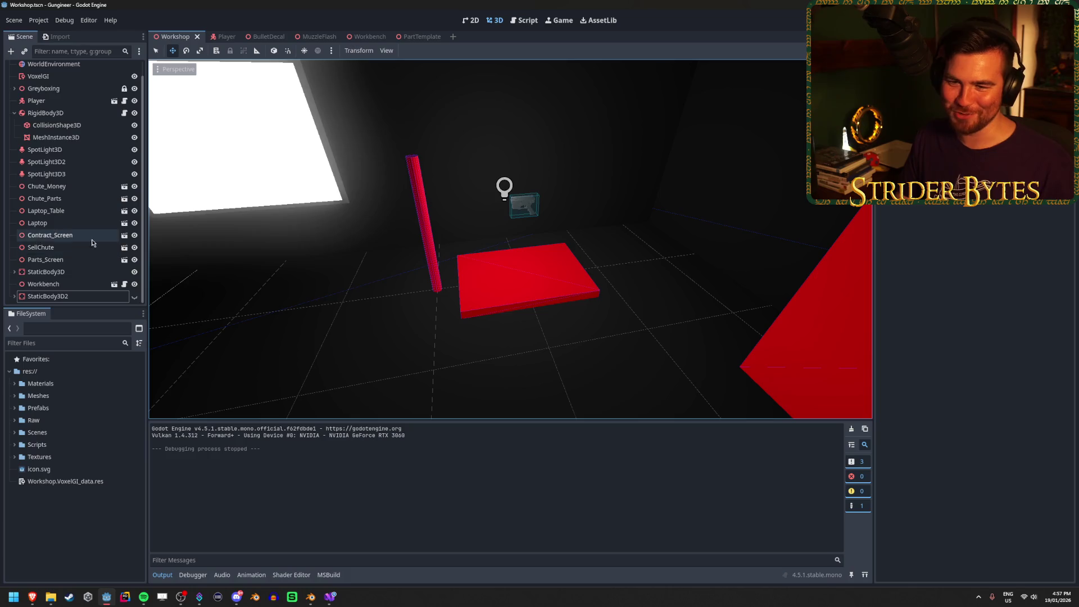
Step: Expand the Greyboxing group in the Scene dock and step down to CSGBox3D8 to check its transform
{"action": "scroll", "coordinate": [96, 247], "scroll_direction": "up", "scroll_amount": 1}
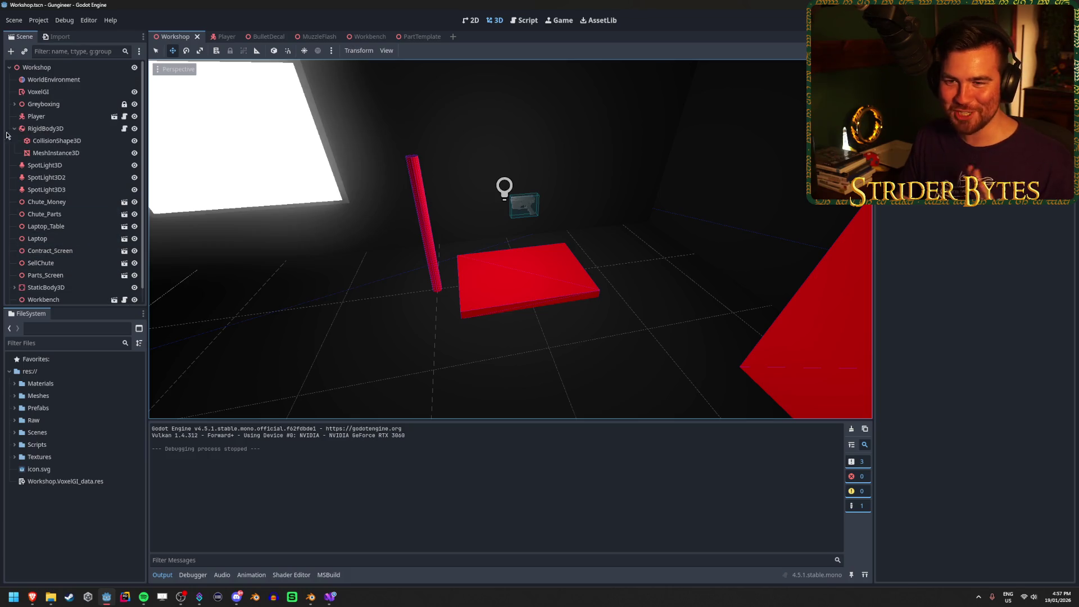
{"action": "left_click", "coordinate": [57, 106]}
{"action": "left_click", "coordinate": [14, 104]}
{"action": "key", "text": "Down"}
{"action": "key", "text": "Down"}
{"action": "key", "text": "Down"}
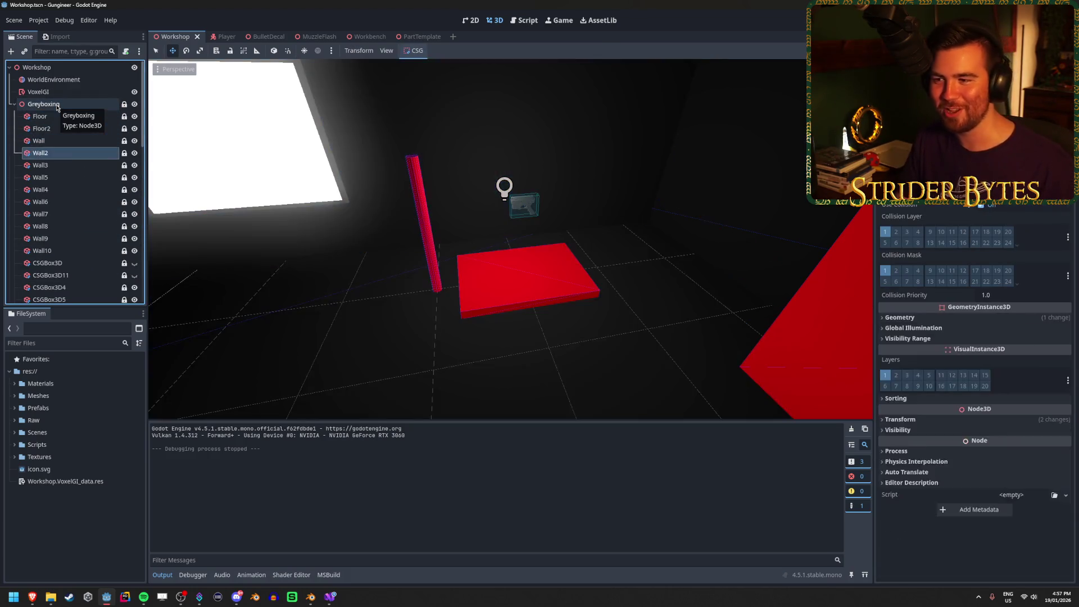
{"action": "key", "text": "Down"}
{"action": "key", "text": "Down"}
{"action": "key", "text": "Down"}
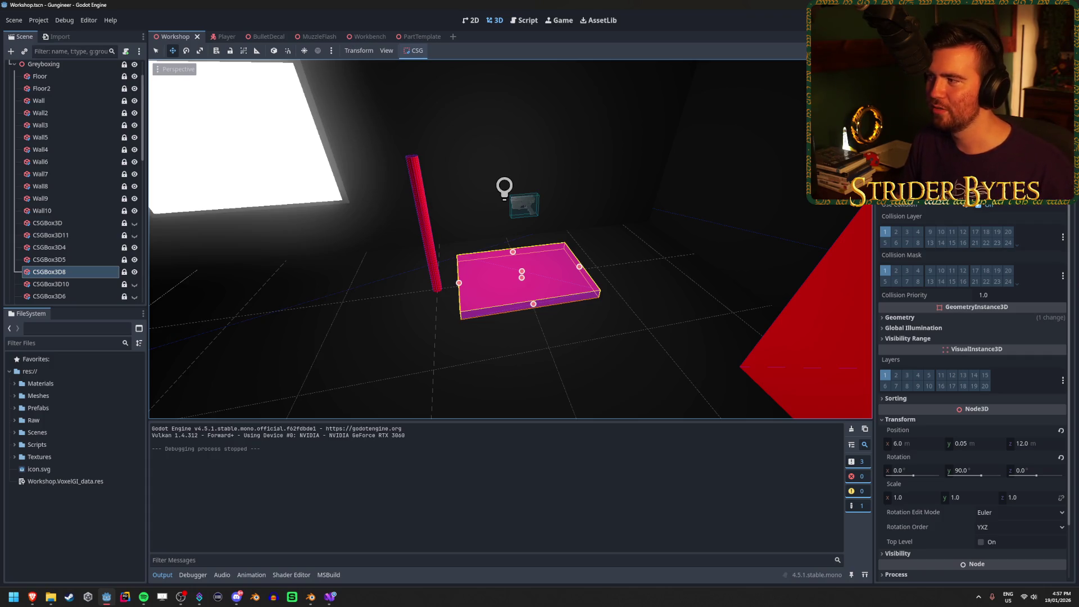
{"action": "key", "text": "alt+Tab"}
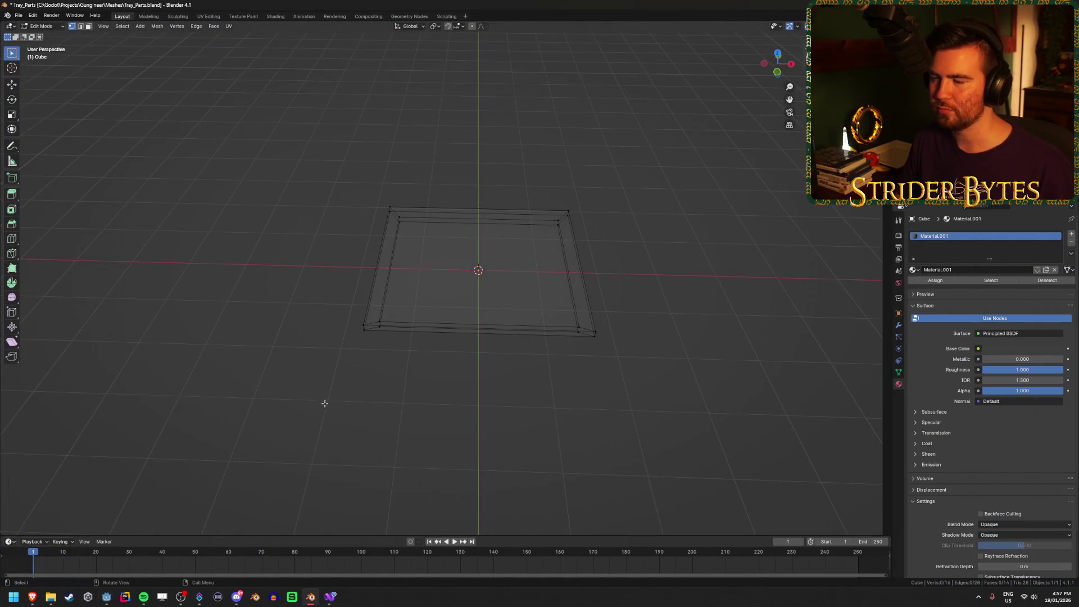
Step: Pull the tray's left and right sides inward 0.75 m along X
{"action": "mouse_move", "coordinate": [324, 403]}
{"action": "left_mouse_down"}
{"action": "mouse_move", "coordinate": [394, 356]}
{"action": "mouse_move", "coordinate": [377, 332]}
{"action": "left_mouse_up"}
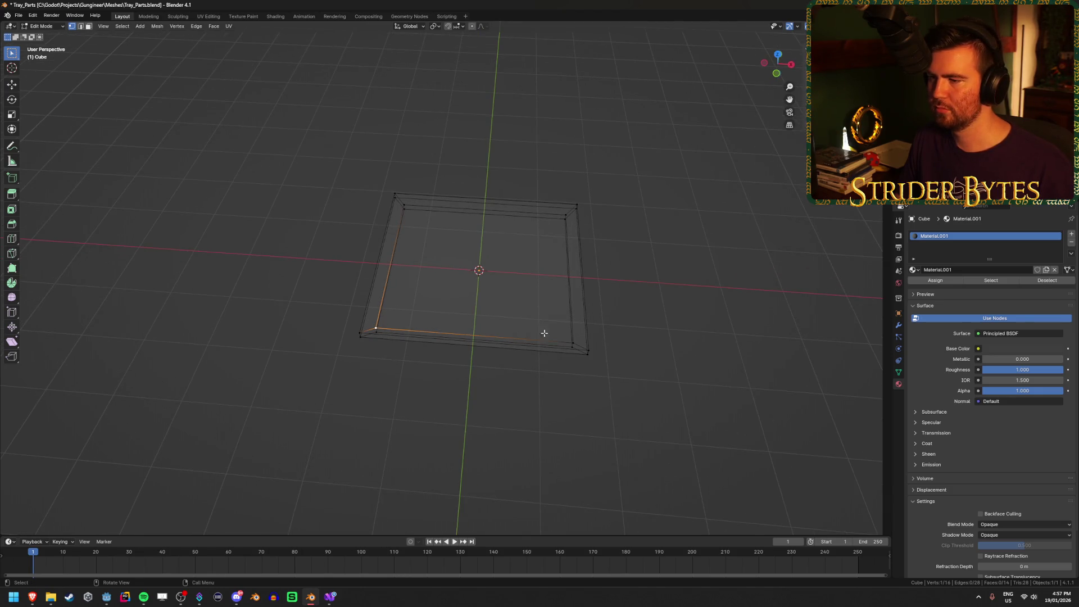
{"action": "left_click_drag", "start_coordinate": [341, 332], "coordinate": [349, 357]}
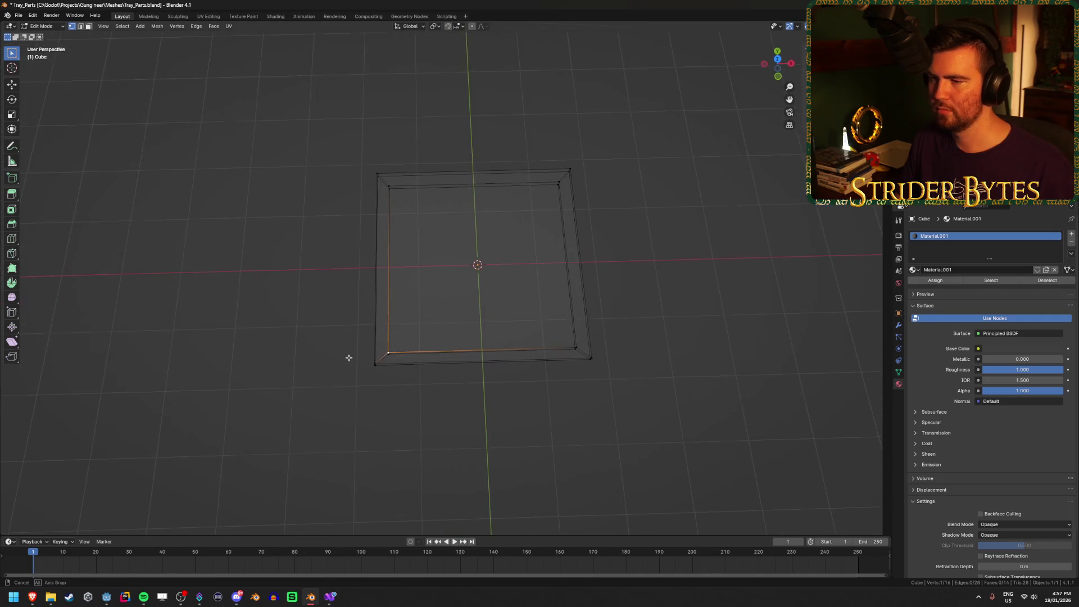
{"action": "mouse_move", "coordinate": [333, 423]}
{"action": "left_mouse_down"}
{"action": "mouse_move", "coordinate": [416, 392]}
{"action": "mouse_move", "coordinate": [436, 412]}
{"action": "mouse_move", "coordinate": [322, 400]}
{"action": "mouse_move", "coordinate": [327, 409]}
{"action": "mouse_move", "coordinate": [450, 102]}
{"action": "left_mouse_up"}
{"action": "type", "text": "gx"}
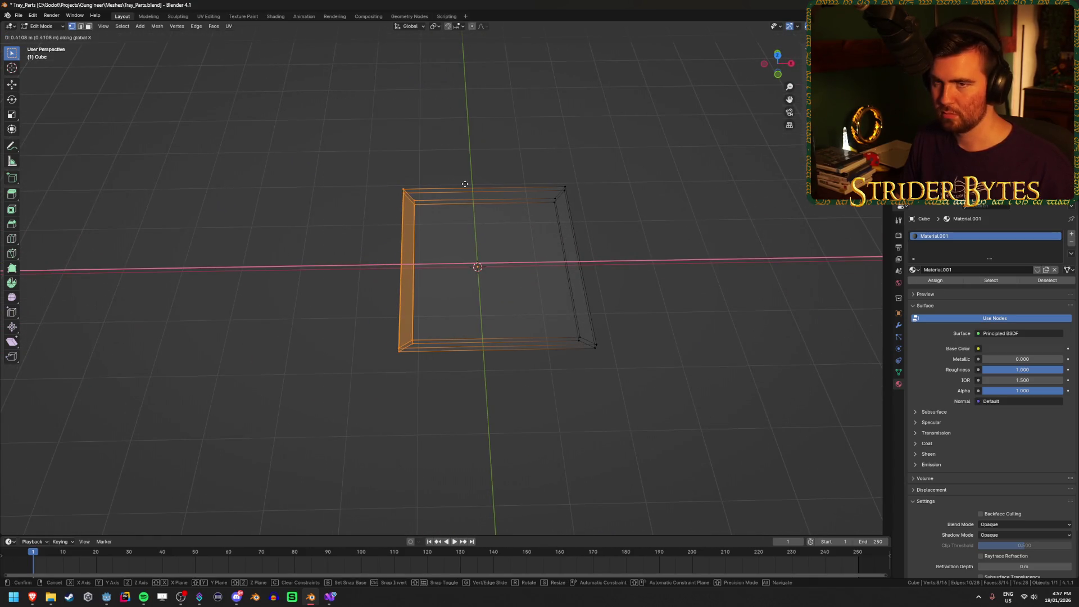
{"action": "type", "text": "0.75"}
{"action": "key", "text": "Return"}
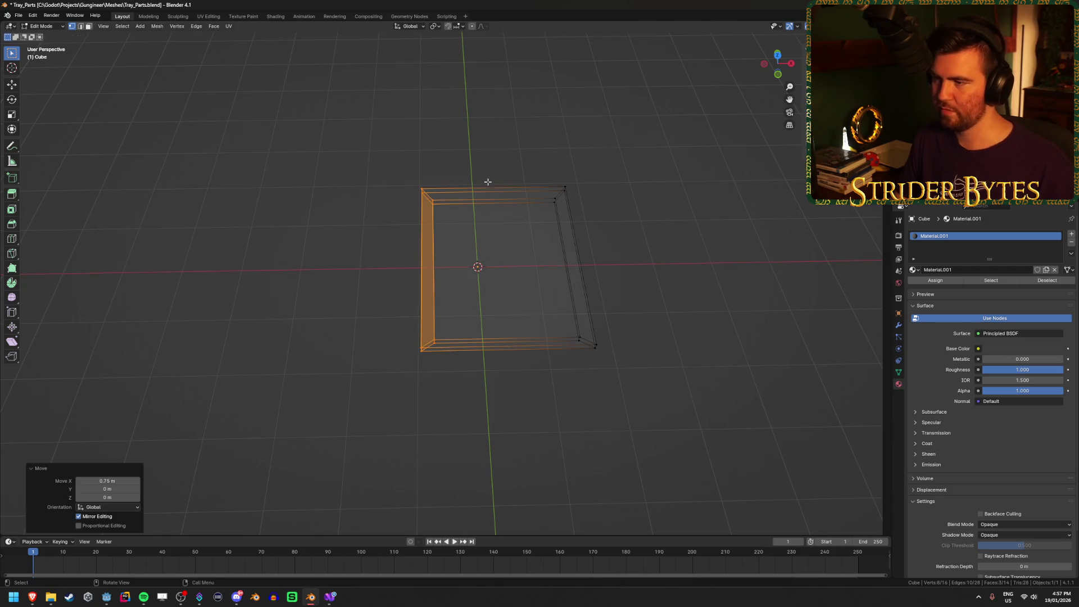
{"action": "left_click_drag", "start_coordinate": [500, 169], "coordinate": [650, 446]}
{"action": "type", "text": "gx"}
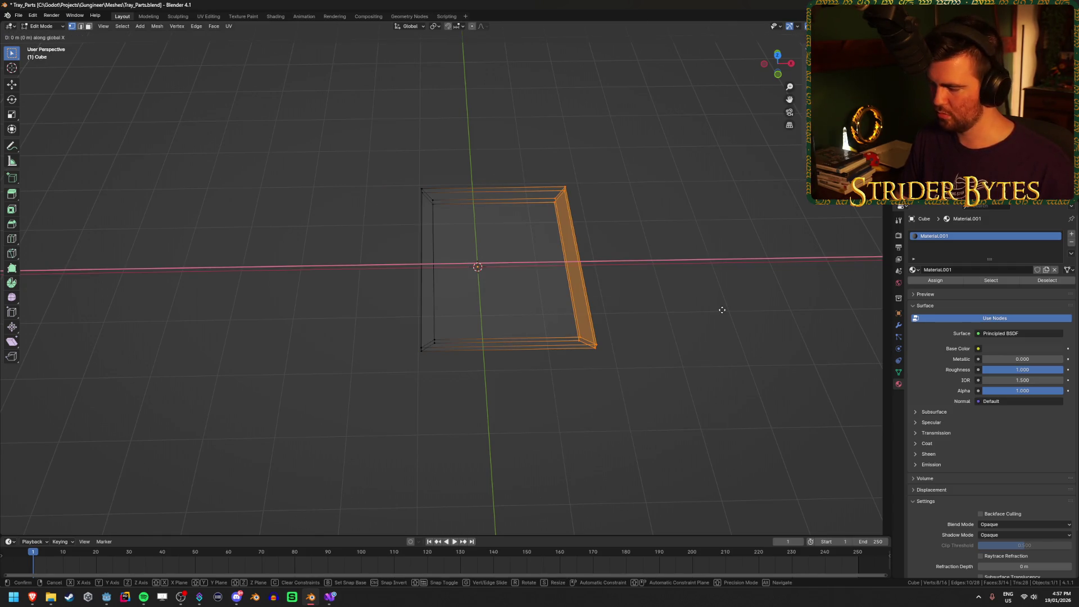
{"action": "type", "text": "0.75"}
{"action": "key", "text": "Return"}
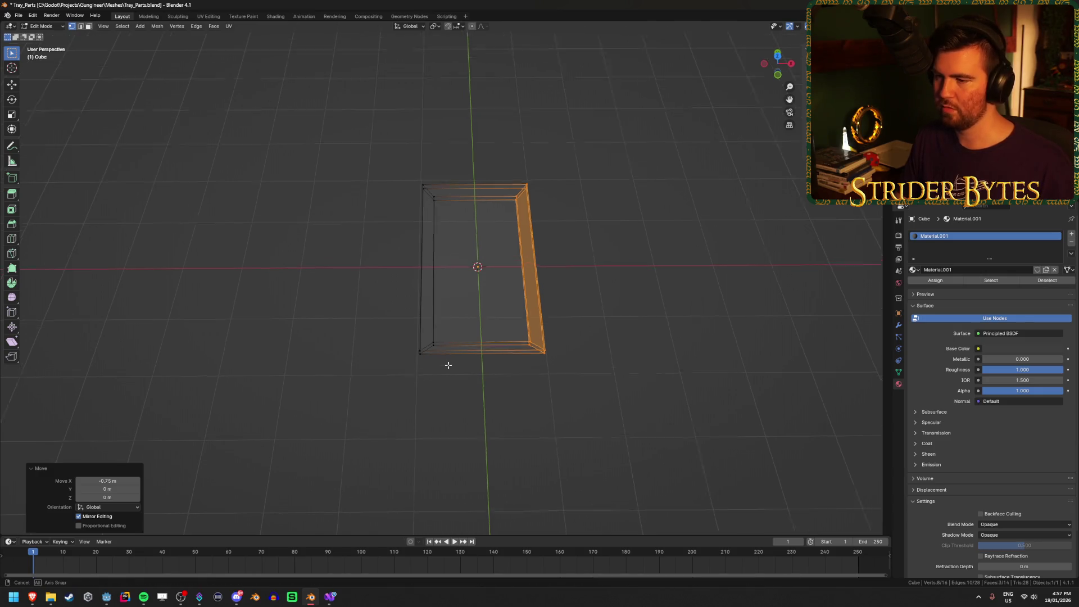
Step: Shorten the tray by moving its bottom and top end vertices inward along Y
{"action": "left_click", "coordinate": [430, 350]}
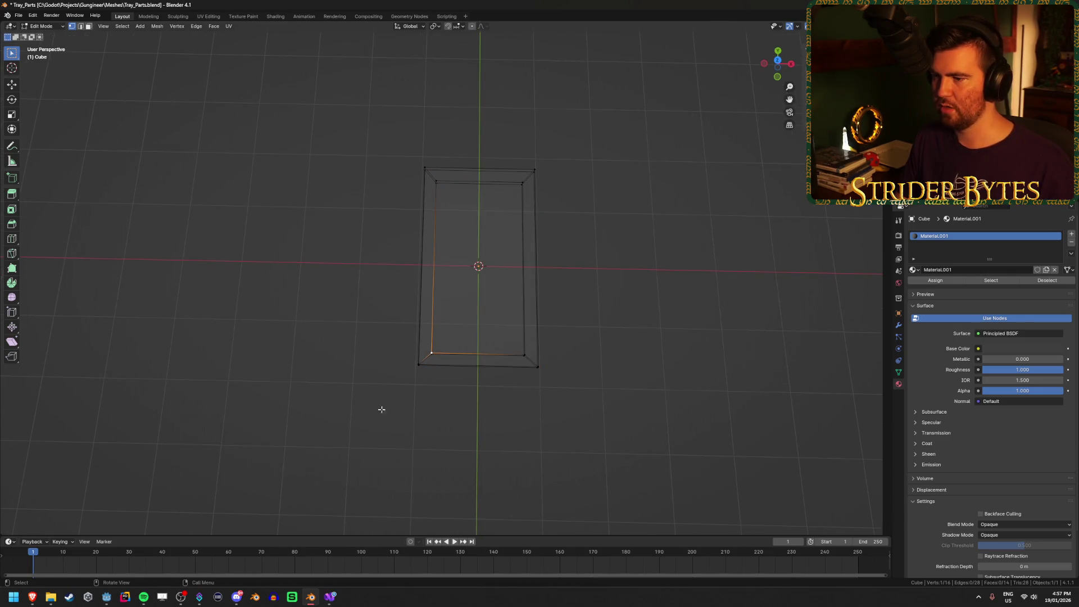
{"action": "left_click_drag", "start_coordinate": [381, 409], "coordinate": [624, 315]}
{"action": "key", "text": "g"}
{"action": "key", "text": "z"}
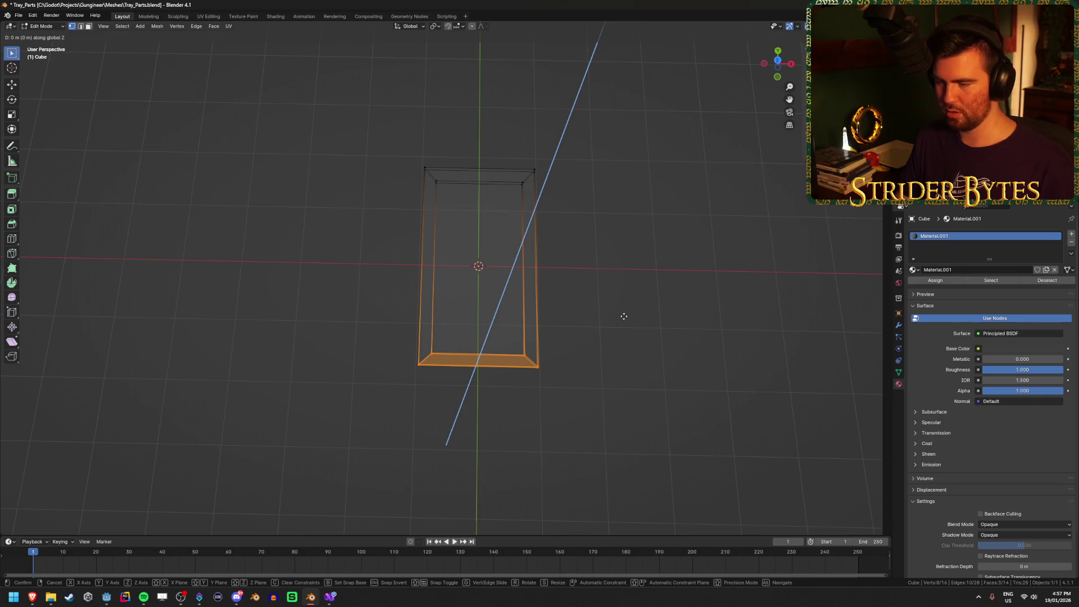
{"action": "key", "text": "y"}
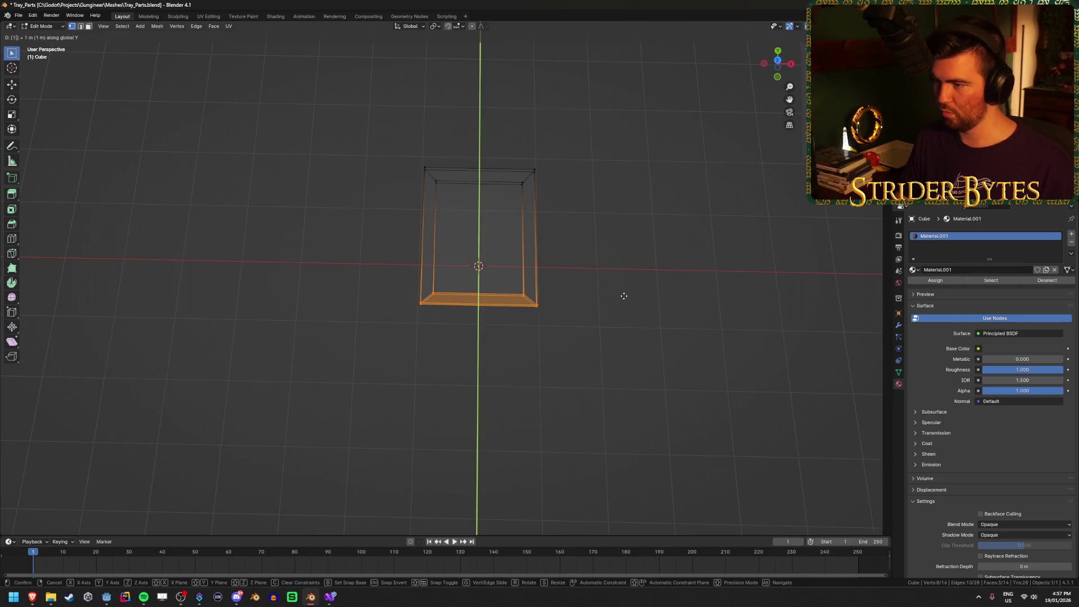
{"action": "left_click", "coordinate": [623, 296]}
{"action": "mouse_move", "coordinate": [395, 137]}
{"action": "left_mouse_down"}
{"action": "mouse_move", "coordinate": [625, 214]}
{"action": "mouse_move", "coordinate": [641, 284]}
{"action": "mouse_move", "coordinate": [674, 296]}
{"action": "mouse_move", "coordinate": [665, 298]}
{"action": "mouse_move", "coordinate": [684, 315]}
{"action": "left_mouse_up"}
{"action": "key", "text": "g"}
{"action": "key", "text": "y"}
{"action": "left_click", "coordinate": [652, 207]}
{"action": "left_click", "coordinate": [657, 212]}
Step: Save Tray_Parts.blend, return to Object Mode and inspect the finished tray
{"action": "key", "text": "ctrl+s"}
{"action": "key", "text": "Tab"}
{"action": "left_click", "coordinate": [739, 281]}
{"action": "mouse_move", "coordinate": [739, 281]}
{"action": "left_mouse_down"}
{"action": "mouse_move", "coordinate": [701, 249]}
{"action": "mouse_move", "coordinate": [663, 281]}
{"action": "left_mouse_up"}
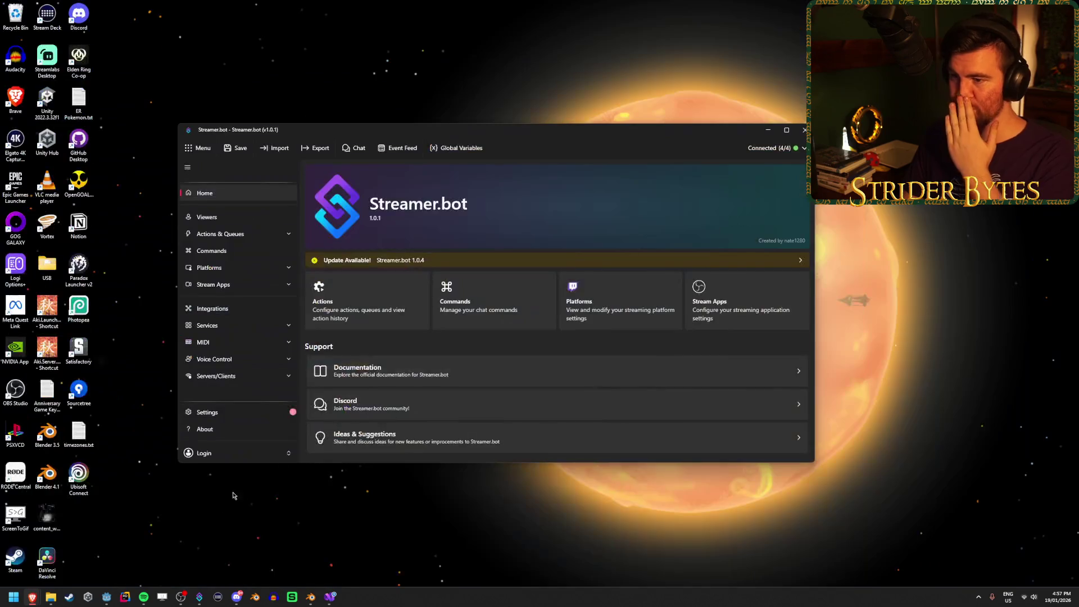
Step: Bring the Godot editor in front of Streamer.bot so it reimports the resized tray
{"action": "left_click", "coordinate": [106, 603]}
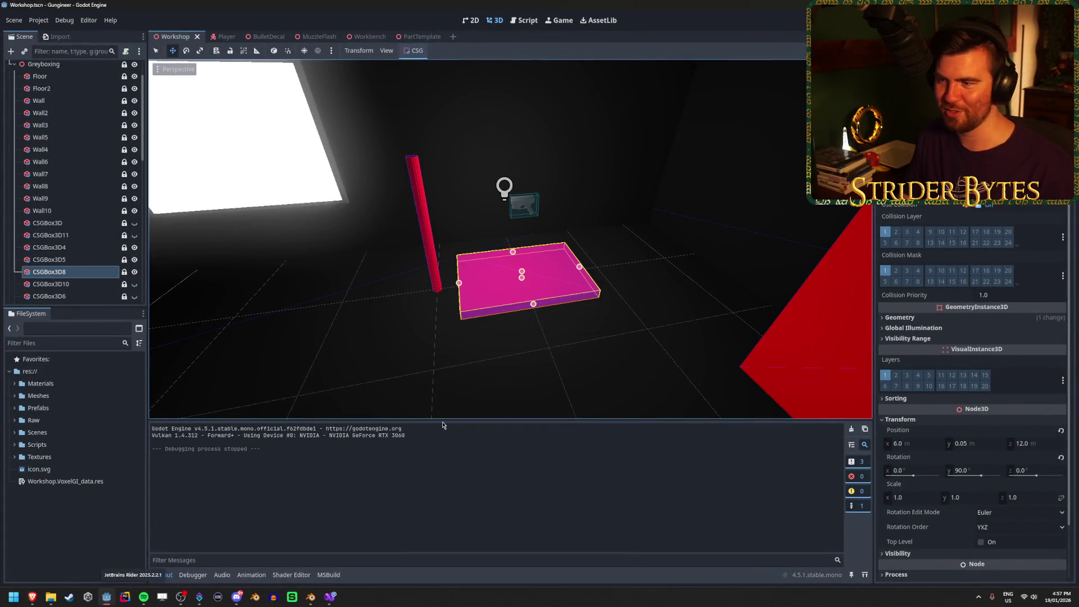
Step: Duplicate the tray's StaticBody3D and slide the copy along X over the red tray spot
{"action": "mouse_move", "coordinate": [537, 292]}
{"action": "left_mouse_down"}
{"action": "mouse_move", "coordinate": [494, 283]}
{"action": "mouse_move", "coordinate": [630, 312]}
{"action": "left_mouse_up"}
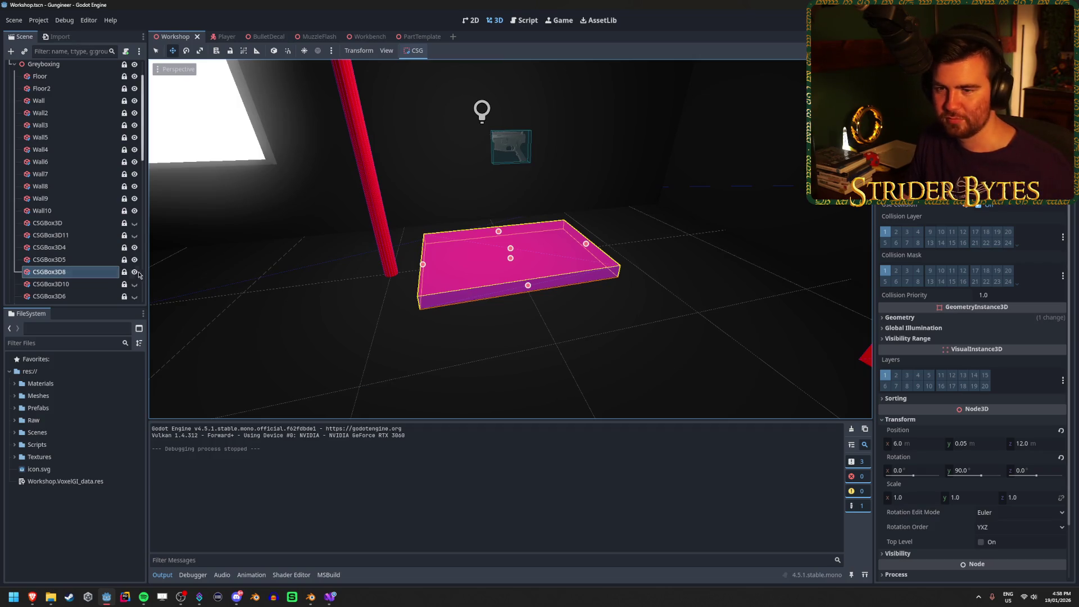
{"action": "scroll", "coordinate": [63, 292], "scroll_direction": "down", "scroll_amount": 10}
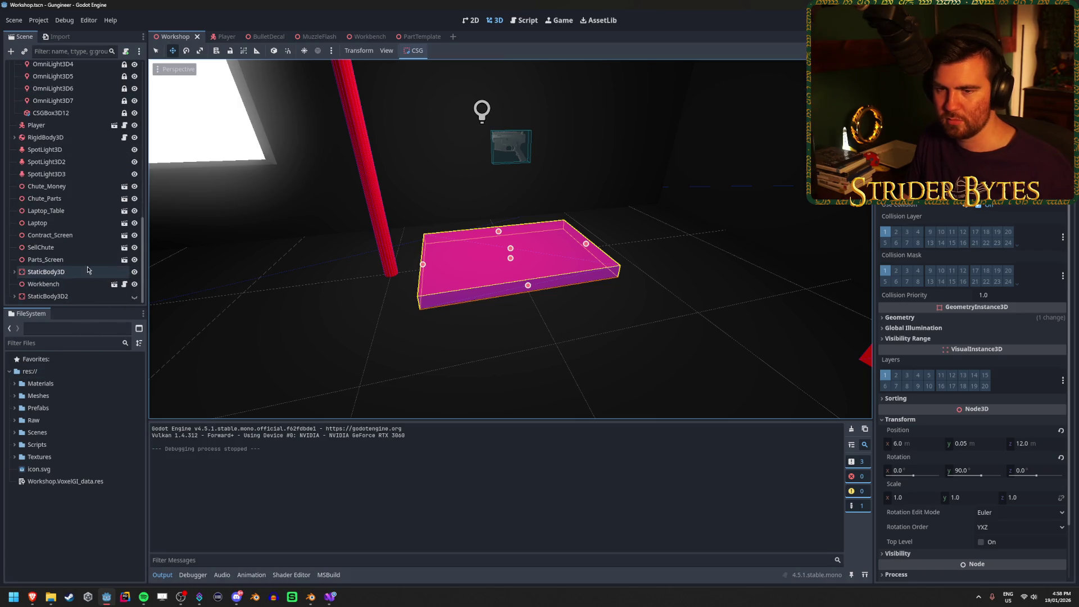
{"action": "left_click", "coordinate": [47, 271]}
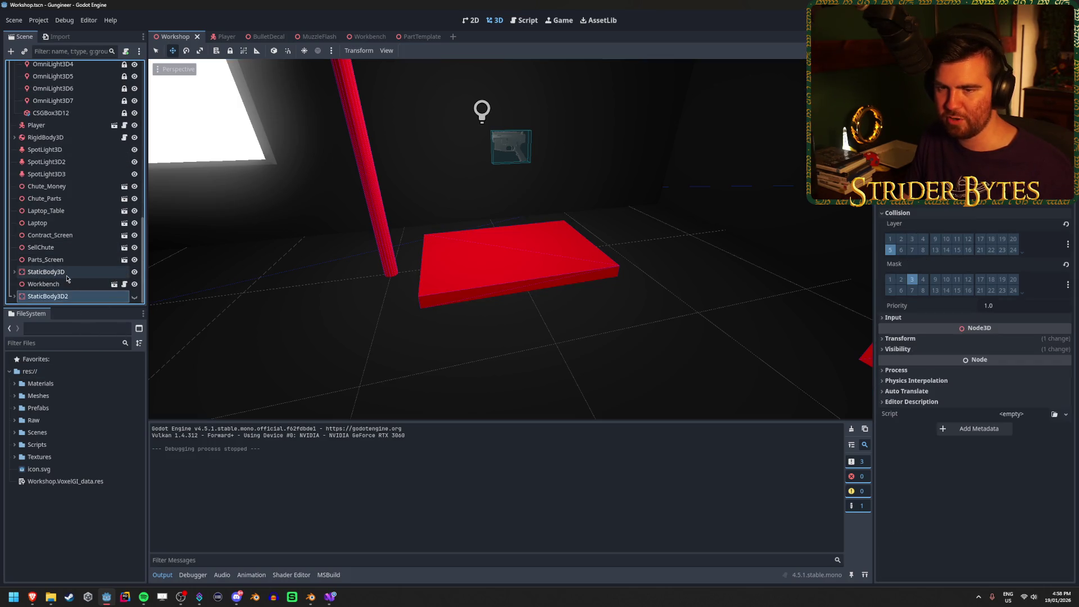
{"action": "left_click", "coordinate": [14, 272]}
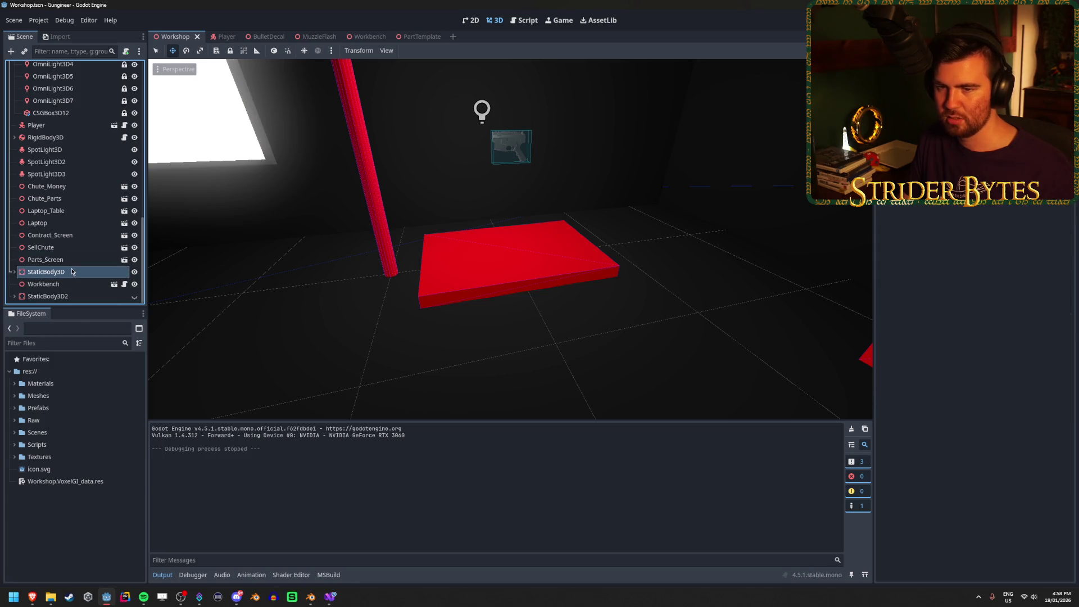
{"action": "key", "text": "ctrl+d"}
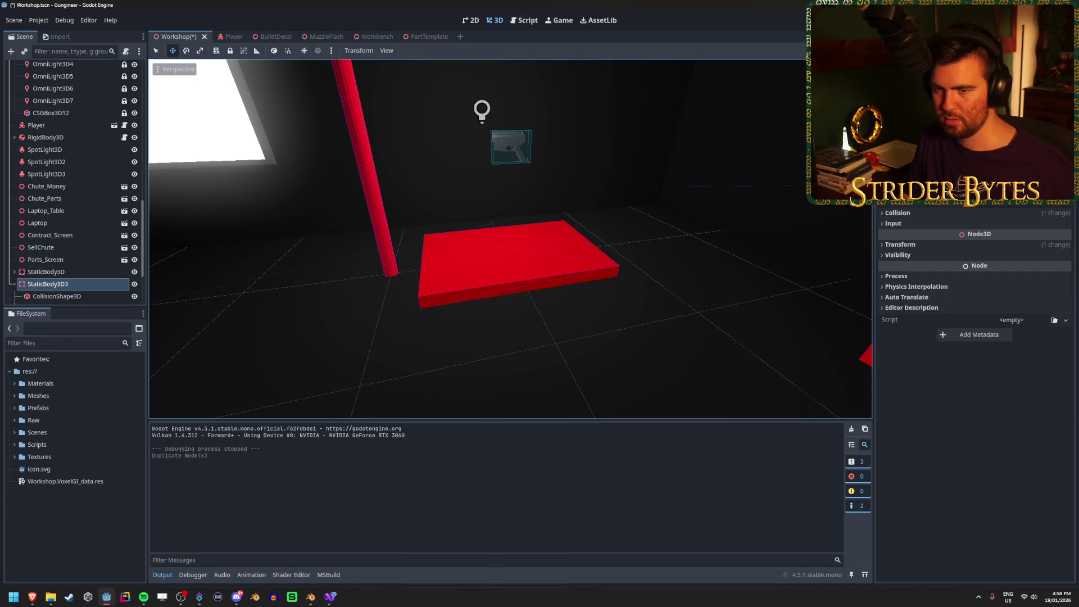
{"action": "key", "text": "f"}
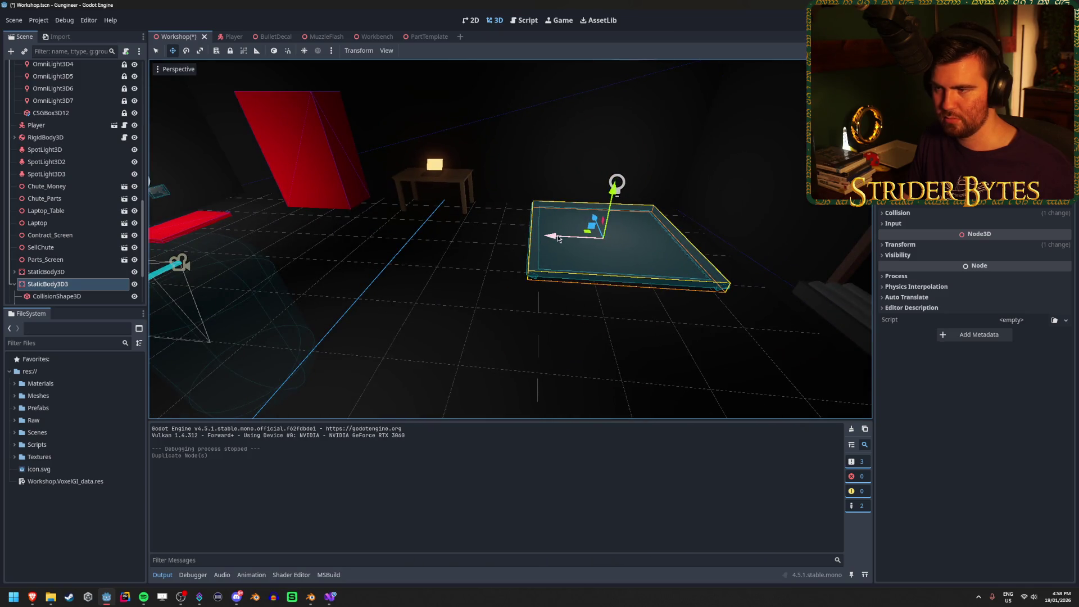
{"action": "left_click_drag", "start_coordinate": [558, 238], "coordinate": [180, 242]}
{"action": "key", "text": "f"}
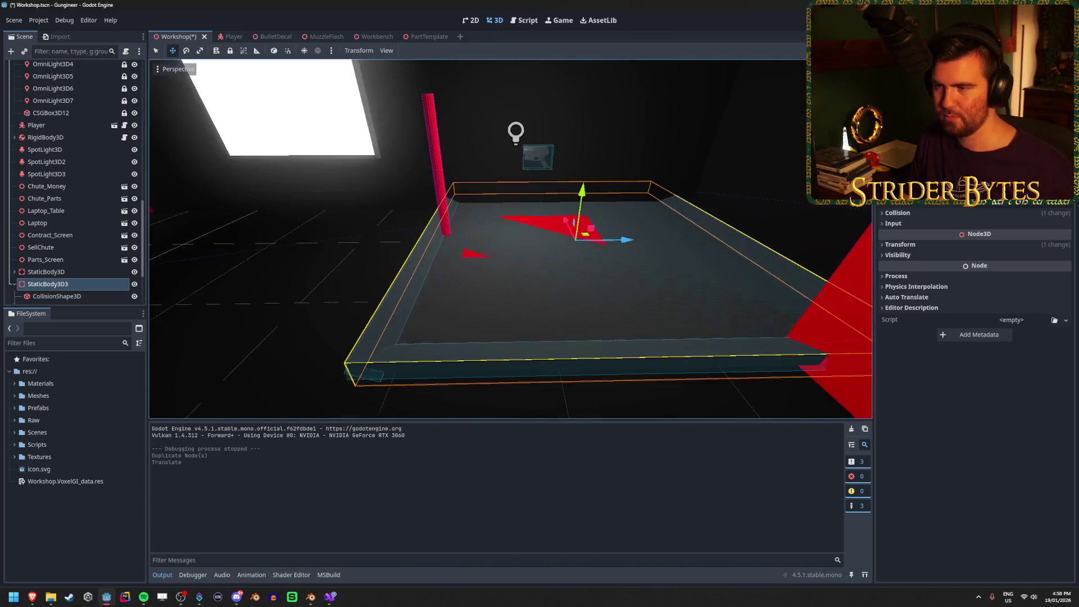
{"action": "left_click_drag", "start_coordinate": [618, 243], "coordinate": [567, 245]}
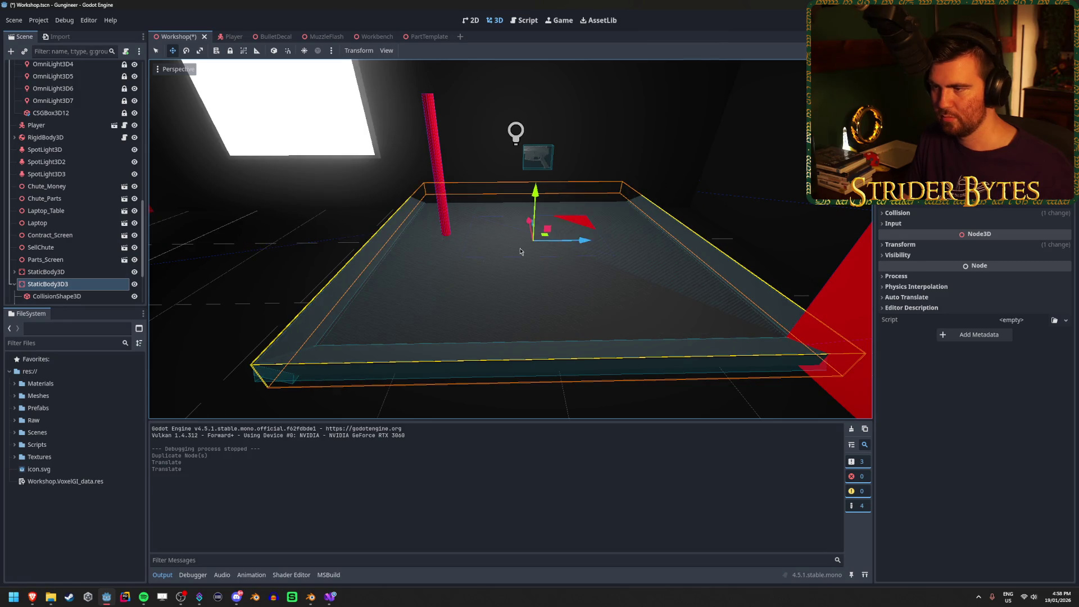
{"action": "key", "text": "f"}
Step: Delete the Tray_Money model from the copied body
{"action": "scroll", "coordinate": [439, 279], "scroll_direction": "down", "scroll_amount": 5}
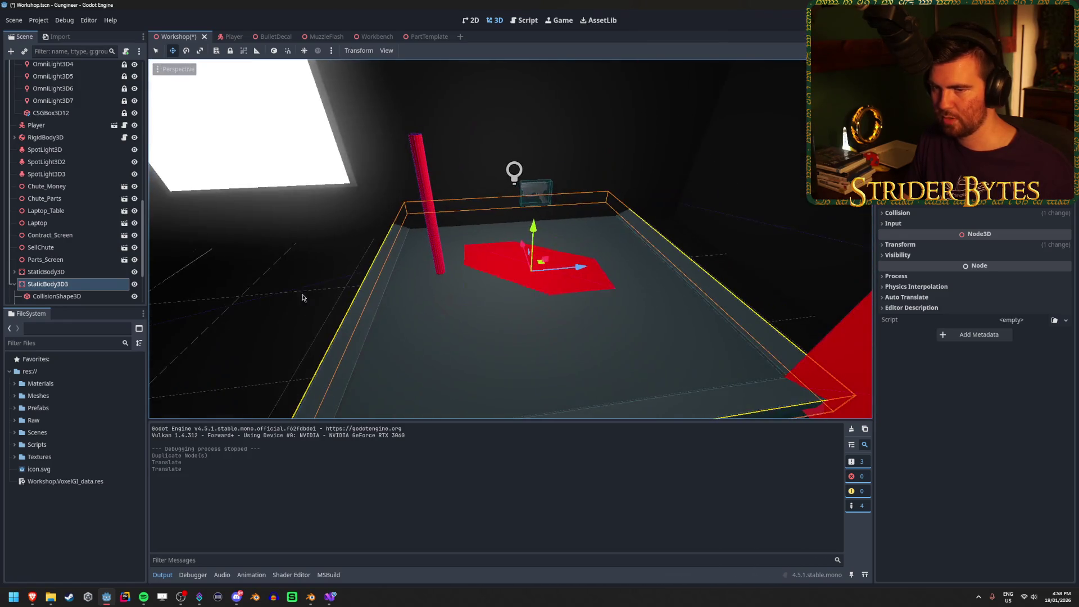
{"action": "scroll", "coordinate": [76, 278], "scroll_direction": "down", "scroll_amount": 3}
{"action": "left_click", "coordinate": [56, 272]}
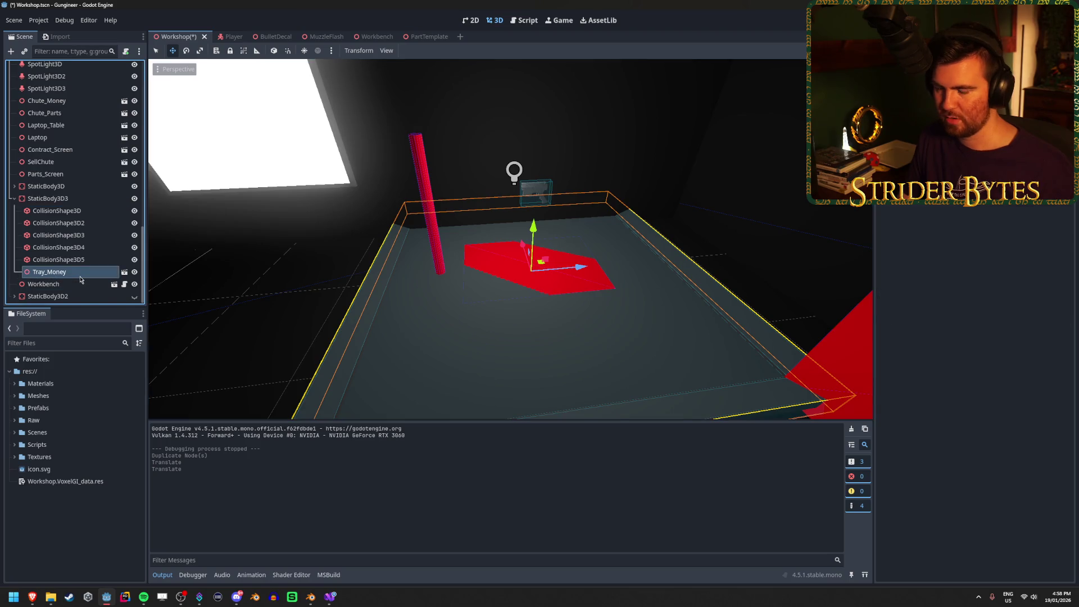
{"action": "key", "text": "Delete"}
{"action": "left_click", "coordinate": [529, 313]}
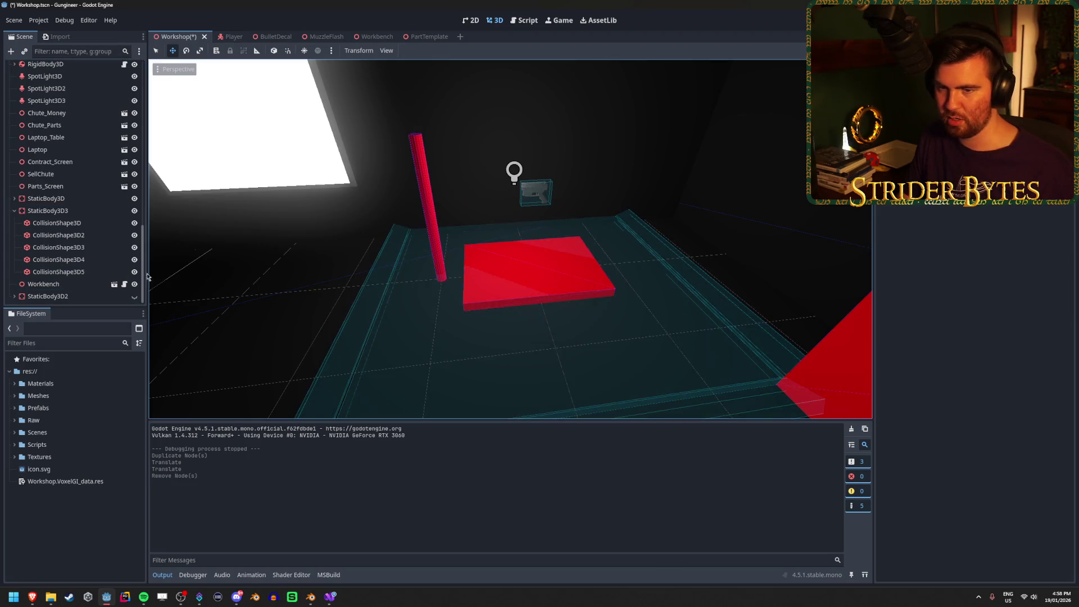
Step: Instance Tray_Parts.blend from the Meshes folder under StaticBody3D3, undoing a trial rotation
{"action": "left_click_drag", "start_coordinate": [775, 262], "coordinate": [776, 263]}
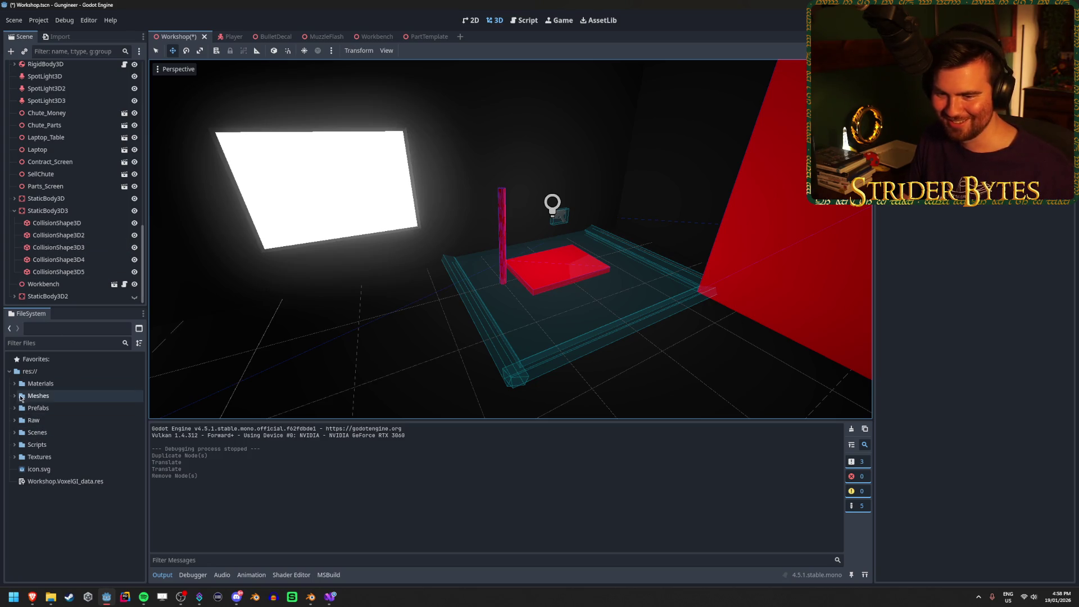
{"action": "left_click", "coordinate": [14, 396]}
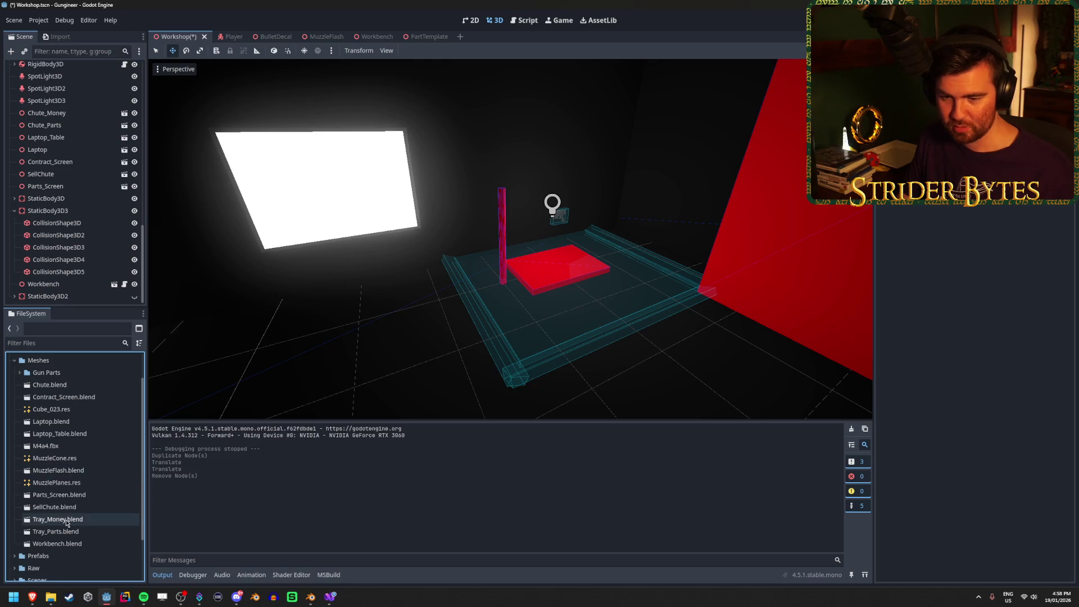
{"action": "mouse_move", "coordinate": [55, 537]}
{"action": "left_mouse_down"}
{"action": "mouse_move", "coordinate": [46, 200]}
{"action": "mouse_move", "coordinate": [49, 216]}
{"action": "left_mouse_up"}
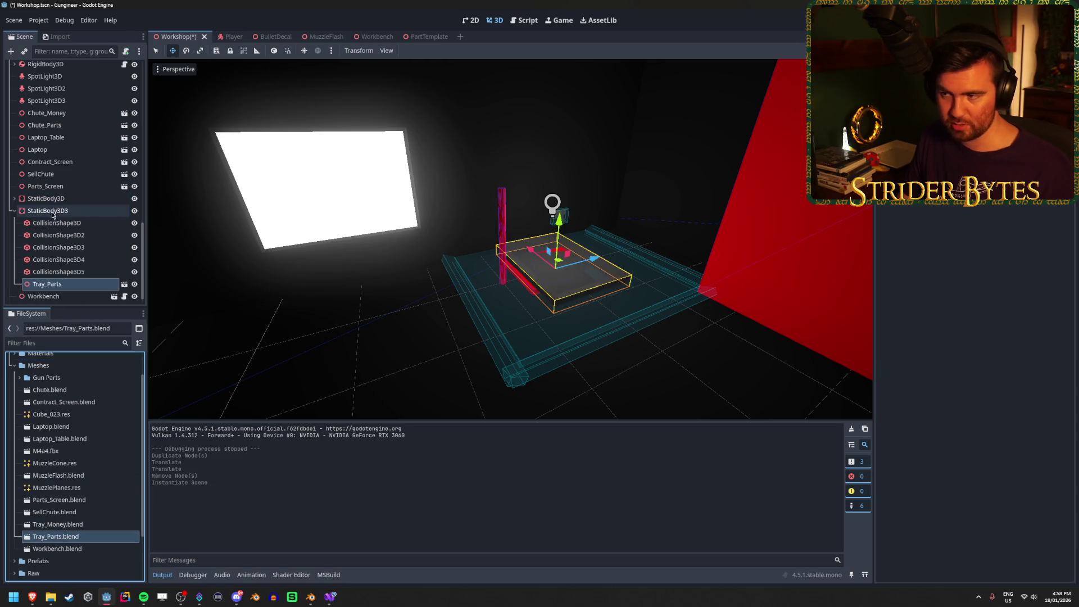
{"action": "key", "text": "f"}
{"action": "key", "text": "e"}
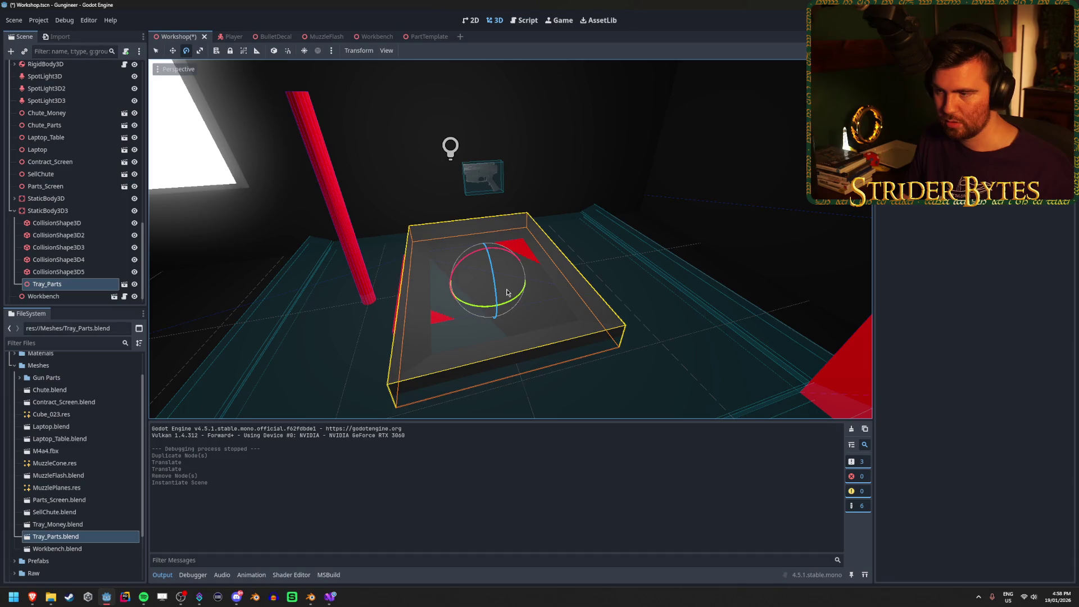
{"action": "mouse_move", "coordinate": [510, 304]}
{"action": "left_mouse_down"}
{"action": "mouse_move", "coordinate": [474, 281]}
{"action": "mouse_move", "coordinate": [494, 311]}
{"action": "mouse_move", "coordinate": [482, 315]}
{"action": "left_mouse_up"}
{"action": "key", "text": "ctrl+z"}
{"action": "left_click", "coordinate": [284, 248]}
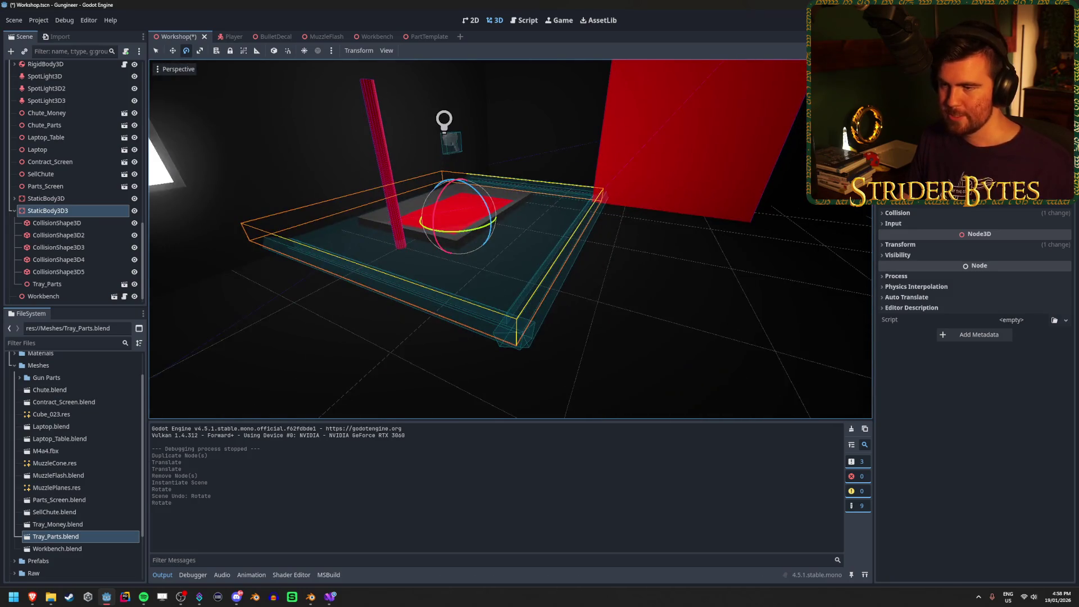
Step: Select the copy's first collision shape and undo an accidental size change
{"action": "left_click", "coordinate": [56, 222]}
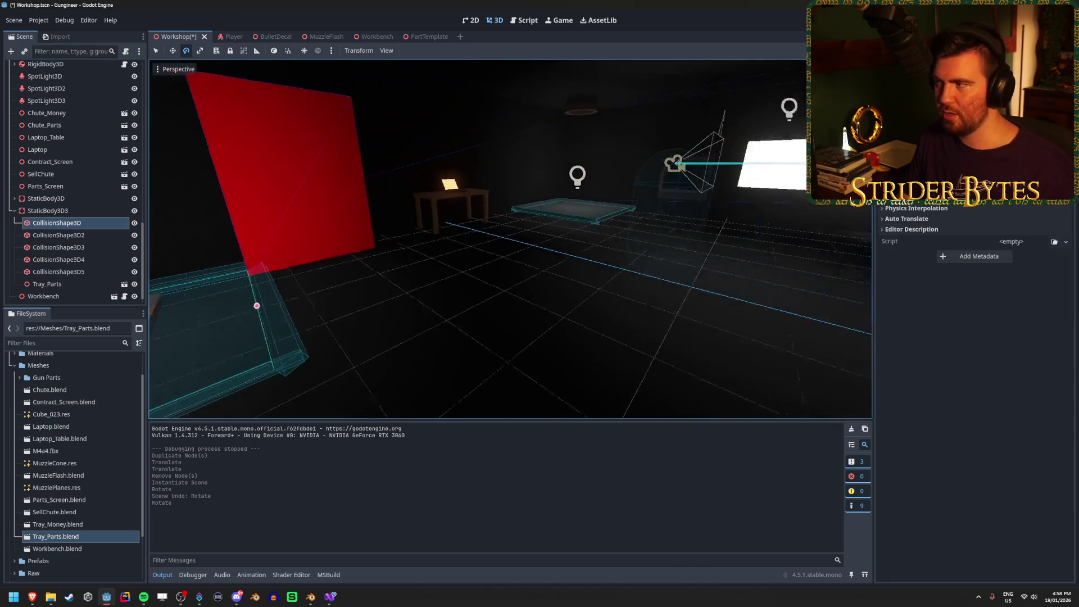
{"action": "scroll", "coordinate": [975, 337], "scroll_direction": "up", "scroll_amount": 3}
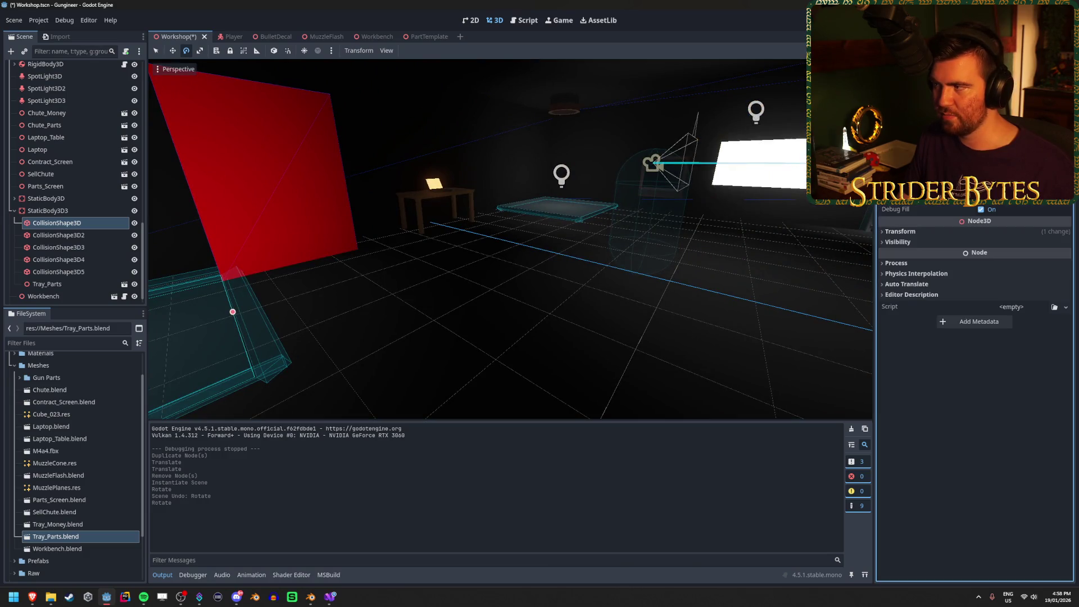
{"action": "key", "text": "ctrl+z"}
{"action": "key", "text": "f"}
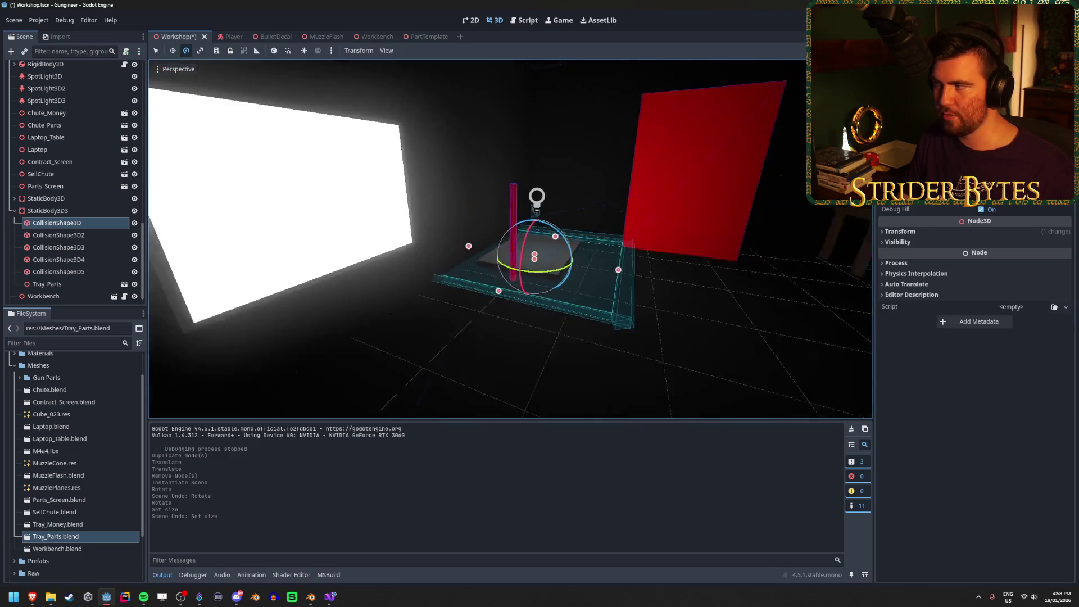
{"action": "left_click_drag", "start_coordinate": [281, 225], "coordinate": [151, 238]}
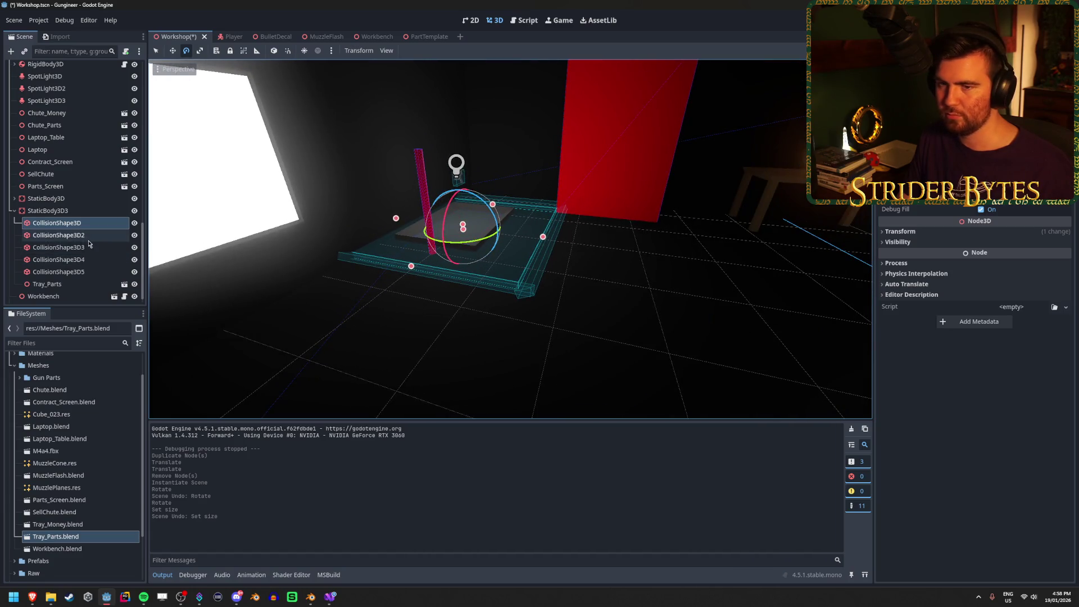
Step: Assign a new shape to all five collision shapes via the Inspector's Shape dropdown
{"action": "left_click", "coordinate": [59, 272]}
{"action": "left_click", "coordinate": [56, 222], "text": "shift"}
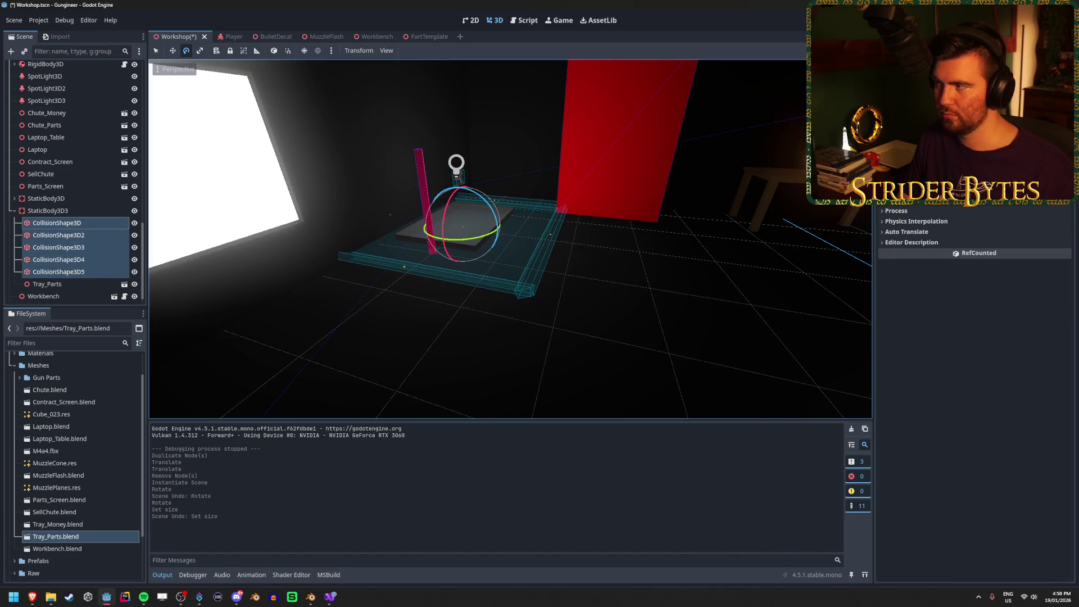
{"action": "left_click", "coordinate": [1065, 168]}
{"action": "left_click", "coordinate": [1017, 131]}
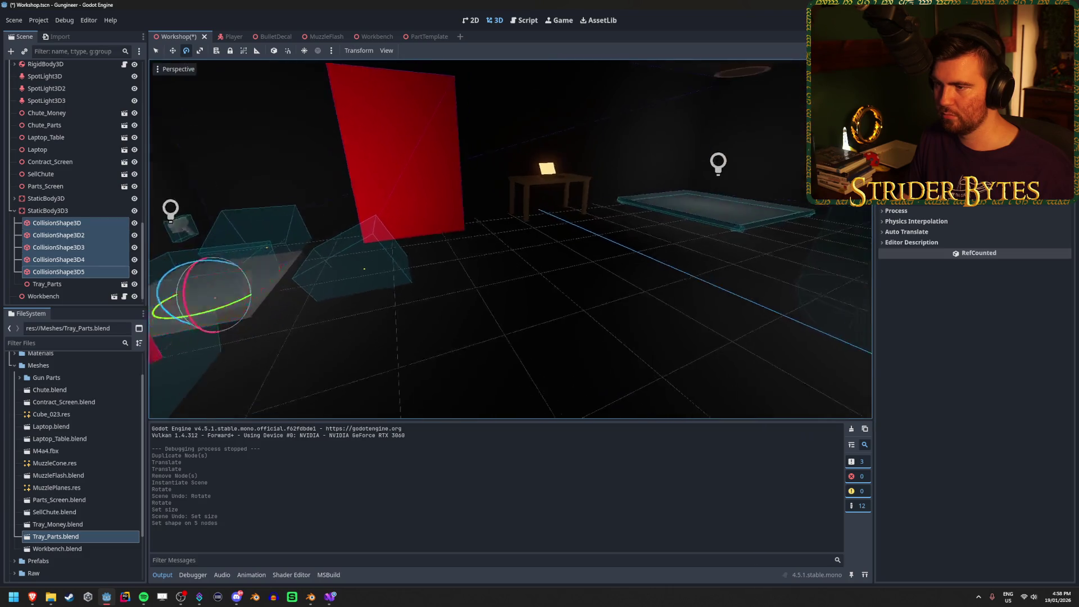
{"action": "key", "text": "w"}
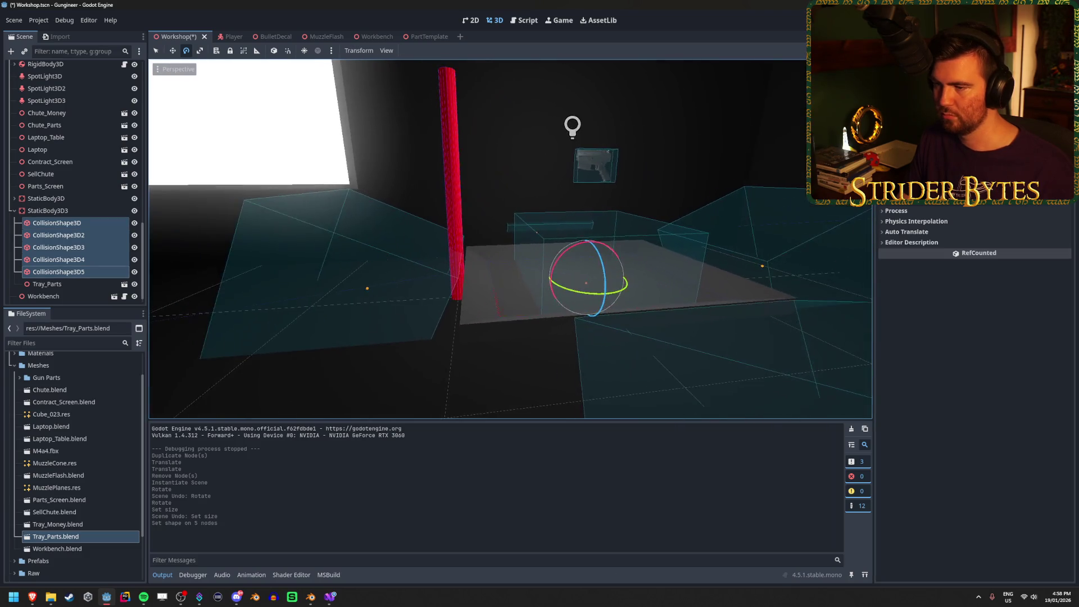
{"action": "left_click", "coordinate": [82, 223]}
{"action": "key", "text": "f"}
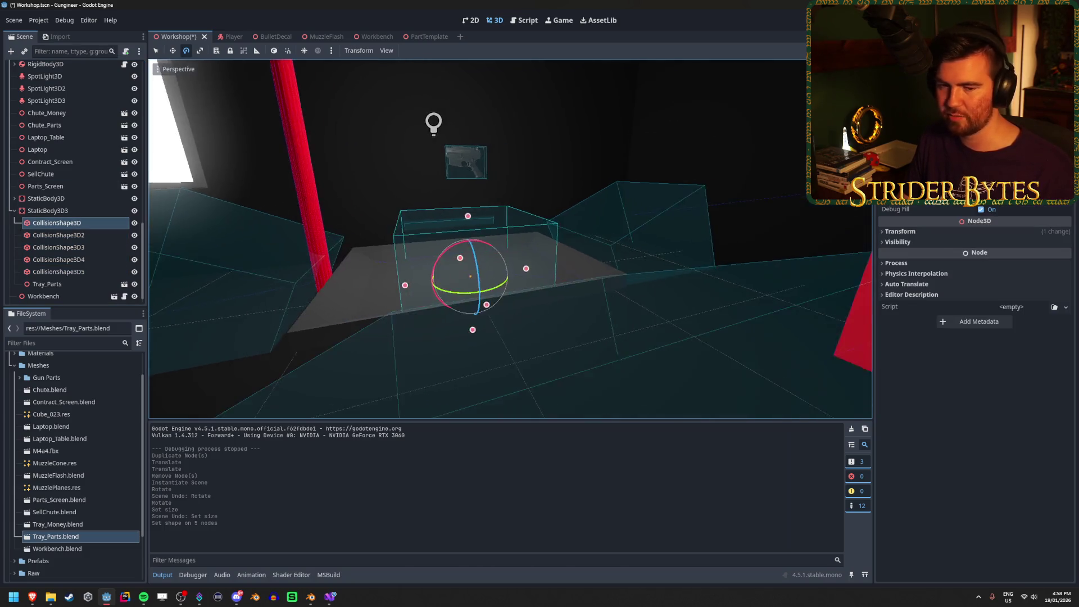
{"action": "key", "text": "w"}
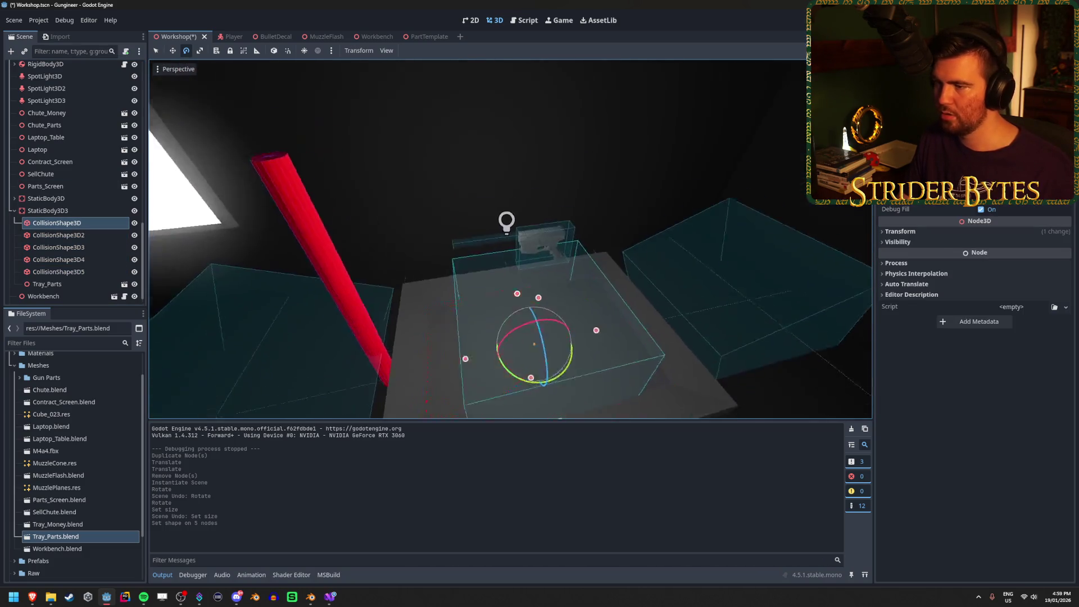
{"action": "scroll", "coordinate": [113, 190], "scroll_direction": "up", "scroll_amount": 10}
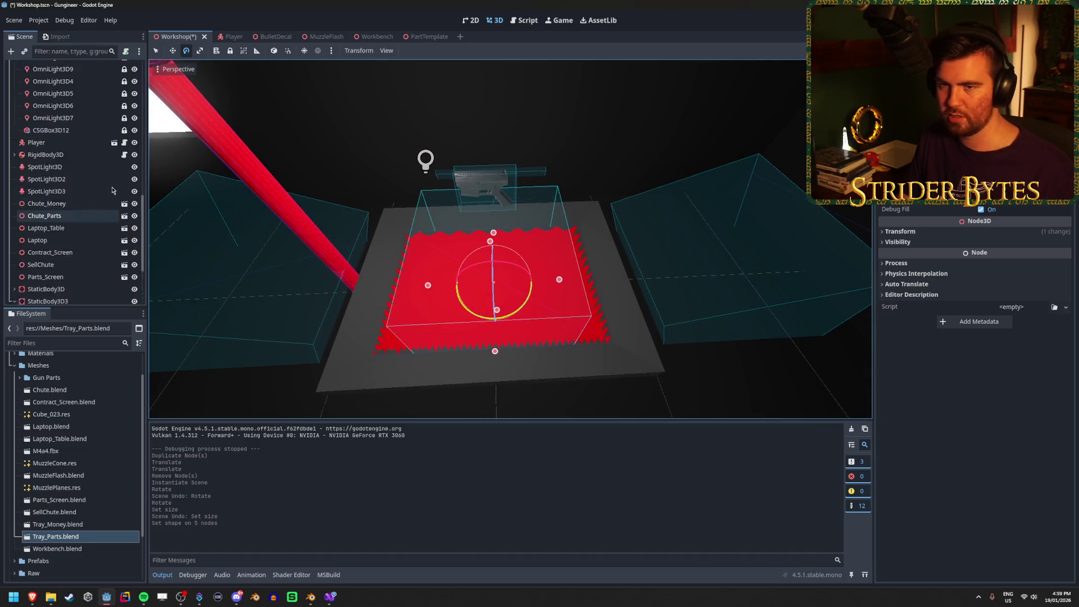
Step: Hide the magenta CSGBox3D8 placeholder block and save the Workshop scene
{"action": "scroll", "coordinate": [118, 185], "scroll_direction": "up", "scroll_amount": 5}
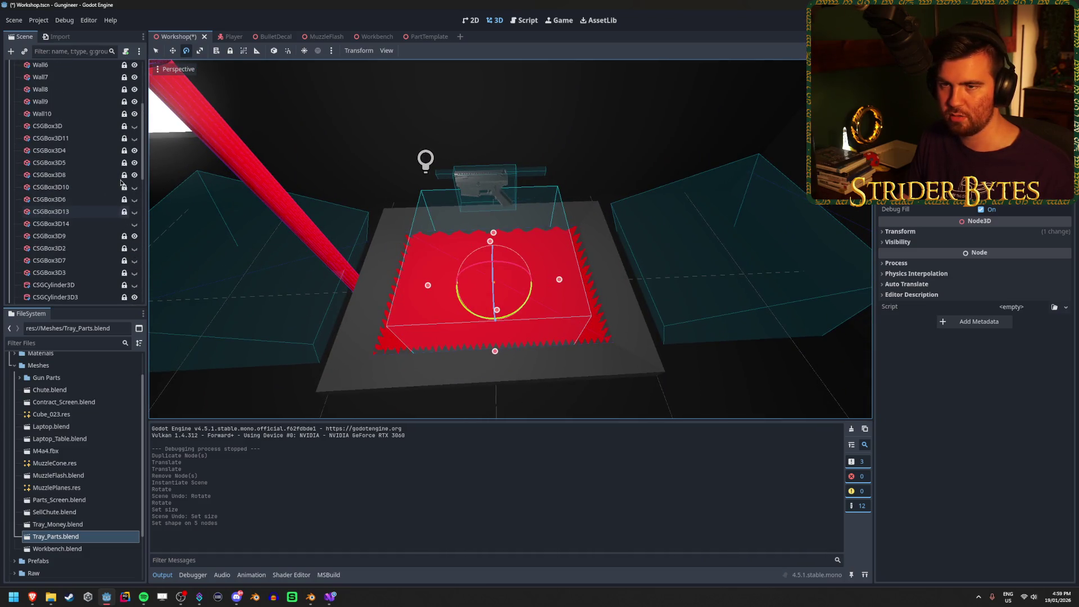
{"action": "left_click", "coordinate": [72, 167]}
{"action": "key", "text": "Up"}
{"action": "key", "text": "Up"}
{"action": "key", "text": "Up"}
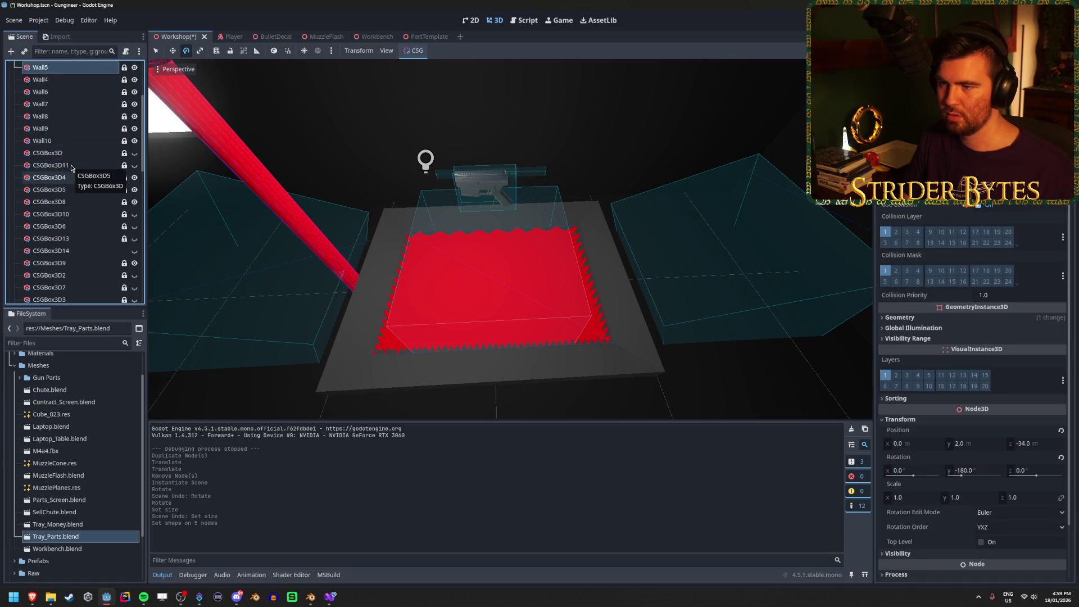
{"action": "key", "text": "Up"}
{"action": "key", "text": "Down"}
{"action": "key", "text": "Down"}
{"action": "key", "text": "Down"}
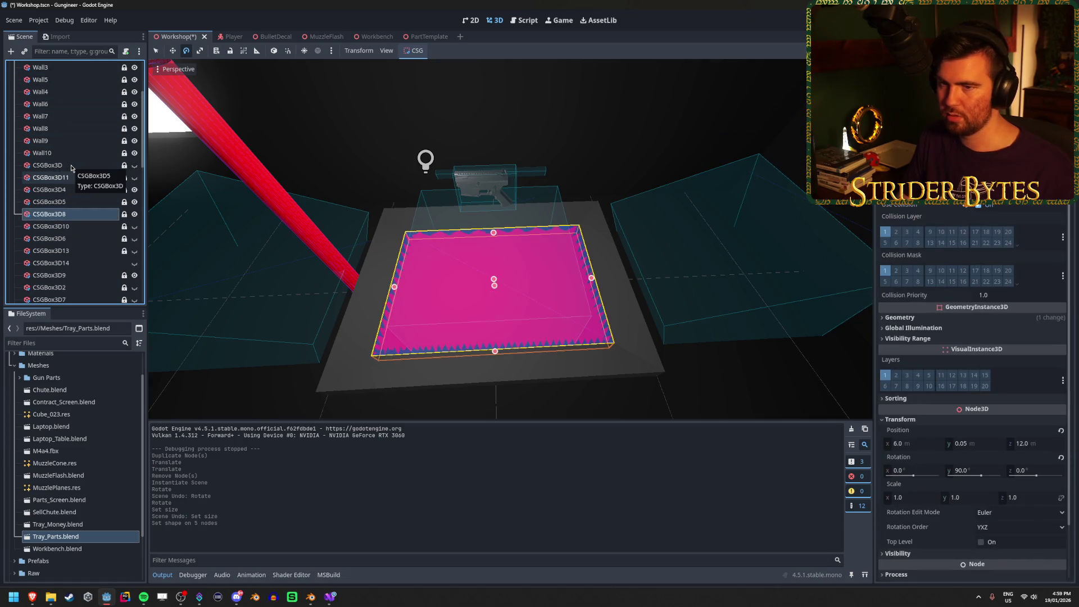
{"action": "left_click", "coordinate": [134, 214]}
{"action": "key", "text": "ctrl+s"}
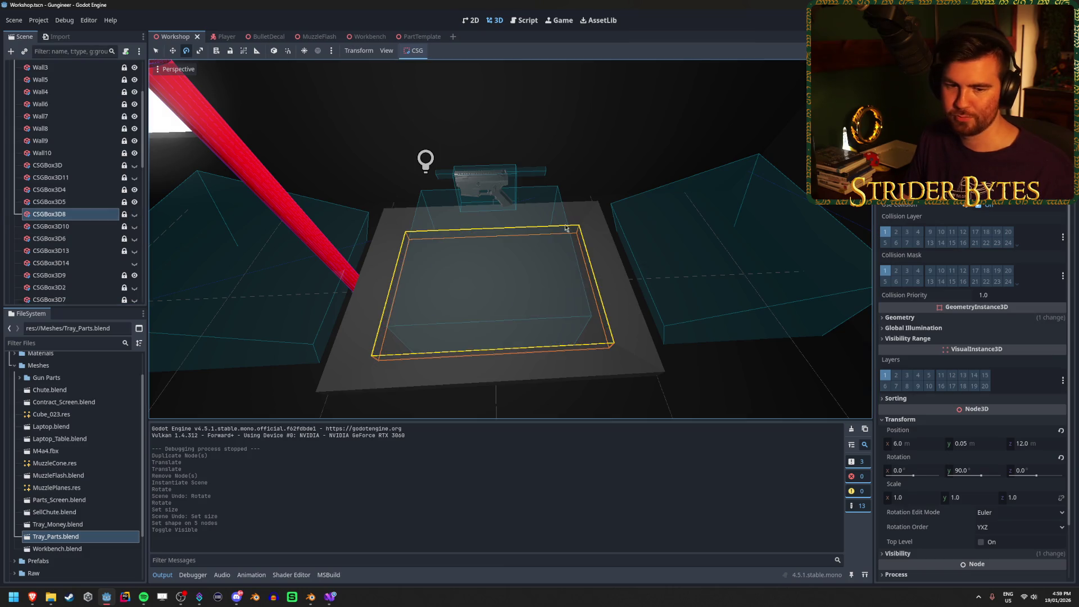
{"action": "left_click_drag", "start_coordinate": [548, 214], "coordinate": [548, 232]}
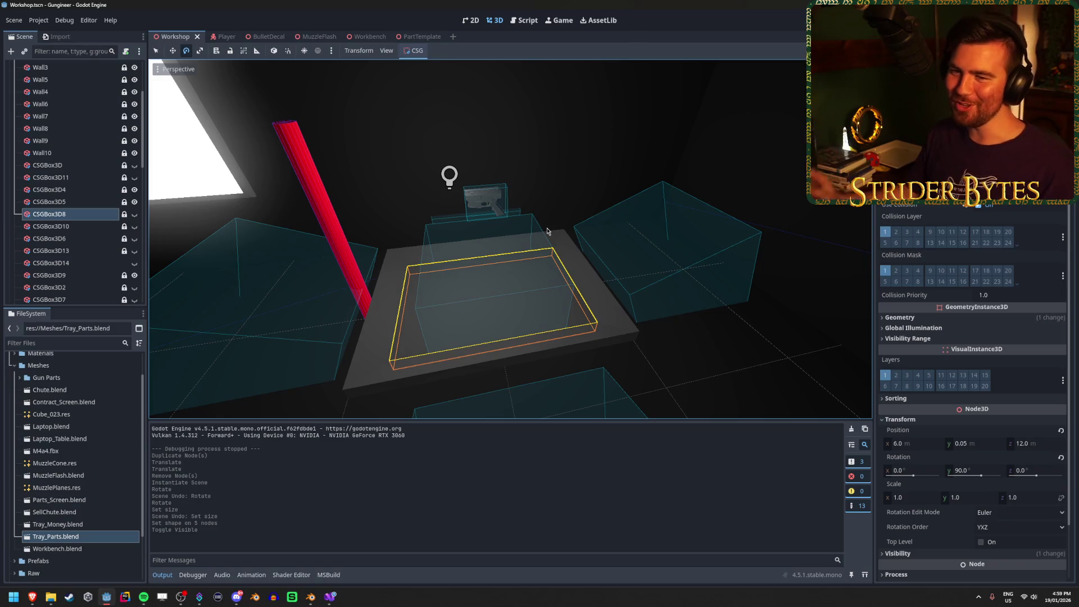
{"action": "scroll", "coordinate": [24, 233], "scroll_direction": "down", "scroll_amount": 10}
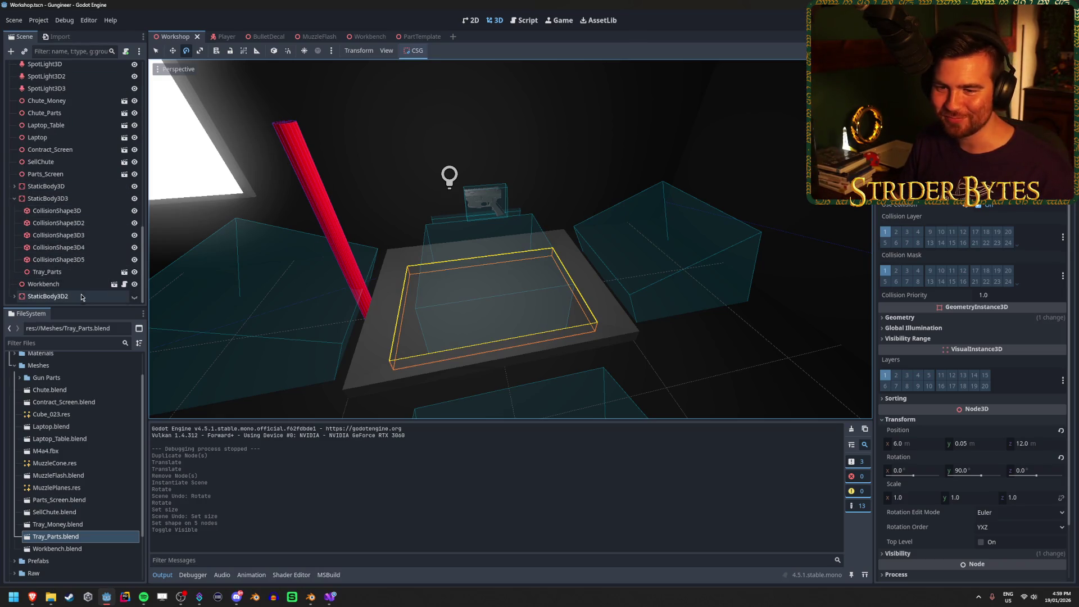
Step: Widen the base collision box, then make the second and third collision shapes unique
{"action": "left_click", "coordinate": [68, 212]}
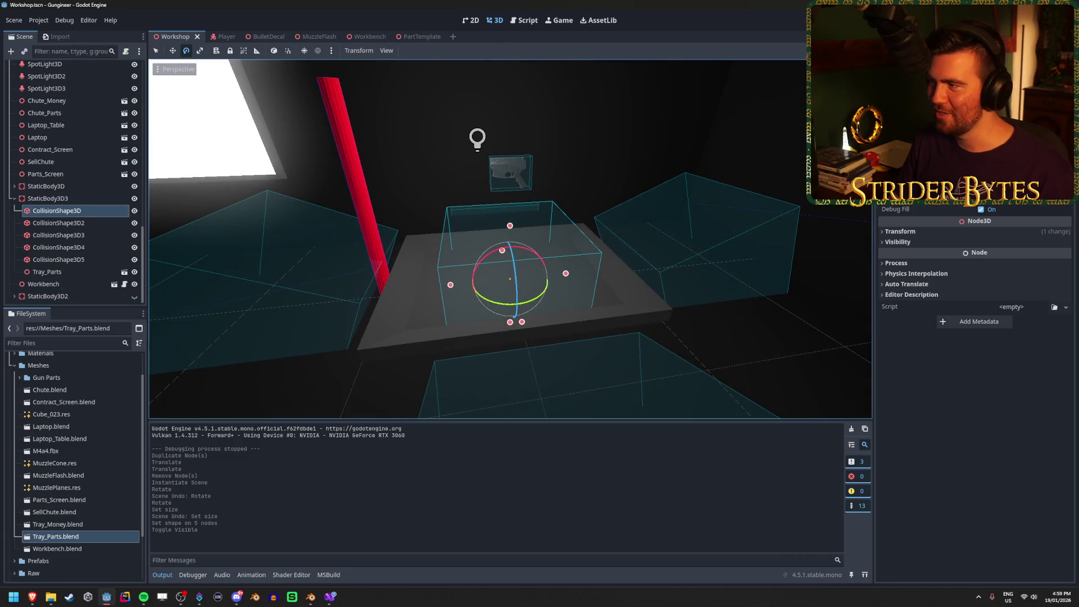
{"action": "left_click_drag", "start_coordinate": [565, 273], "coordinate": [602, 284]}
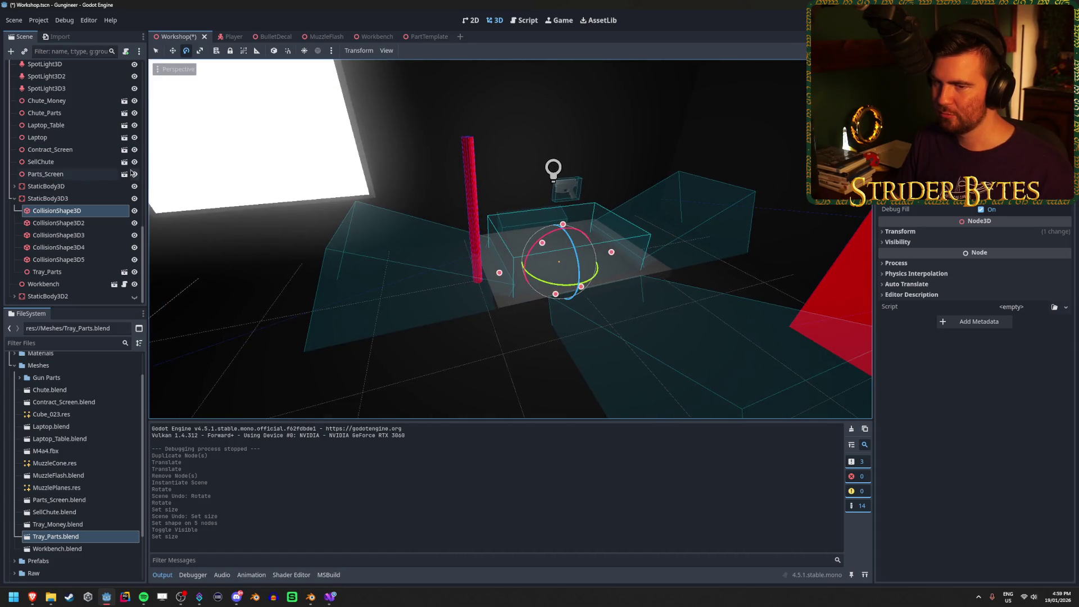
{"action": "left_click", "coordinate": [59, 223]}
{"action": "left_click", "coordinate": [1064, 193]}
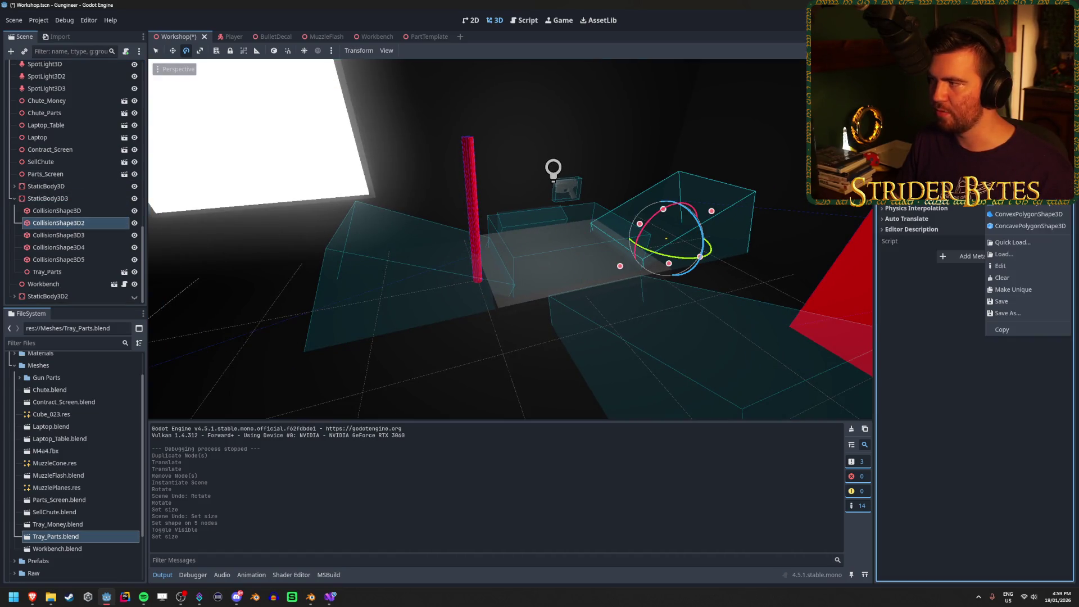
{"action": "left_click", "coordinate": [1028, 191]}
{"action": "left_click", "coordinate": [58, 235]}
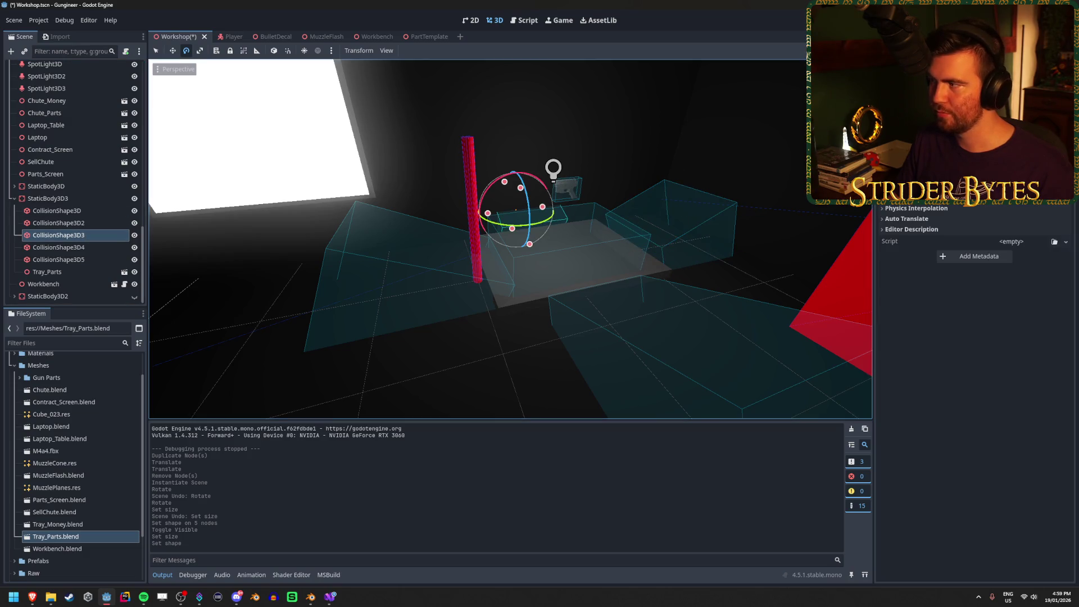
{"action": "left_click", "coordinate": [1065, 194]}
{"action": "left_click", "coordinate": [1011, 329]}
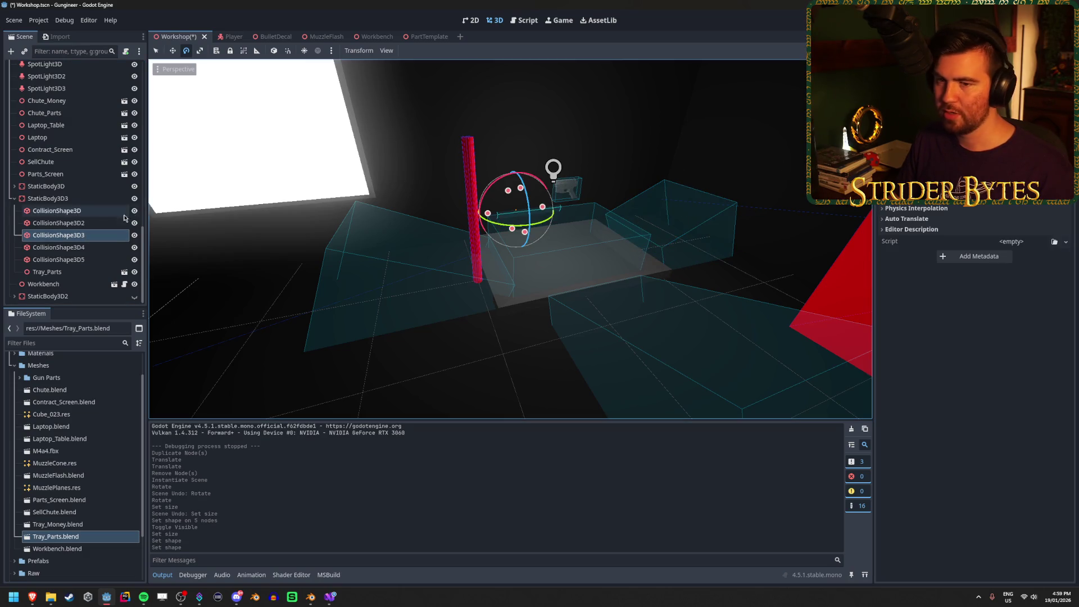
Step: Make the fourth and fifth collision shapes unique and save the Workshop scene
{"action": "left_click", "coordinate": [113, 247]}
{"action": "left_click", "coordinate": [1064, 194]}
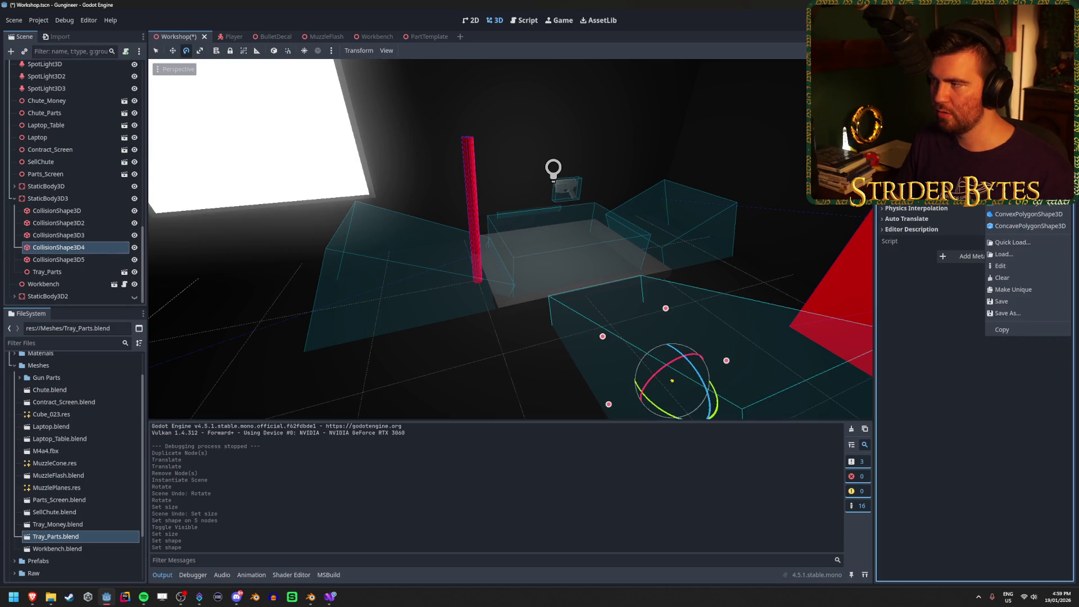
{"action": "left_click", "coordinate": [1011, 328]}
{"action": "left_click", "coordinate": [58, 260]}
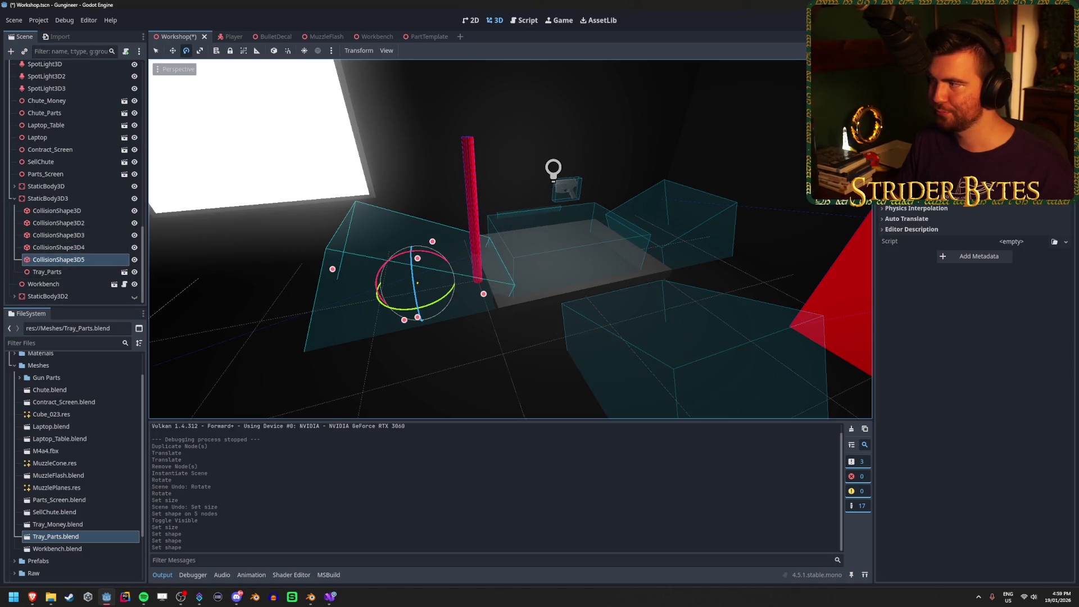
{"action": "left_click", "coordinate": [1064, 194]}
{"action": "left_click", "coordinate": [1029, 191]}
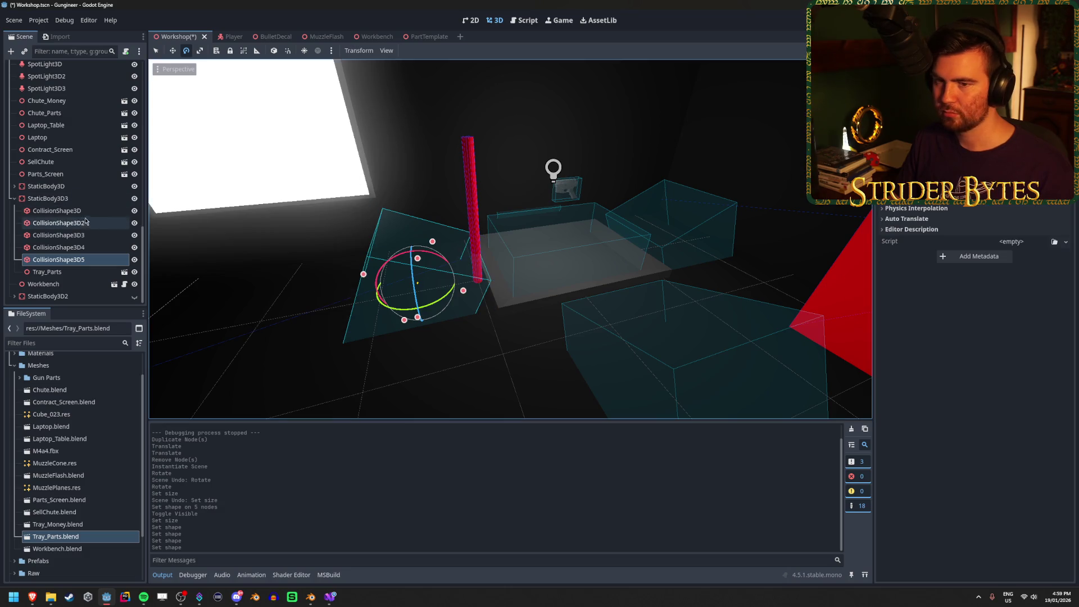
{"action": "left_click", "coordinate": [57, 211]}
{"action": "key", "text": "f"}
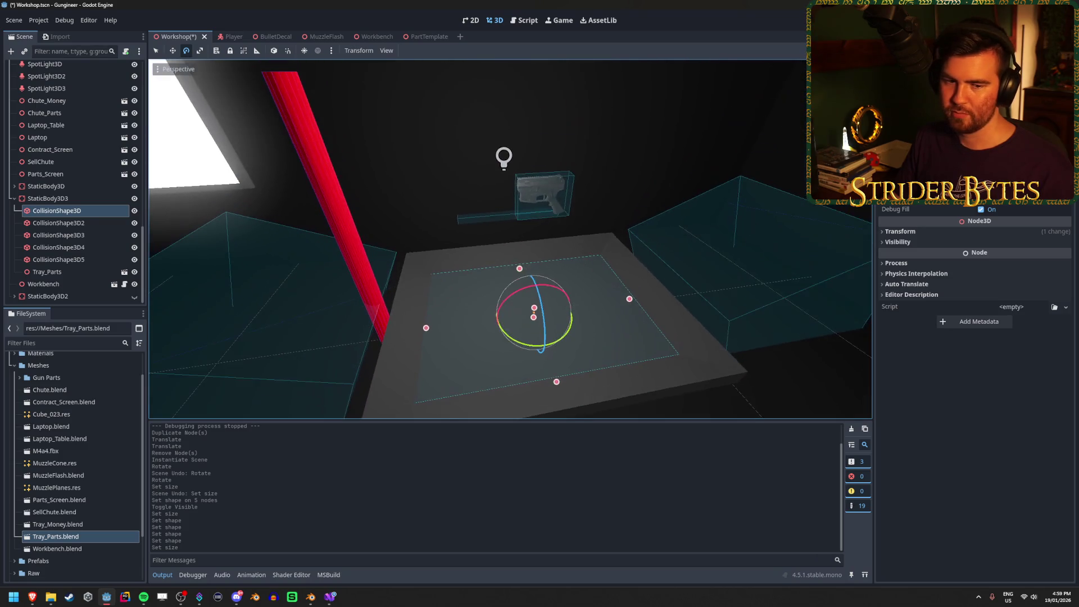
{"action": "key", "text": "ctrl+s"}
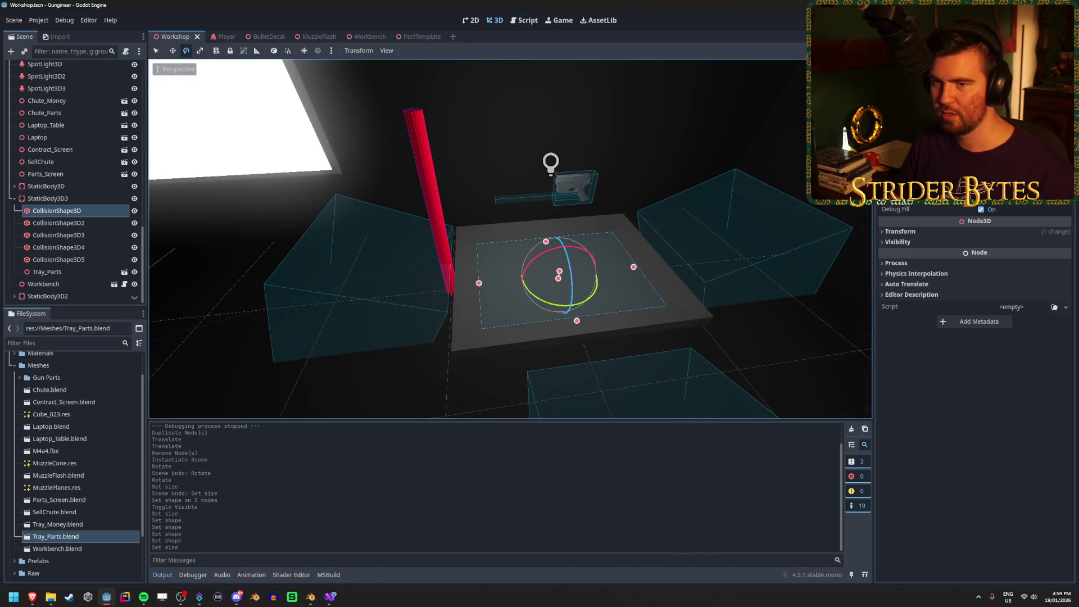
{"action": "left_click", "coordinate": [103, 222]}
Step: Move and resize CollisionShape3D2 into a narrow box lining the tray's sloped side wall
{"action": "key", "text": "w"}
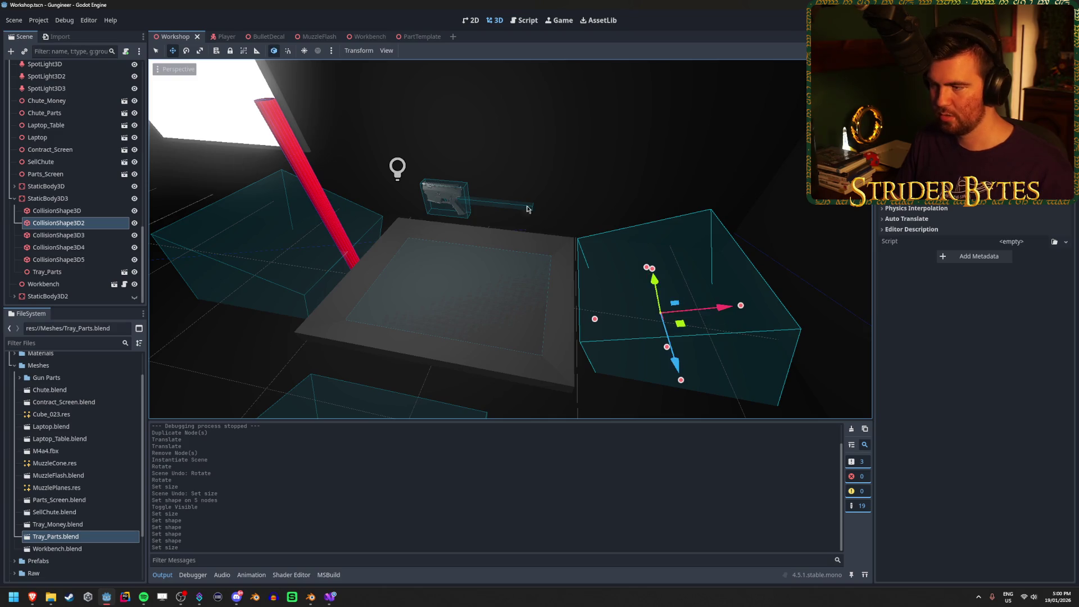
{"action": "left_click_drag", "start_coordinate": [720, 300], "coordinate": [615, 336]}
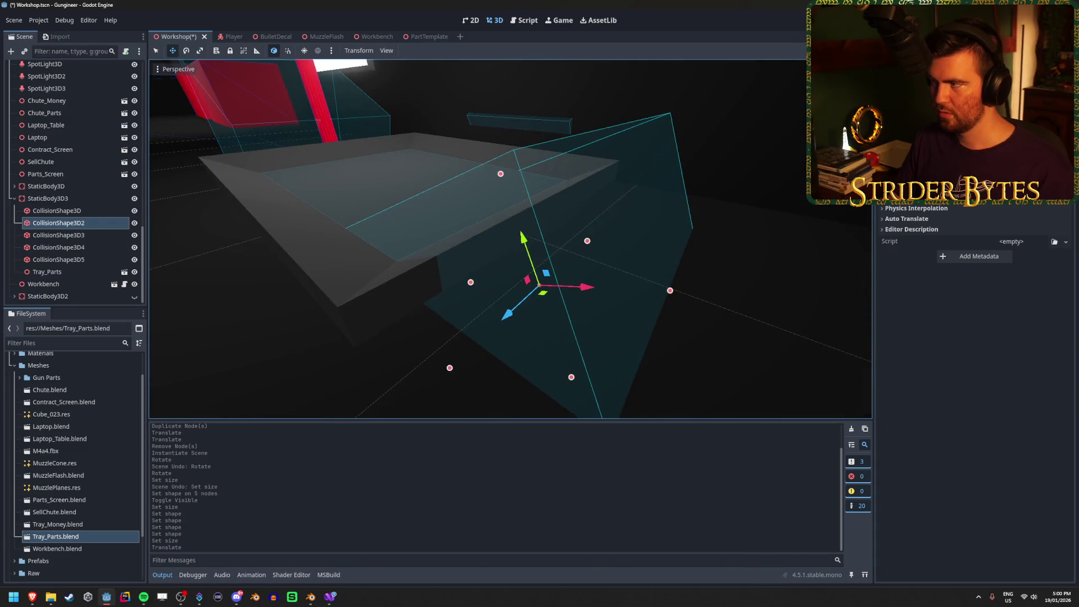
{"action": "scroll", "coordinate": [974, 394], "scroll_direction": "up", "scroll_amount": 3}
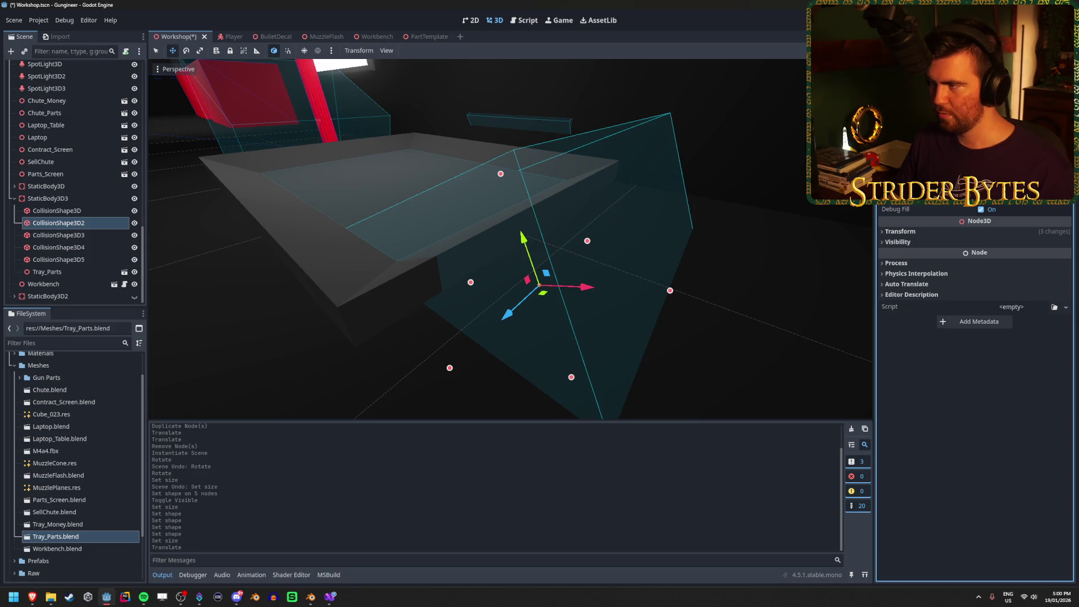
{"action": "left_click_drag", "start_coordinate": [669, 291], "coordinate": [572, 286]}
{"action": "key", "text": "f"}
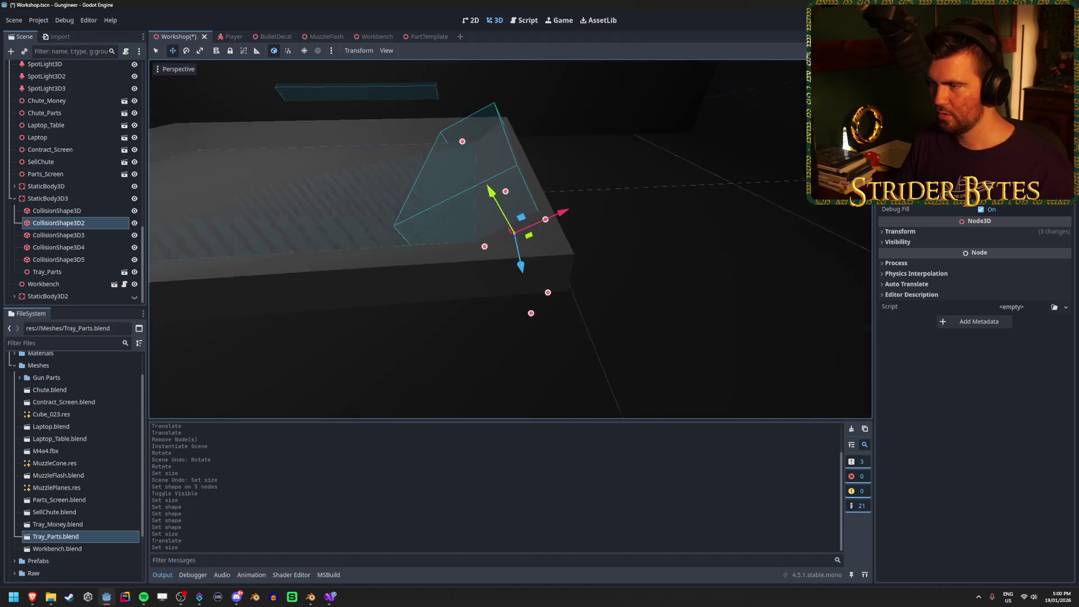
{"action": "mouse_move", "coordinate": [554, 277]}
{"action": "left_mouse_down"}
{"action": "mouse_move", "coordinate": [571, 272]}
{"action": "mouse_move", "coordinate": [528, 284]}
{"action": "left_mouse_up"}
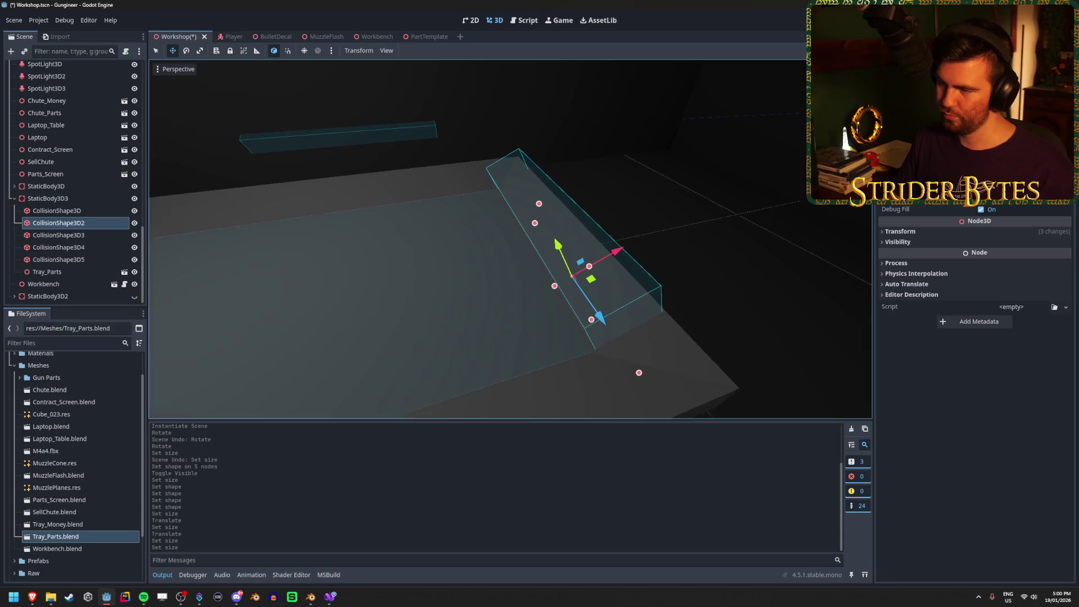
{"action": "left_click_drag", "start_coordinate": [616, 253], "coordinate": [614, 256]}
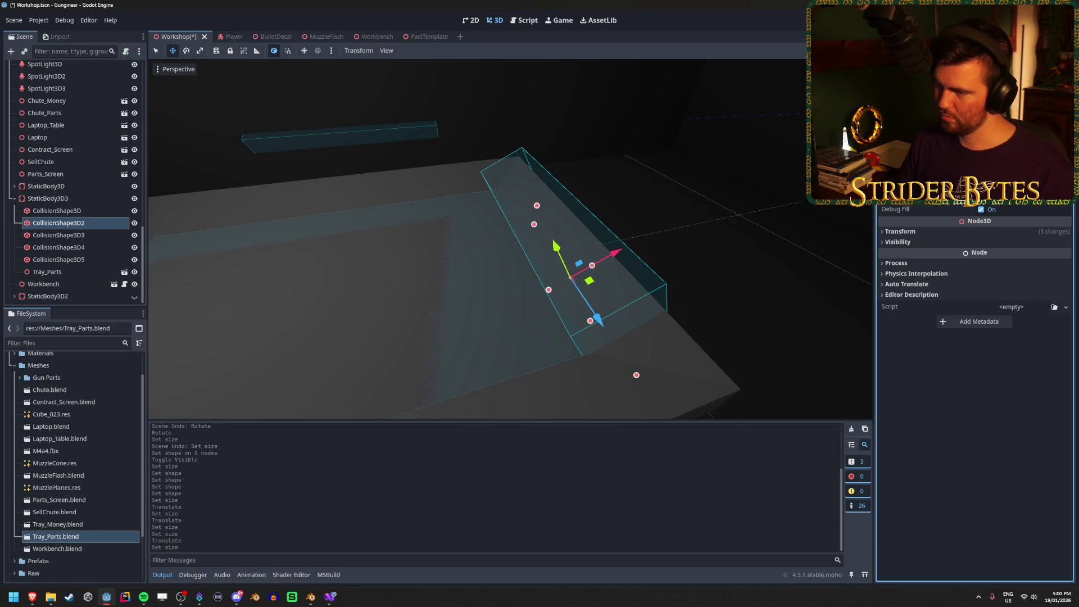
{"action": "left_click_drag", "start_coordinate": [615, 254], "coordinate": [614, 255]}
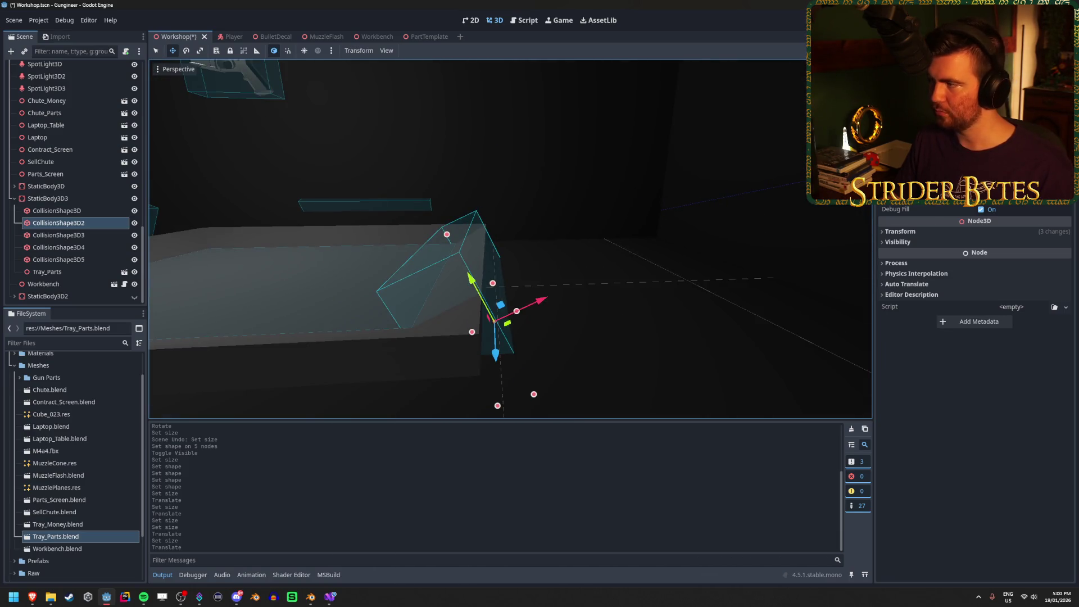
{"action": "left_click_drag", "start_coordinate": [496, 388], "coordinate": [500, 416]}
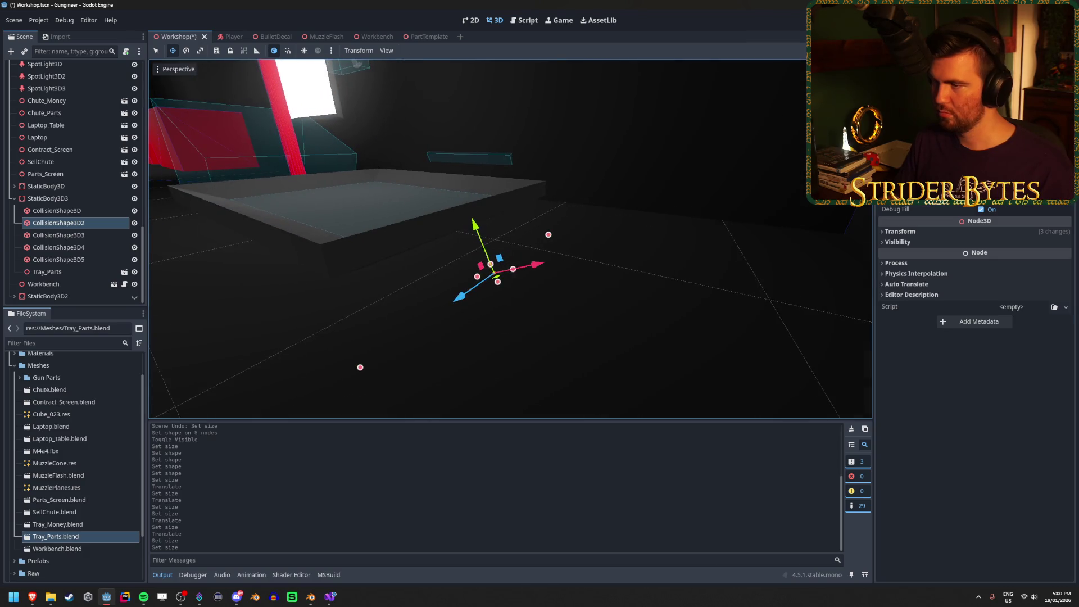
{"action": "key", "text": "ctrl+z"}
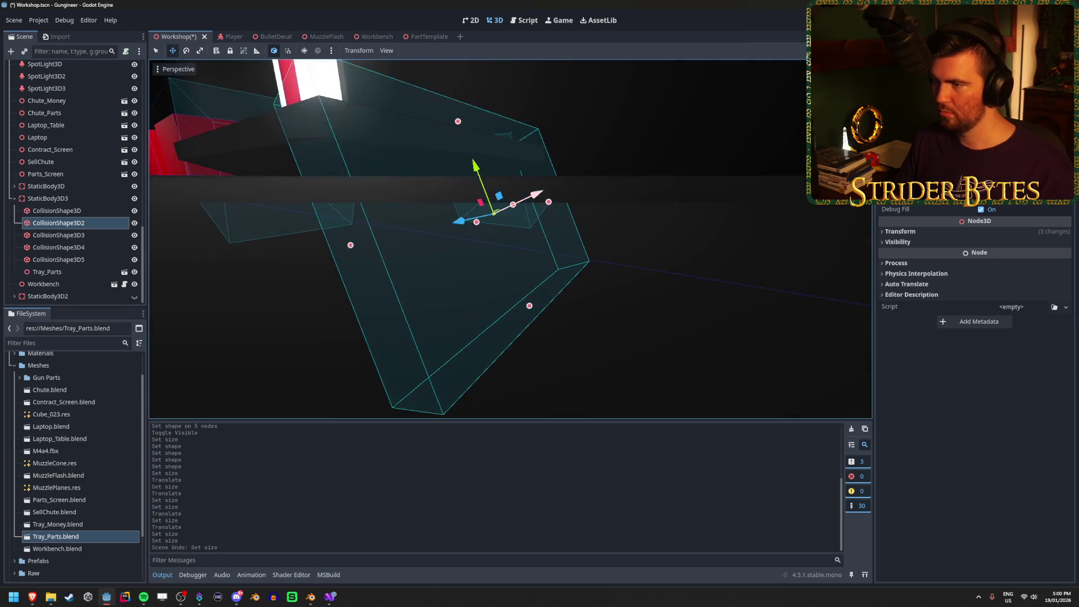
{"action": "mouse_move", "coordinate": [529, 306]}
{"action": "left_mouse_down"}
{"action": "mouse_move", "coordinate": [499, 228]}
{"action": "mouse_move", "coordinate": [483, 236]}
{"action": "mouse_move", "coordinate": [447, 195]}
{"action": "mouse_move", "coordinate": [429, 192]}
{"action": "mouse_move", "coordinate": [433, 217]}
{"action": "left_mouse_up"}
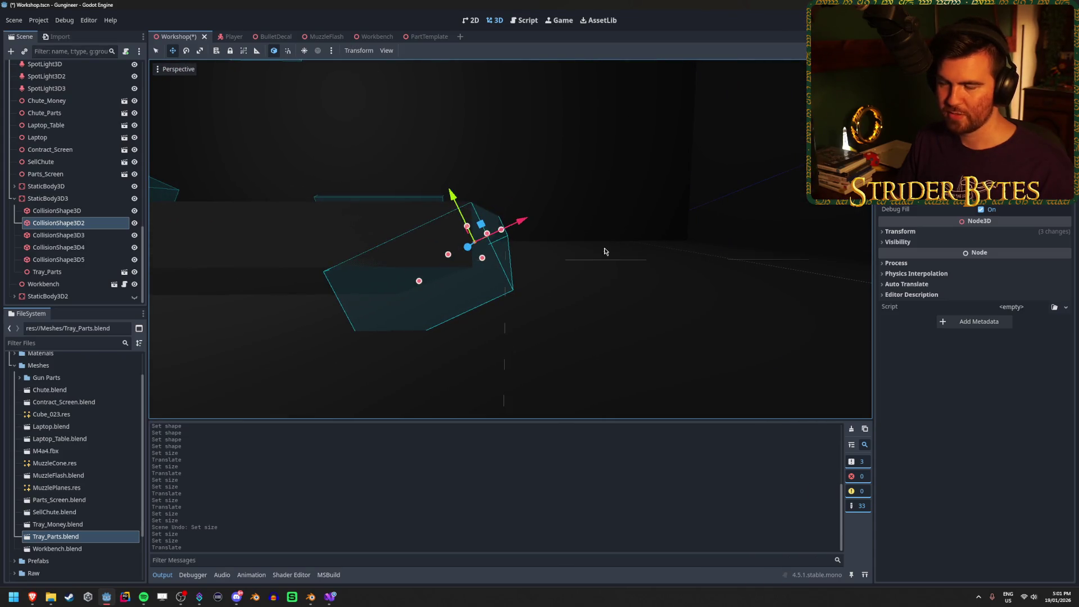
Step: Save the scene and frame the tray's collision shape above the table
{"action": "key", "text": "ctrl+s"}
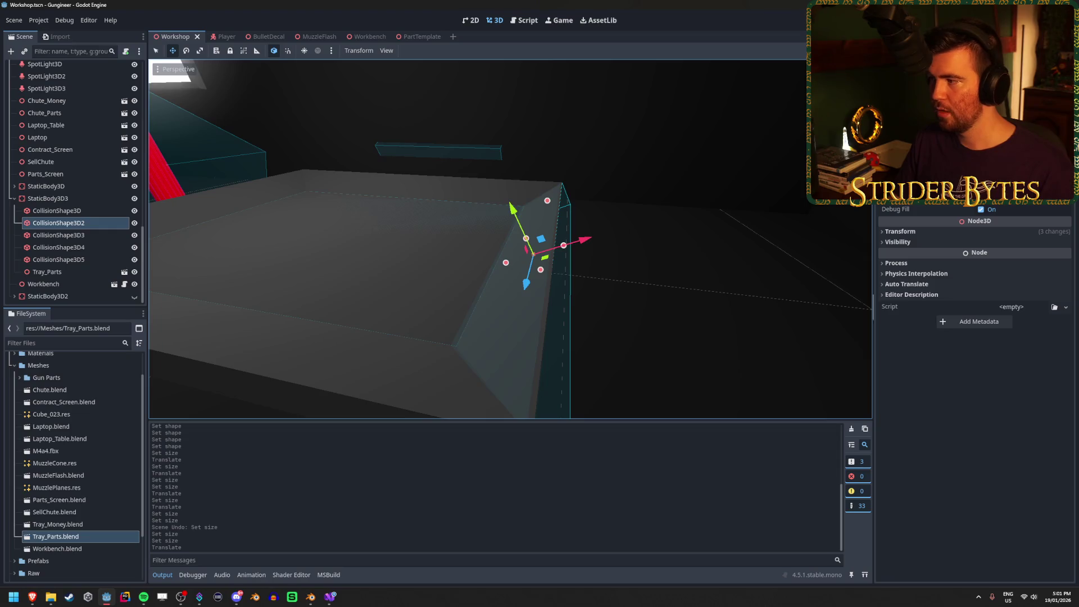
{"action": "left_click", "coordinate": [910, 233]}
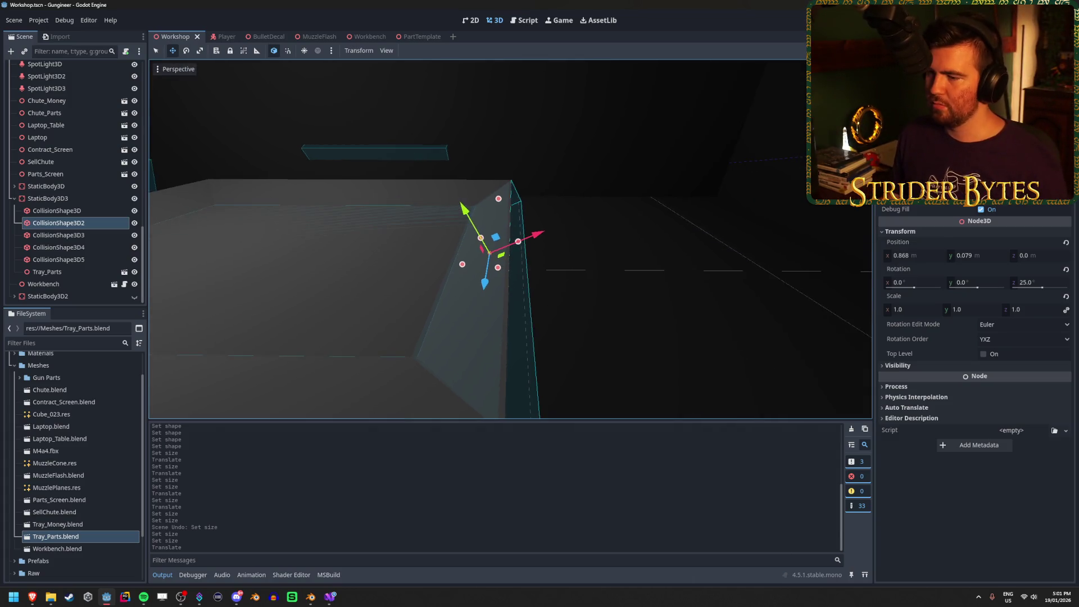
{"action": "key", "text": "s"}
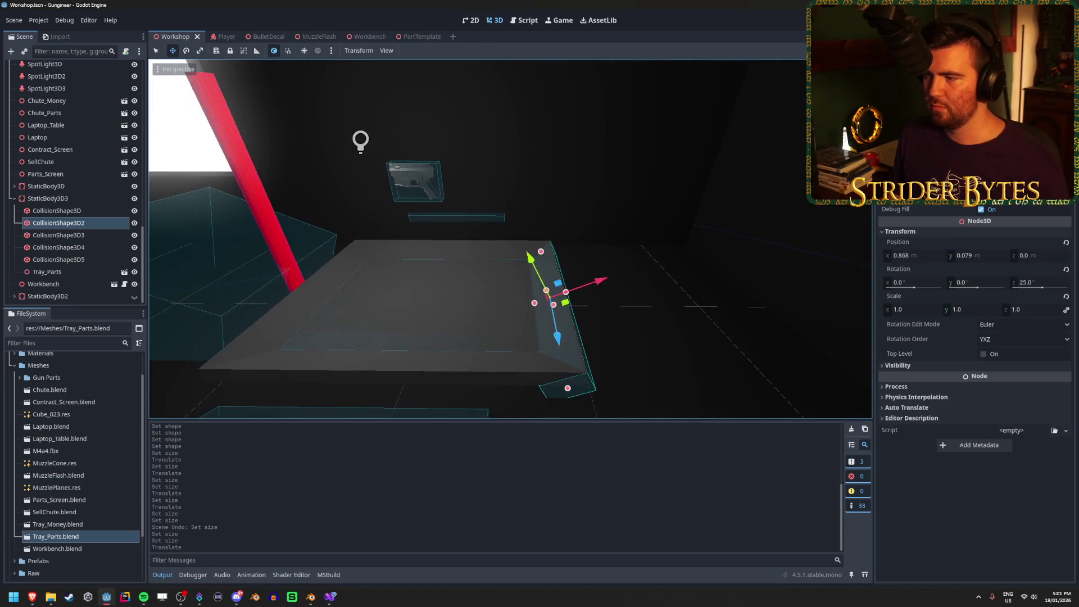
{"action": "key", "text": "w"}
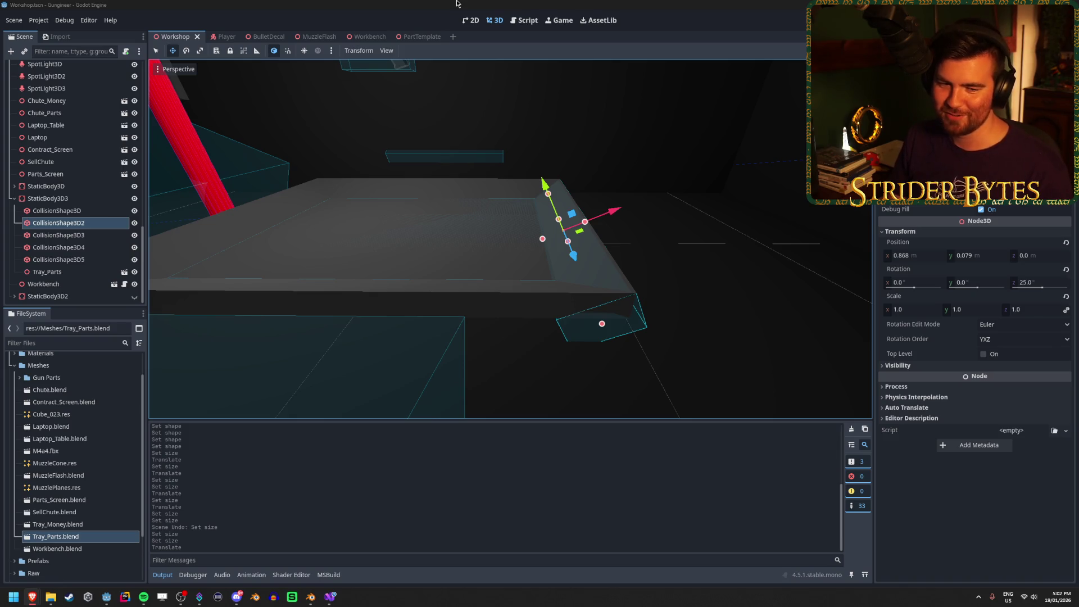
{"action": "left_click", "coordinate": [457, 4]}
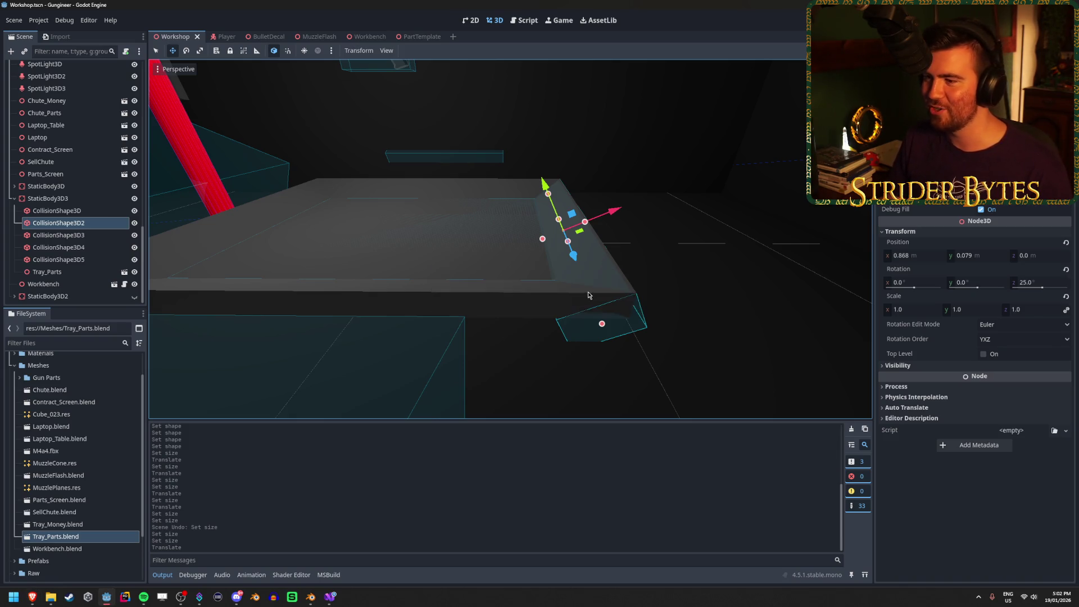
{"action": "key", "text": "f"}
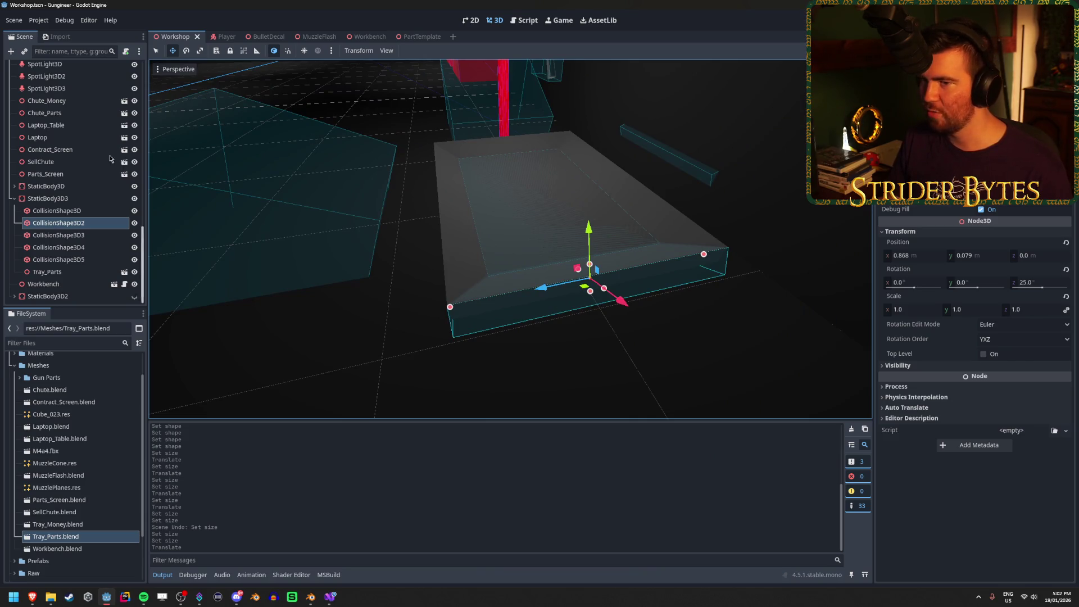
Step: Resize CollisionShape3D4 and CollisionShape3D5 into thin bars along the tray's edges
{"action": "left_click", "coordinate": [58, 235]}
{"action": "left_click", "coordinate": [58, 260], "text": "shift"}
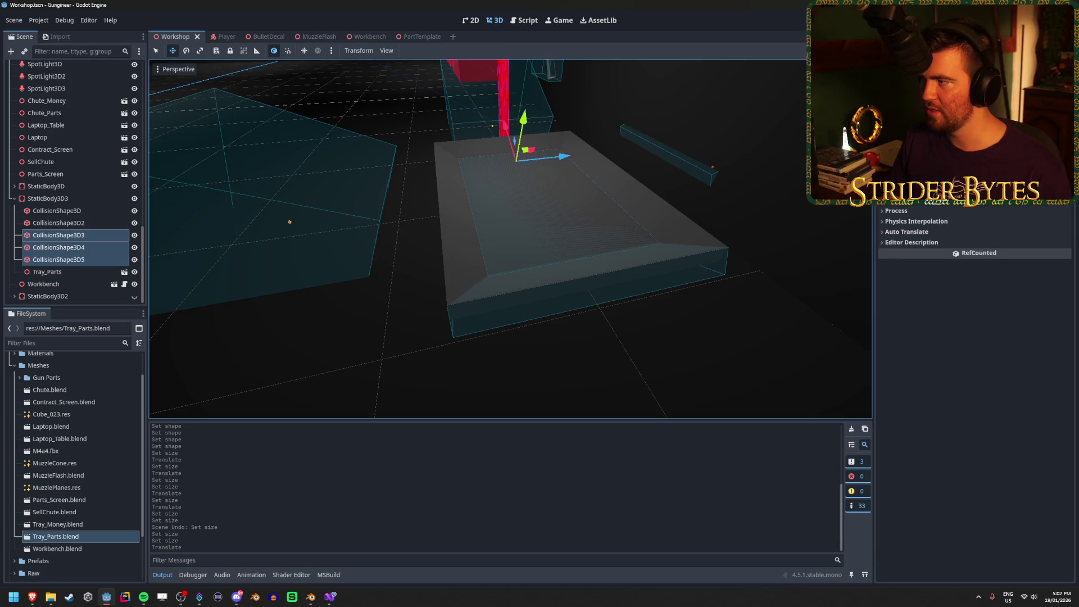
{"action": "scroll", "coordinate": [975, 393], "scroll_direction": "up", "scroll_amount": 3}
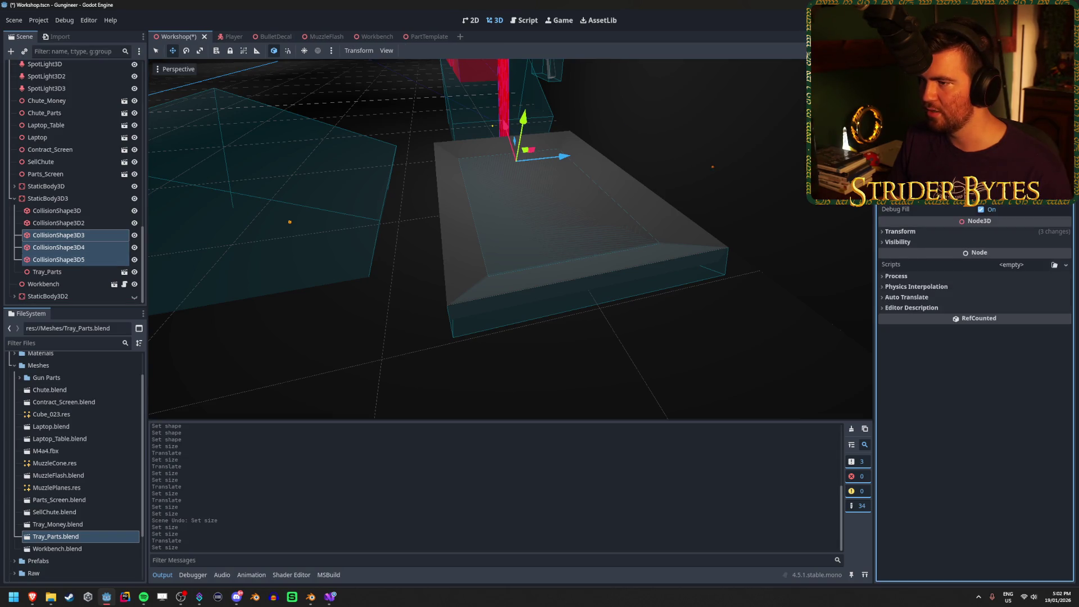
{"action": "scroll", "coordinate": [537, 187], "scroll_direction": "up", "scroll_amount": 3}
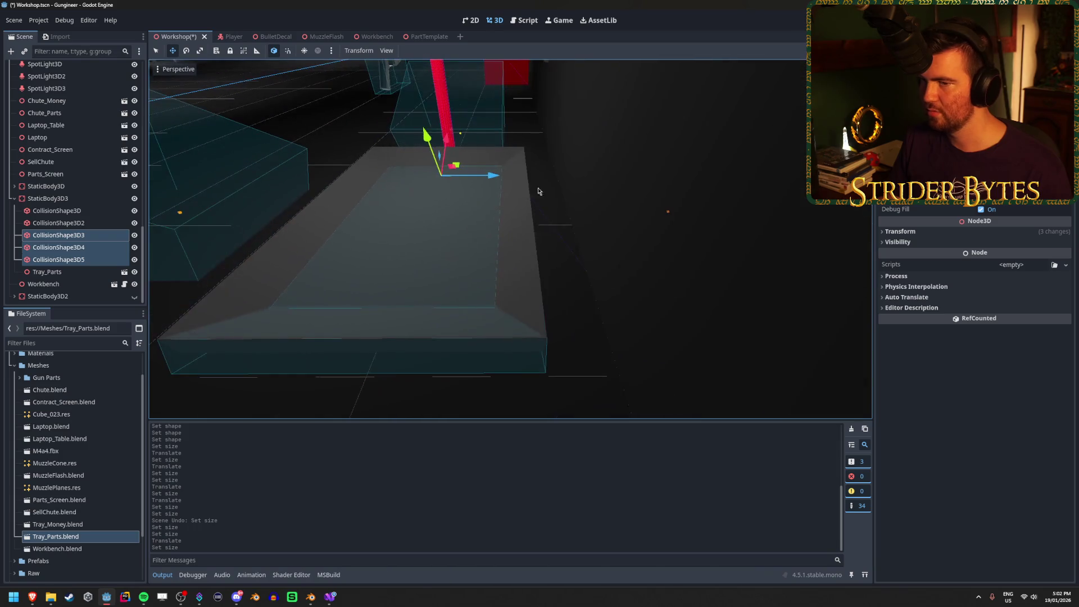
{"action": "left_click", "coordinate": [58, 247]}
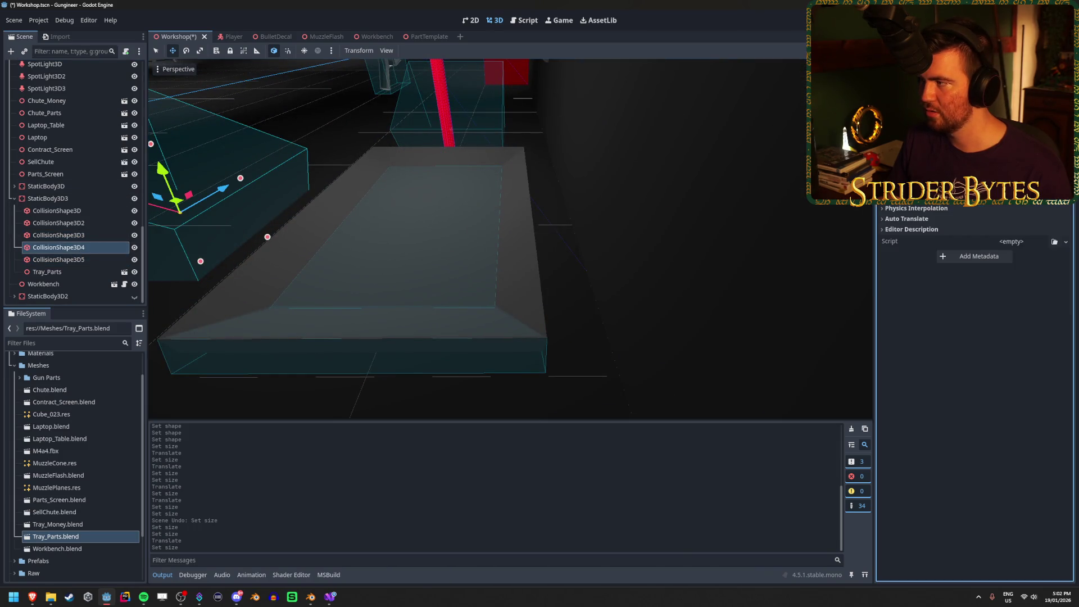
{"action": "scroll", "coordinate": [975, 393], "scroll_direction": "up", "scroll_amount": 3}
{"action": "left_click_drag", "start_coordinate": [268, 237], "coordinate": [665, 166]}
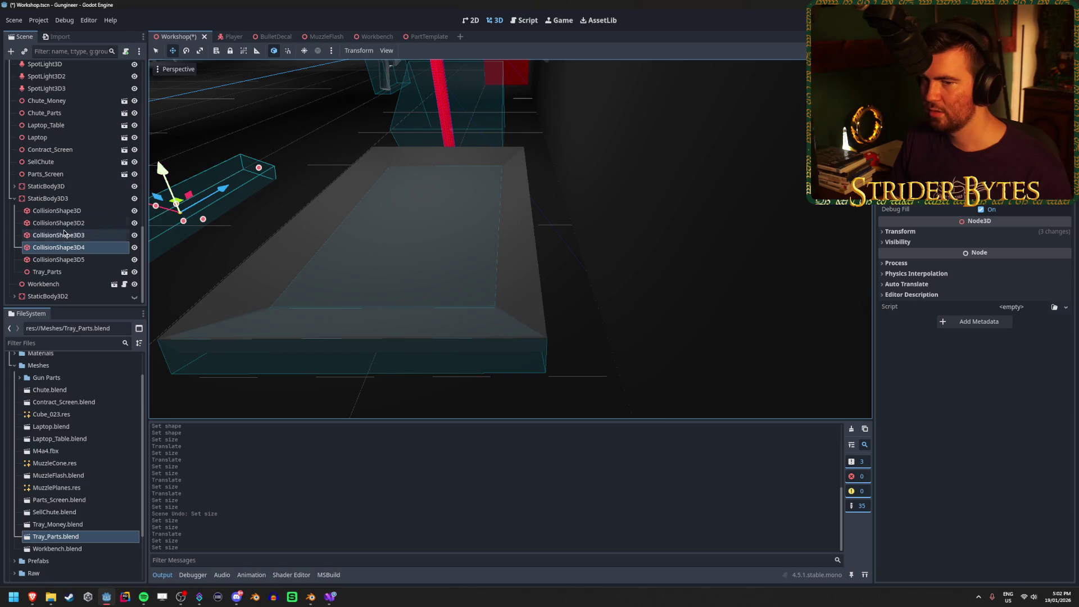
{"action": "left_click", "coordinate": [59, 259]}
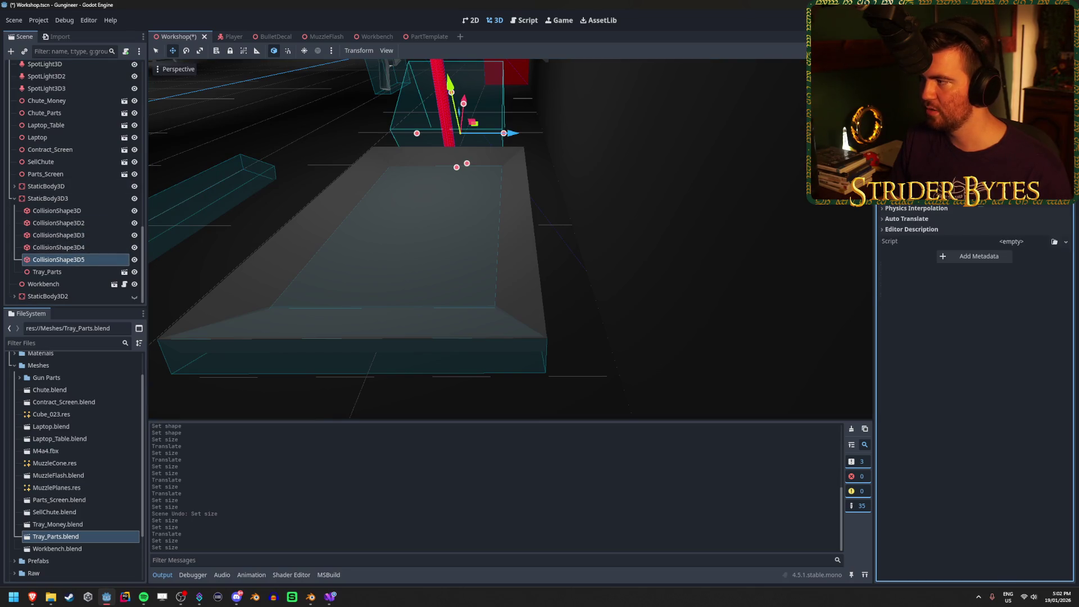
{"action": "scroll", "coordinate": [974, 394], "scroll_direction": "up", "scroll_amount": 3}
{"action": "left_click_drag", "start_coordinate": [451, 91], "coordinate": [451, 135]}
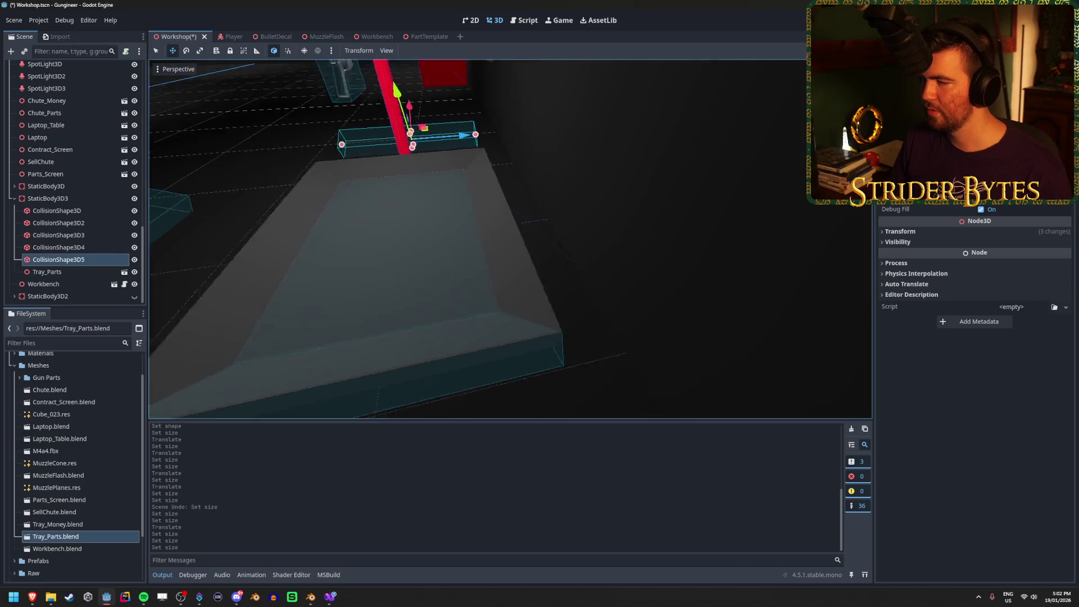
{"action": "left_click", "coordinate": [71, 220]}
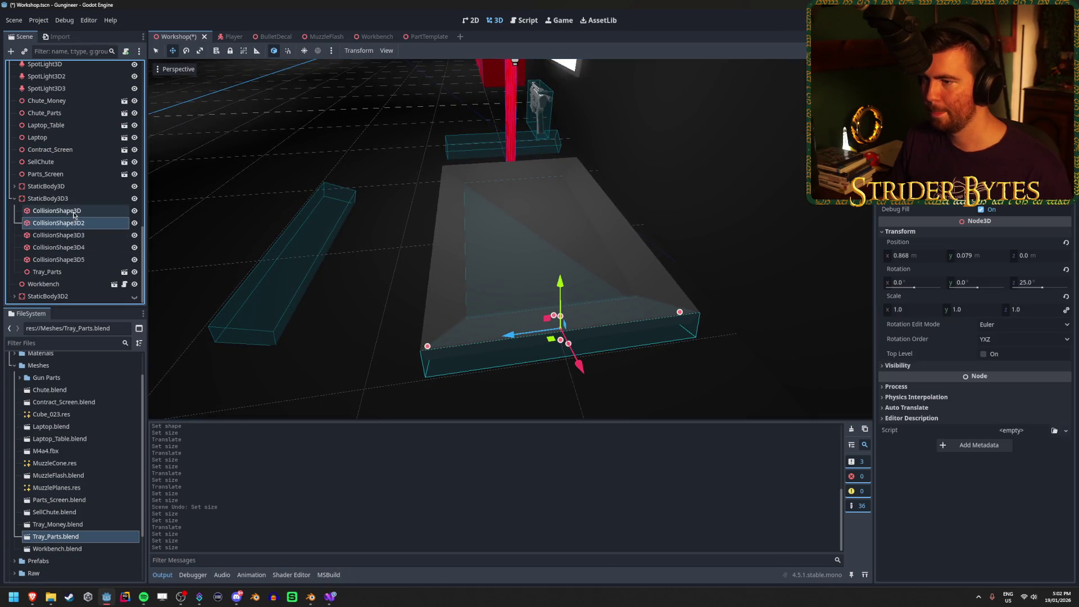
{"action": "right_click", "coordinate": [929, 245]}
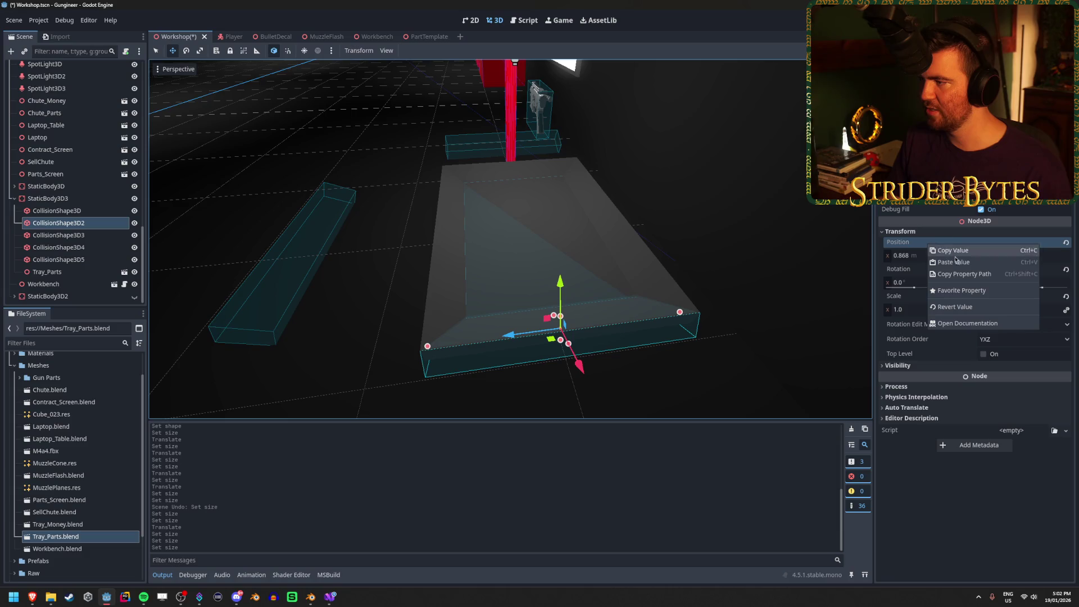
Step: Copy CollisionShape3D2's Position onto CollisionShape3D3, then undo the paste
{"action": "left_click", "coordinate": [957, 262]}
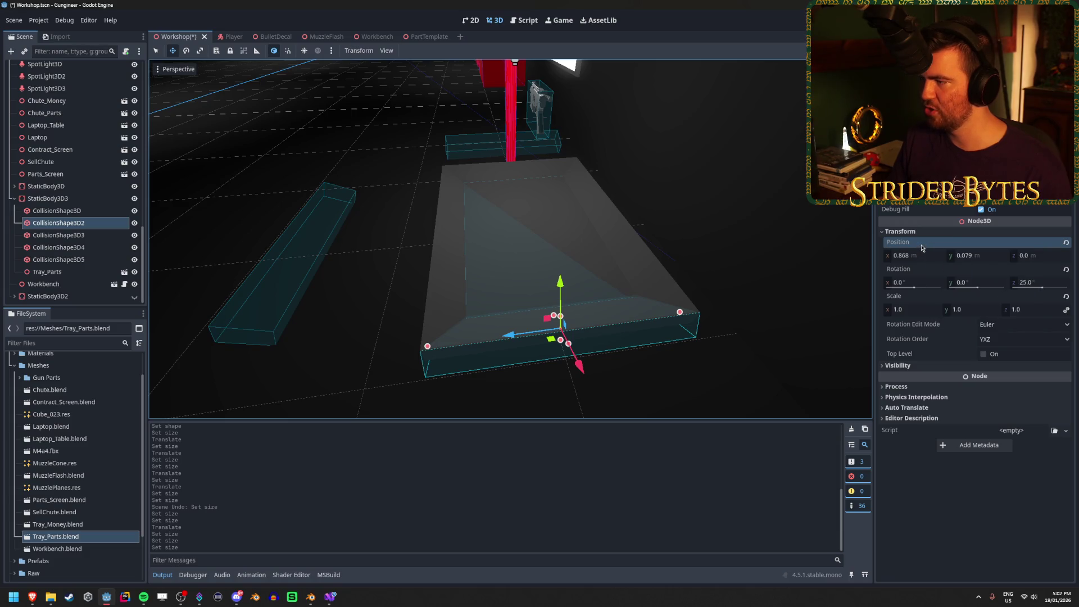
{"action": "right_click", "coordinate": [922, 246]}
{"action": "left_click", "coordinate": [957, 256]}
{"action": "left_click", "coordinate": [58, 234]}
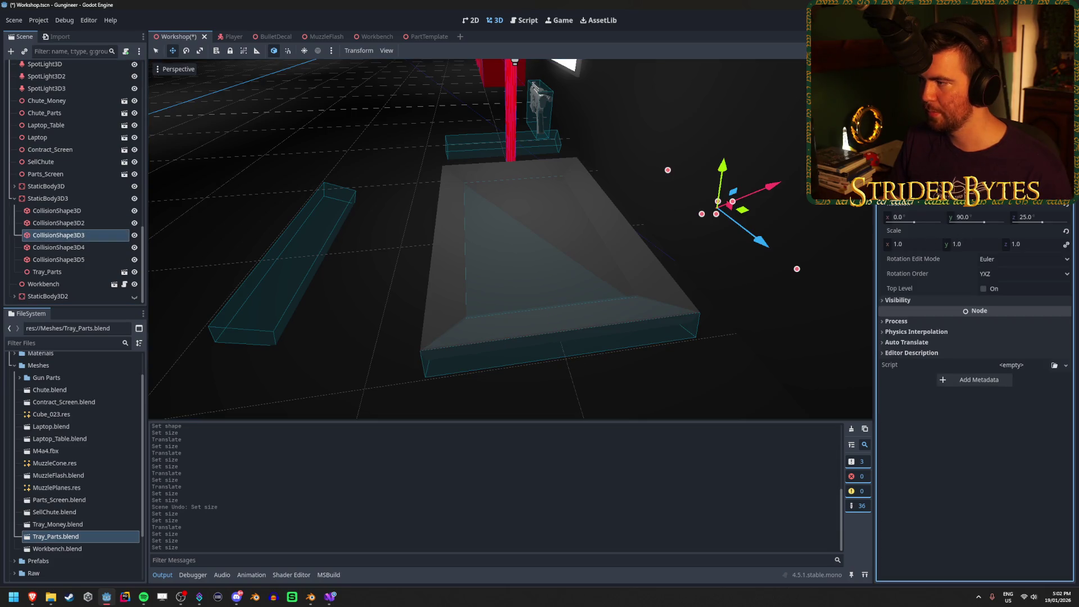
{"action": "right_click", "coordinate": [924, 194]}
{"action": "left_click", "coordinate": [957, 211]}
{"action": "key", "text": "f"}
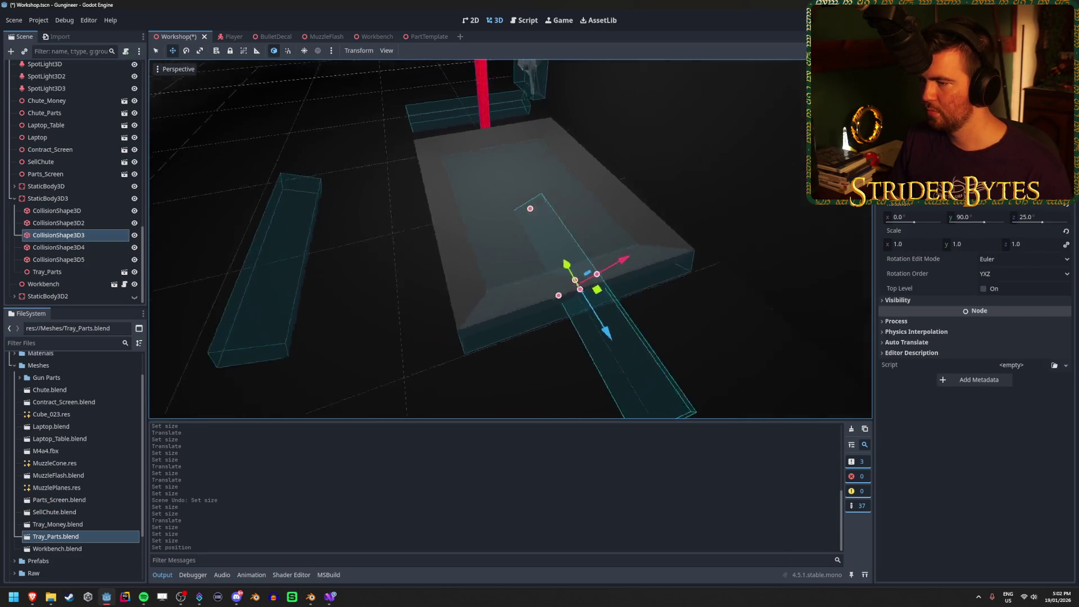
{"action": "key", "text": "ctrl+z"}
{"action": "key", "text": "f"}
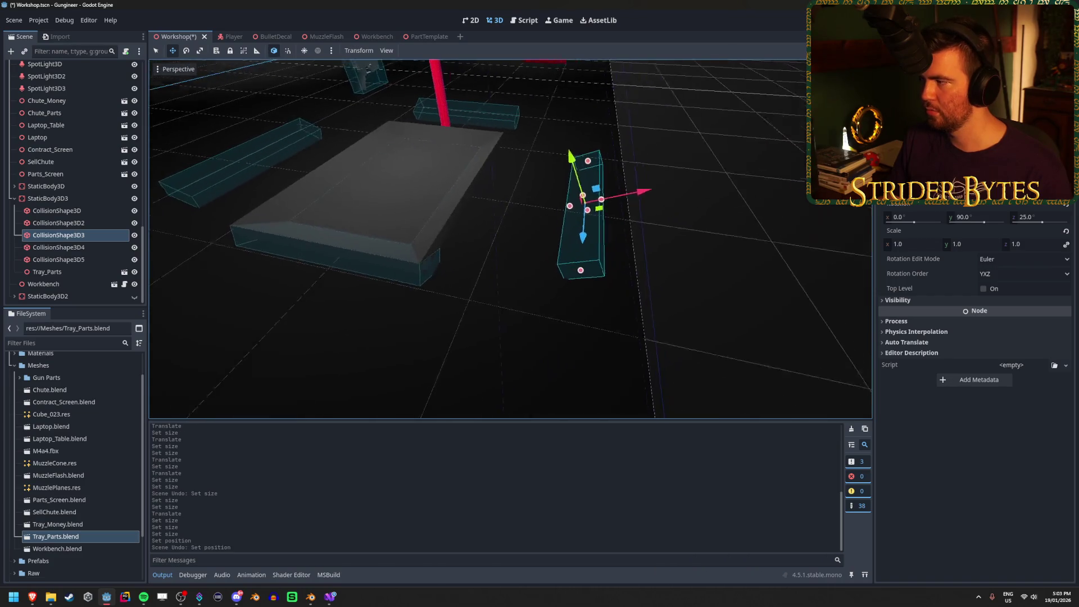
Step: Widen and raise CollisionShape3D3 along the tray edge, then save the scene
{"action": "mouse_move", "coordinate": [629, 193]}
{"action": "left_mouse_down"}
{"action": "mouse_move", "coordinate": [606, 236]}
{"action": "mouse_move", "coordinate": [634, 213]}
{"action": "mouse_move", "coordinate": [497, 245]}
{"action": "mouse_move", "coordinate": [457, 224]}
{"action": "mouse_move", "coordinate": [427, 168]}
{"action": "mouse_move", "coordinate": [432, 185]}
{"action": "left_mouse_up"}
{"action": "key", "text": "f"}
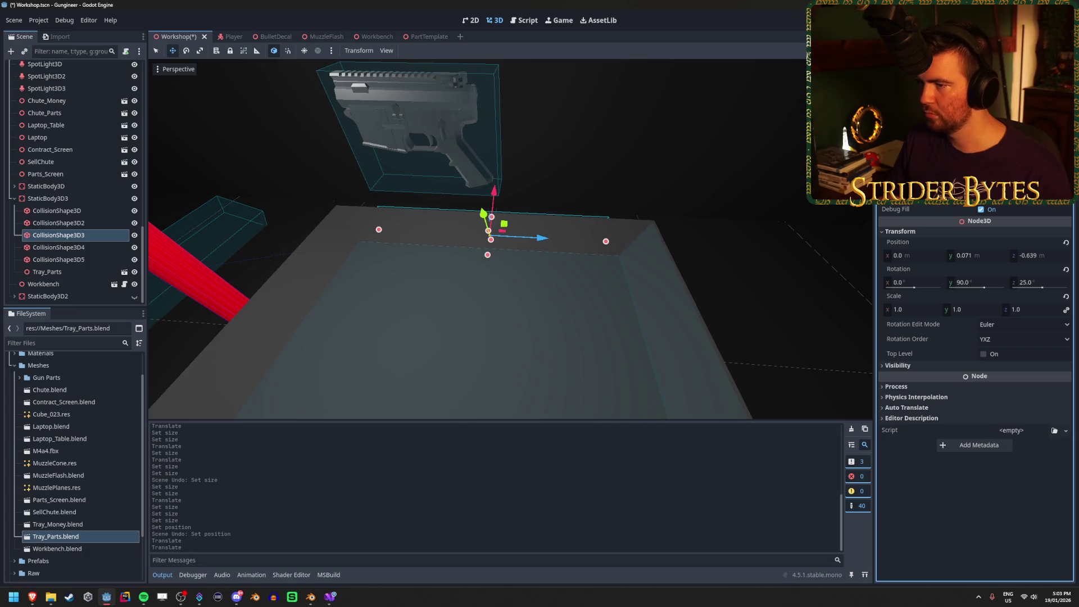
{"action": "mouse_move", "coordinate": [605, 241]}
{"action": "left_mouse_down"}
{"action": "mouse_move", "coordinate": [650, 244]}
{"action": "mouse_move", "coordinate": [600, 187]}
{"action": "left_mouse_up"}
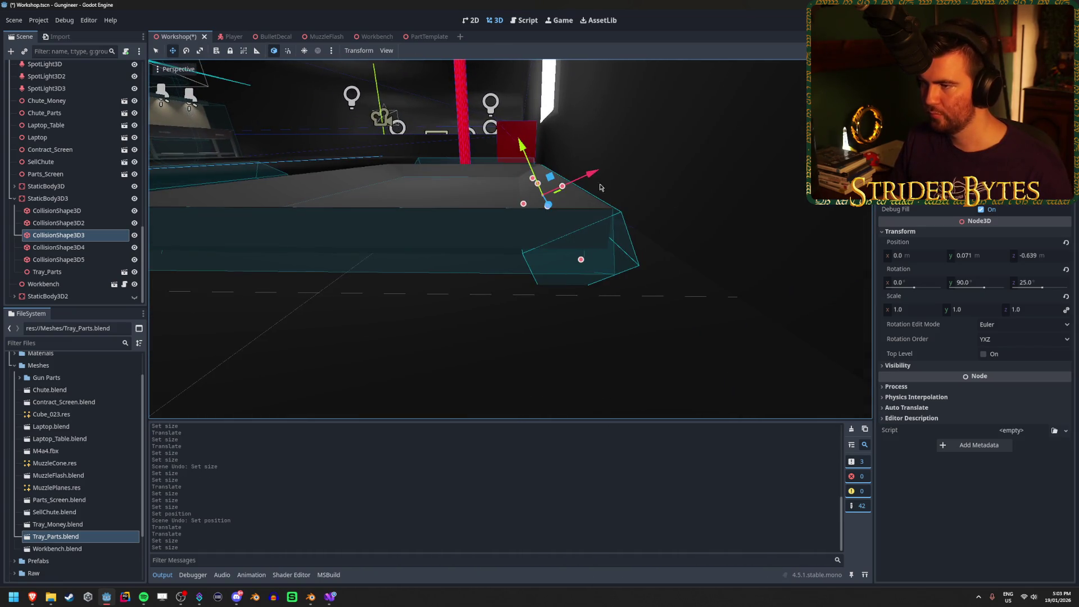
{"action": "left_click_drag", "start_coordinate": [521, 144], "coordinate": [518, 149]}
{"action": "left_click_drag", "start_coordinate": [584, 173], "coordinate": [588, 172]}
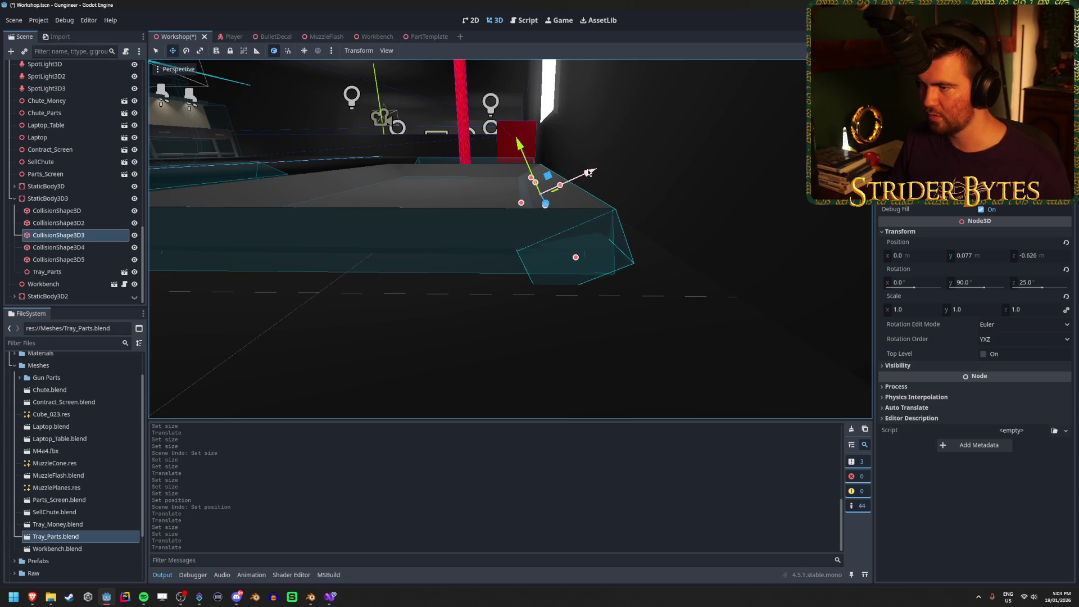
{"action": "left_click_drag", "start_coordinate": [519, 145], "coordinate": [520, 144]}
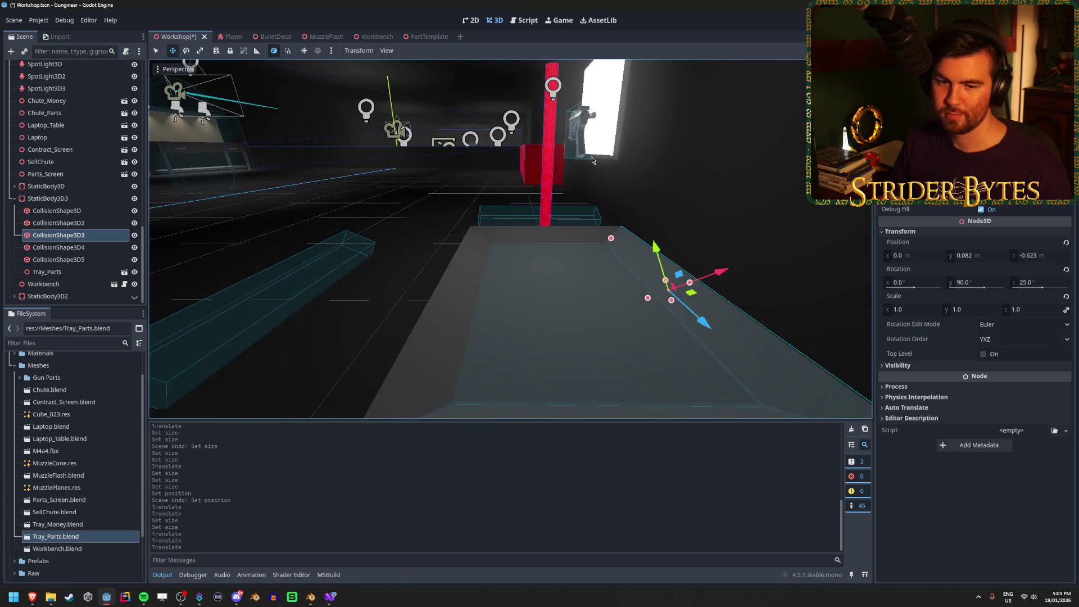
{"action": "key", "text": "ctrl+s"}
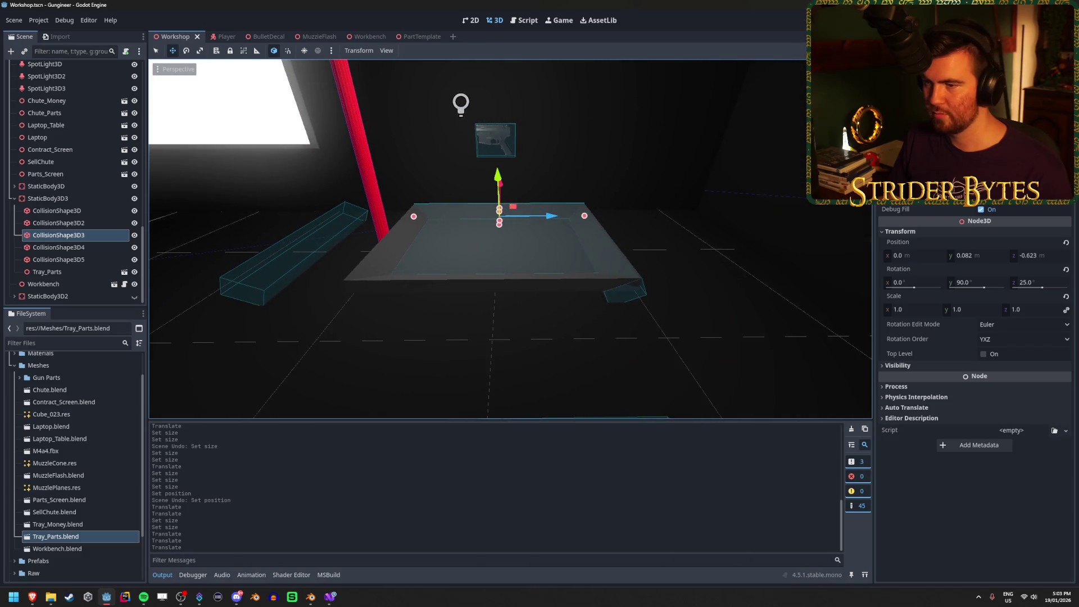
{"action": "left_click", "coordinate": [87, 249]}
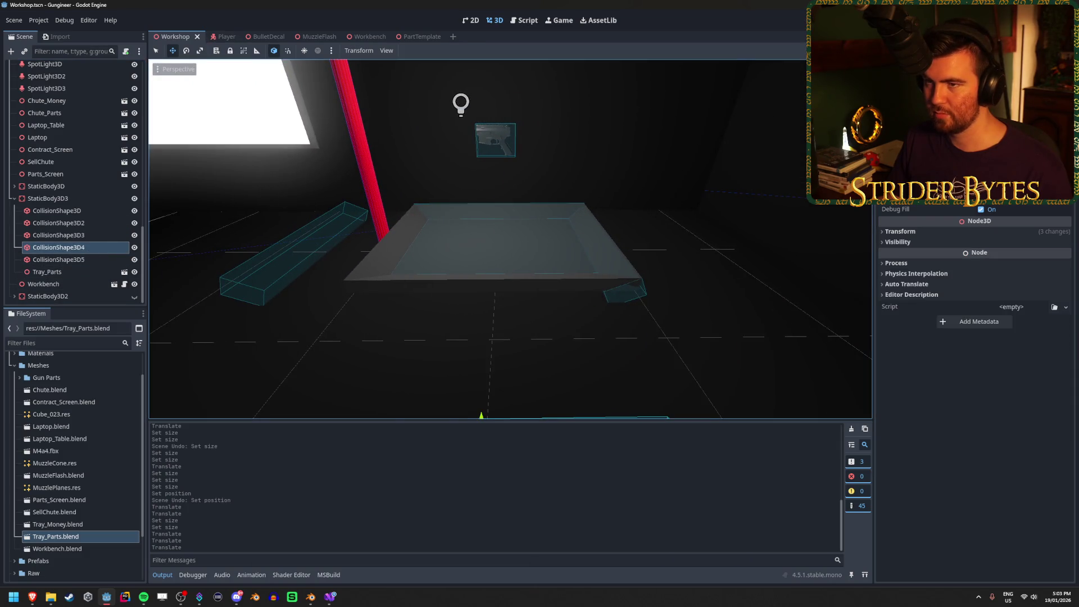
Step: Move CollisionShape3D4 up onto the tray rim along its edge and save
{"action": "key", "text": "f"}
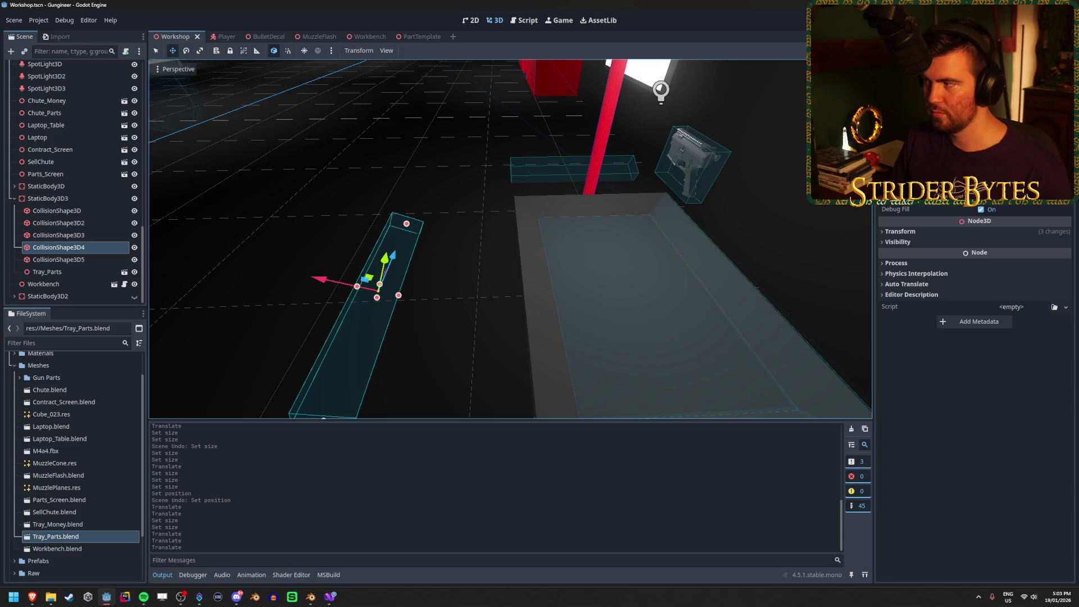
{"action": "left_click", "coordinate": [975, 422]}
{"action": "key", "text": "Return"}
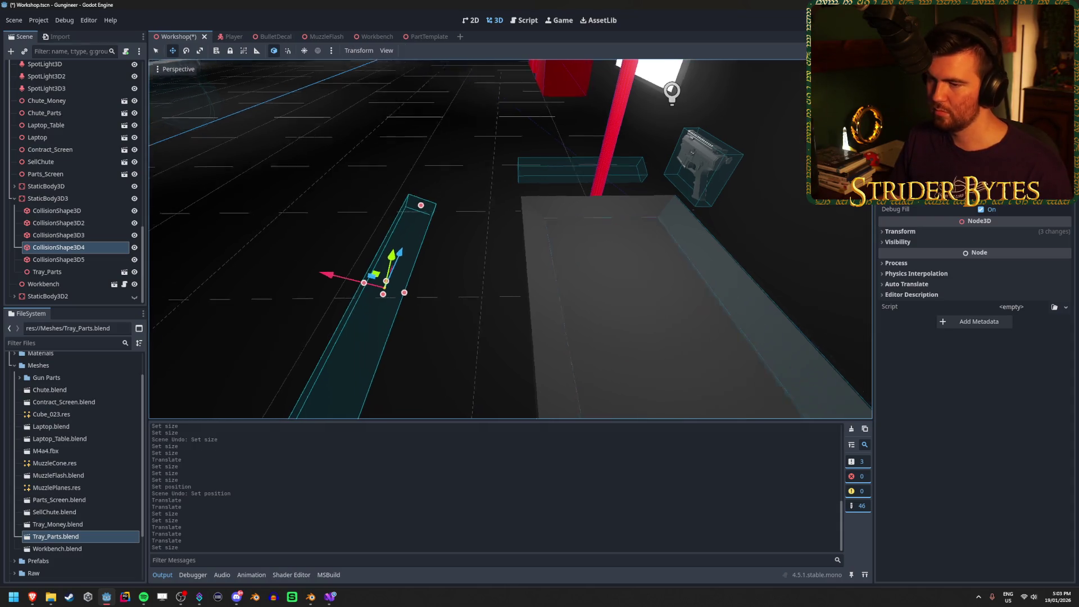
{"action": "left_click_drag", "start_coordinate": [337, 194], "coordinate": [461, 251]}
{"action": "left_click_drag", "start_coordinate": [538, 229], "coordinate": [556, 154]}
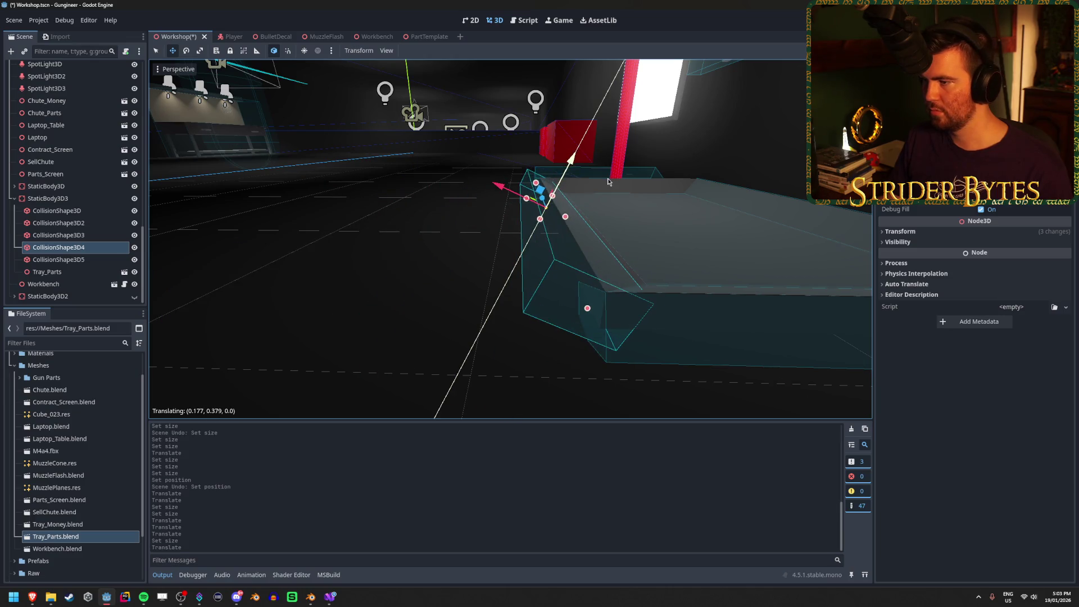
{"action": "scroll", "coordinate": [454, 179], "scroll_direction": "up", "scroll_amount": 2}
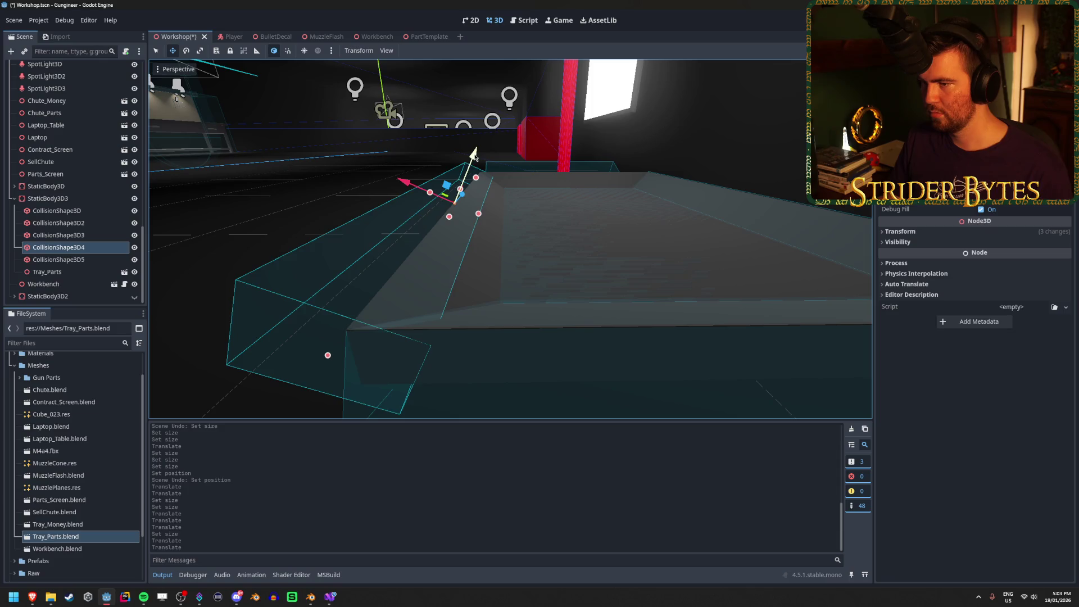
{"action": "left_click_drag", "start_coordinate": [475, 156], "coordinate": [469, 164]}
{"action": "mouse_move", "coordinate": [405, 184]}
{"action": "left_mouse_down"}
{"action": "mouse_move", "coordinate": [453, 207]}
{"action": "mouse_move", "coordinate": [495, 170]}
{"action": "left_mouse_up"}
{"action": "key", "text": "ctrl+s"}
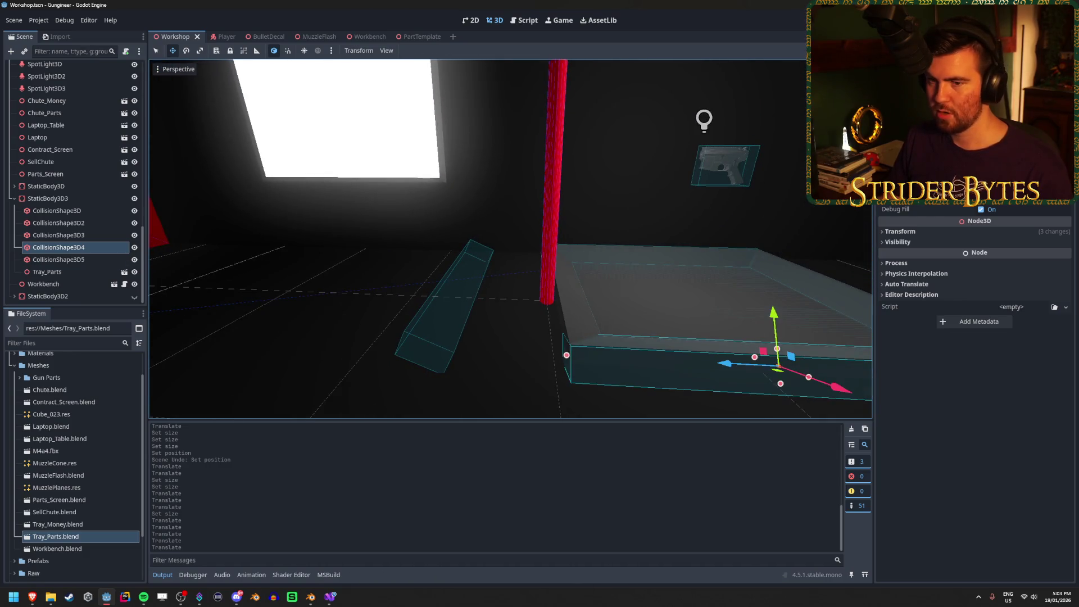
Step: Slide and lift the slanted CollisionShape3D5 onto the tray rim and save
{"action": "left_click", "coordinate": [449, 298]}
{"action": "mouse_move", "coordinate": [413, 274]}
{"action": "left_mouse_down"}
{"action": "mouse_move", "coordinate": [506, 301]}
{"action": "mouse_move", "coordinate": [594, 251]}
{"action": "left_mouse_up"}
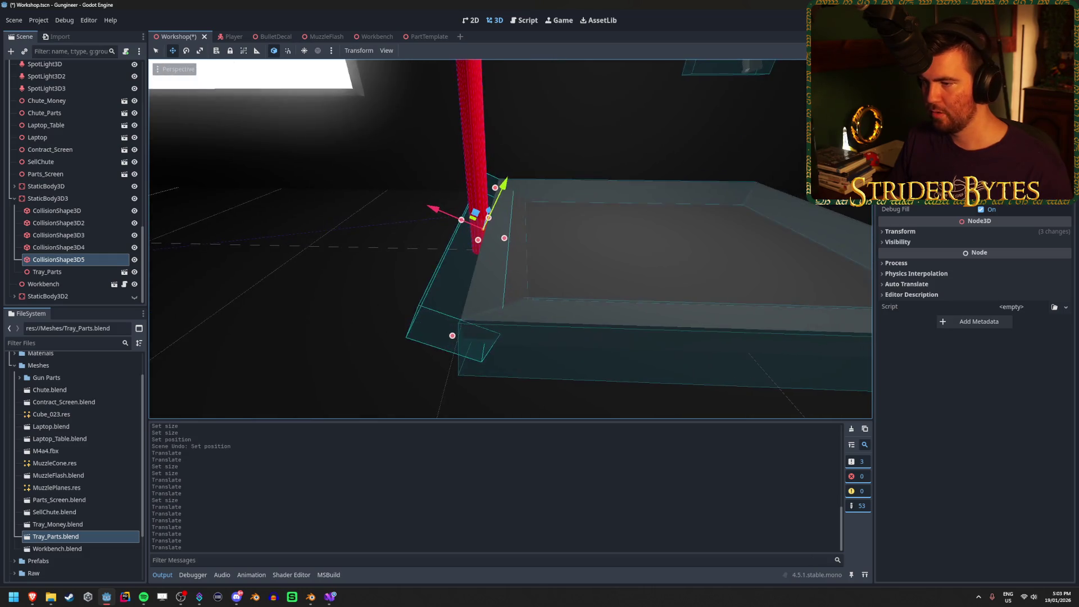
{"action": "left_click_drag", "start_coordinate": [421, 205], "coordinate": [447, 215]}
{"action": "left_click_drag", "start_coordinate": [517, 192], "coordinate": [530, 198]}
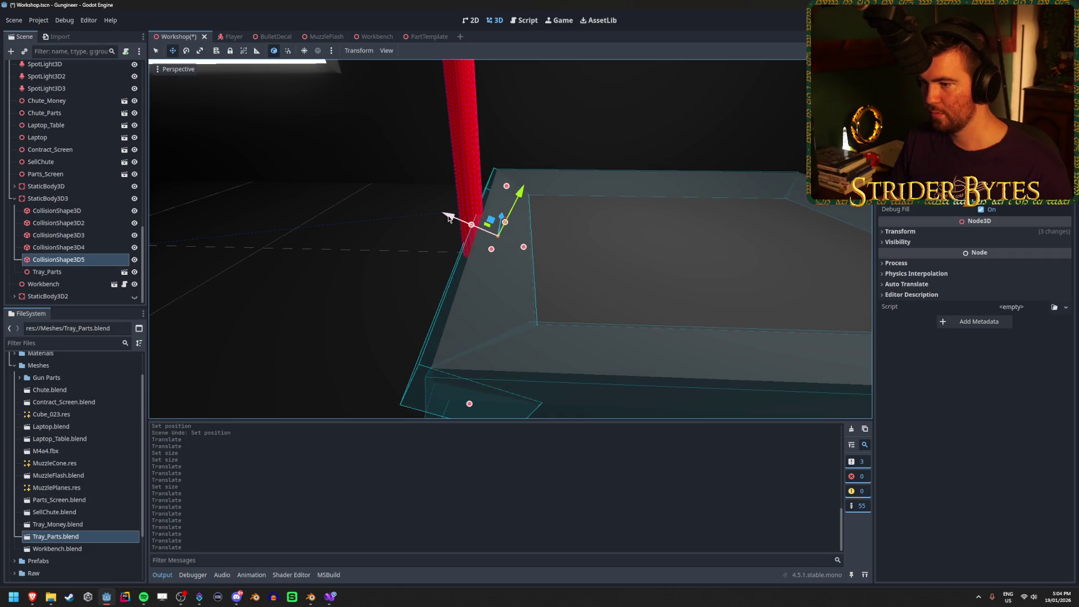
{"action": "left_click_drag", "start_coordinate": [448, 218], "coordinate": [454, 220]}
{"action": "left_click_drag", "start_coordinate": [524, 195], "coordinate": [526, 194]}
{"action": "key", "text": "ctrl+s"}
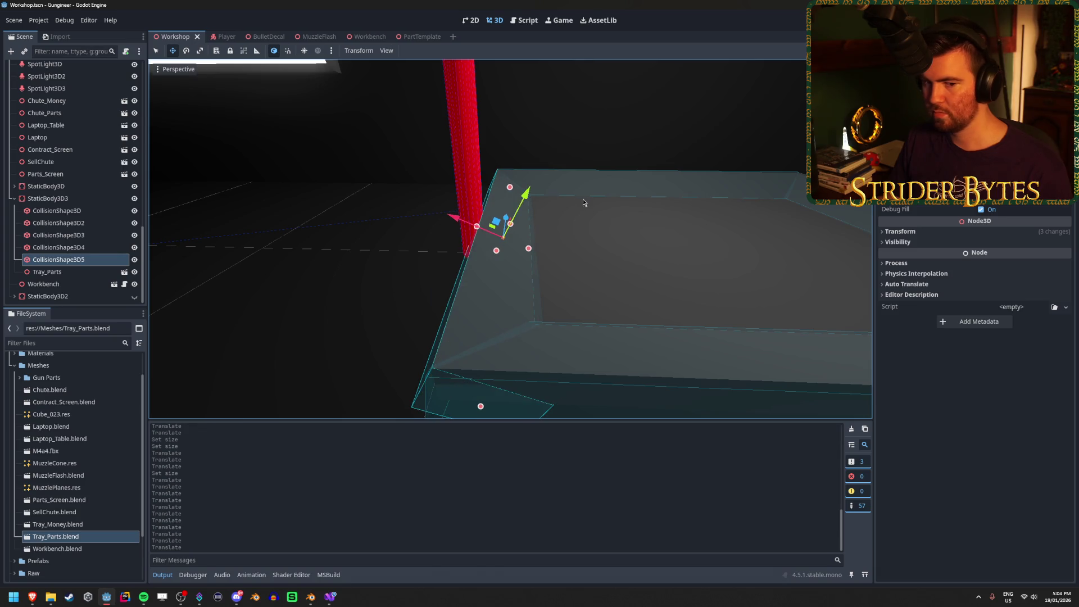
Step: Run the game to test the reshaped tray colliders
{"action": "scroll", "coordinate": [573, 240], "scroll_direction": "down", "scroll_amount": 5}
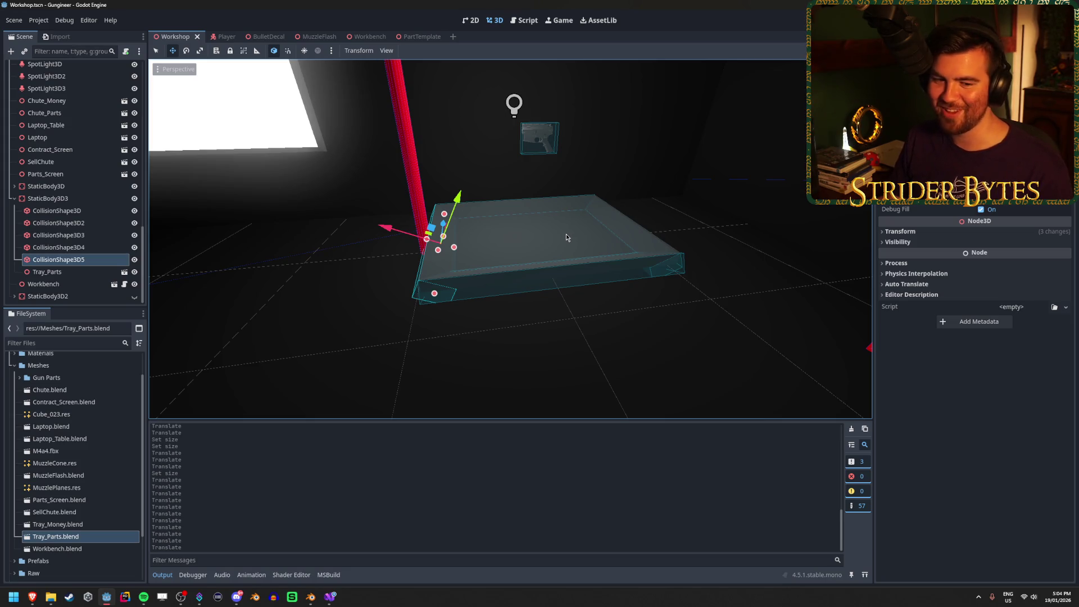
{"action": "scroll", "coordinate": [565, 234], "scroll_direction": "up", "scroll_amount": 5}
{"action": "scroll", "coordinate": [566, 234], "scroll_direction": "down", "scroll_amount": 5}
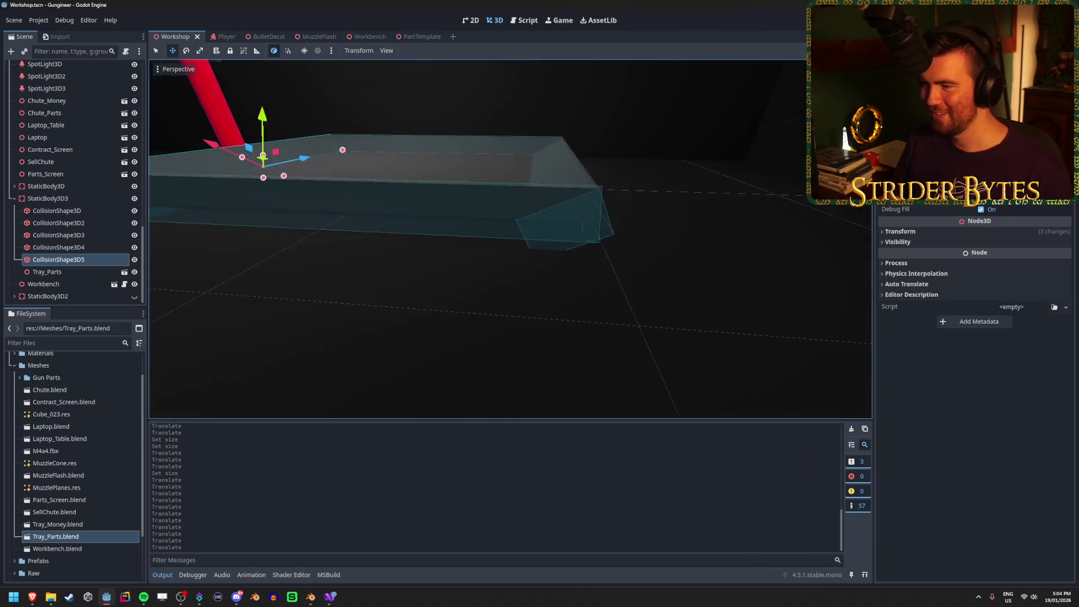
{"action": "scroll", "coordinate": [566, 237], "scroll_direction": "down", "scroll_amount": 5}
{"action": "scroll", "coordinate": [565, 237], "scroll_direction": "up", "scroll_amount": 4}
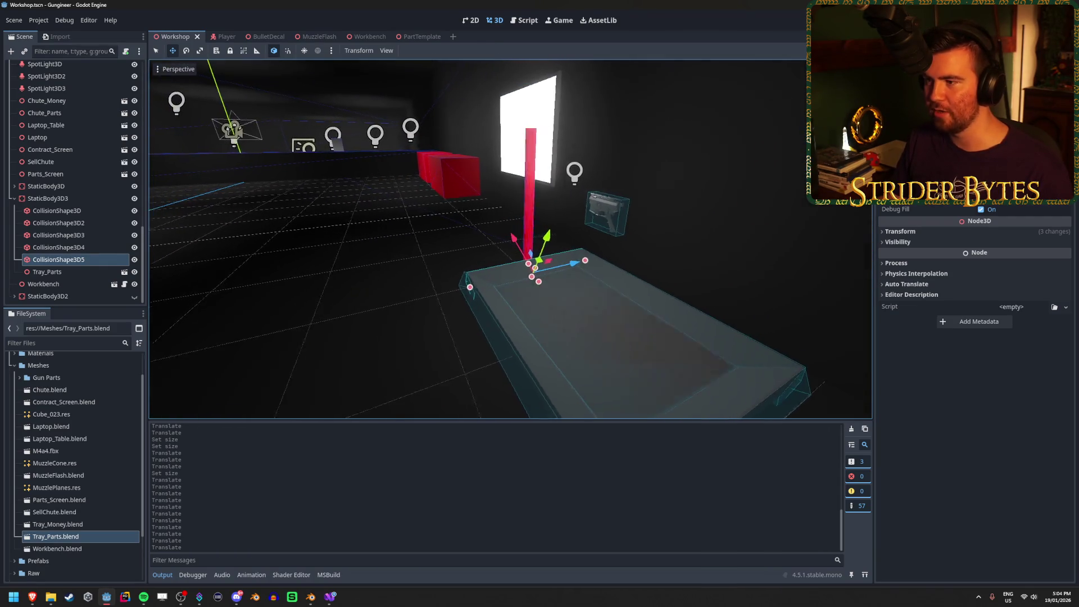
{"action": "key", "text": "F5"}
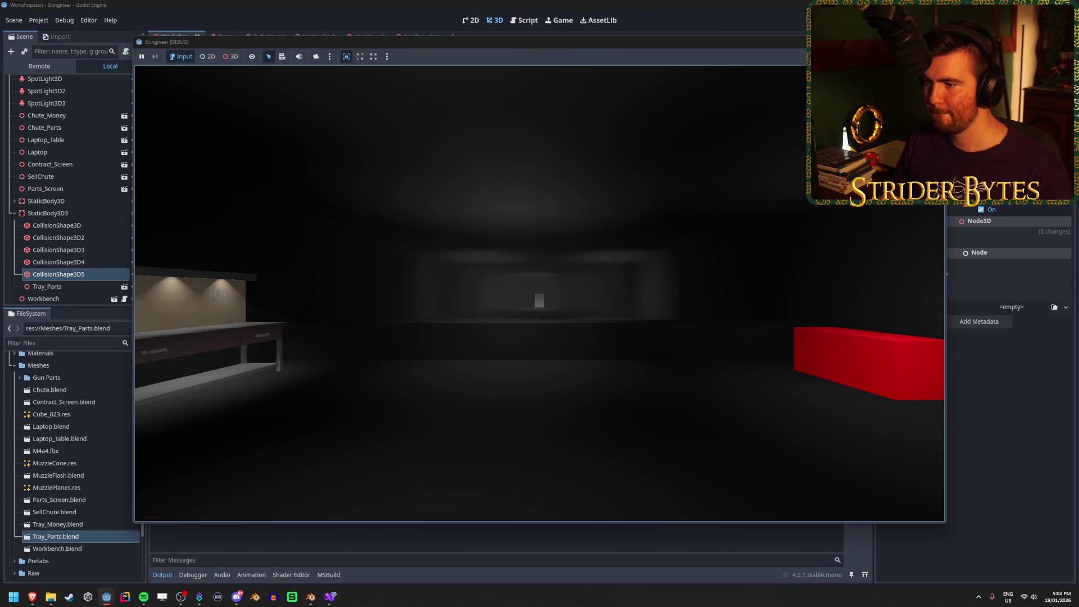
Step: Walk to the tray and grab the pistol in the test run, then select StaticBody3D3
{"action": "key", "text": "w"}
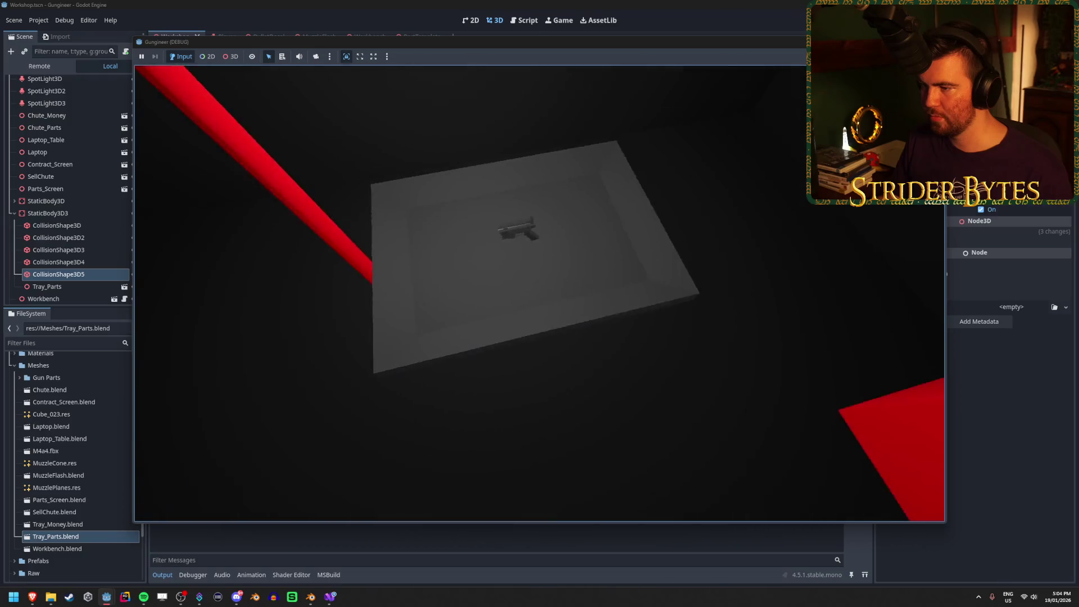
{"action": "key", "text": "e"}
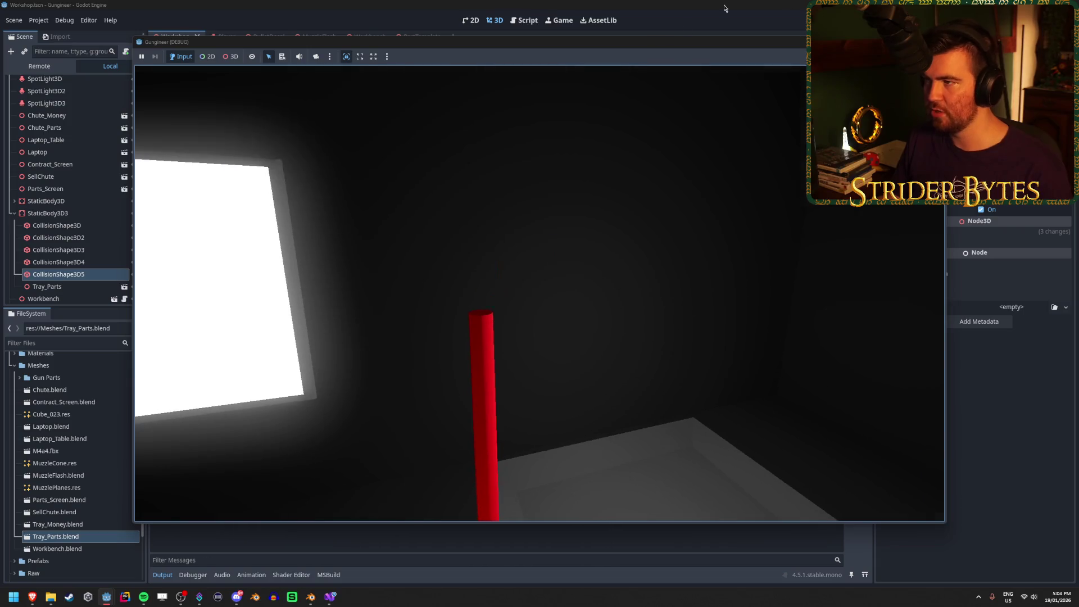
{"action": "left_click", "coordinate": [936, 42]}
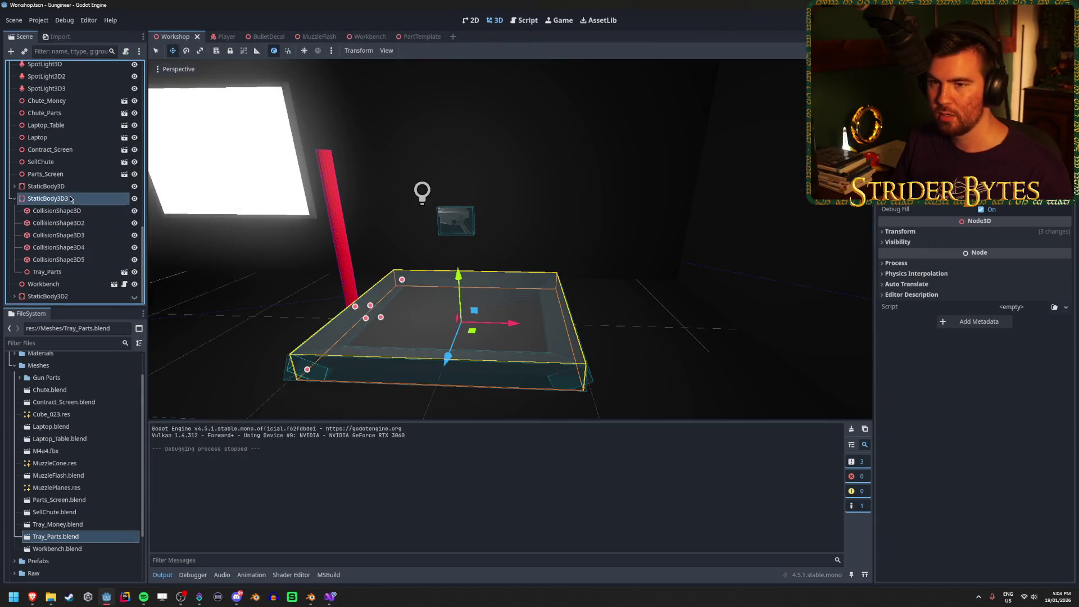
Step: Enable collision mask layer 3 on StaticBody3D3 alongside layer 1, then run the game
{"action": "left_click", "coordinate": [909, 214]}
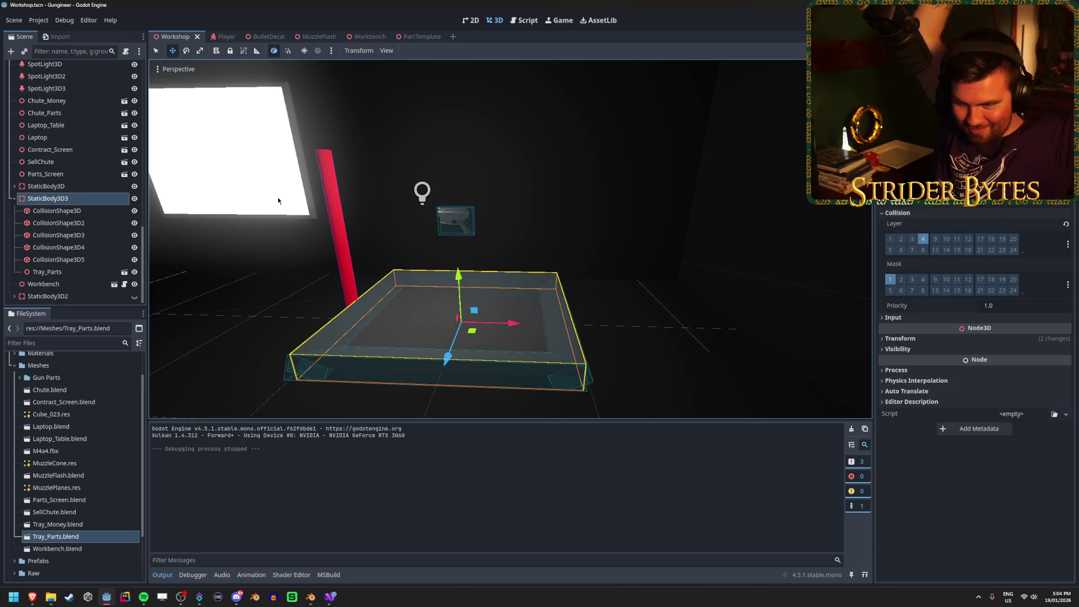
{"action": "left_click", "coordinate": [56, 271]}
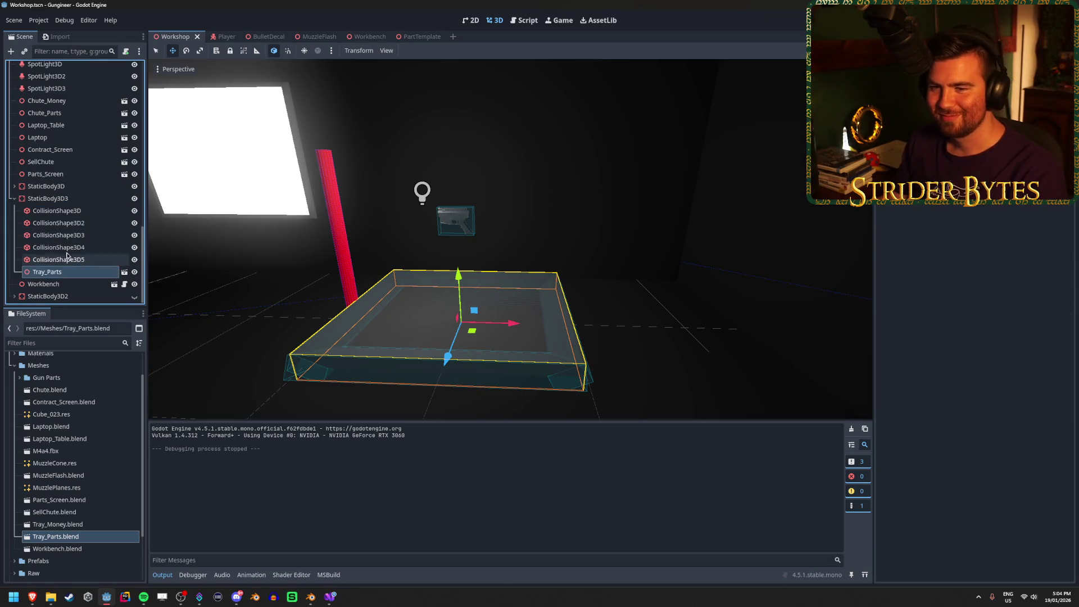
{"action": "left_click", "coordinate": [72, 198]}
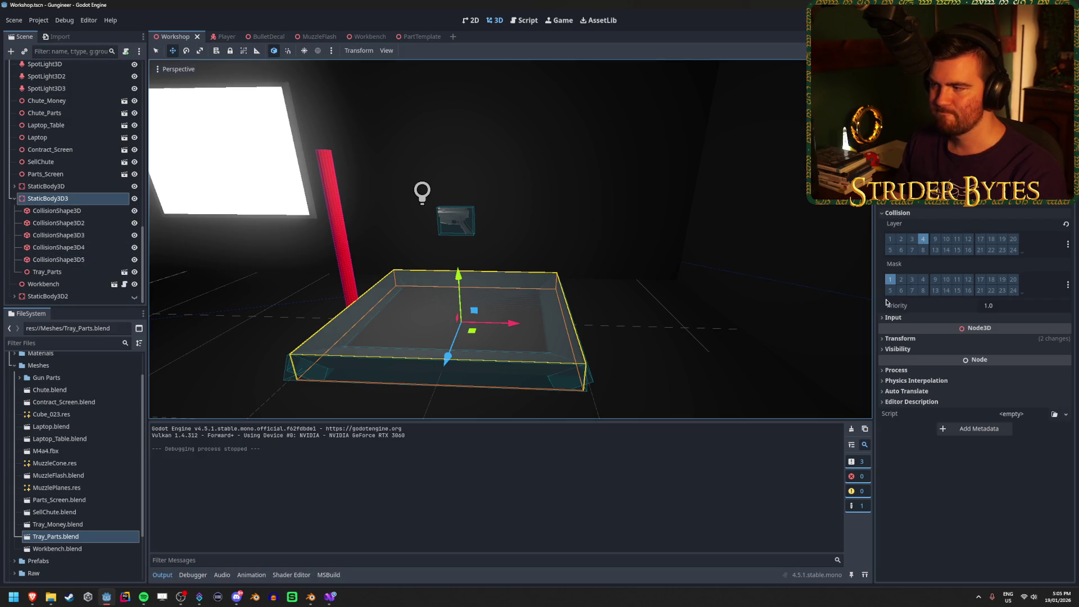
{"action": "mouse_move", "coordinate": [899, 308]}
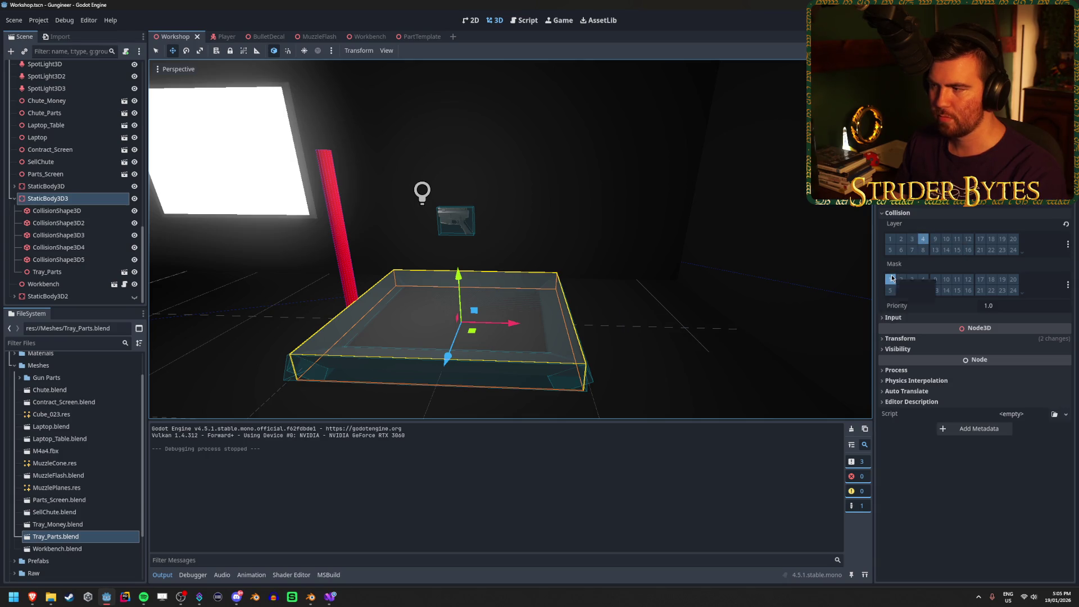
{"action": "mouse_move", "coordinate": [895, 266]}
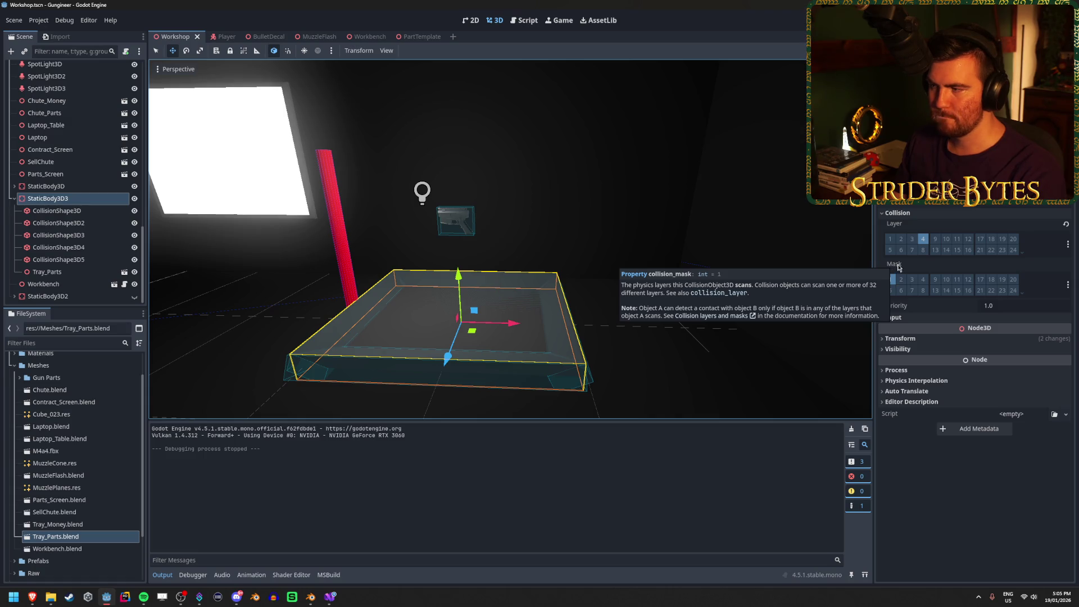
{"action": "left_click", "coordinate": [911, 280]}
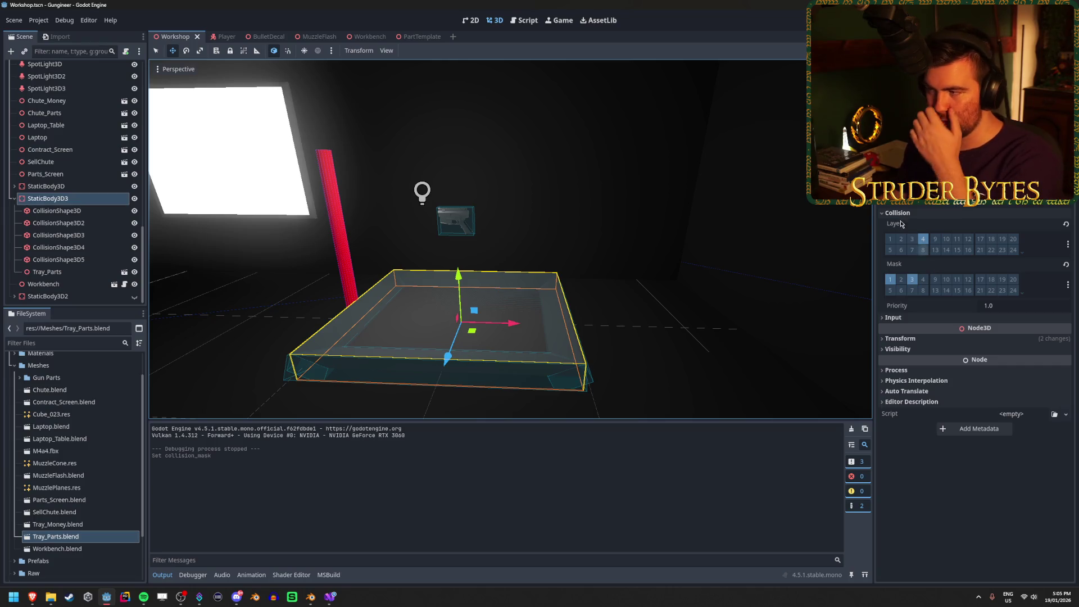
{"action": "key", "text": "F5"}
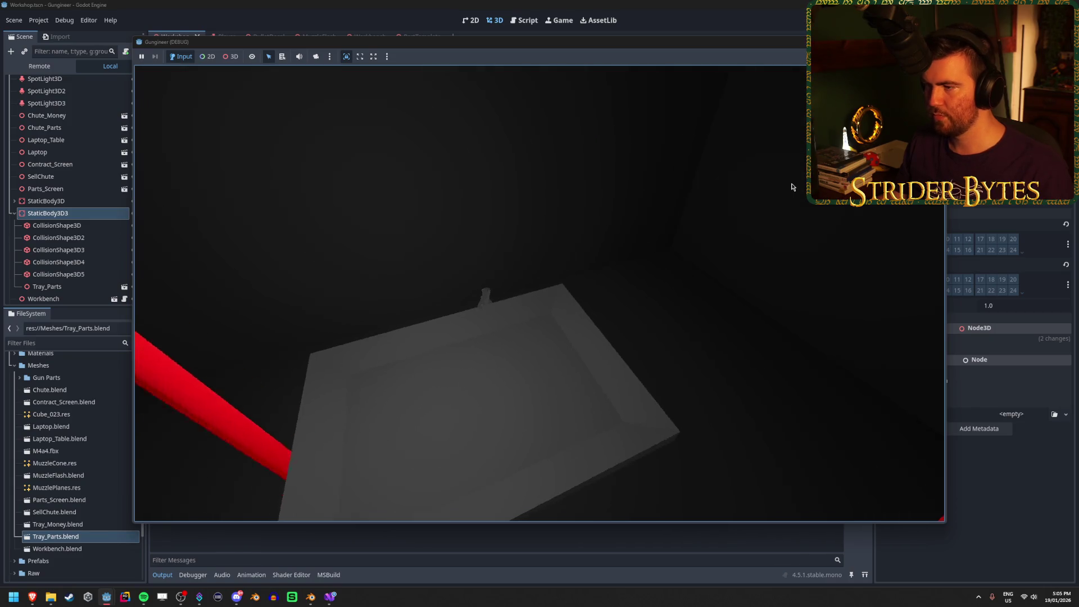
Step: Hide the tray's base CollisionShape3D and run the game to test it
{"action": "key", "text": "F8"}
{"action": "scroll", "coordinate": [486, 164], "scroll_direction": "up", "scroll_amount": 3}
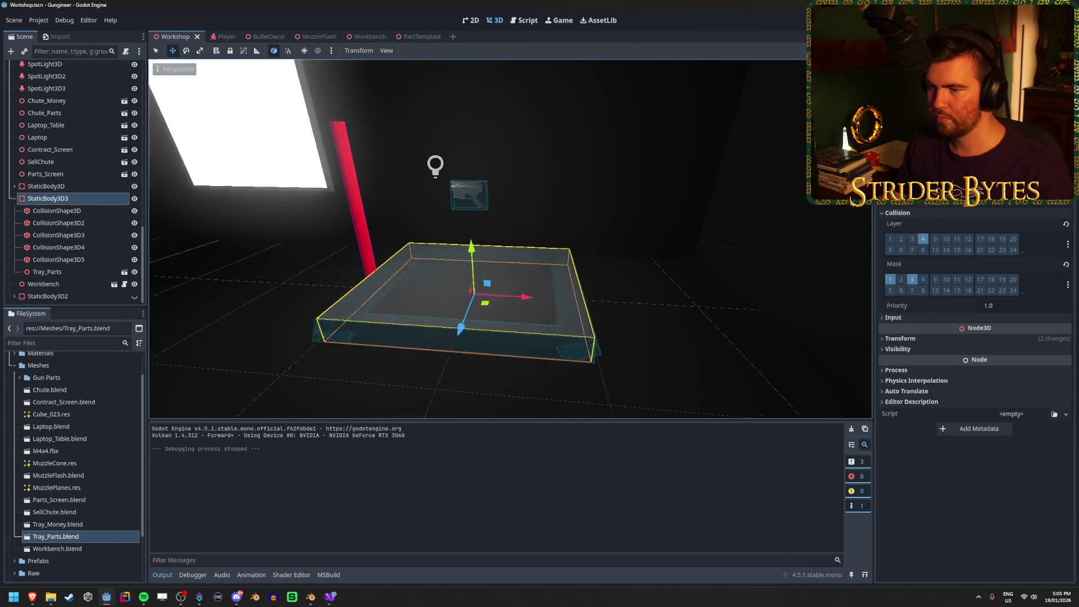
{"action": "left_click", "coordinate": [87, 212]}
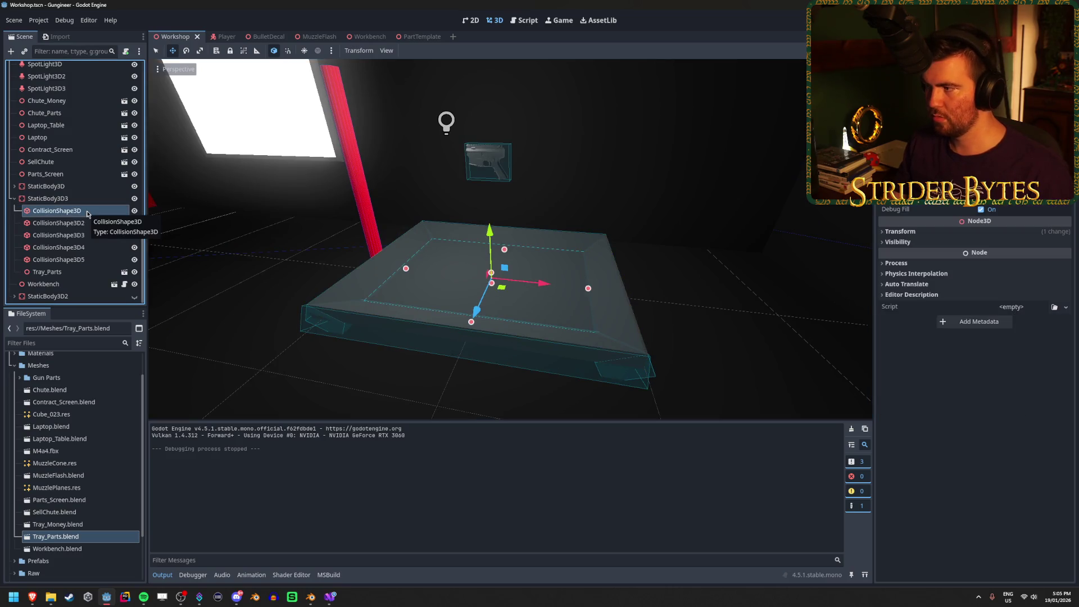
{"action": "key", "text": "Down"}
{"action": "key", "text": "Down"}
{"action": "key", "text": "Down"}
{"action": "key", "text": "Down"}
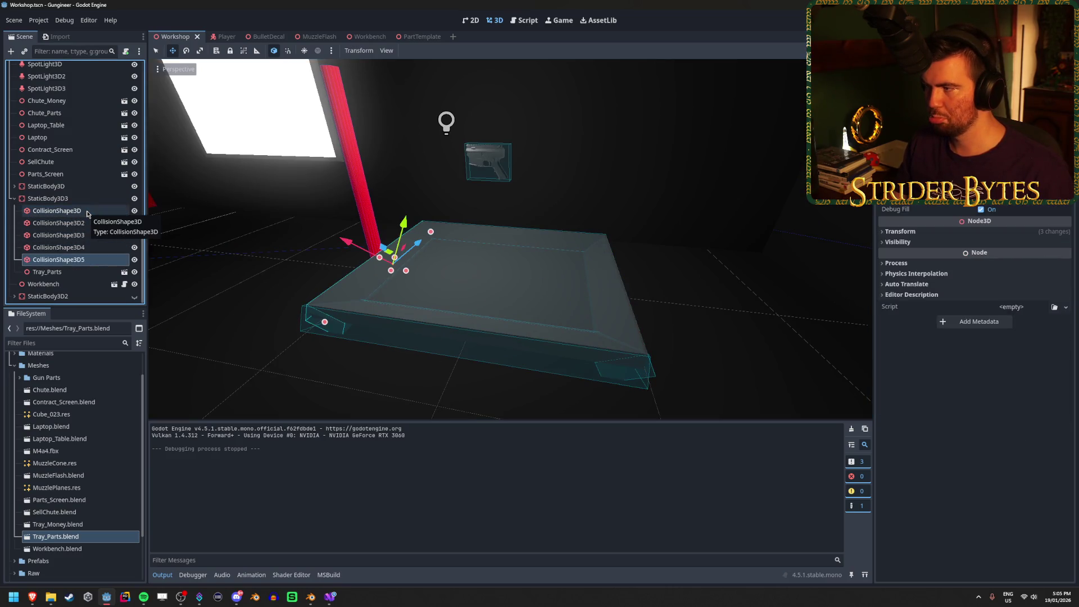
{"action": "key", "text": "Up"}
{"action": "key", "text": "Up"}
{"action": "key", "text": "Up"}
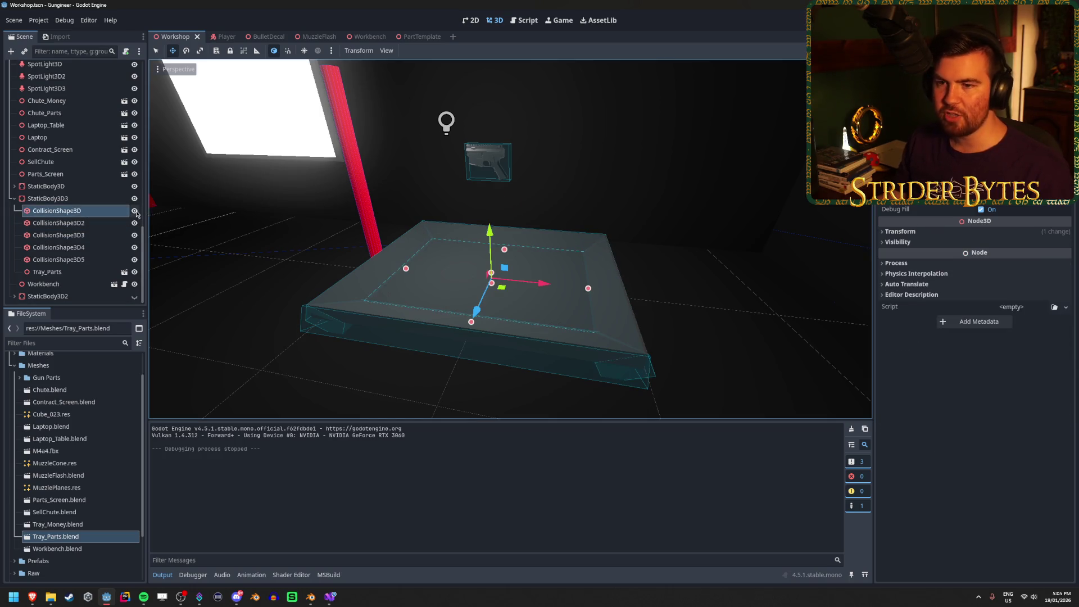
{"action": "left_click", "coordinate": [135, 212]}
{"action": "key", "text": "F5"}
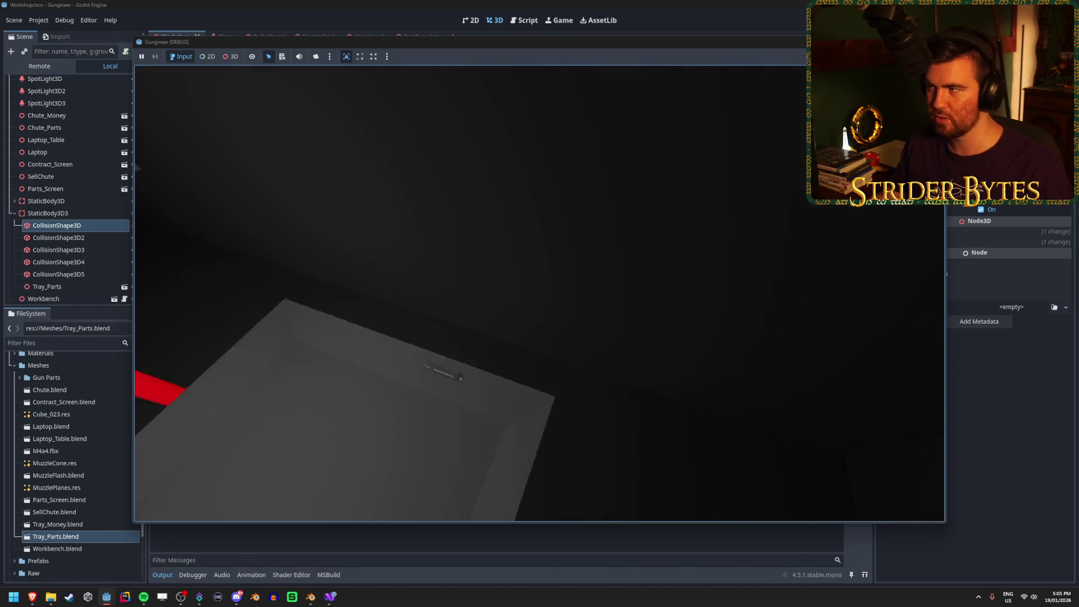
Step: Select CollisionShape3D2, rerun and stop the game, and save the workshop scene
{"action": "key", "text": "F8"}
{"action": "left_click", "coordinate": [59, 222]}
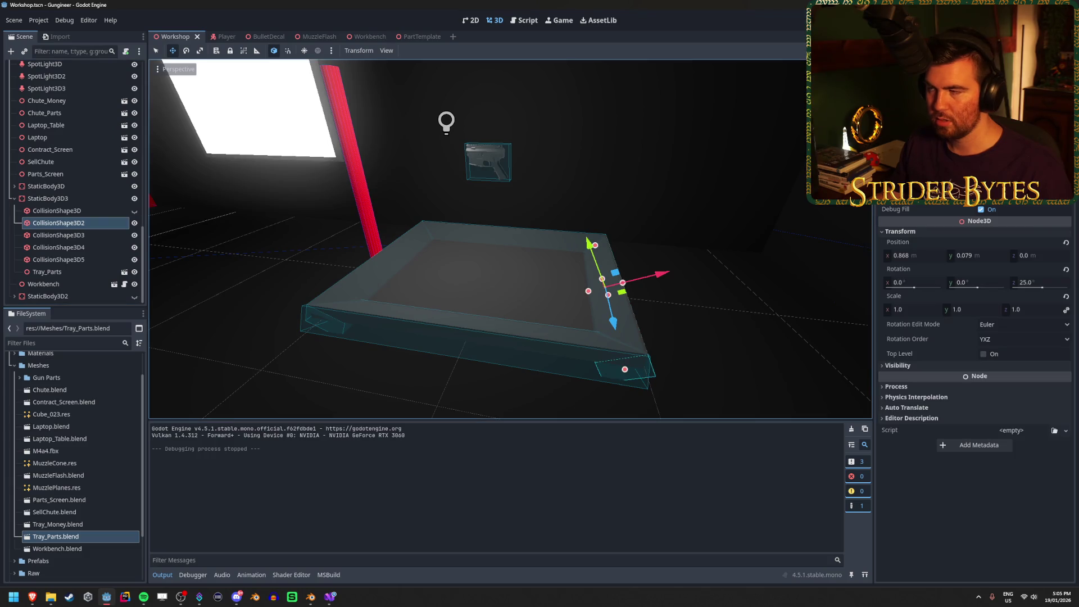
{"action": "key", "text": "F5"}
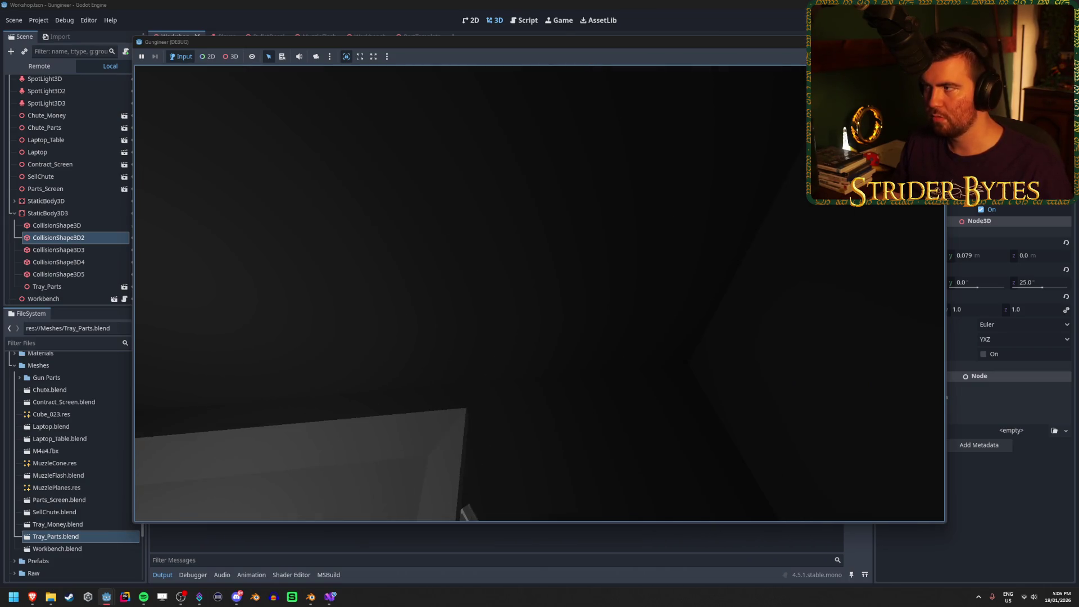
{"action": "key", "text": "F8"}
{"action": "key", "text": "ctrl+s"}
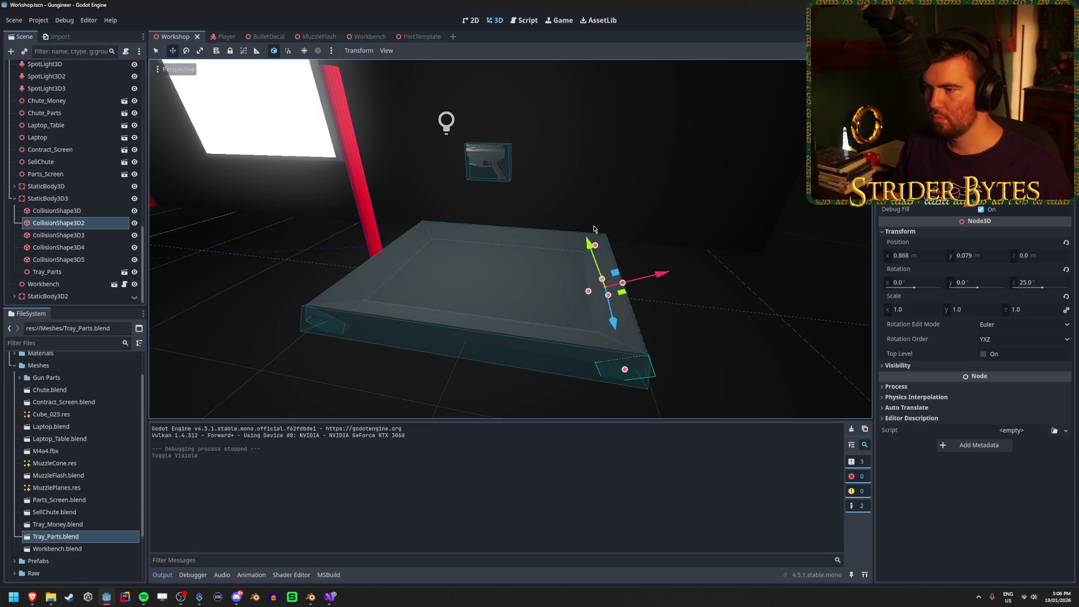
Step: Add collision mask layer 4 to the gun's RigidBody3D, save, and run the game
{"action": "left_click", "coordinate": [499, 283]}
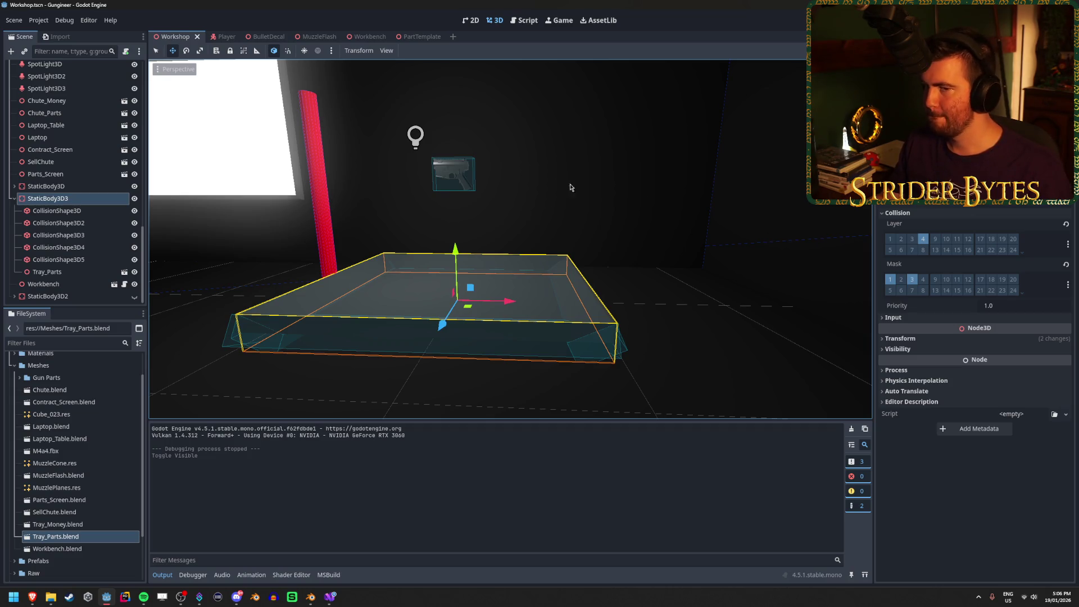
{"action": "left_click", "coordinate": [86, 187]}
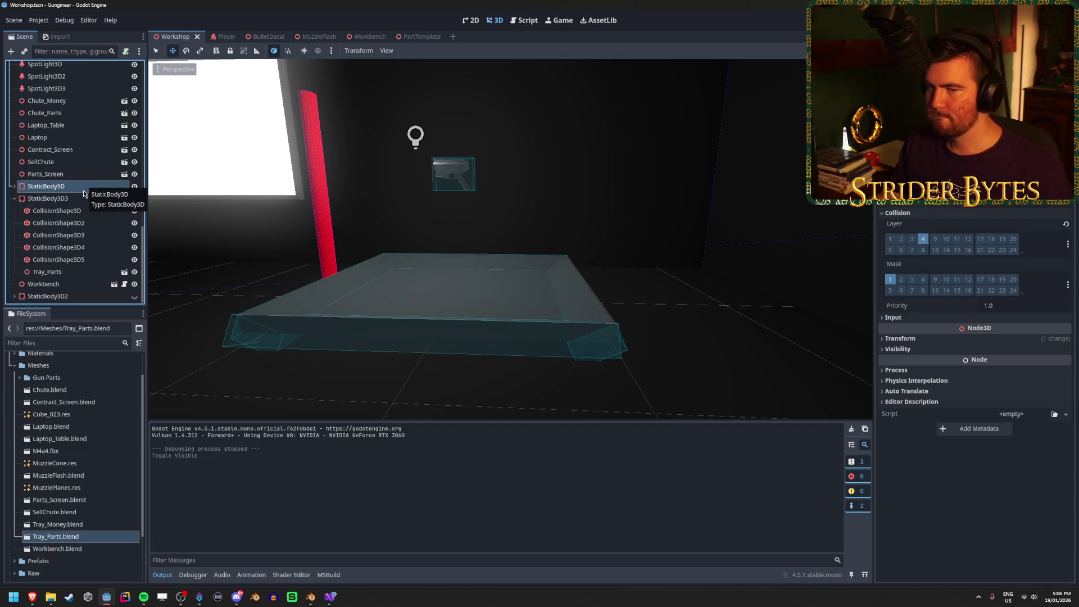
{"action": "left_click", "coordinate": [82, 200]}
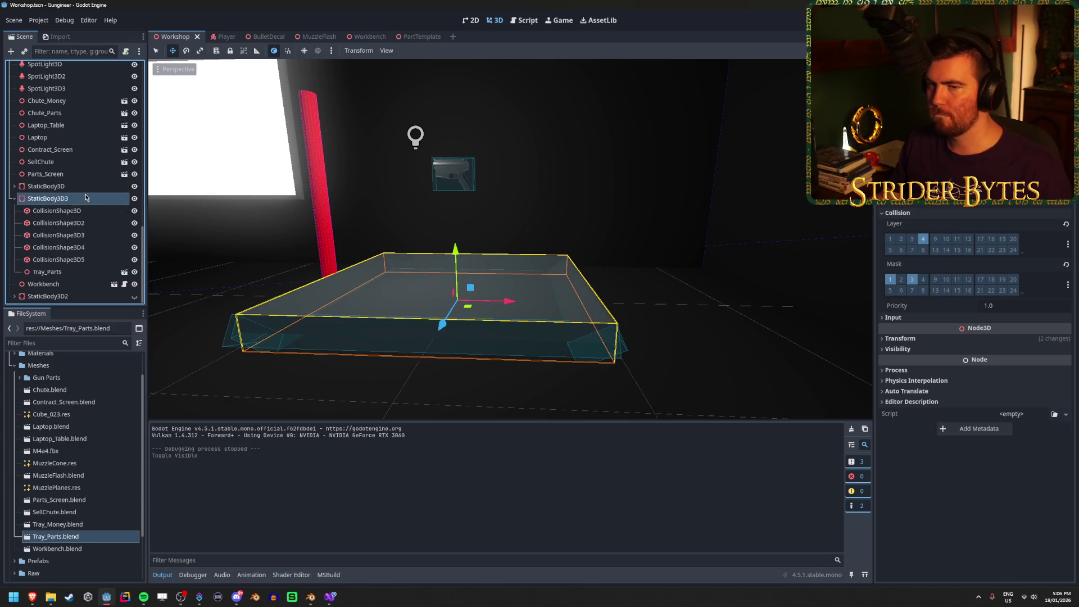
{"action": "left_click", "coordinate": [71, 297]}
{"action": "scroll", "coordinate": [75, 289], "scroll_direction": "up", "scroll_amount": 5}
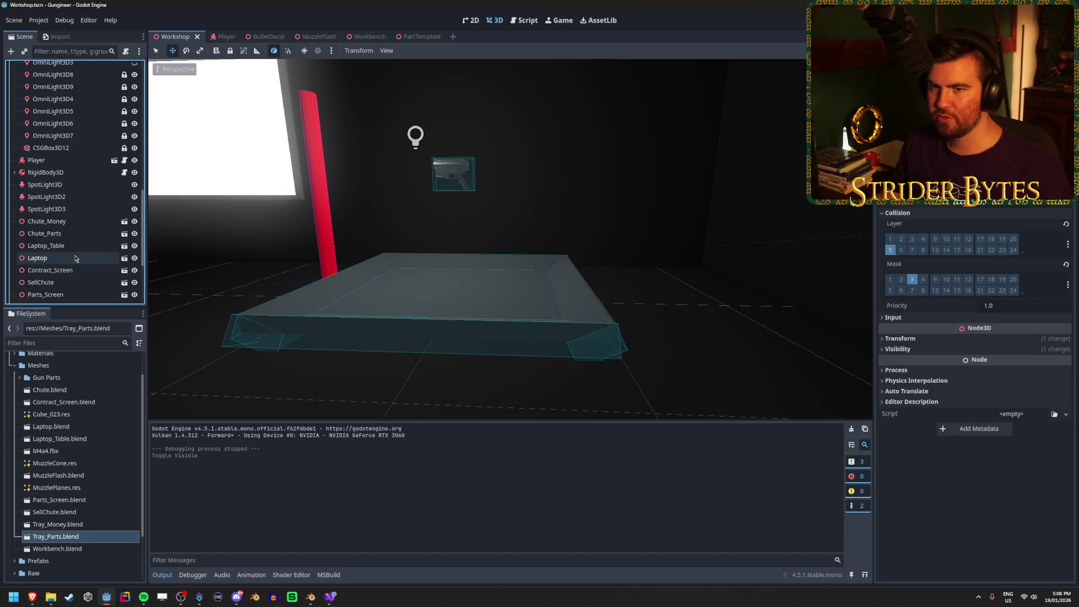
{"action": "left_click", "coordinate": [86, 174]}
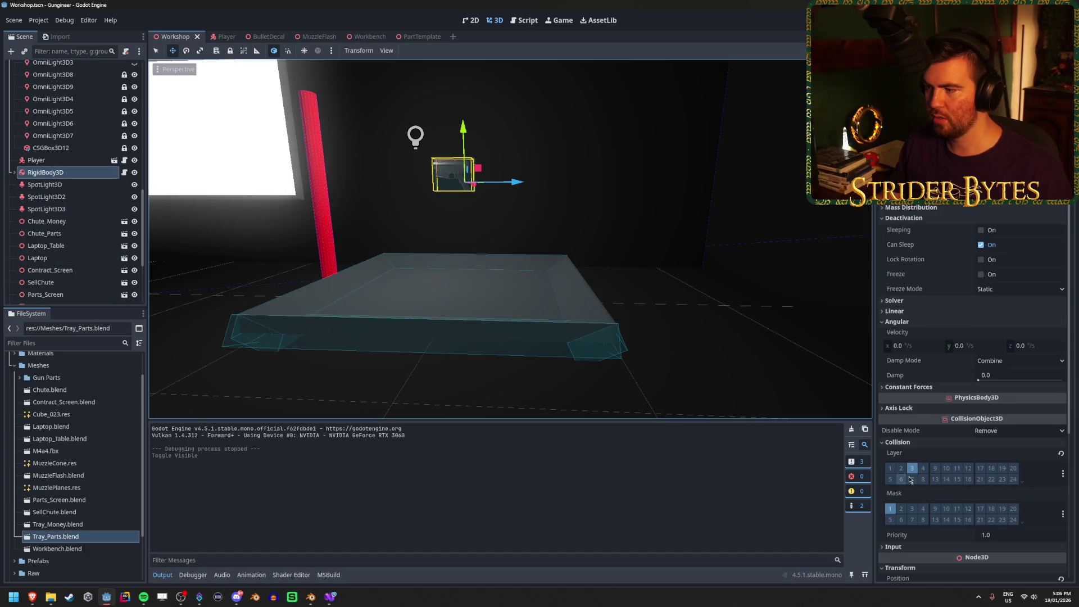
{"action": "left_click", "coordinate": [921, 509]}
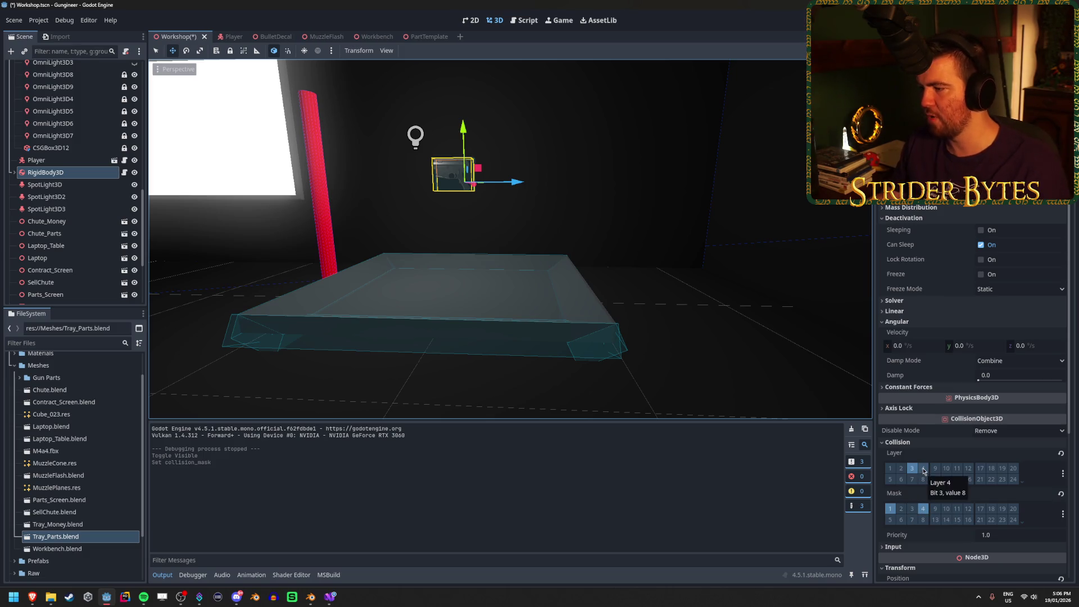
{"action": "key", "text": "ctrl+s"}
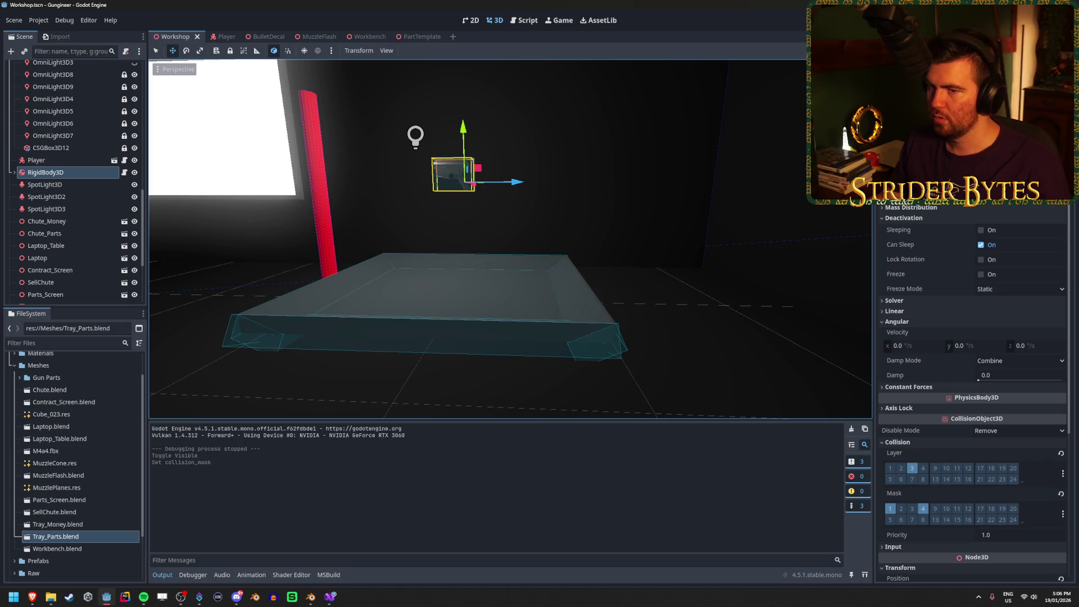
{"action": "key", "text": "F5"}
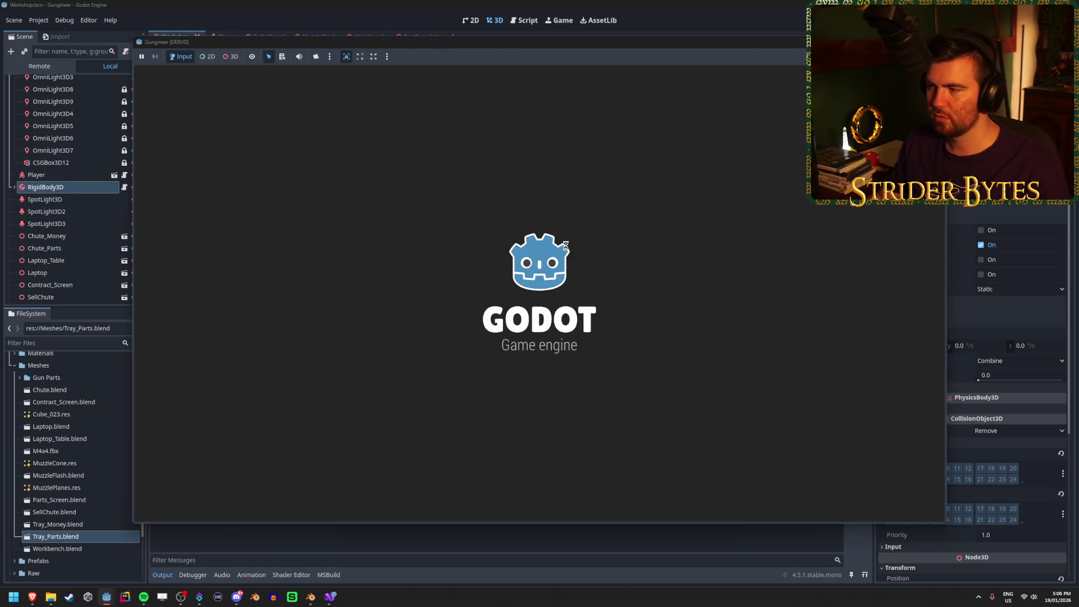
Step: Walk to the tray, knock the gun off, and drop it back onto the tray
{"action": "key", "text": "w"}
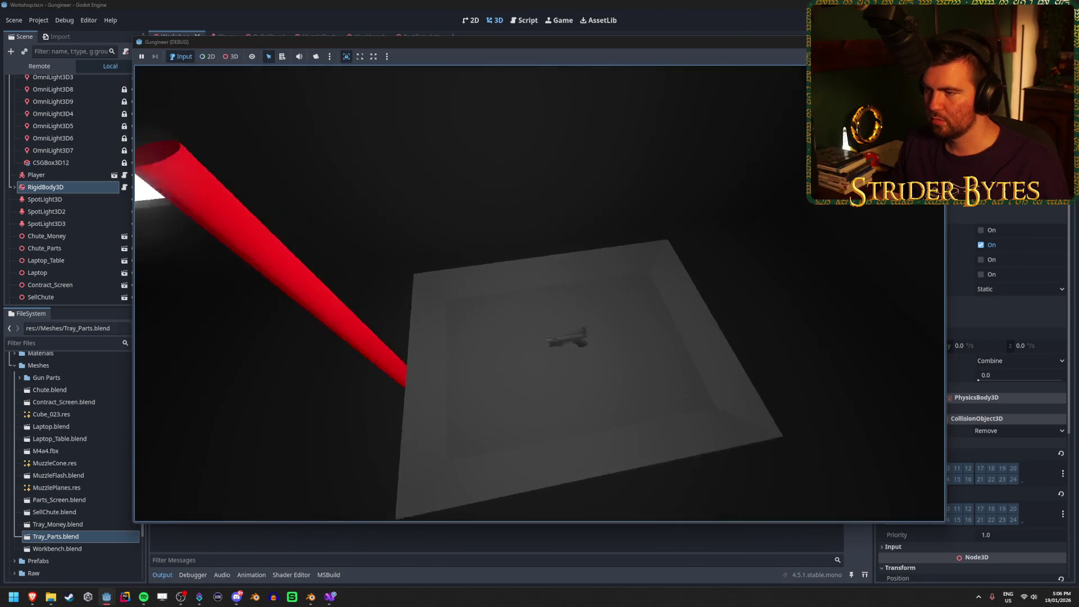
{"action": "key", "text": "e"}
{"action": "key", "text": "e"}
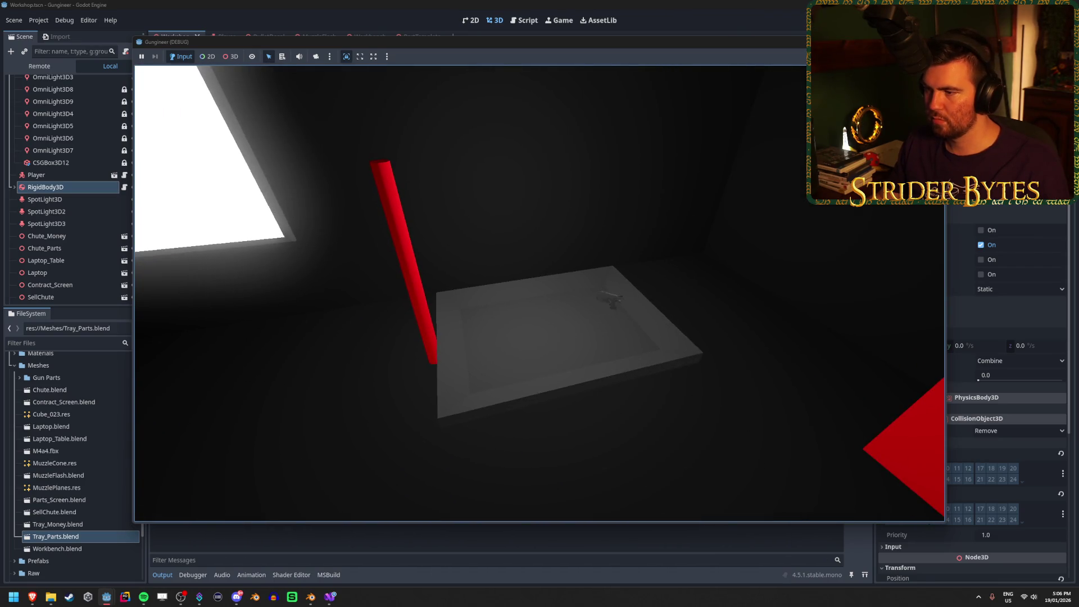
{"action": "key", "text": "w"}
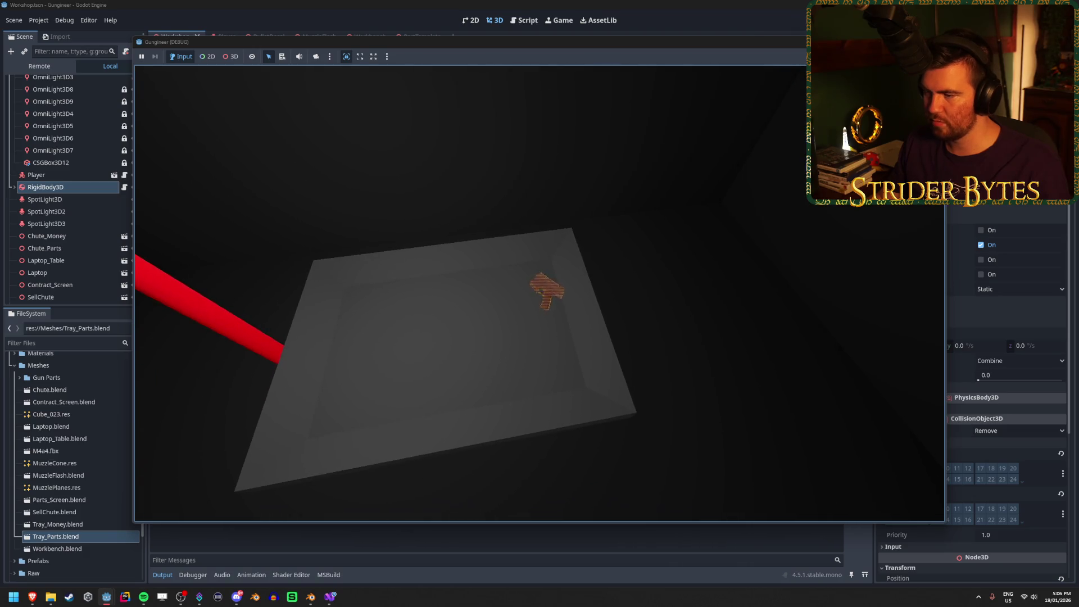
{"action": "key", "text": "e"}
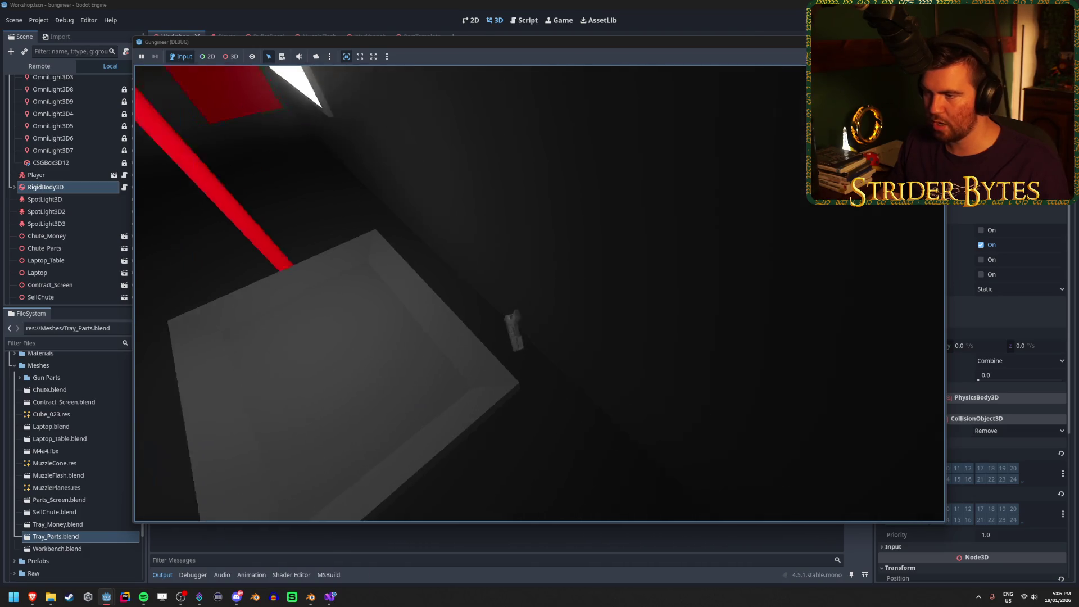
{"action": "key", "text": "e"}
{"action": "key", "text": "e"}
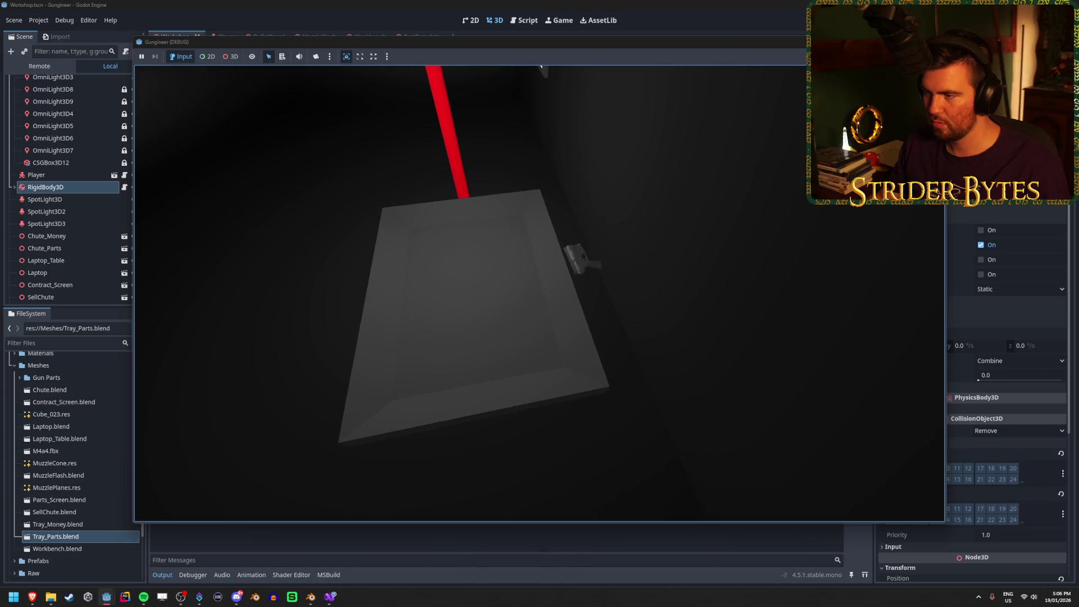
{"action": "key", "text": "w"}
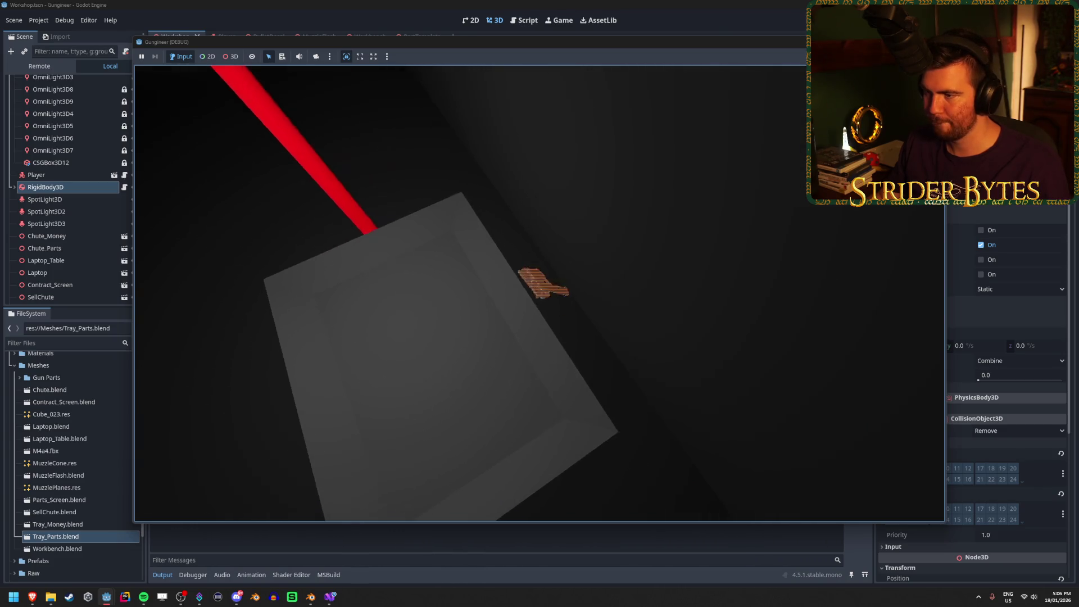
{"action": "key", "text": "e"}
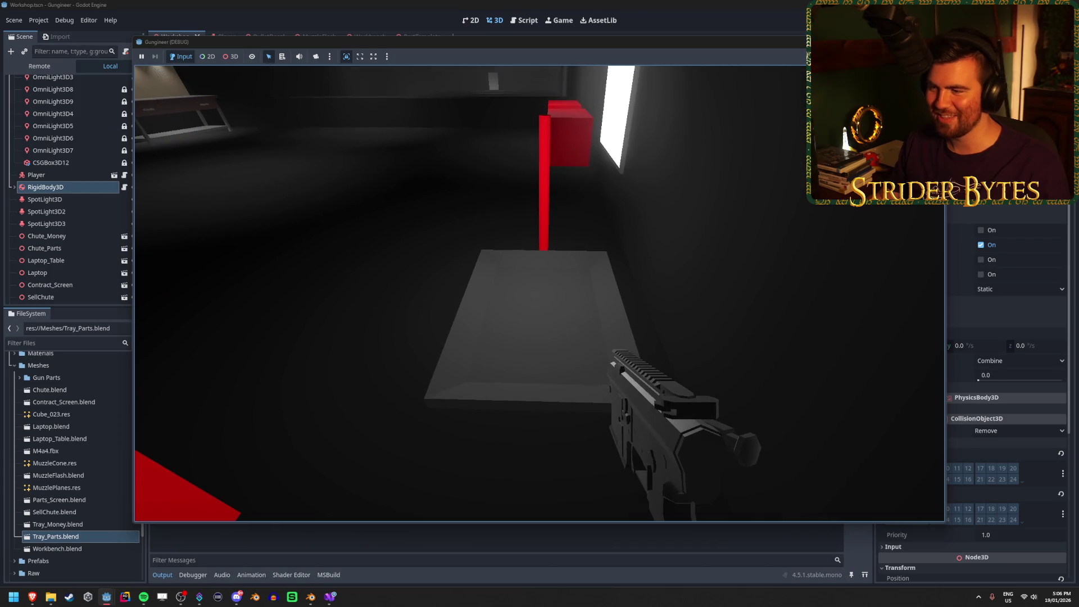
{"action": "key", "text": "e"}
Step: Pick up and drop the gun onto the tray several more times, then stop the game
{"action": "key", "text": "w"}
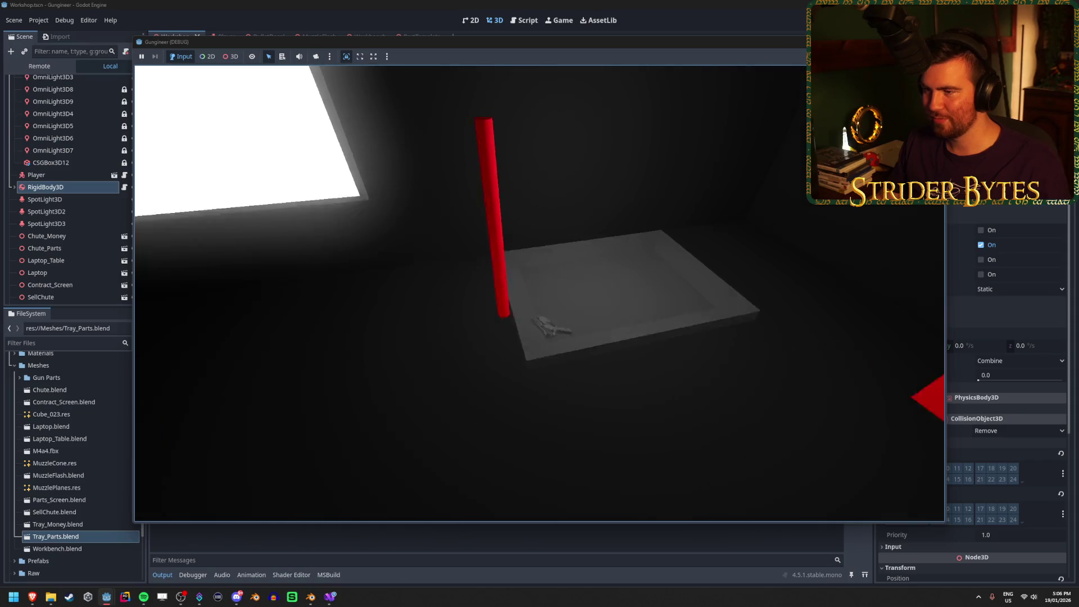
{"action": "key", "text": "e"}
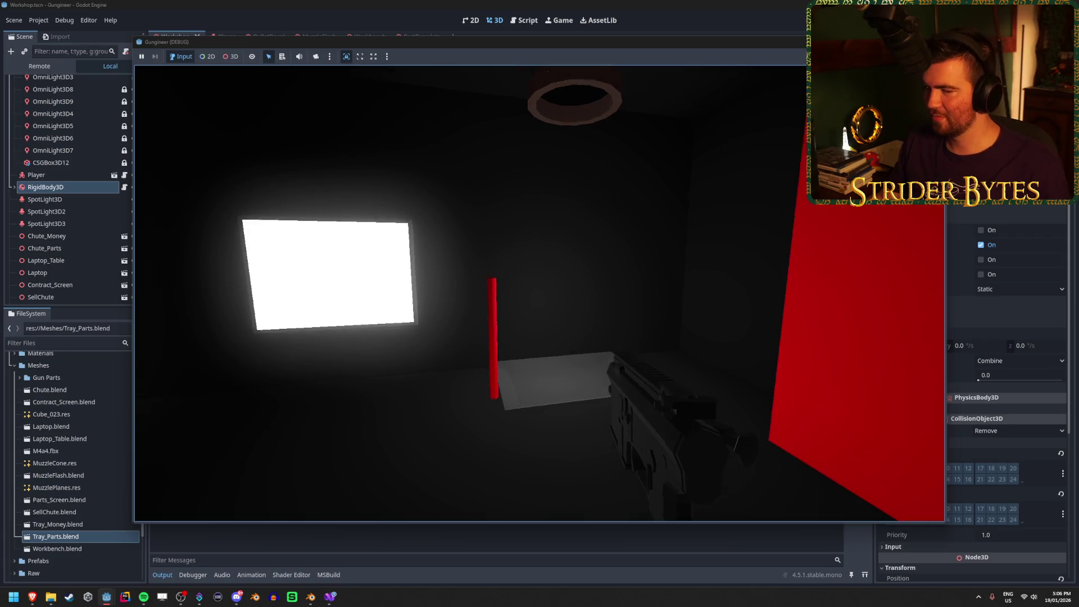
{"action": "key", "text": "e"}
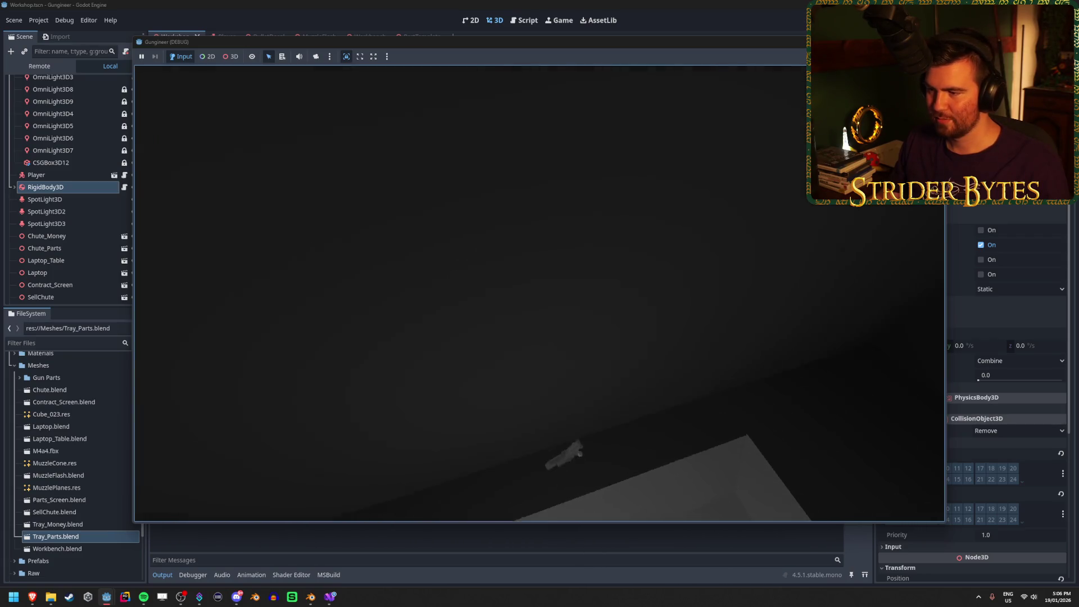
{"action": "key", "text": "e"}
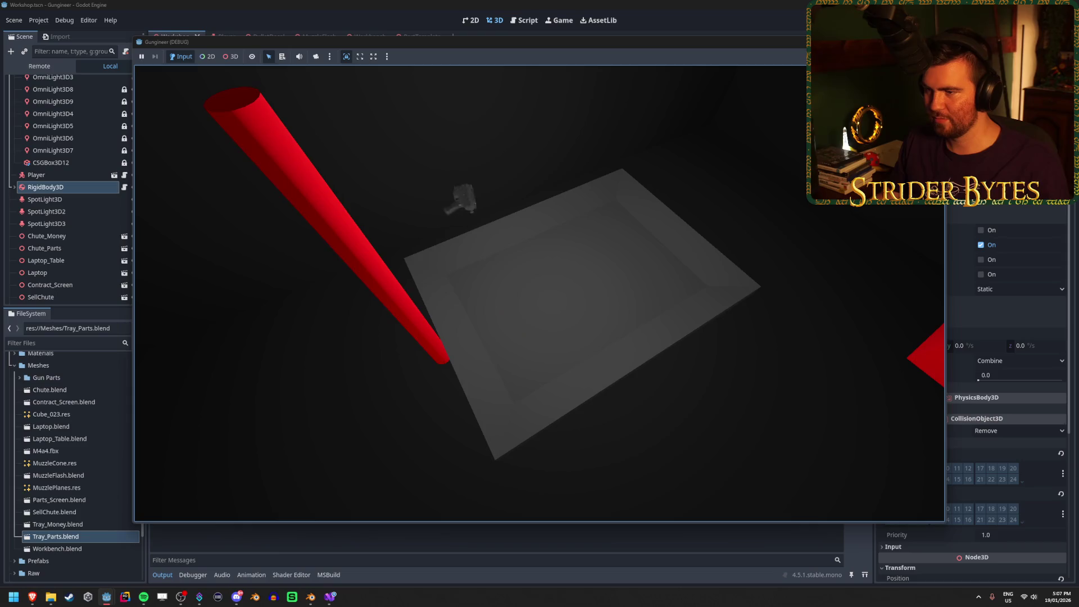
{"action": "key", "text": "e"}
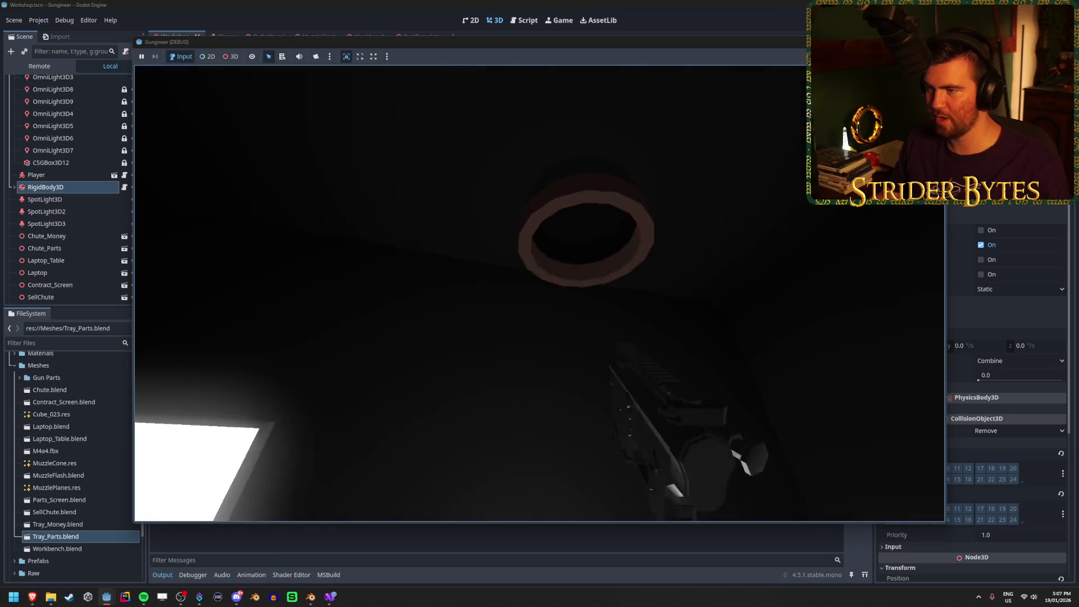
{"action": "key", "text": "e"}
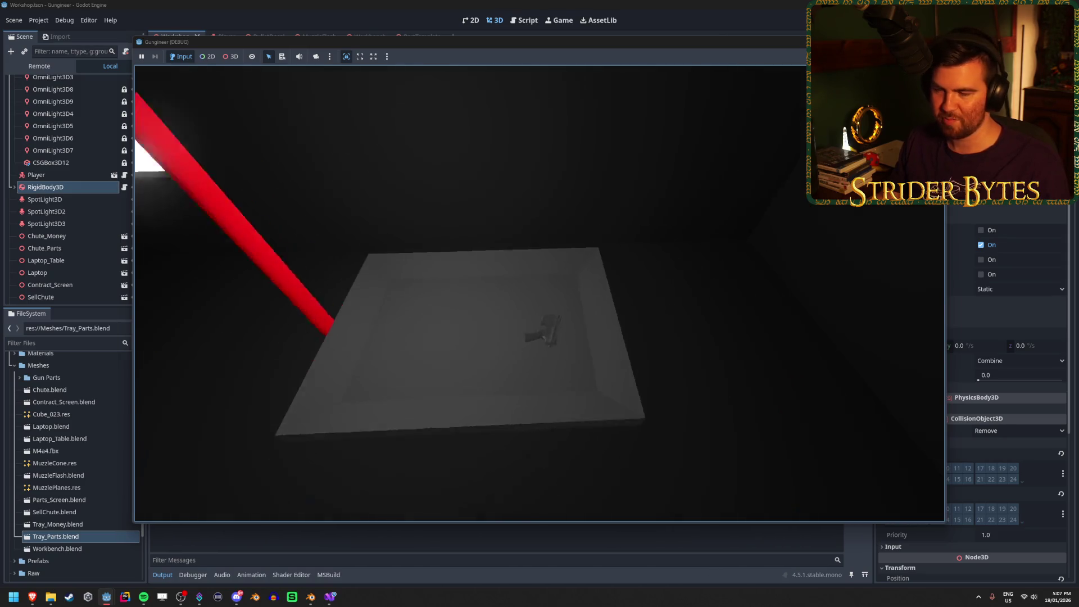
{"action": "key", "text": "e"}
{"action": "key", "text": "e"}
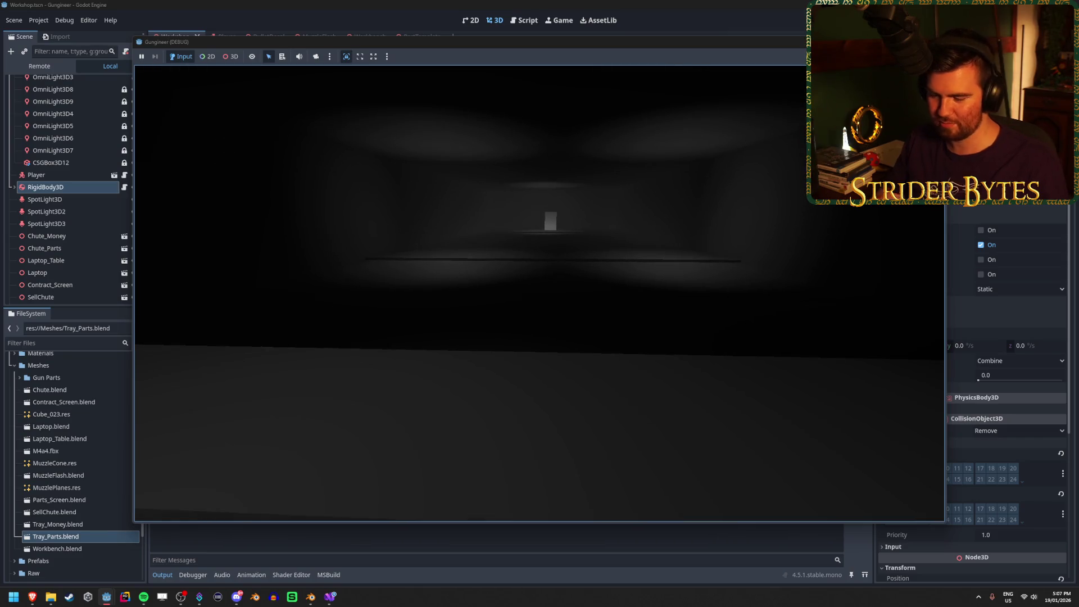
{"action": "key", "text": "Escape"}
{"action": "mouse_move", "coordinate": [535, 293]}
{"action": "left_mouse_down"}
{"action": "mouse_move", "coordinate": [461, 285]}
{"action": "mouse_move", "coordinate": [580, 264]}
{"action": "left_mouse_up"}
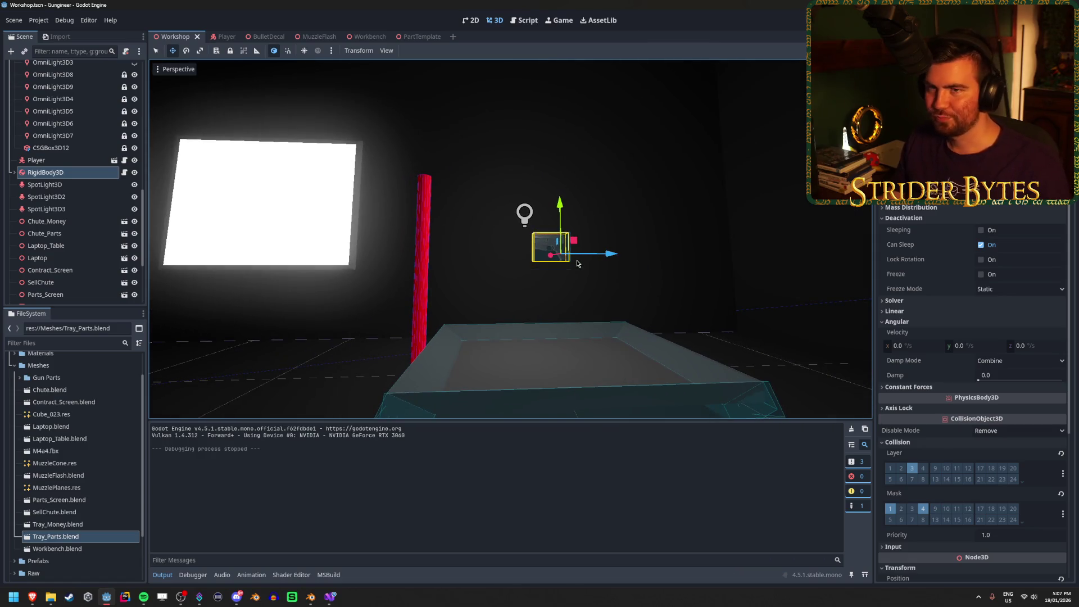
Step: Collapse the Greyboxing and StaticBody3D3 nodes and save the Workshop scene
{"action": "scroll", "coordinate": [16, 116], "scroll_direction": "up", "scroll_amount": 10}
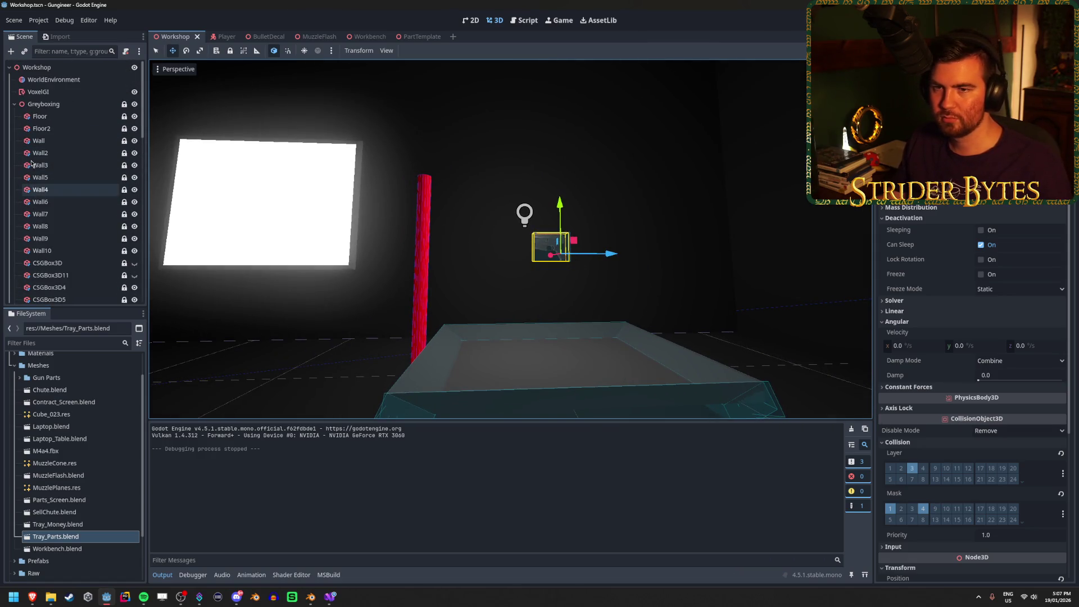
{"action": "left_click", "coordinate": [14, 104]}
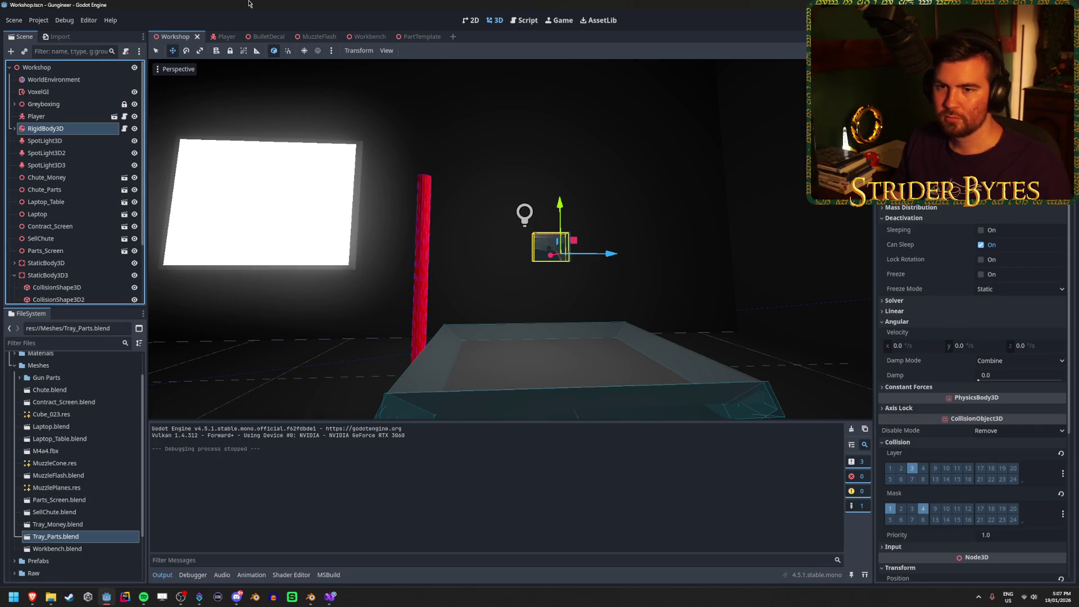
{"action": "left_click", "coordinate": [15, 274]}
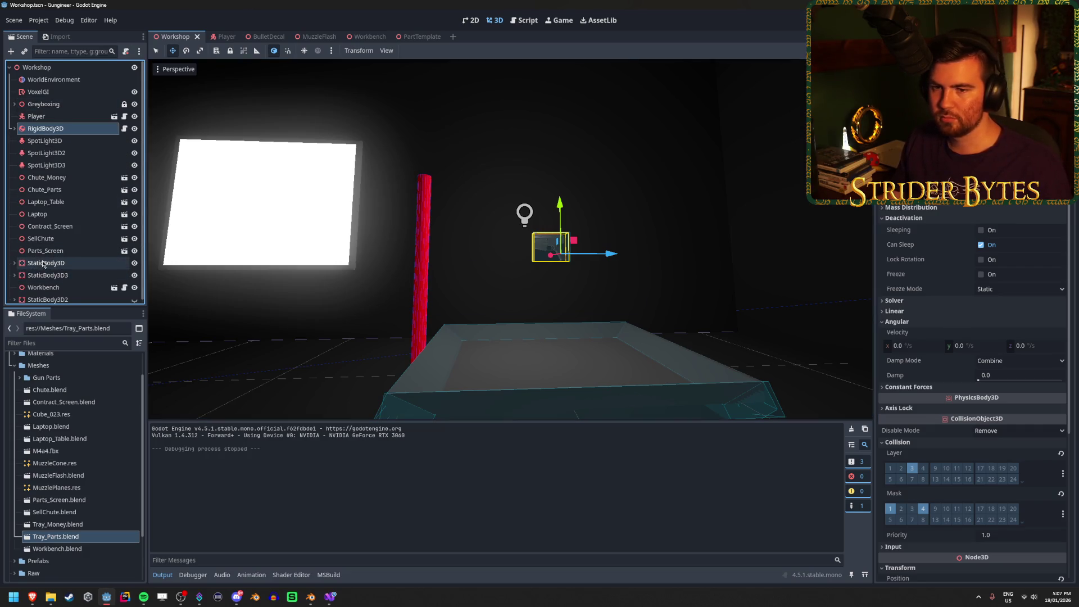
{"action": "scroll", "coordinate": [44, 264], "scroll_direction": "down", "scroll_amount": 1}
{"action": "double_click", "coordinate": [134, 296]}
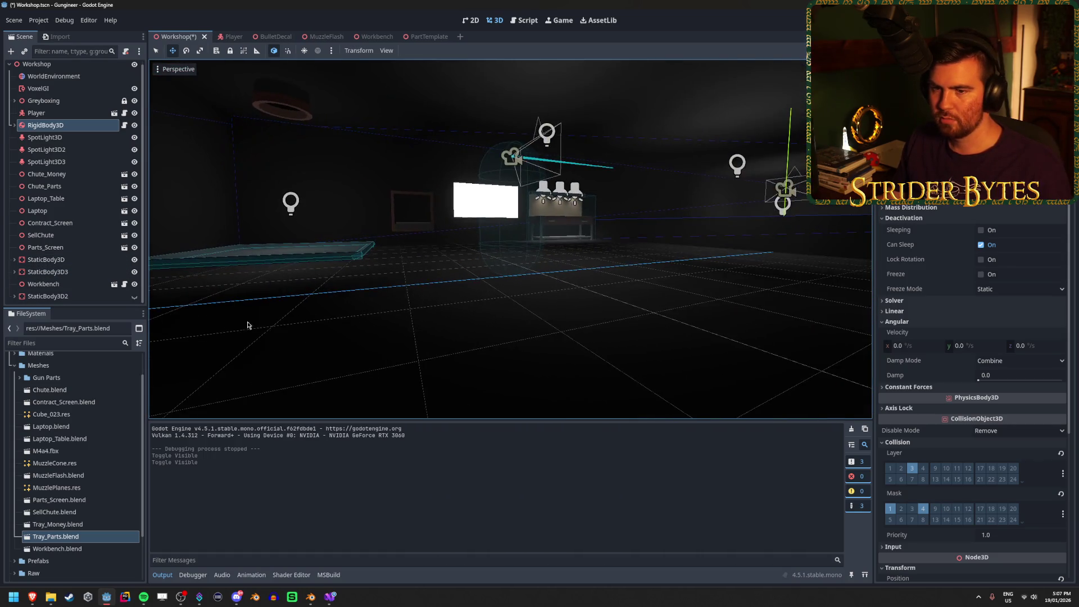
{"action": "left_click", "coordinate": [134, 296]}
{"action": "left_click_drag", "start_coordinate": [576, 298], "coordinate": [577, 299]}
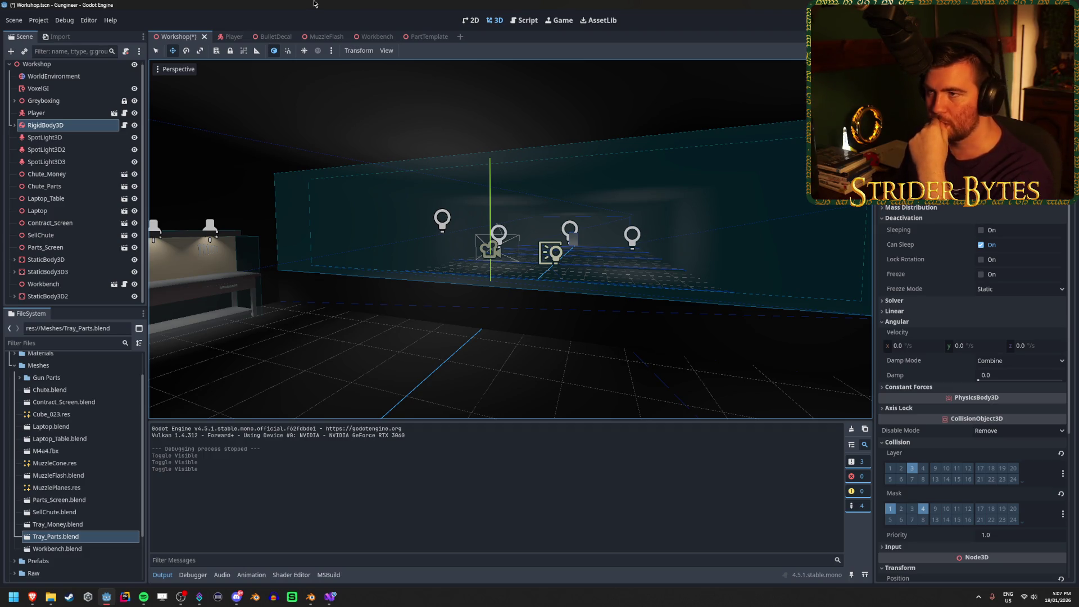
{"action": "key", "text": "ctrl+s"}
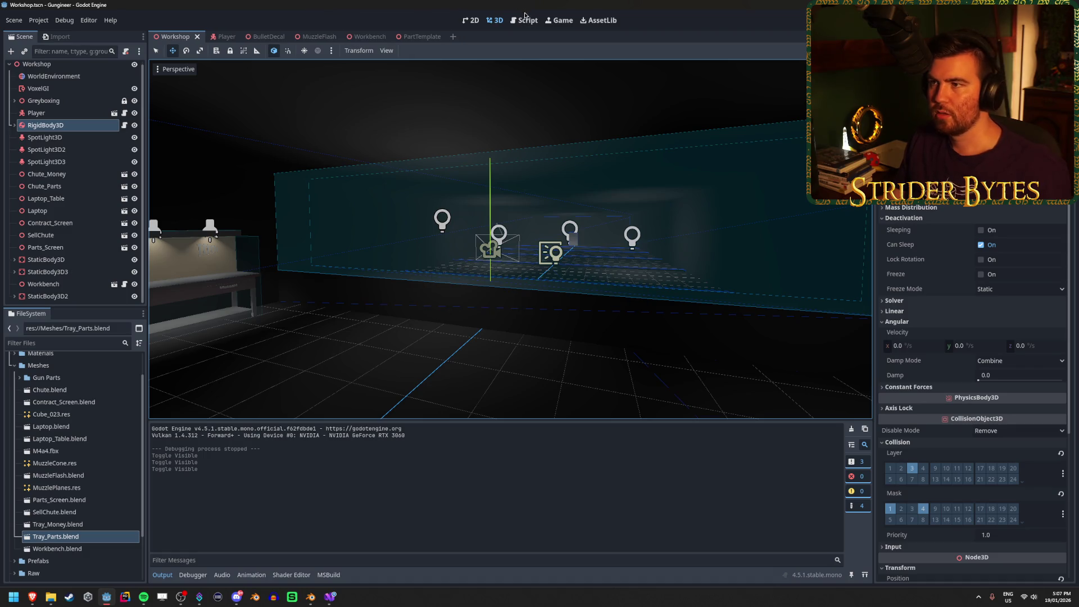
Step: Open the Player scene and bring the code editor to the front
{"action": "left_click", "coordinate": [559, 20]}
{"action": "left_click", "coordinate": [525, 20]}
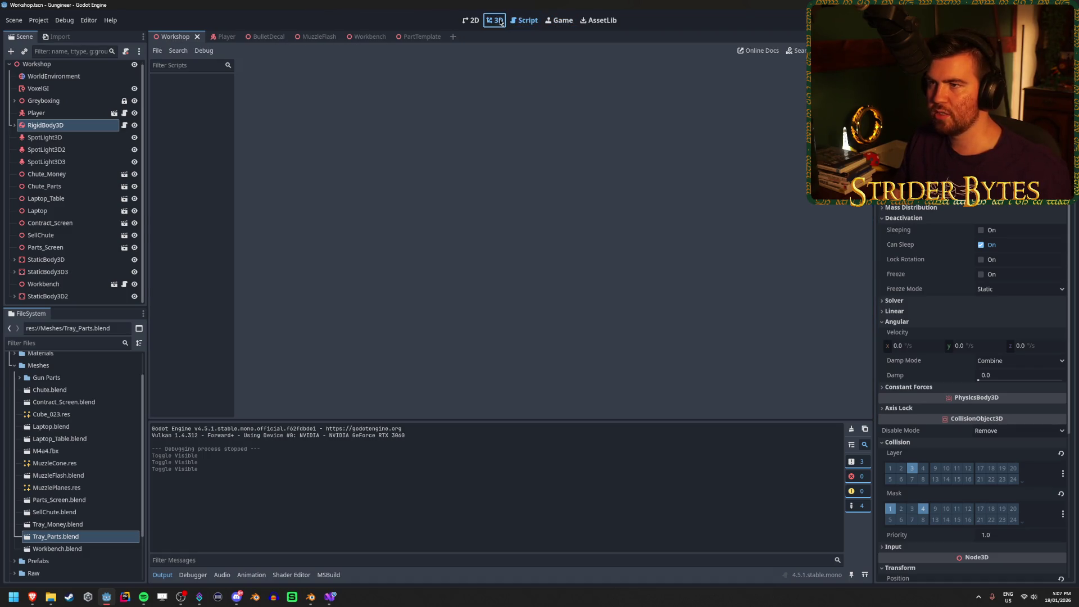
{"action": "left_click", "coordinate": [498, 21]}
{"action": "left_click", "coordinate": [216, 37]}
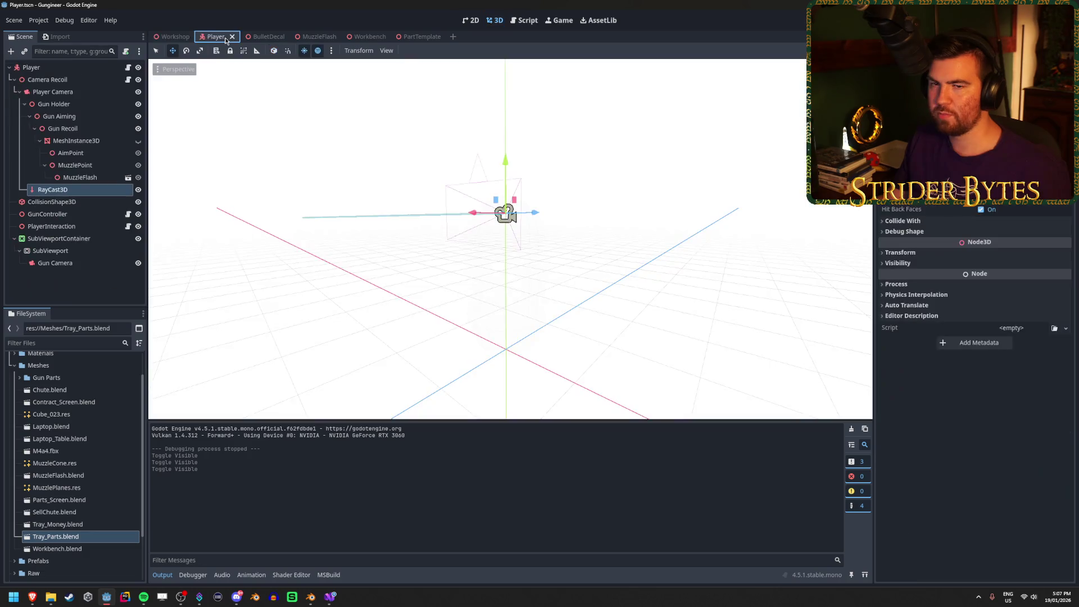
{"action": "left_click", "coordinate": [327, 600]}
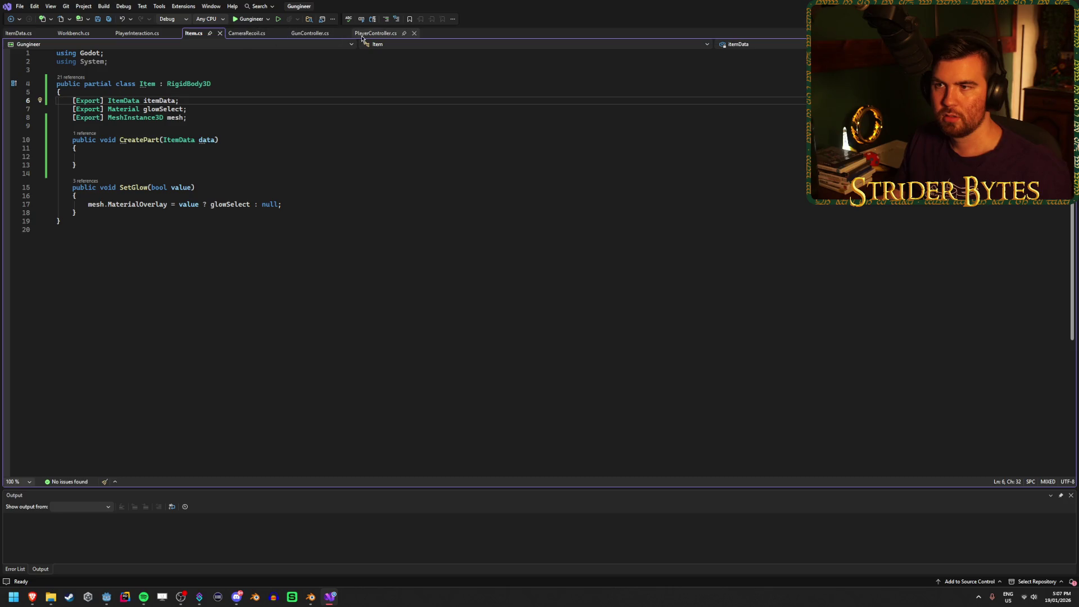
Step: Read the screenCentre and ray query lines in GunController.cs's Fire() method, then return to Godot
{"action": "left_click", "coordinate": [309, 34]}
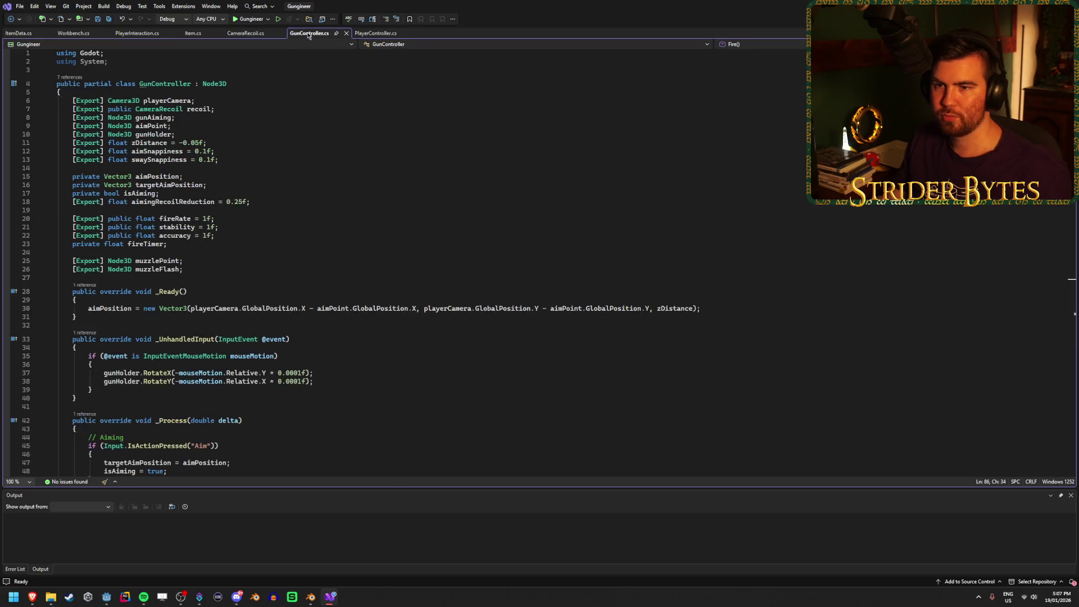
{"action": "scroll", "coordinate": [370, 235], "scroll_direction": "down", "scroll_amount": 12}
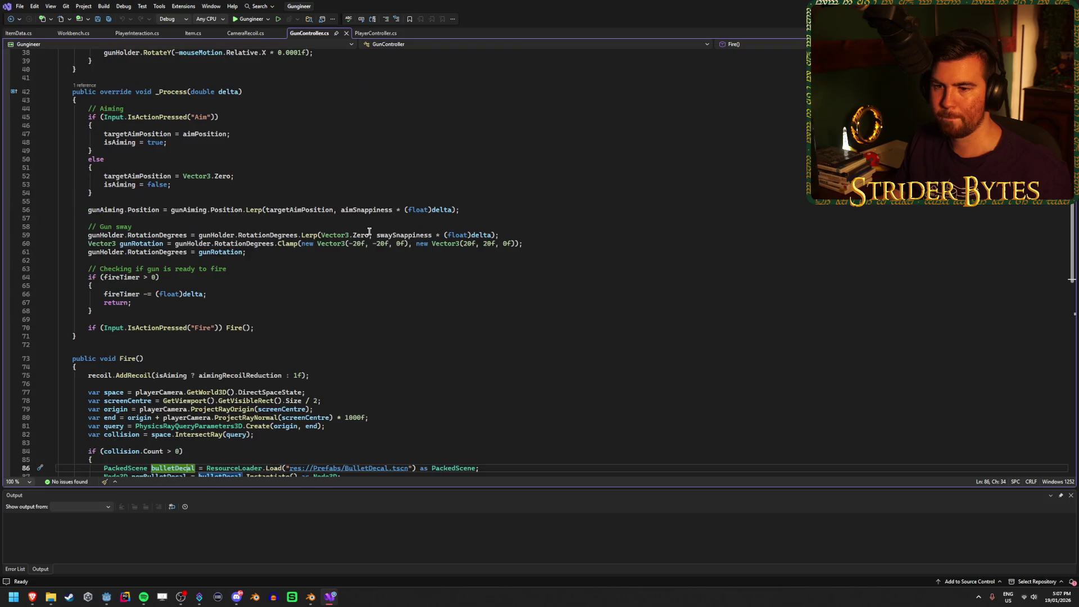
{"action": "scroll", "coordinate": [368, 228], "scroll_direction": "down", "scroll_amount": 7}
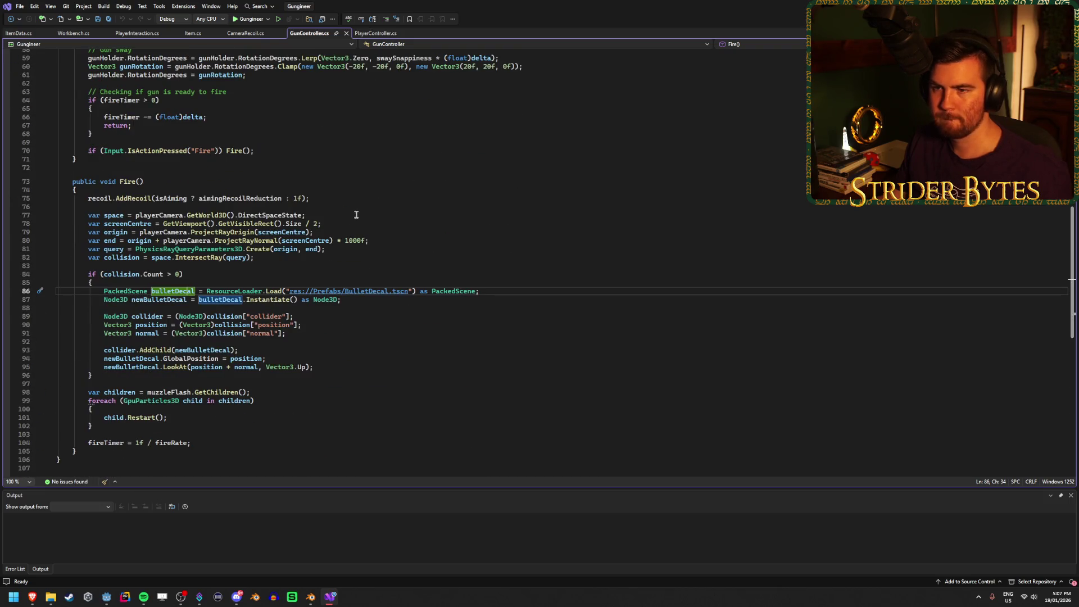
{"action": "left_click", "coordinate": [353, 224]}
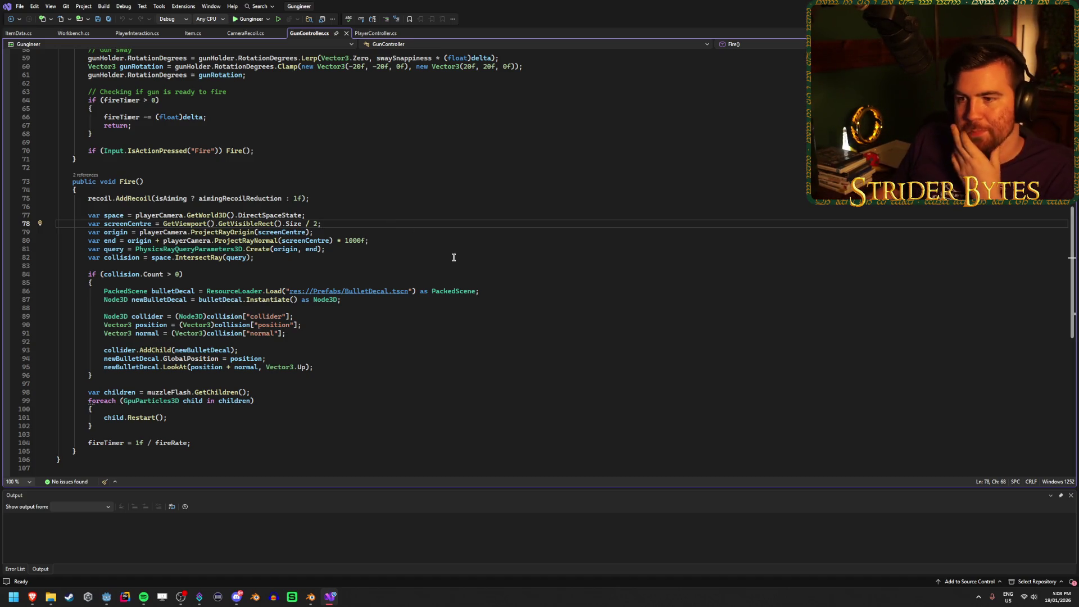
{"action": "left_click", "coordinate": [379, 249]}
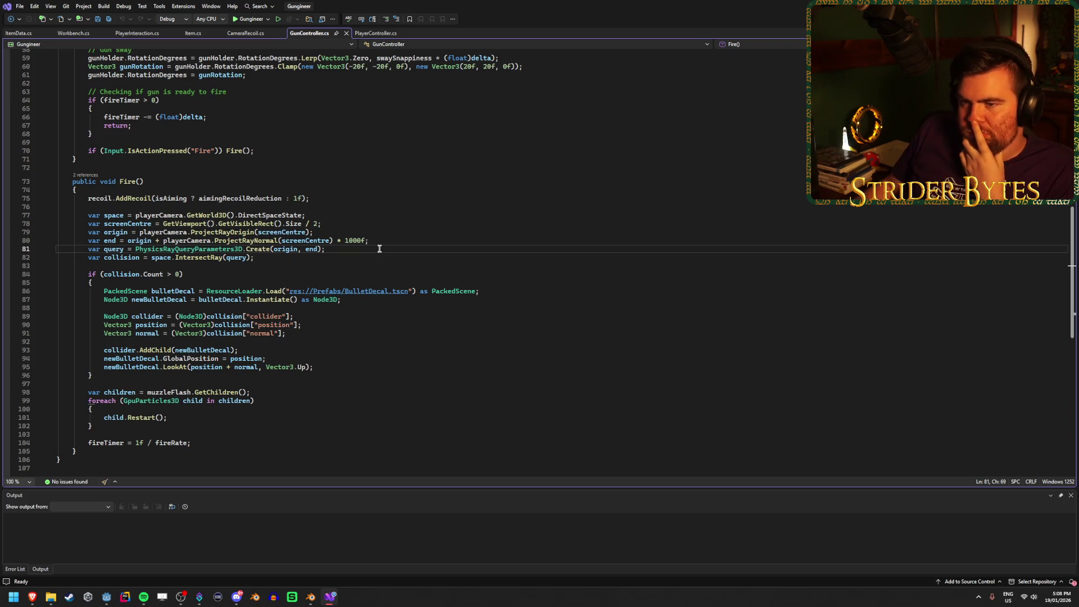
{"action": "scroll", "coordinate": [381, 249], "scroll_direction": "up", "scroll_amount": 2}
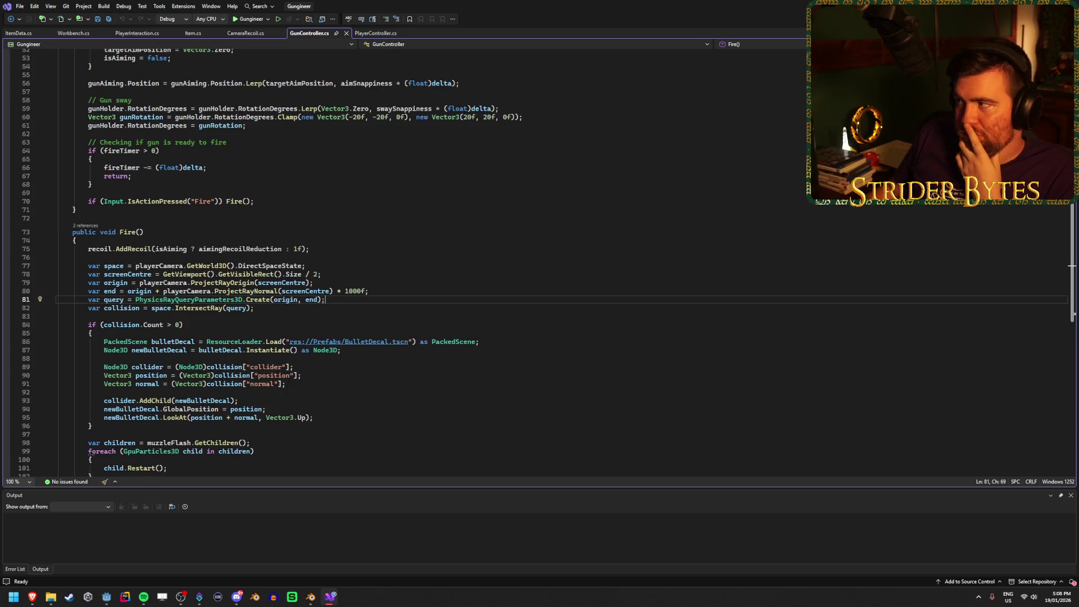
{"action": "key", "text": "alt+Tab"}
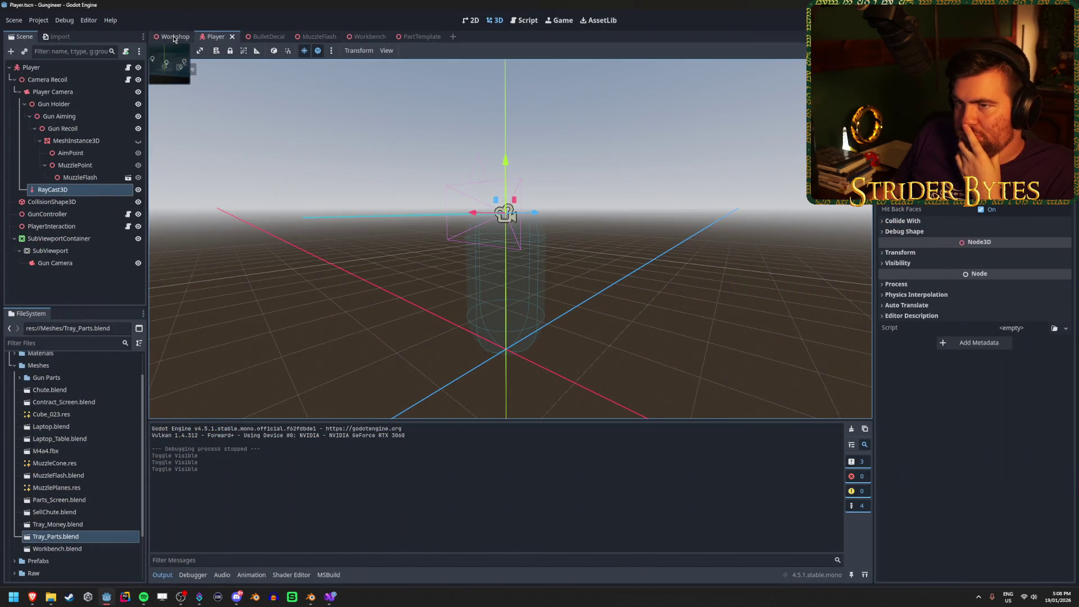
Step: In the Workshop scene, select StaticBody3D2 and clear its mask 3 and layer 5 collision bits
{"action": "left_click", "coordinate": [173, 39]}
{"action": "left_click", "coordinate": [216, 37]}
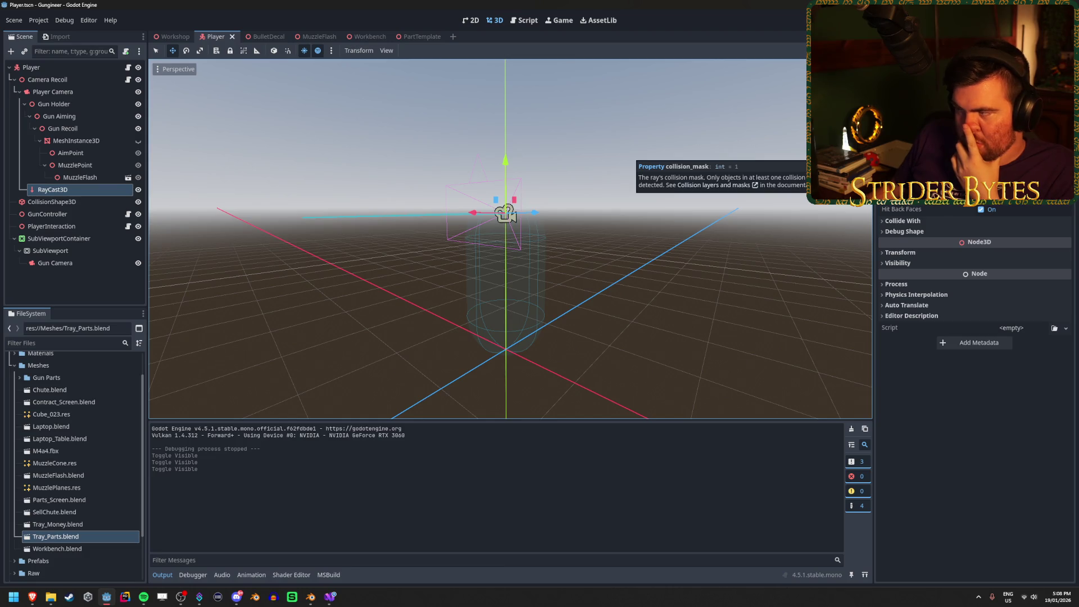
{"action": "left_click", "coordinate": [155, 37]}
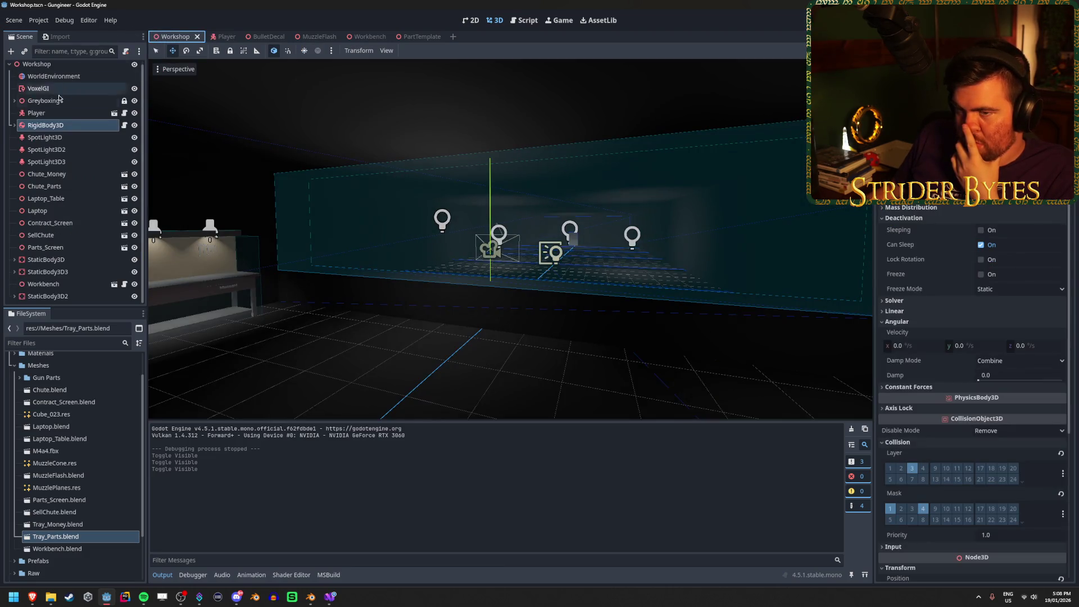
{"action": "left_click", "coordinate": [54, 297]}
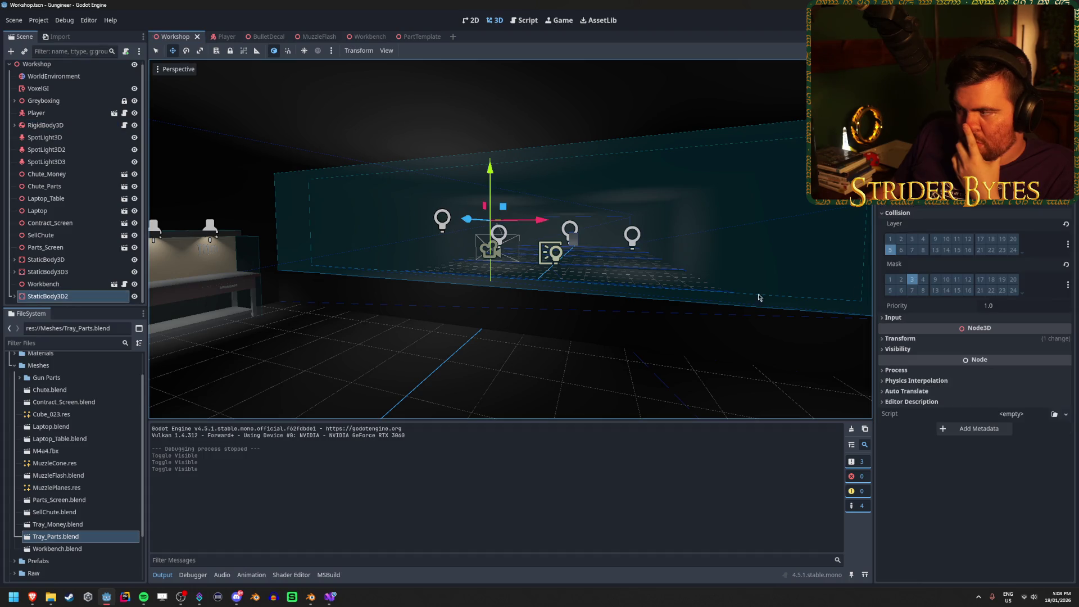
{"action": "left_click", "coordinate": [912, 281]}
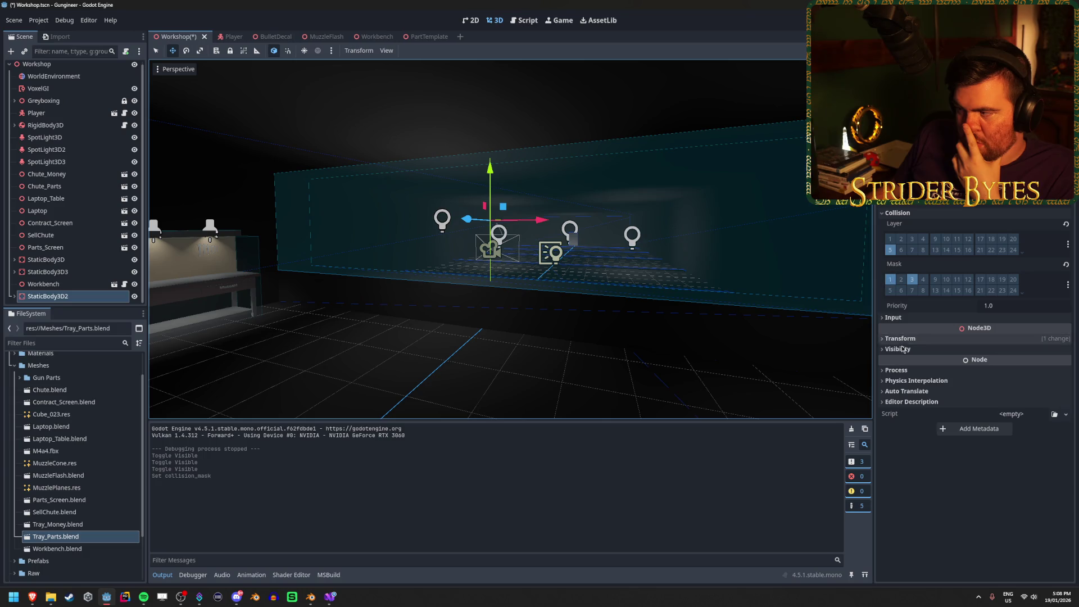
{"action": "left_click", "coordinate": [912, 280]}
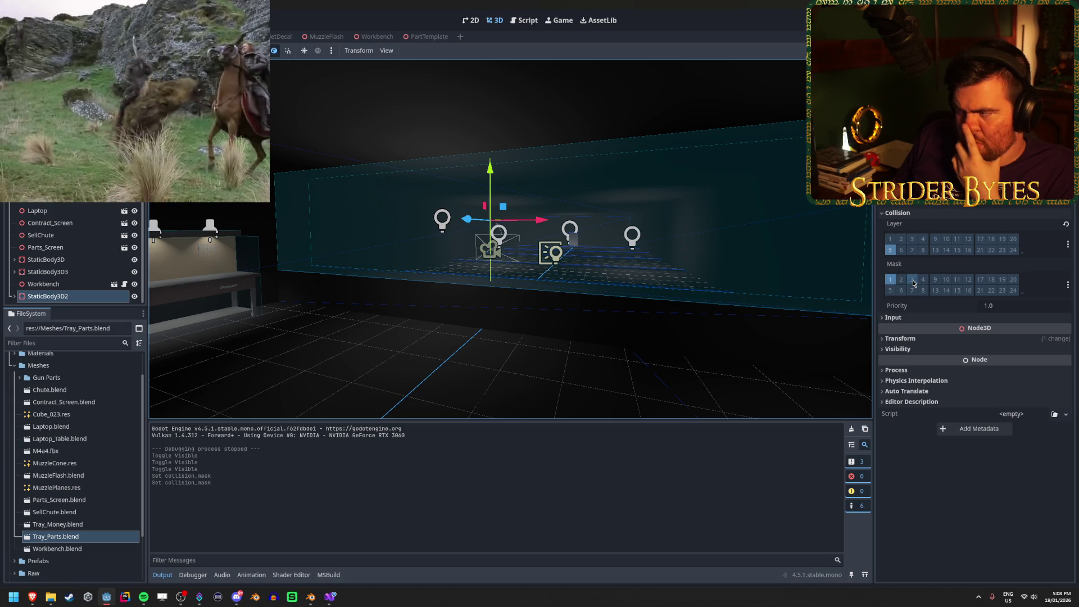
{"action": "left_click", "coordinate": [890, 249]}
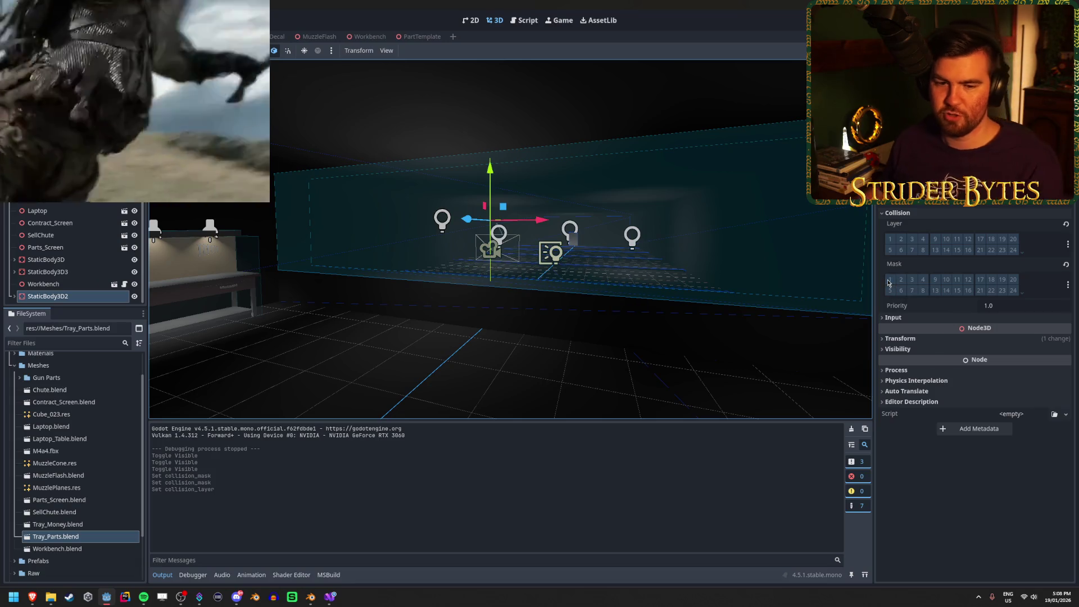
Step: Test-run the game, then put StaticBody3D2 on collision layer 3 and test again
{"action": "key", "text": "F5"}
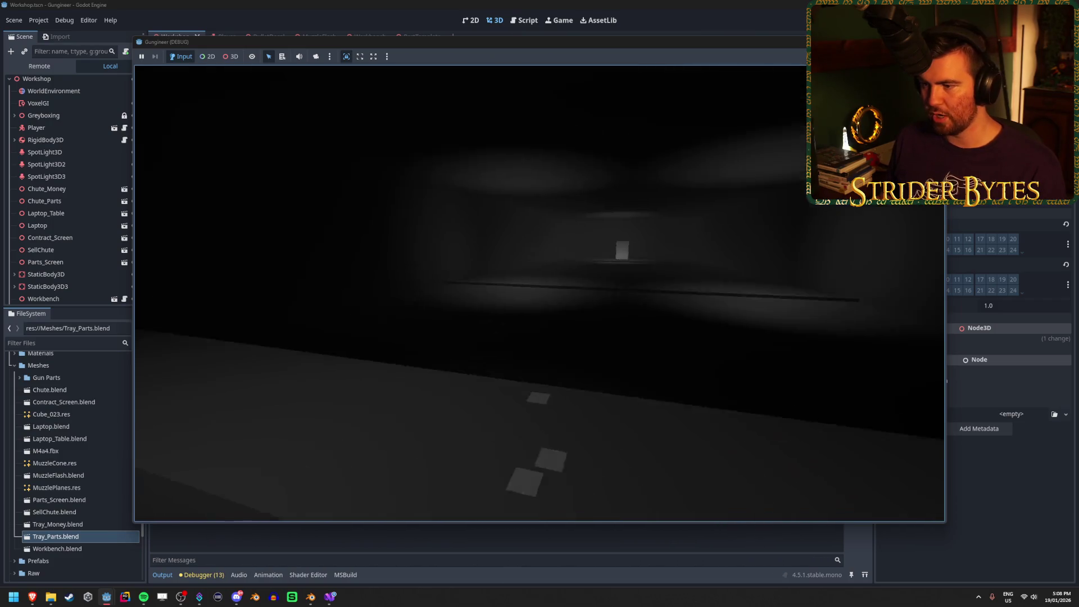
{"action": "key", "text": "F8"}
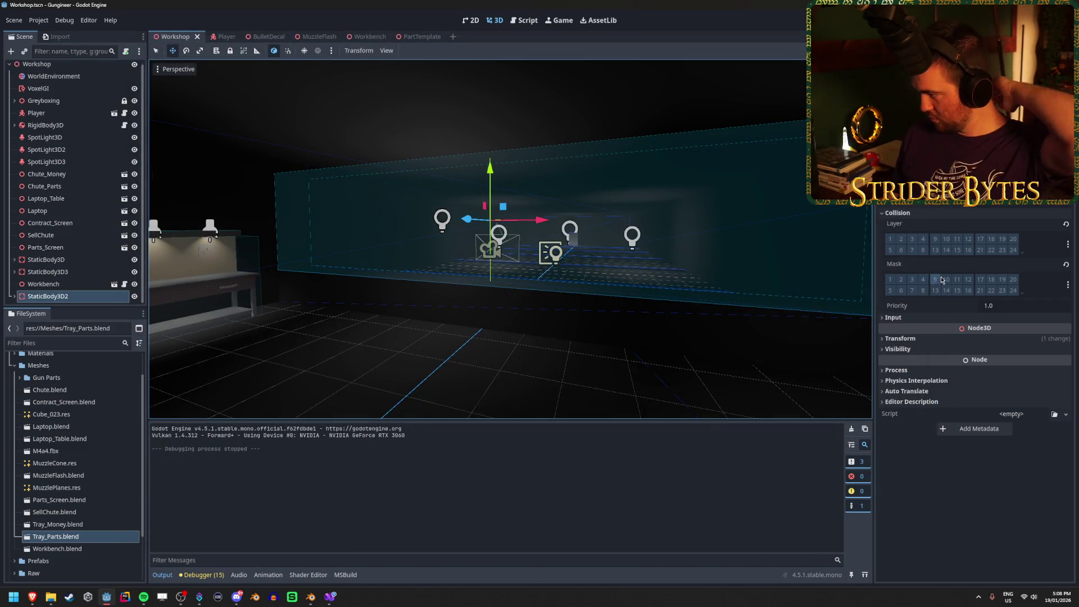
{"action": "left_click", "coordinate": [912, 239]}
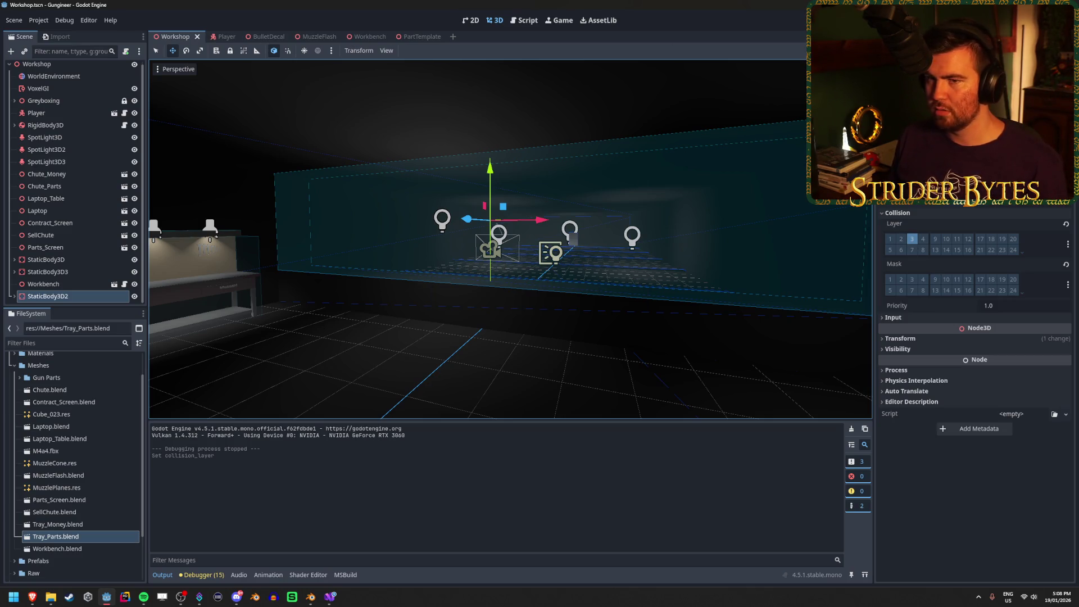
{"action": "key", "text": "F5"}
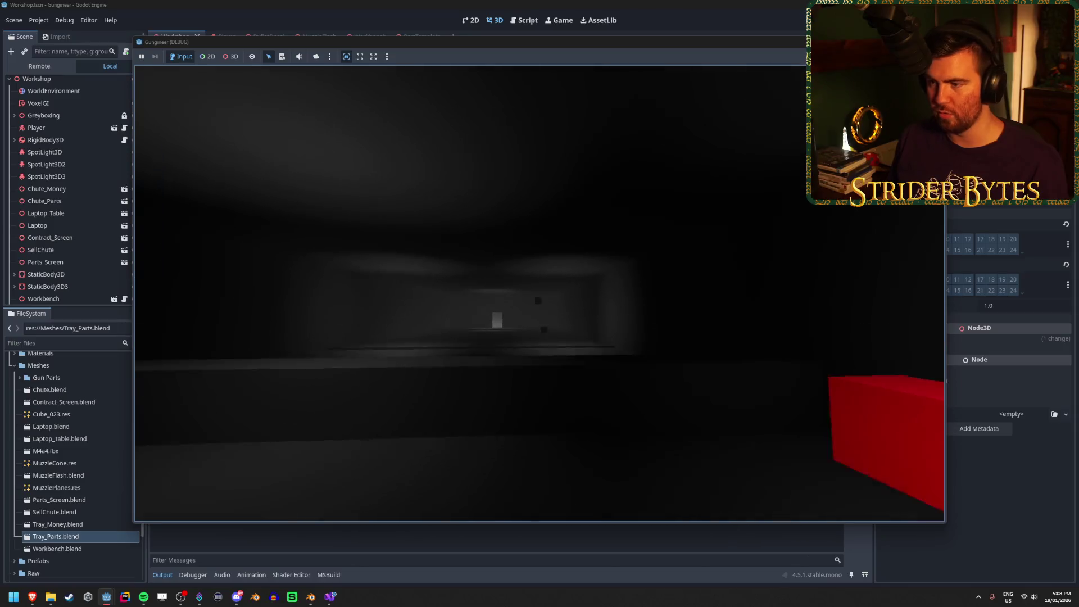
{"action": "key", "text": "Escape"}
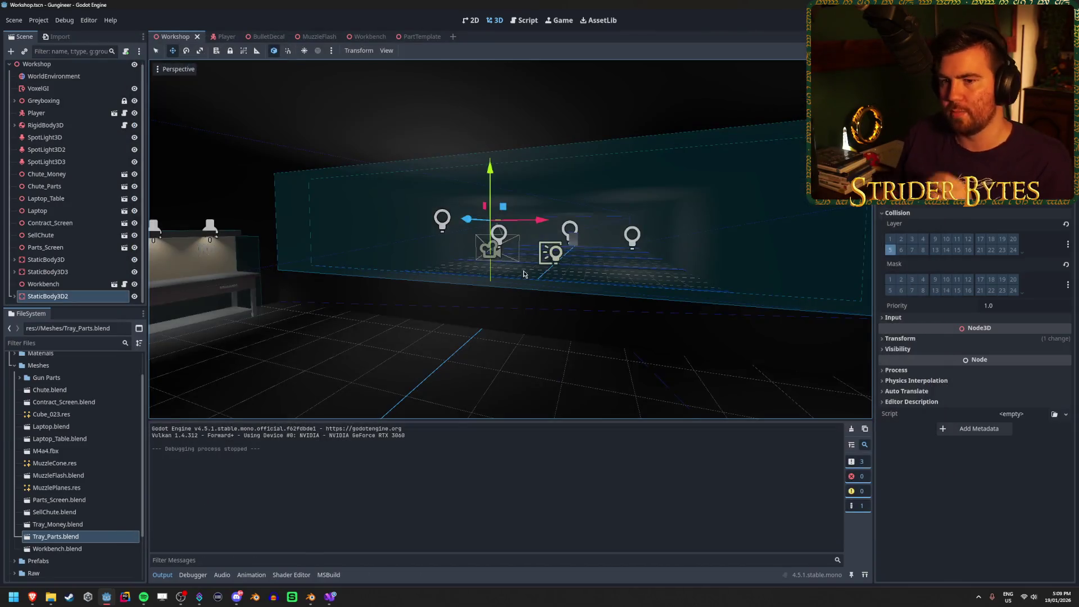
Step: Take StaticBody3D2 off layer 5, set it to detect mask 3, save, and play-test the trays
{"action": "left_click", "coordinate": [890, 252]}
{"action": "key", "text": "ctrl+s"}
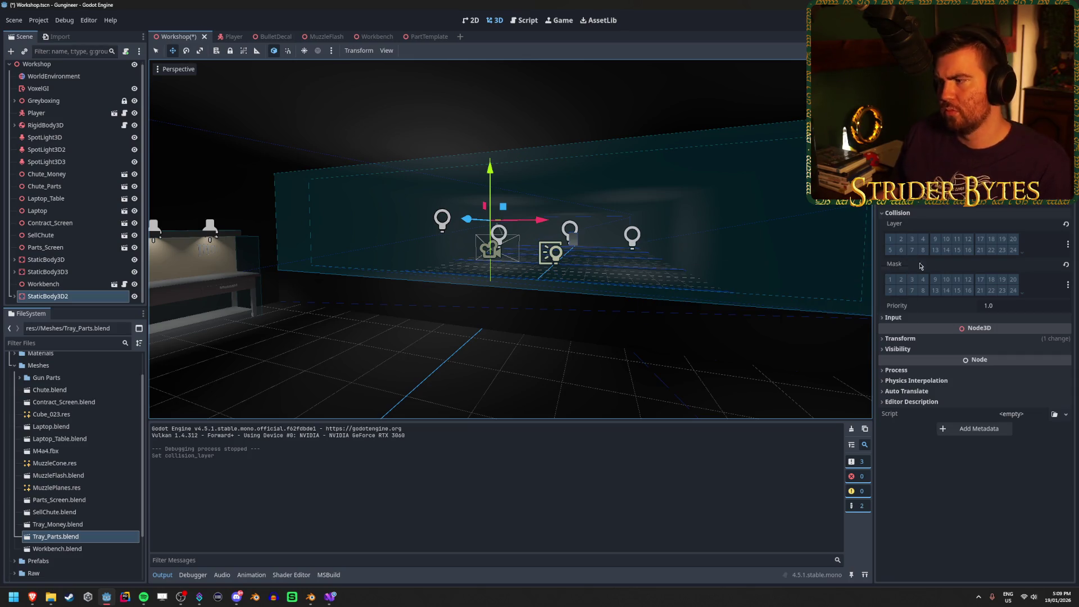
{"action": "left_click", "coordinate": [912, 279]}
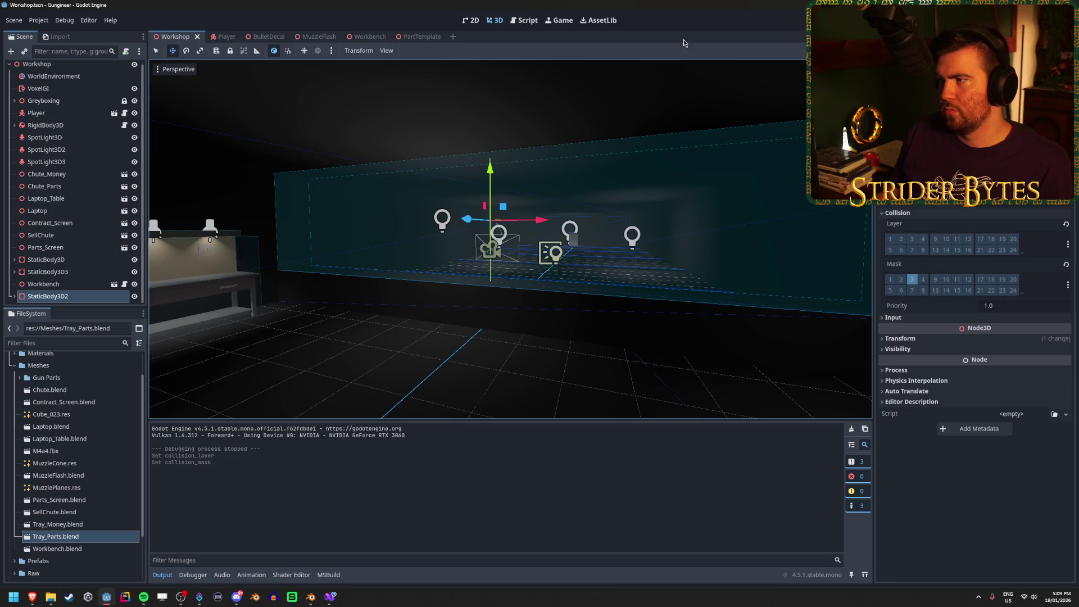
{"action": "key", "text": "F5"}
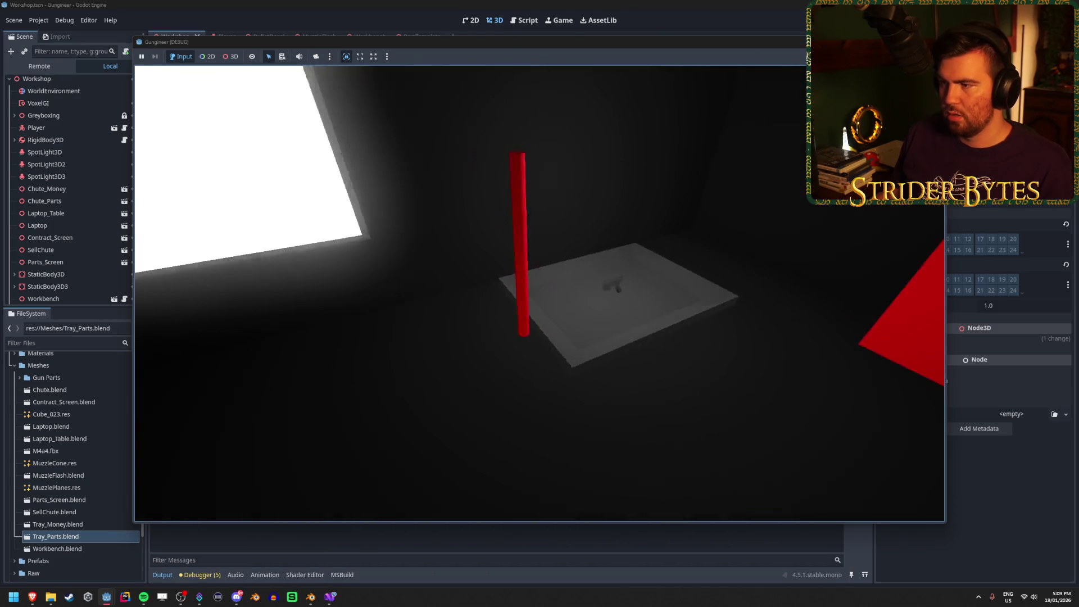
{"action": "key", "text": "e"}
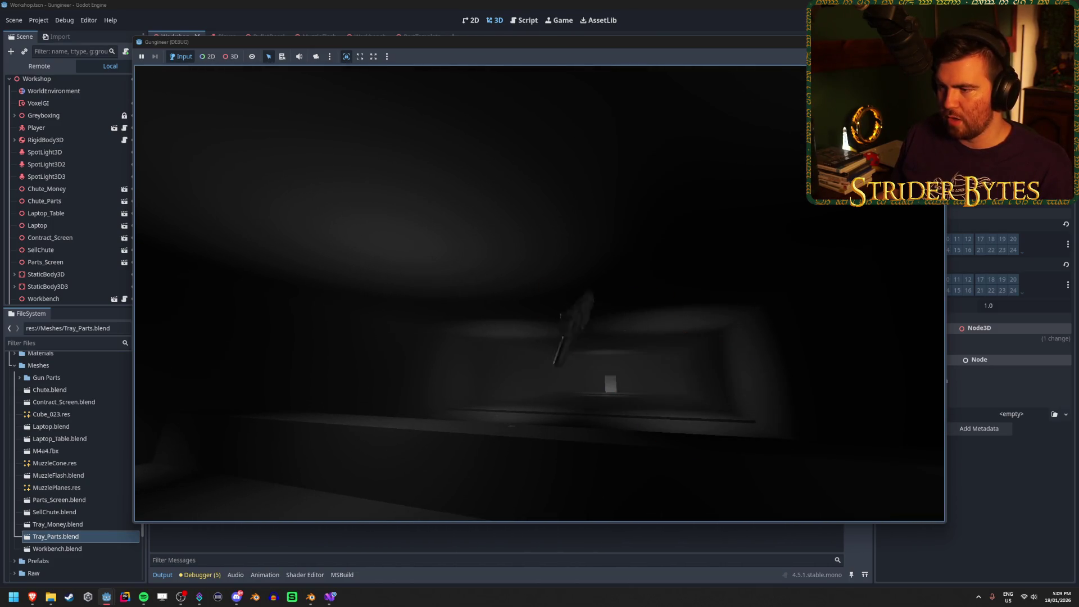
{"action": "key", "text": "Escape"}
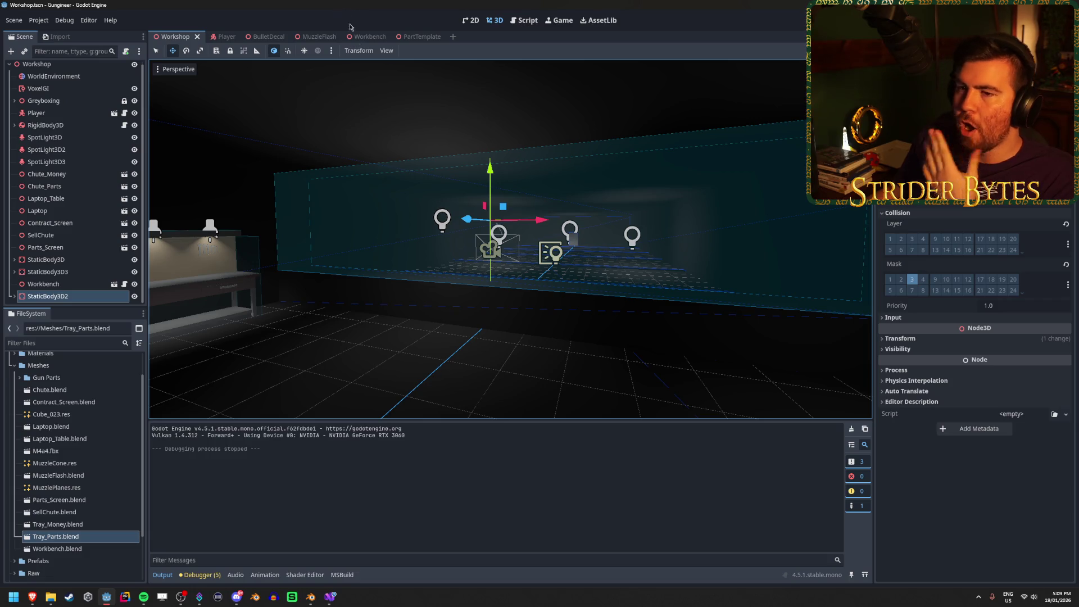
Step: Check the Collision bits of RigidBody3D, StaticBody3D and StaticBody3D2, then open the Player scene
{"action": "scroll", "coordinate": [79, 208], "scroll_direction": "up", "scroll_amount": 1}
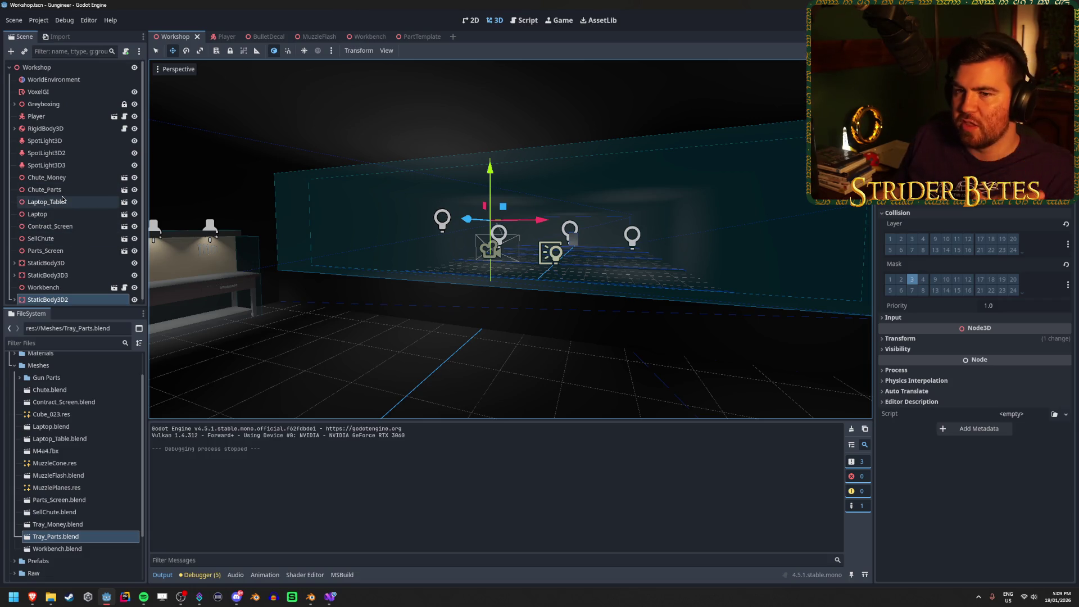
{"action": "left_click", "coordinate": [78, 133]}
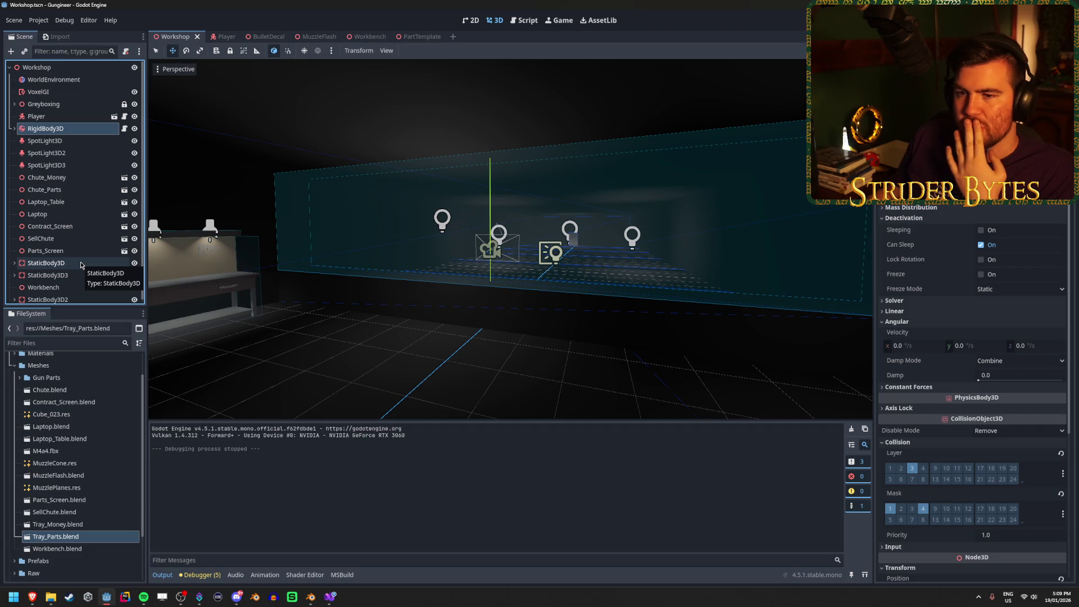
{"action": "left_click", "coordinate": [81, 264]}
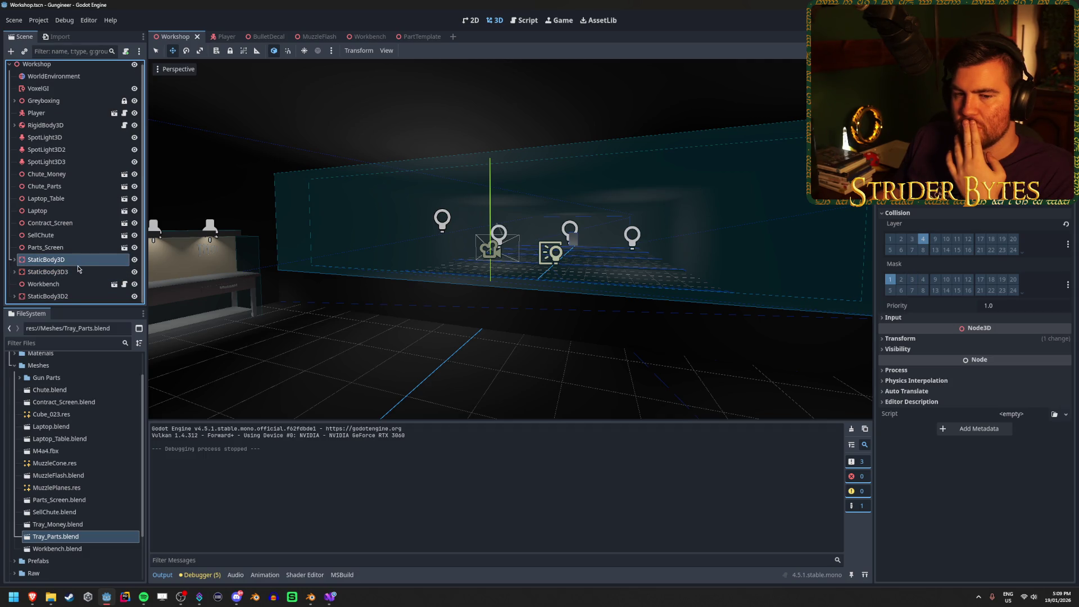
{"action": "scroll", "coordinate": [79, 268], "scroll_direction": "down", "scroll_amount": 1}
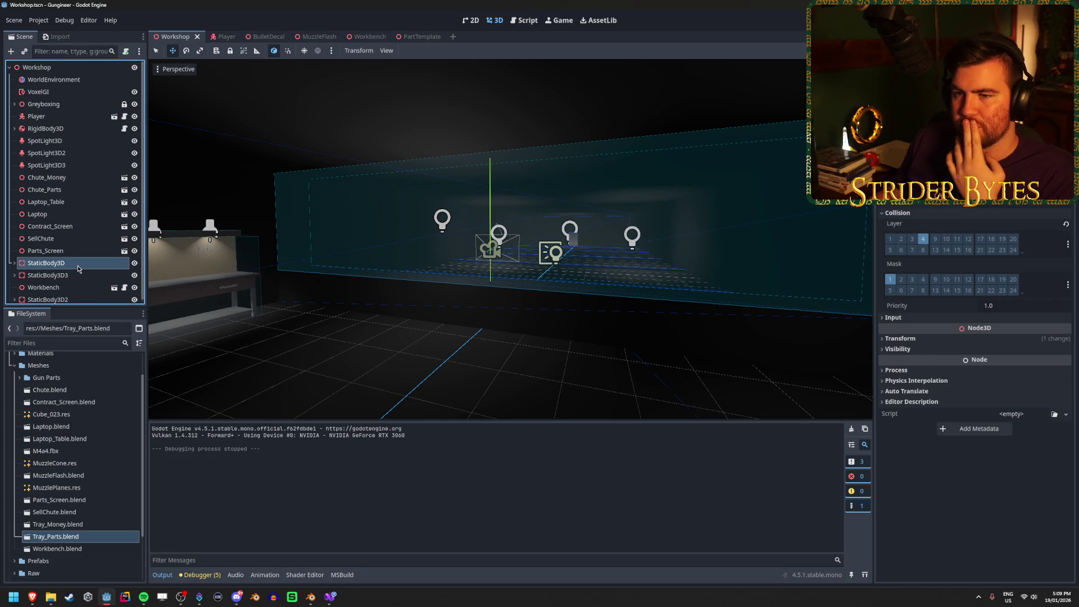
{"action": "left_click", "coordinate": [56, 298]}
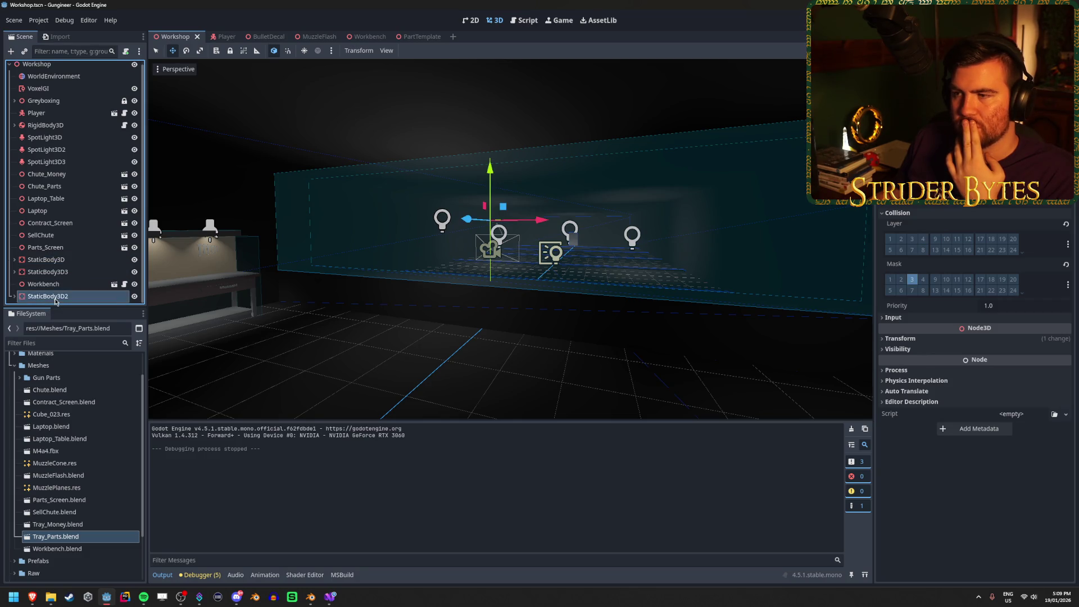
{"action": "left_click", "coordinate": [216, 36]}
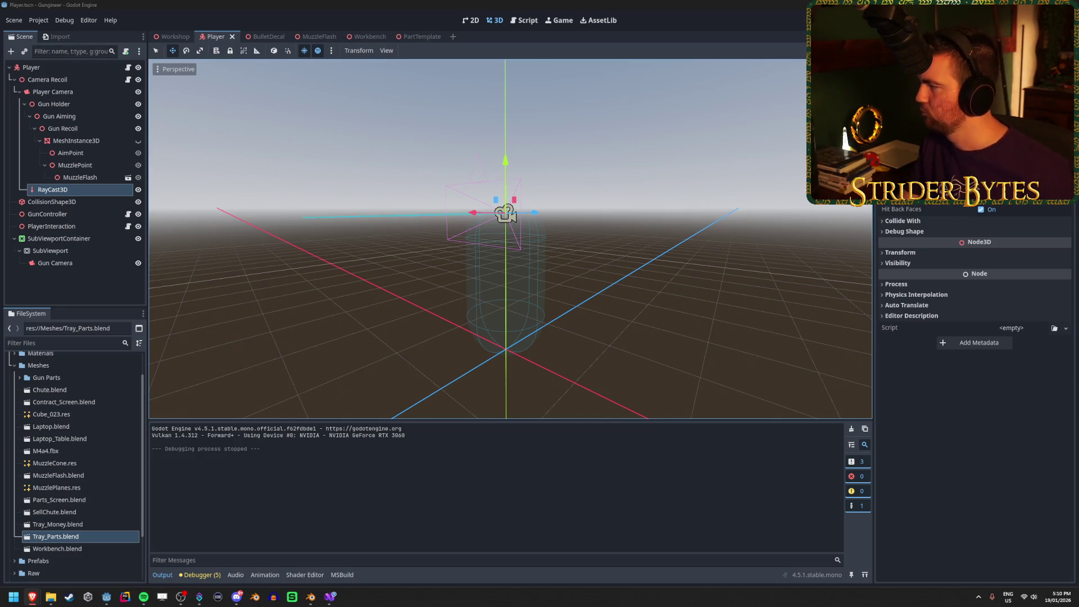
{"action": "key", "text": "alt+Tab"}
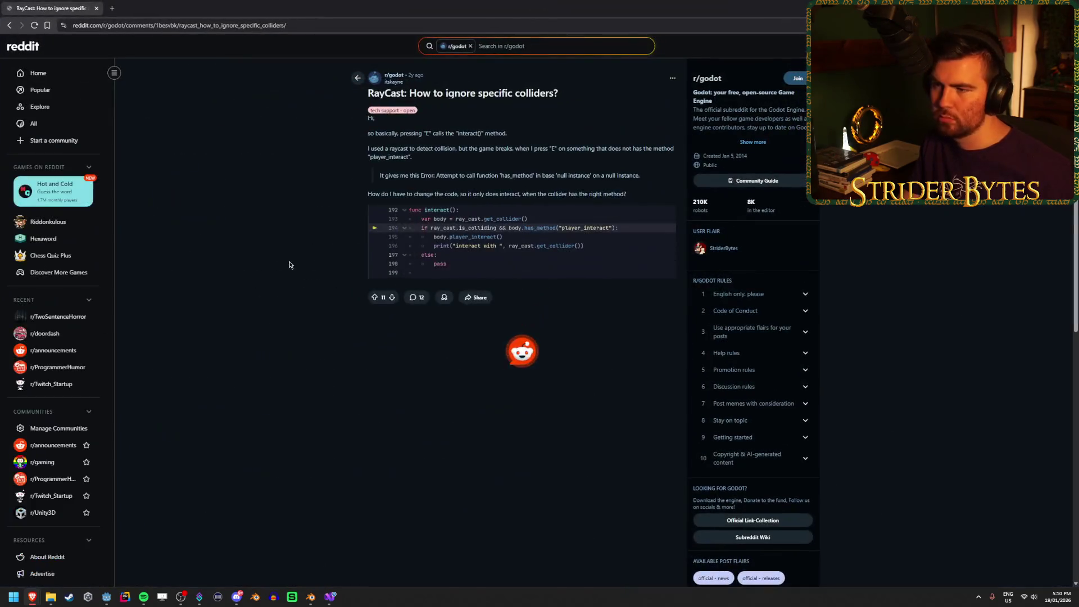
{"action": "scroll", "coordinate": [233, 232], "scroll_direction": "down", "scroll_amount": 3}
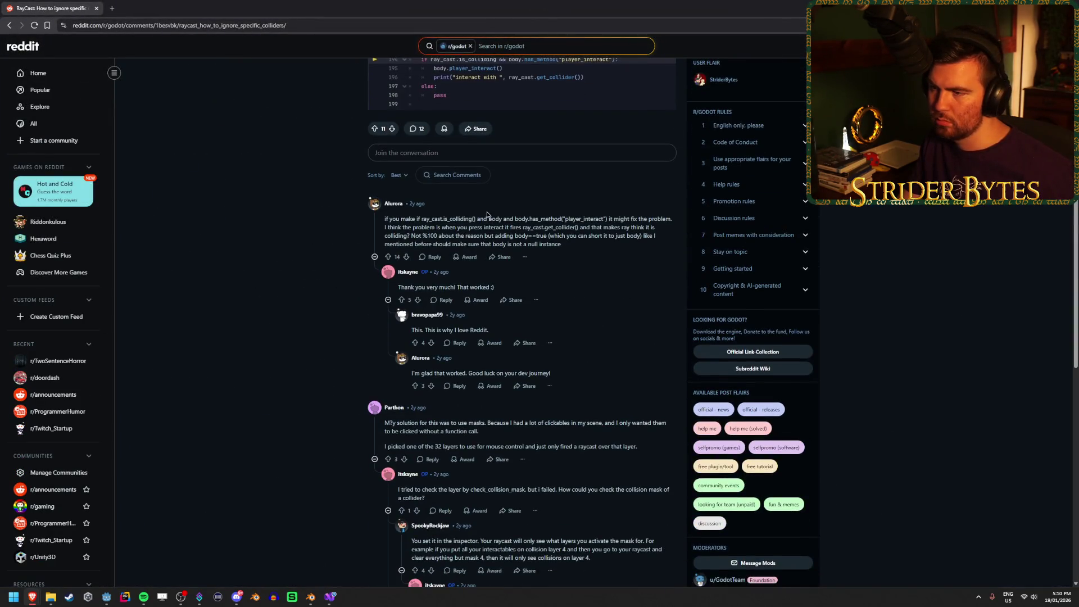
{"action": "left_click_drag", "start_coordinate": [461, 218], "coordinate": [640, 219]}
{"action": "left_click_drag", "start_coordinate": [518, 219], "coordinate": [655, 219]}
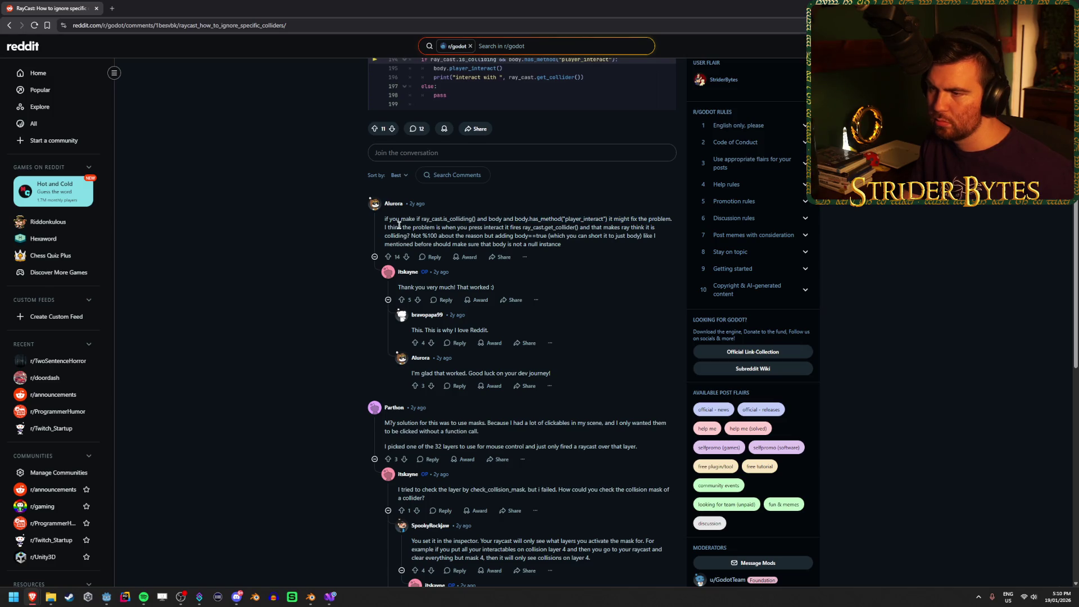
{"action": "left_click_drag", "start_coordinate": [468, 227], "coordinate": [629, 227]}
{"action": "left_click", "coordinate": [621, 226]}
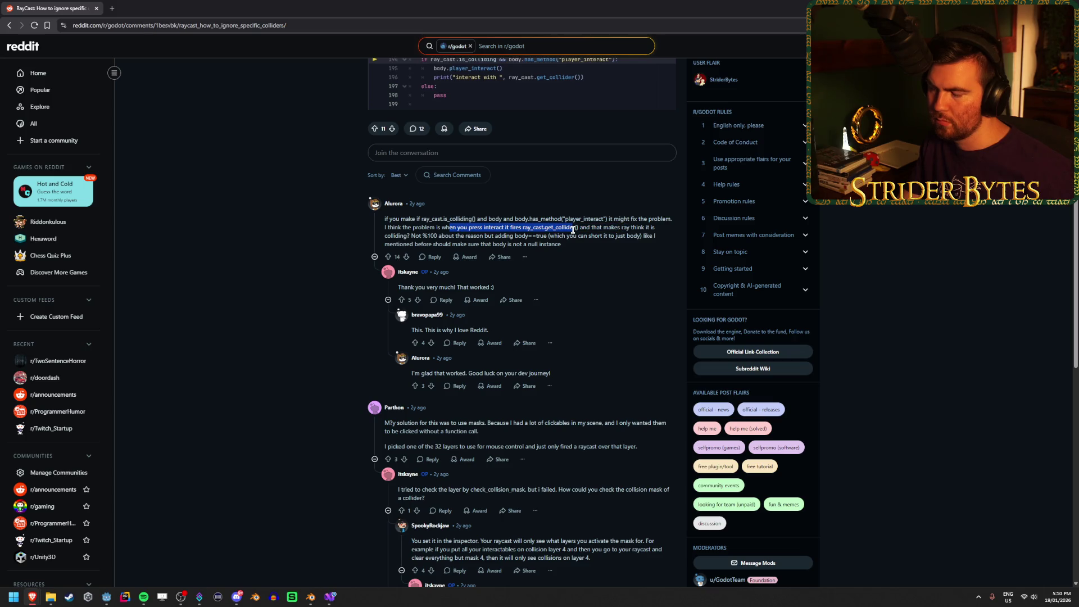
{"action": "scroll", "coordinate": [304, 282], "scroll_direction": "down", "scroll_amount": 3}
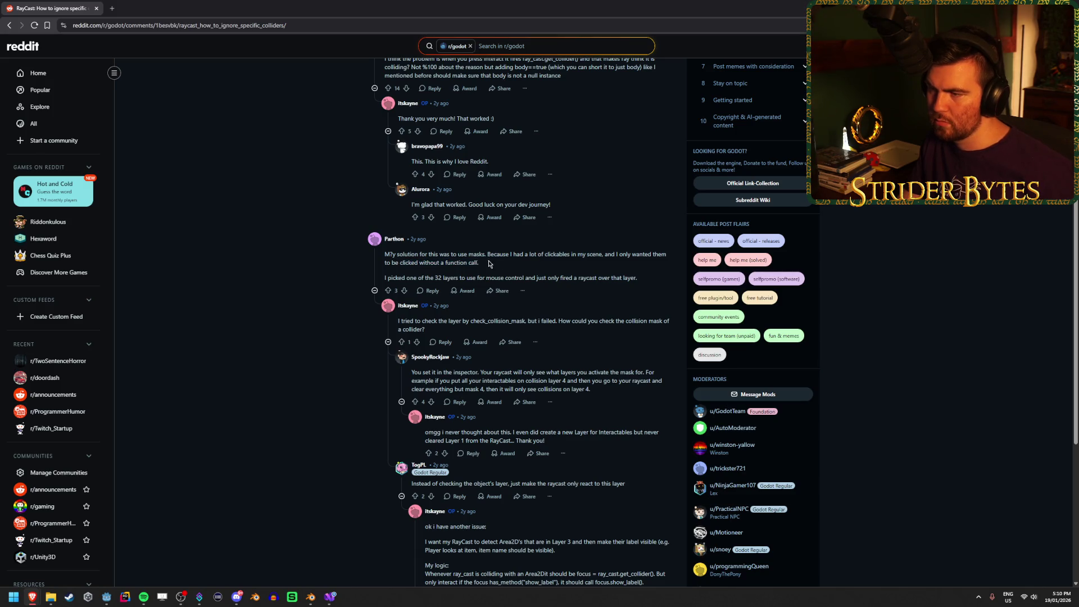
{"action": "left_click_drag", "start_coordinate": [445, 263], "coordinate": [506, 264]}
{"action": "left_click", "coordinate": [515, 264]}
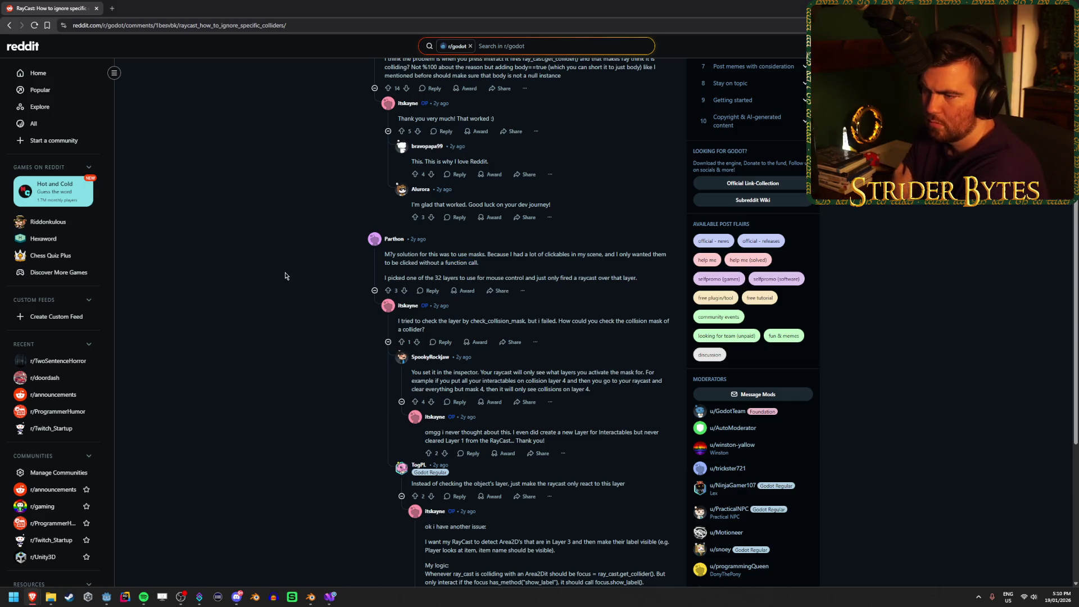
{"action": "scroll", "coordinate": [284, 276], "scroll_direction": "down", "scroll_amount": 2}
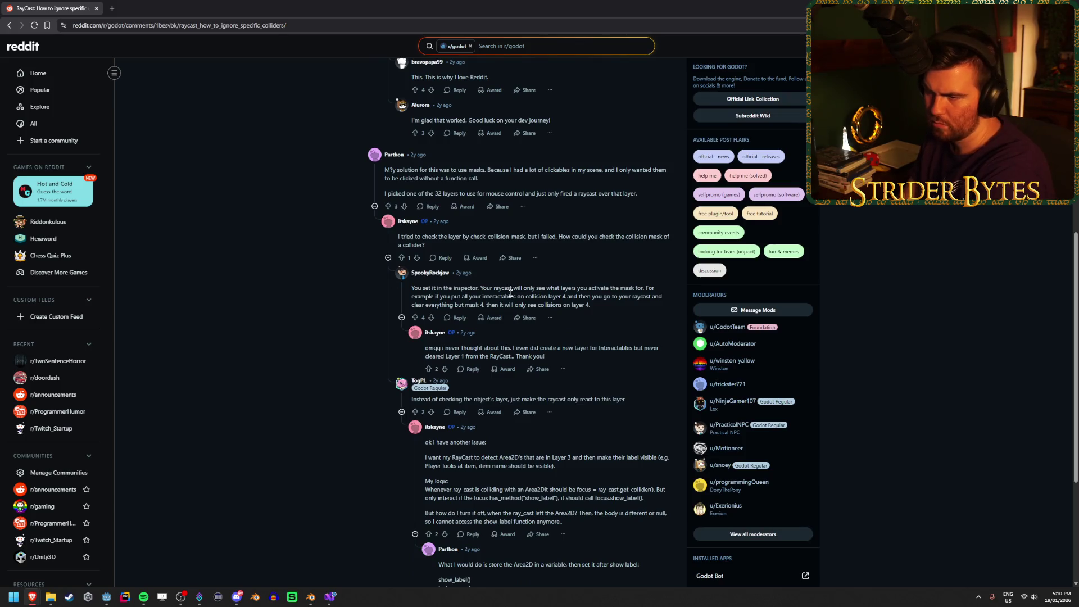
{"action": "mouse_move", "coordinate": [454, 296]}
{"action": "left_mouse_down"}
{"action": "mouse_move", "coordinate": [427, 296]}
{"action": "mouse_move", "coordinate": [574, 297]}
{"action": "left_mouse_up"}
{"action": "left_click", "coordinate": [526, 296]}
{"action": "left_click", "coordinate": [471, 296]}
{"action": "left_click_drag", "start_coordinate": [489, 305], "coordinate": [428, 304]}
{"action": "left_click", "coordinate": [449, 305]}
{"action": "left_click_drag", "start_coordinate": [590, 304], "coordinate": [487, 304]}
{"action": "left_click", "coordinate": [464, 302]}
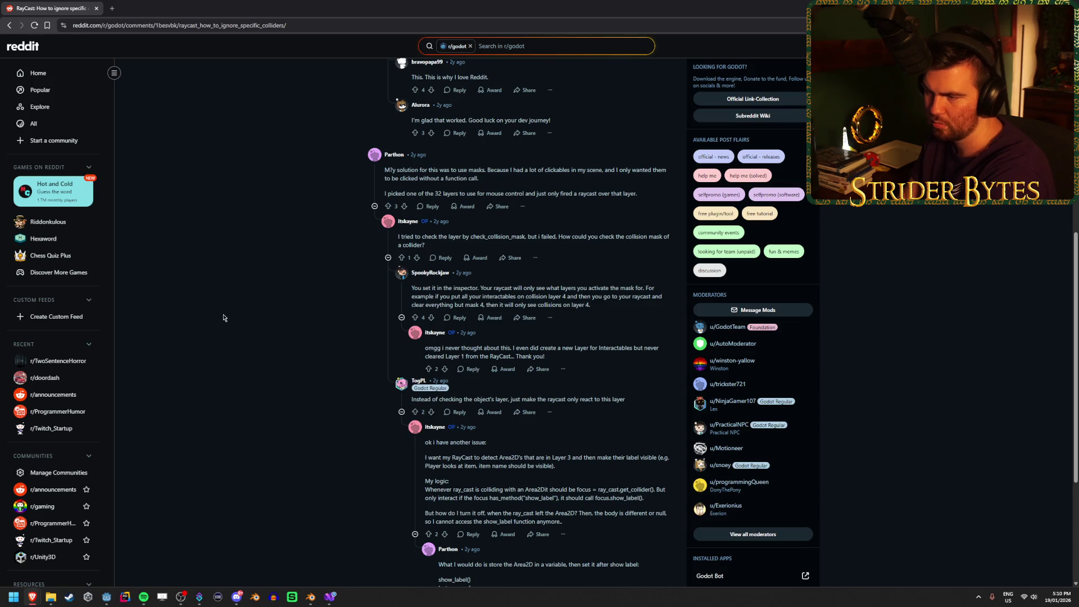
{"action": "scroll", "coordinate": [225, 316], "scroll_direction": "down", "scroll_amount": 2}
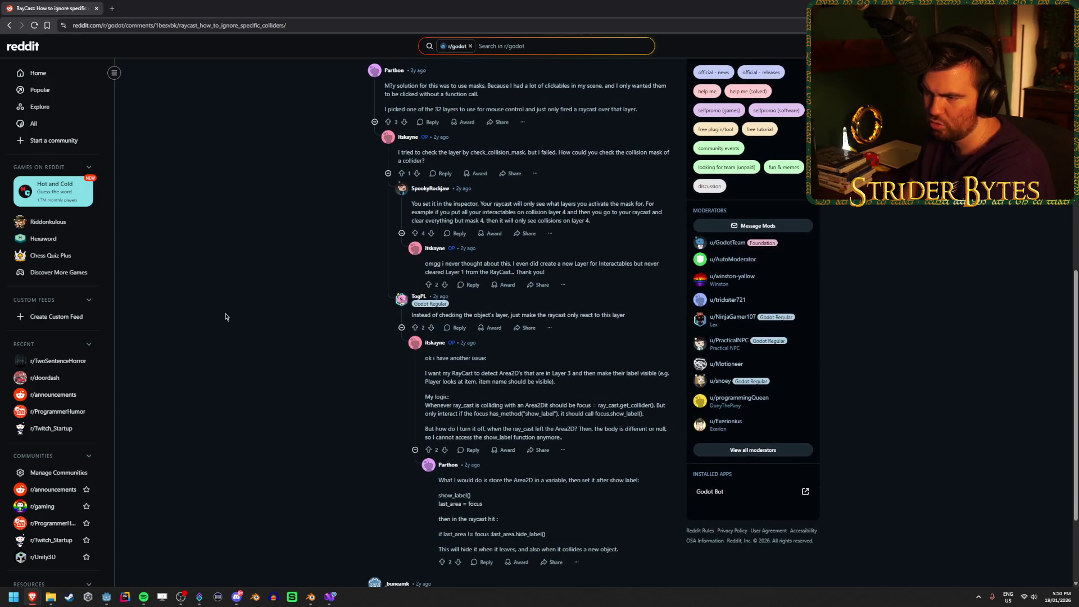
{"action": "key", "text": "alt+Tab"}
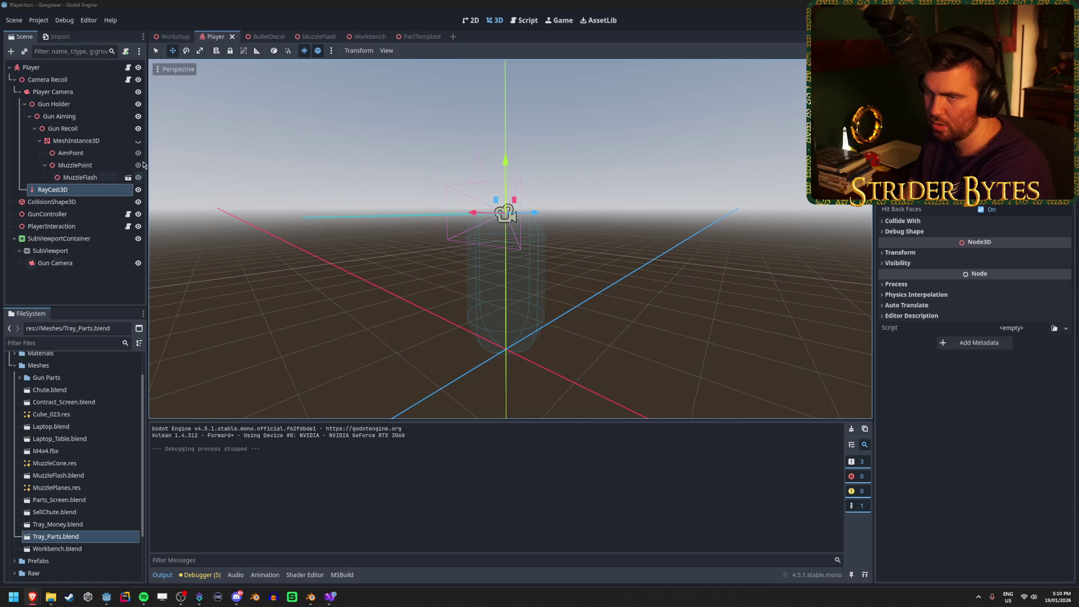
Step: In the Workshop scene, toggle the tray collider's layer 1 bit on and back off
{"action": "left_click", "coordinate": [174, 37]}
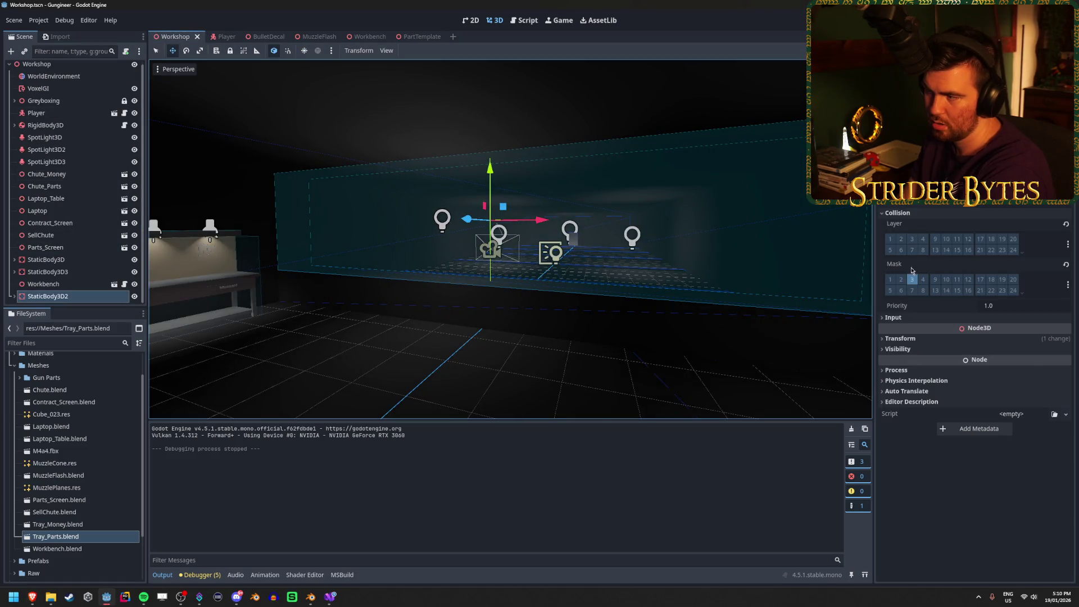
{"action": "left_click", "coordinate": [894, 243]}
{"action": "left_click", "coordinate": [892, 244]}
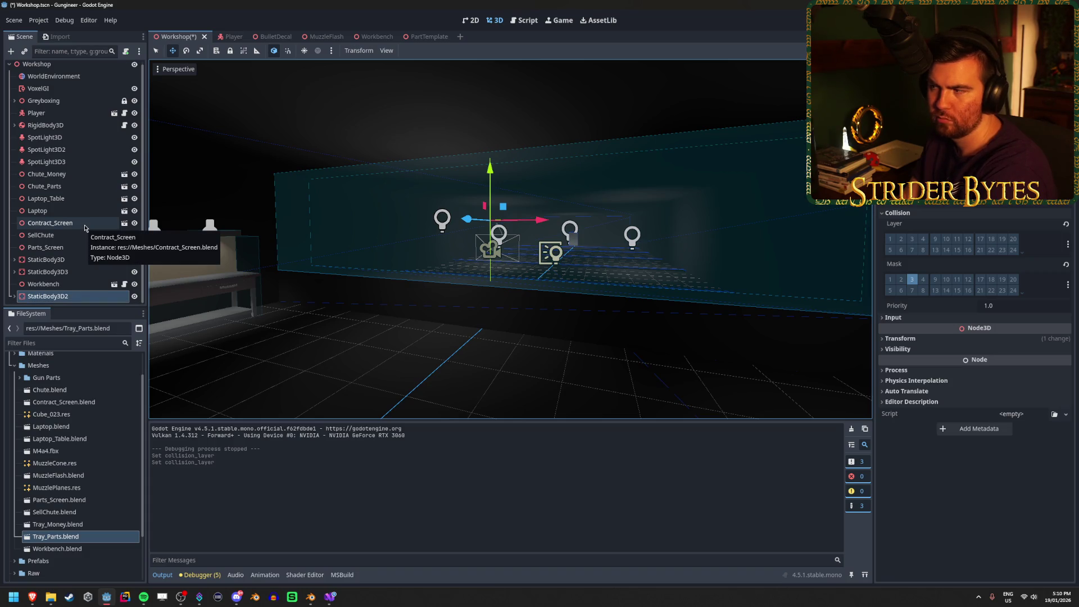
Step: Change RayCast3D's collision mask in the Player scene, save and play-test, then select PlayerInteraction
{"action": "left_click", "coordinate": [225, 37]}
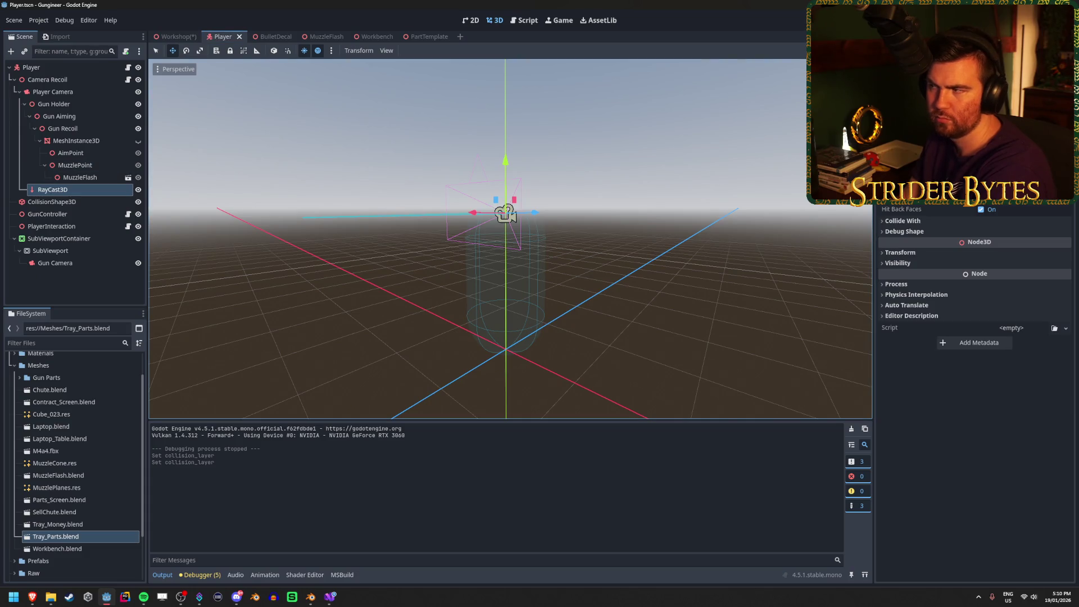
{"action": "left_click", "coordinate": [1057, 202]}
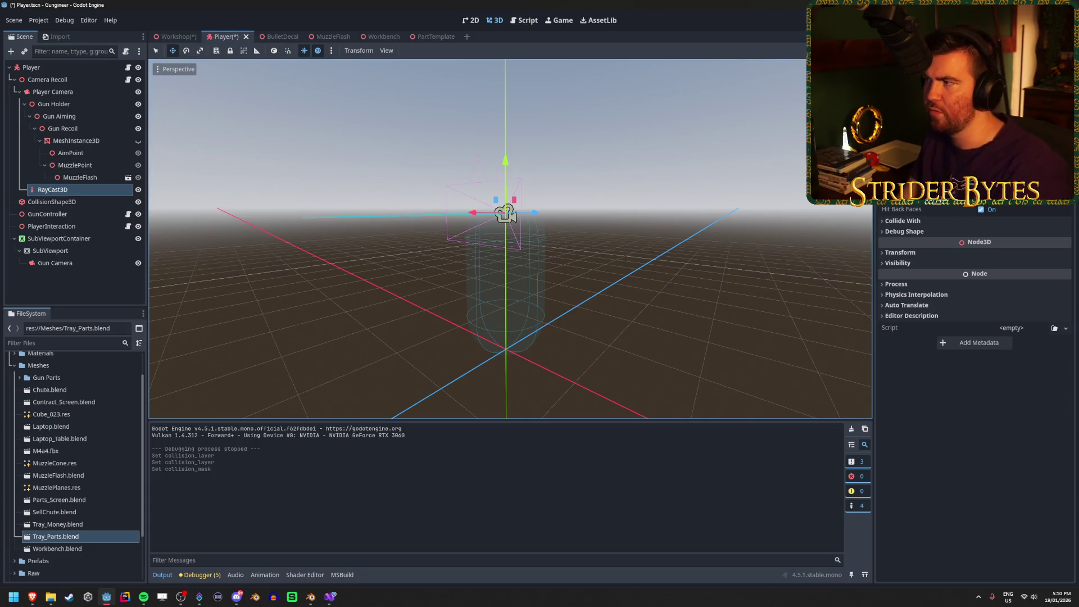
{"action": "key", "text": "F5"}
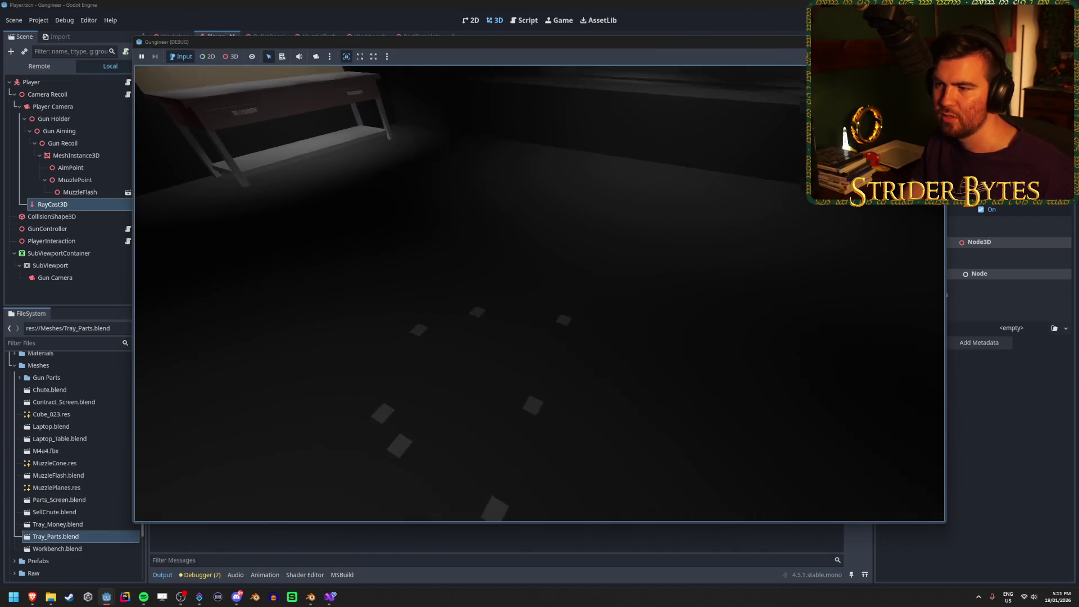
{"action": "key", "text": "F8"}
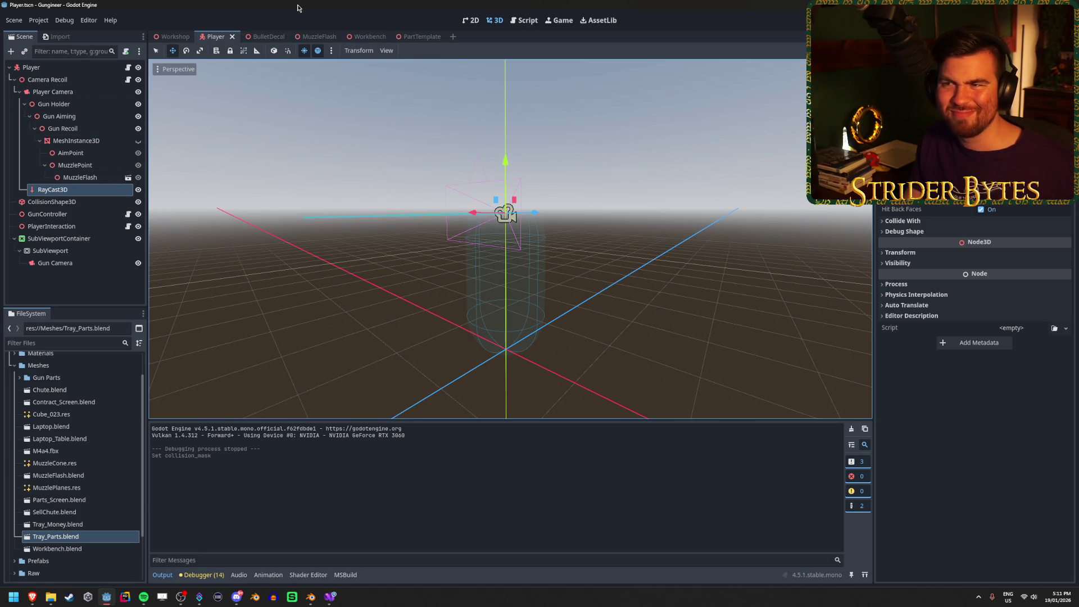
{"action": "mouse_move", "coordinate": [338, 600]}
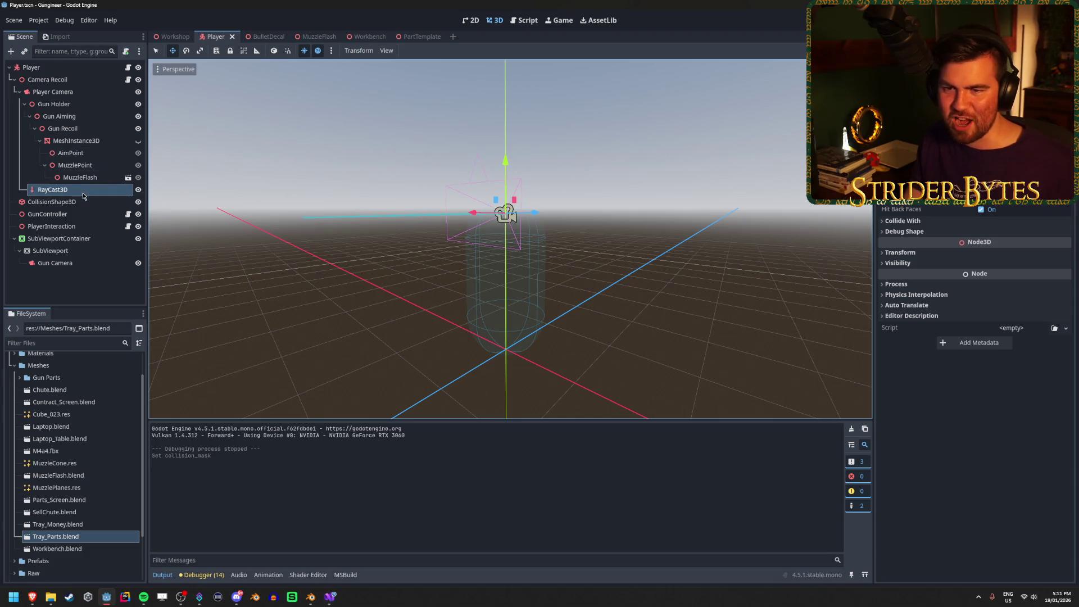
{"action": "left_click", "coordinate": [62, 226]}
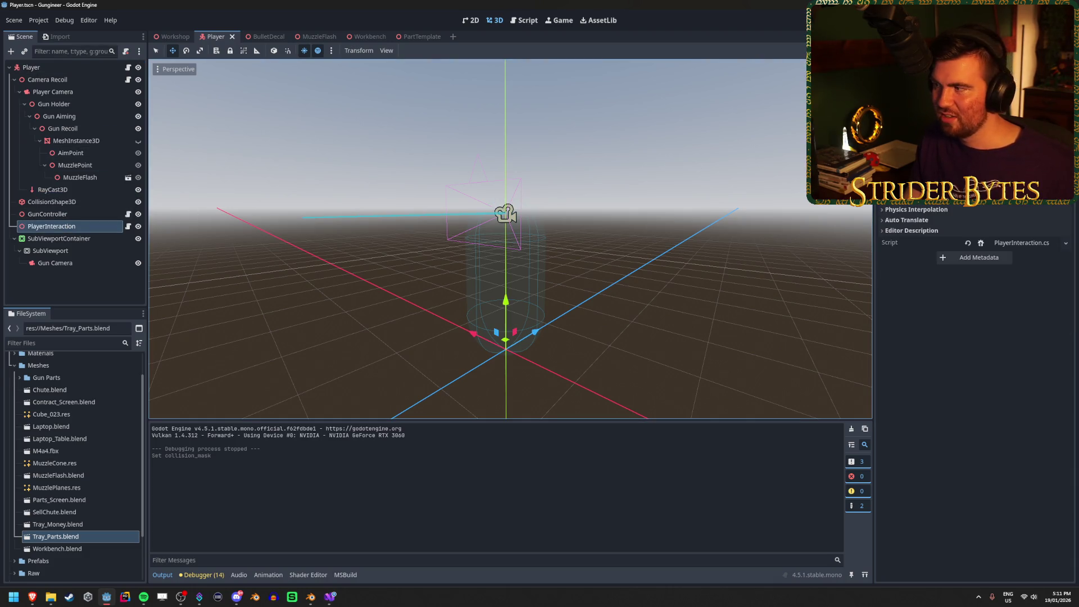
Step: Examine the ray query on lines 77–82 of GunController.cs, briefly adding then removing a comma after the end argument
{"action": "left_click", "coordinate": [330, 597]}
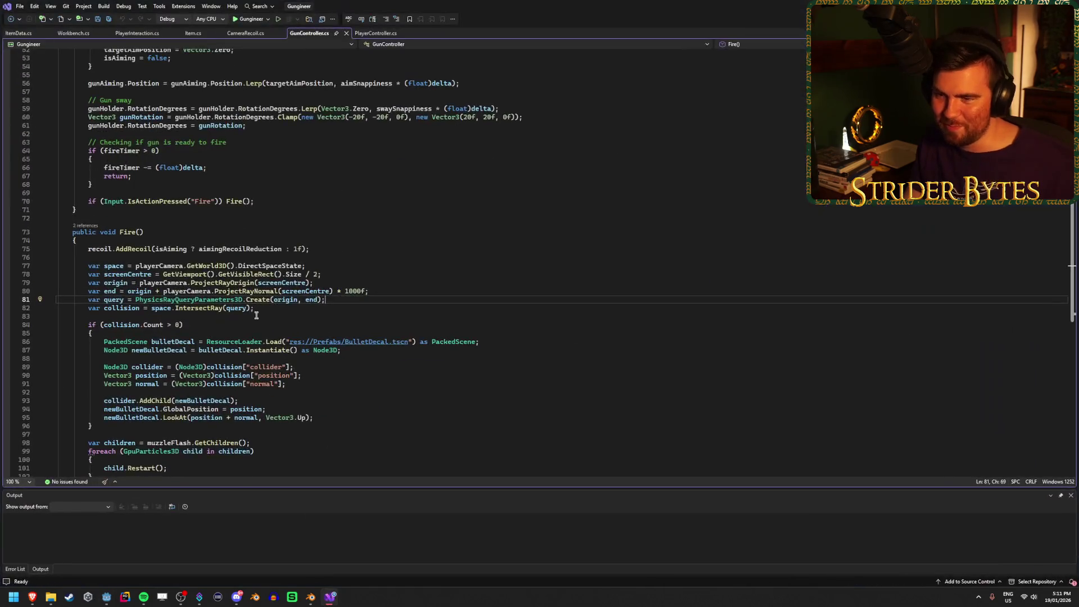
{"action": "left_click", "coordinate": [360, 266]}
{"action": "left_click", "coordinate": [236, 308]}
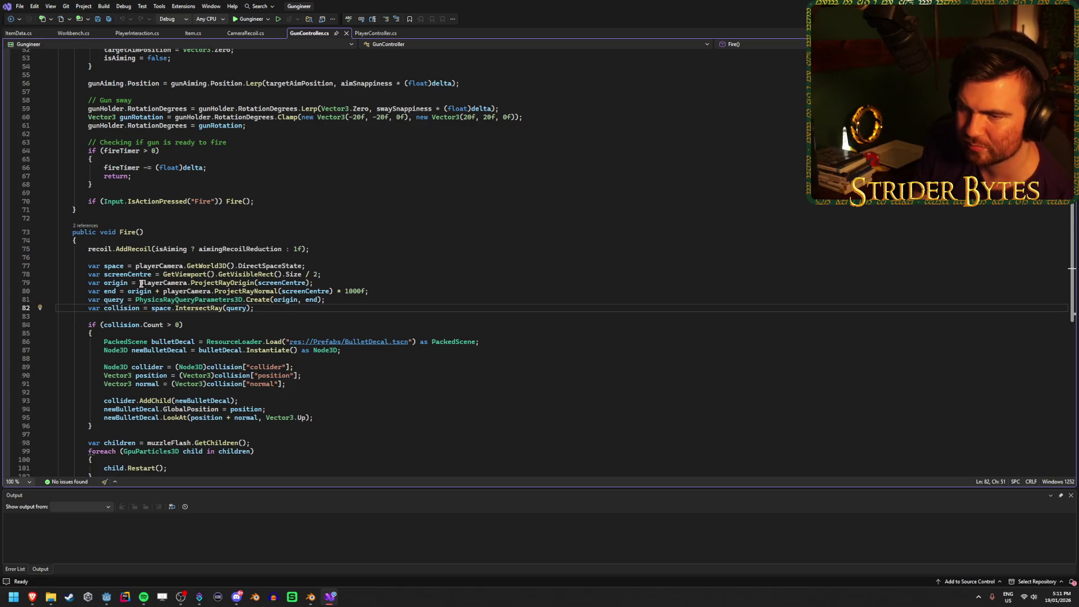
{"action": "left_click", "coordinate": [176, 300]}
{"action": "left_click", "coordinate": [361, 298]}
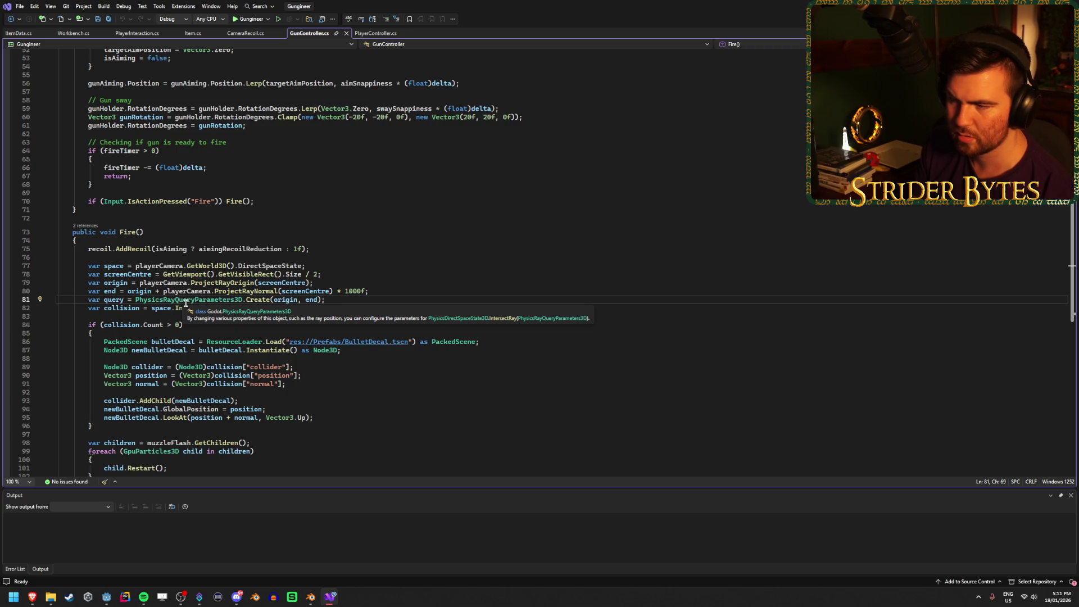
{"action": "key", "text": "Left"}
{"action": "key", "text": "Left"}
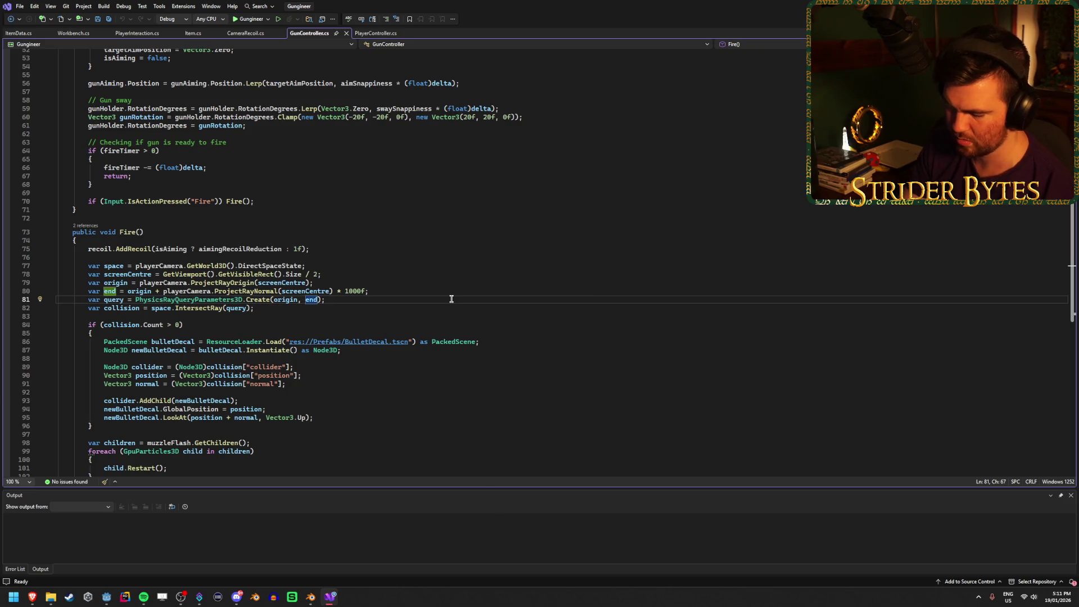
{"action": "type", "text": ","}
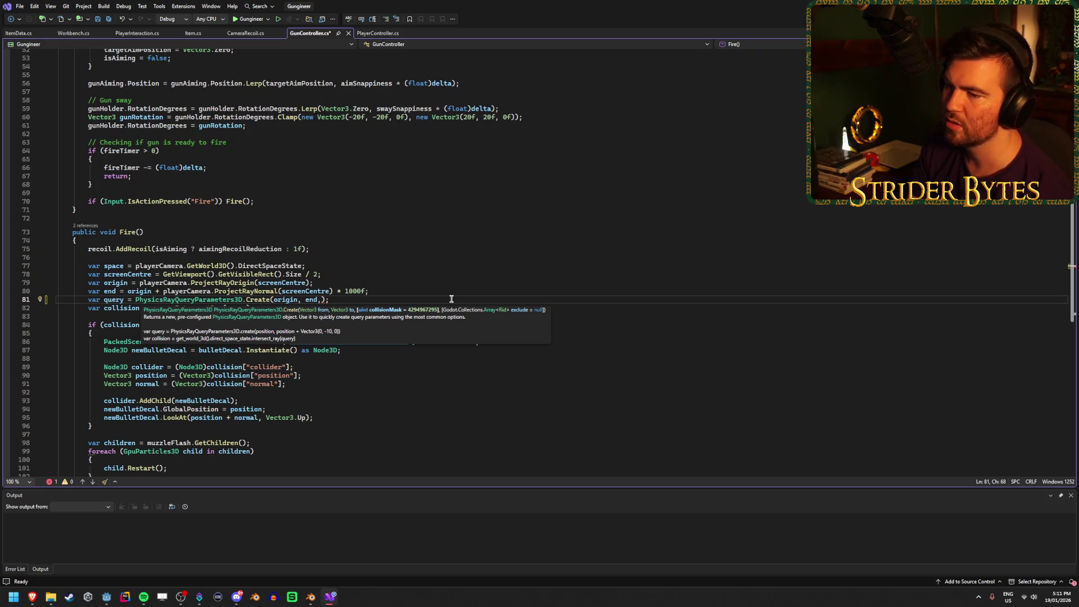
{"action": "key", "text": "BackSpace"}
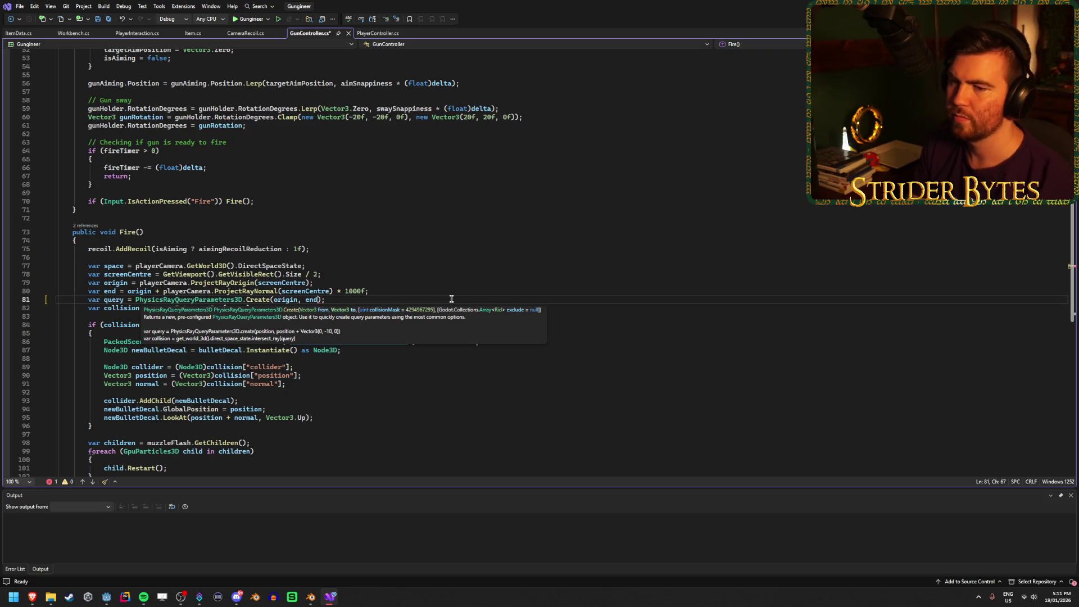
{"action": "key", "text": "End"}
Step: Inspect the PhysicsRayQueryParameters3D definition, return to GunController.cs, save it, and switch to the browser
{"action": "left_click", "coordinate": [195, 301], "text": "ctrl"}
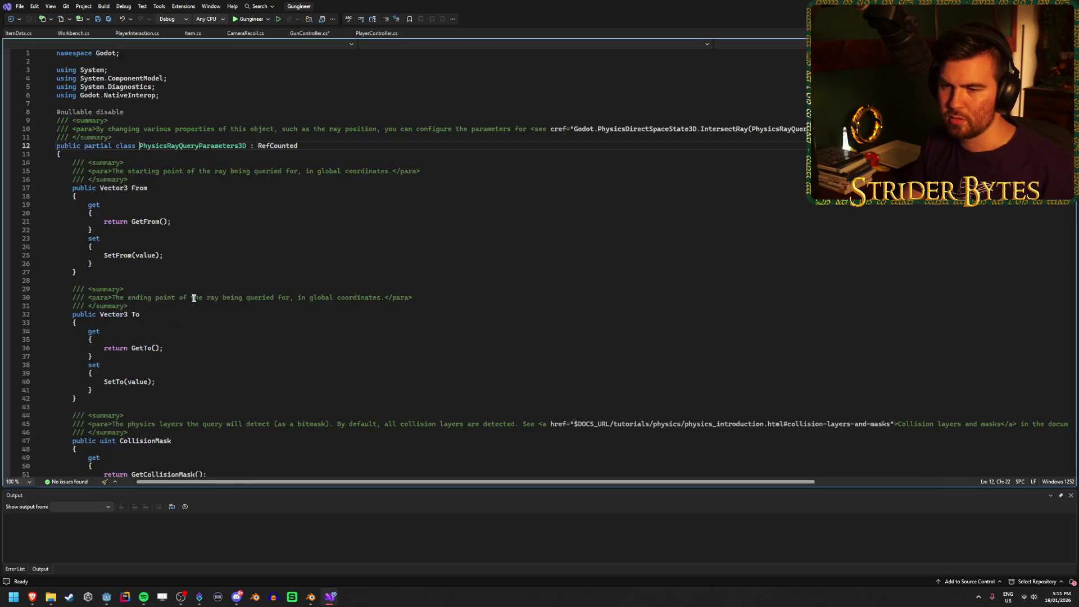
{"action": "scroll", "coordinate": [229, 276], "scroll_direction": "down", "scroll_amount": 20}
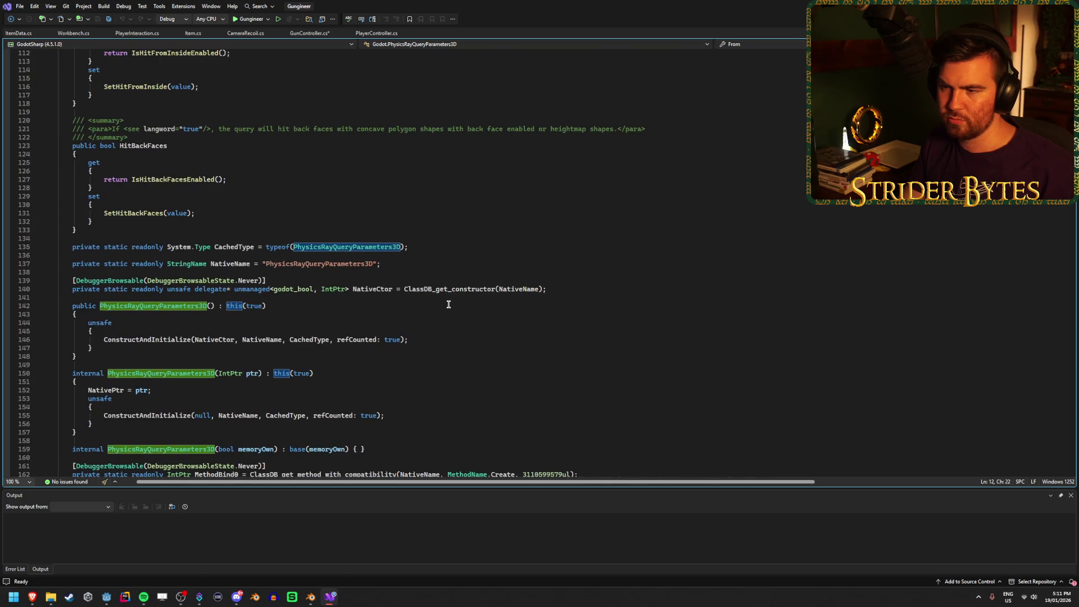
{"action": "left_click", "coordinate": [12, 20]}
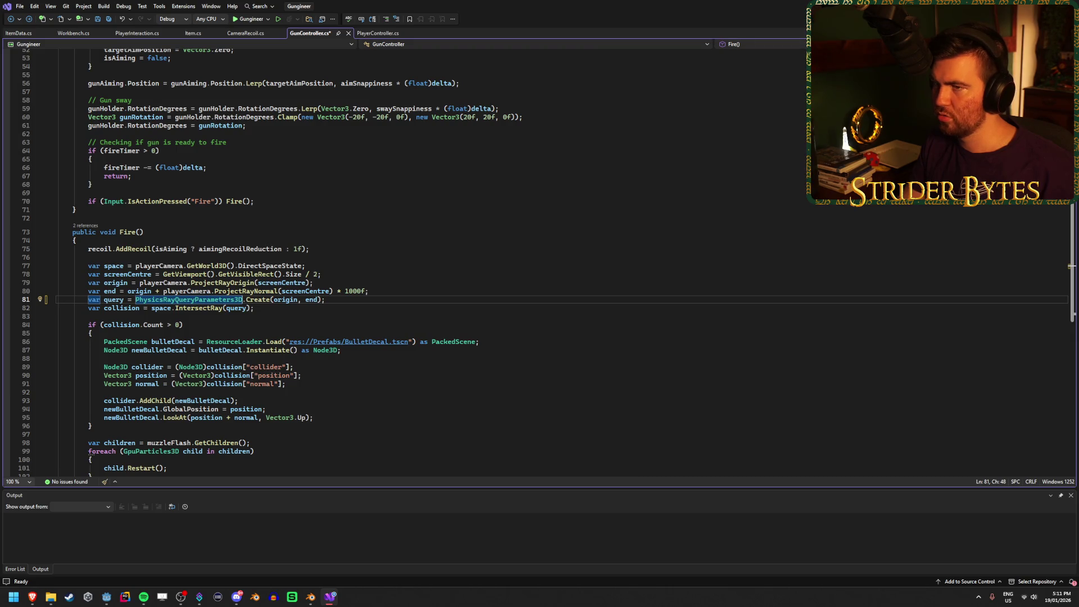
{"action": "key", "text": "ctrl+s"}
{"action": "key", "text": "alt+Tab"}
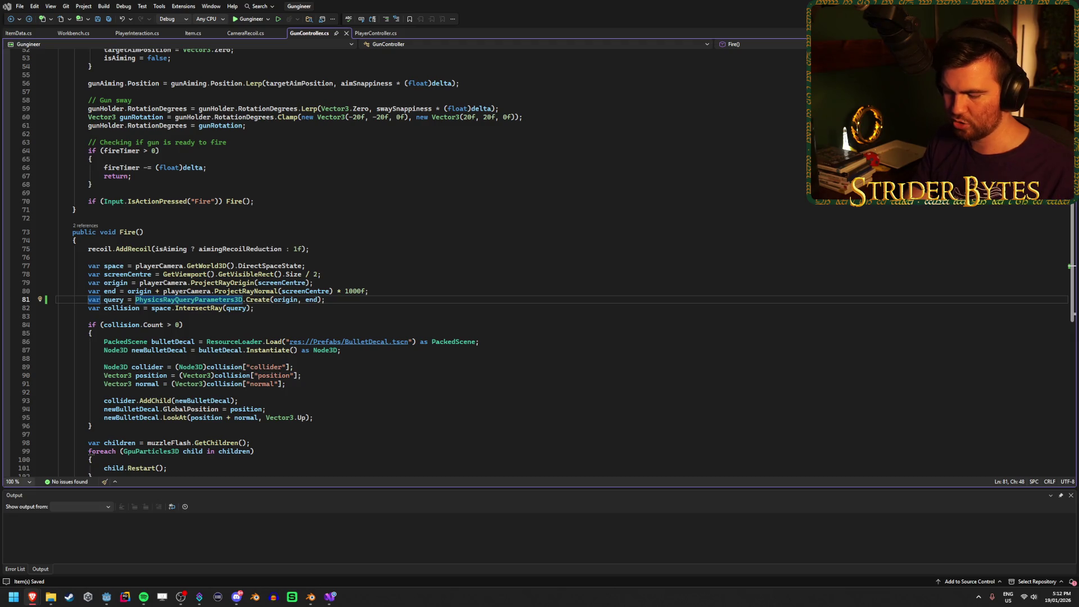
{"action": "key", "text": "alt+Tab"}
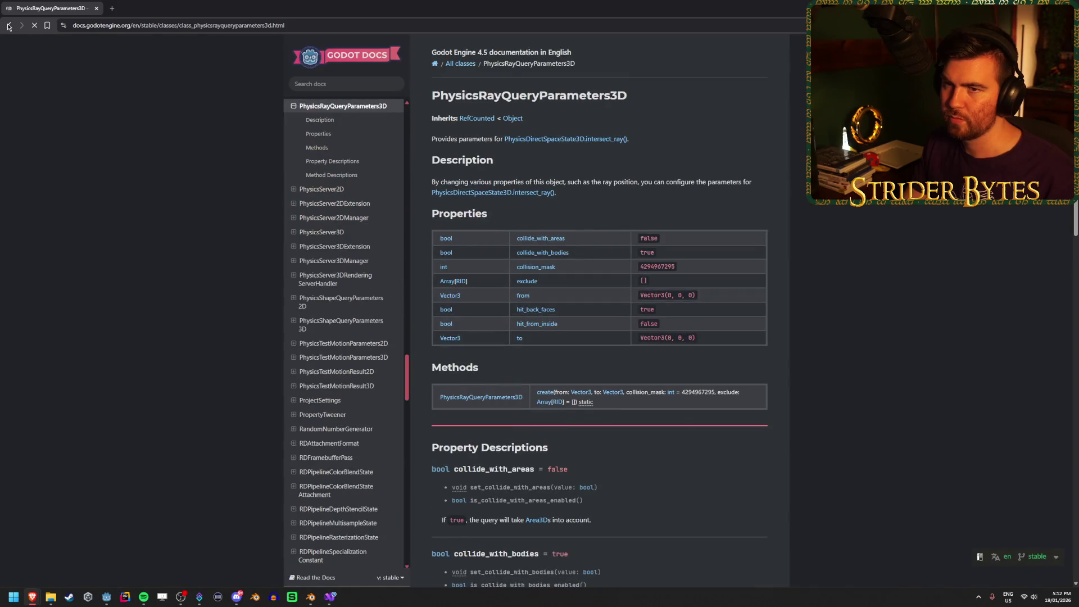
Step: Open the r/godot thread in a new tab and read the reply on excluding layer 2 via bitmasks
{"action": "key", "text": "alt+Left"}
{"action": "middle_click", "coordinate": [293, 196]}
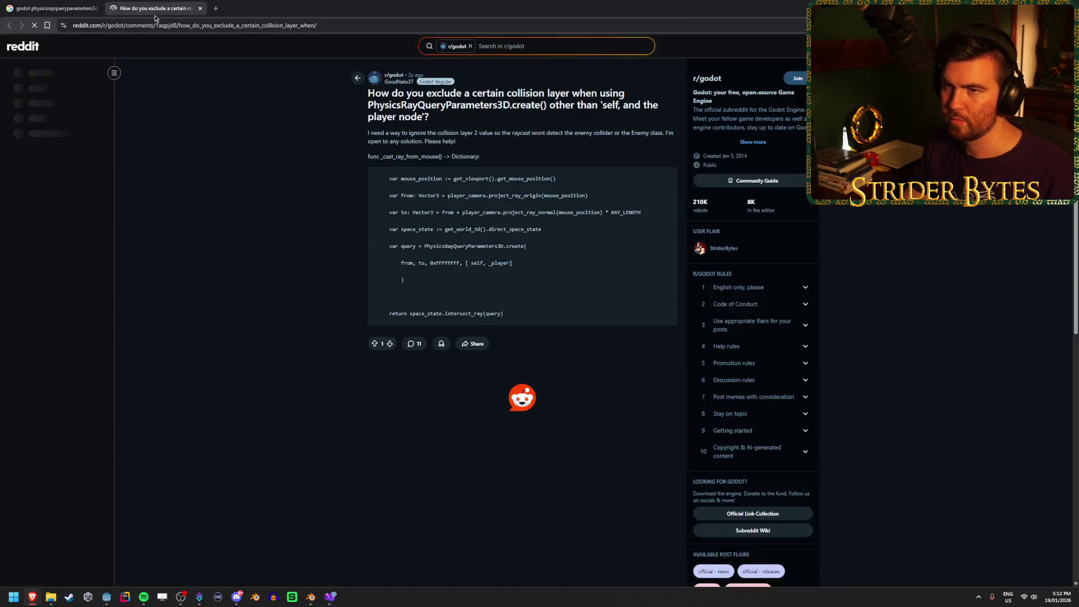
{"action": "scroll", "coordinate": [265, 246], "scroll_direction": "down", "scroll_amount": 2}
{"action": "triple_click", "coordinate": [431, 306]}
{"action": "left_click_drag", "start_coordinate": [502, 316], "coordinate": [576, 316]}
{"action": "left_click", "coordinate": [576, 317]}
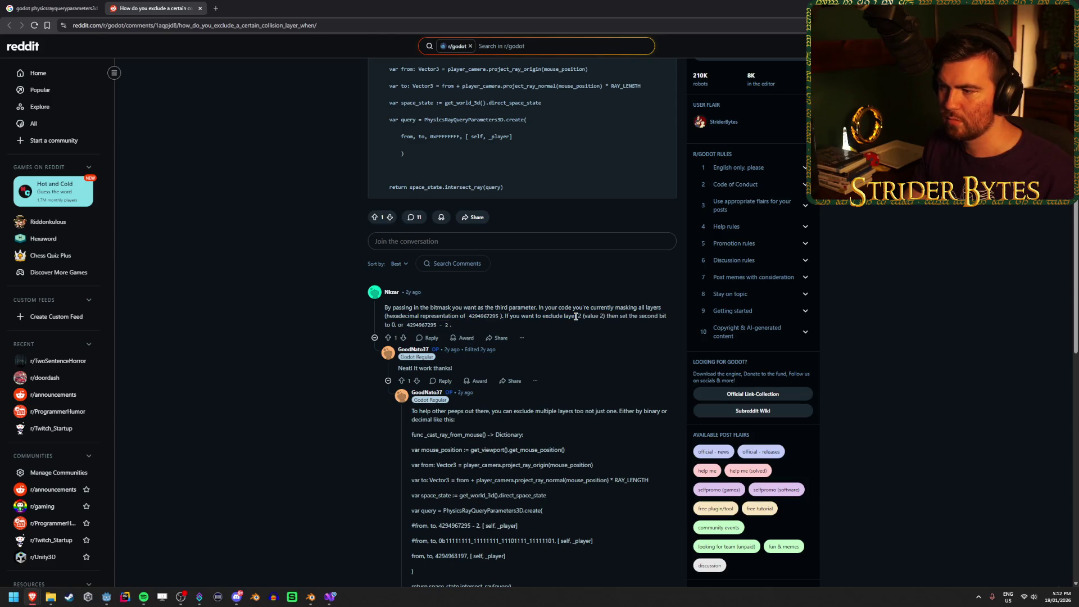
{"action": "triple_click", "coordinate": [568, 316]}
{"action": "left_click", "coordinate": [561, 317]}
{"action": "left_click_drag", "start_coordinate": [404, 315], "coordinate": [461, 313]}
{"action": "left_click", "coordinate": [461, 313]}
{"action": "left_click_drag", "start_coordinate": [544, 316], "coordinate": [616, 318]}
{"action": "left_click", "coordinate": [617, 318]}
{"action": "mouse_move", "coordinate": [514, 315]}
{"action": "left_mouse_down"}
{"action": "mouse_move", "coordinate": [664, 315]}
{"action": "mouse_move", "coordinate": [480, 316]}
{"action": "left_mouse_up"}
{"action": "left_click", "coordinate": [429, 316]}
{"action": "left_click_drag", "start_coordinate": [394, 325], "coordinate": [402, 323]}
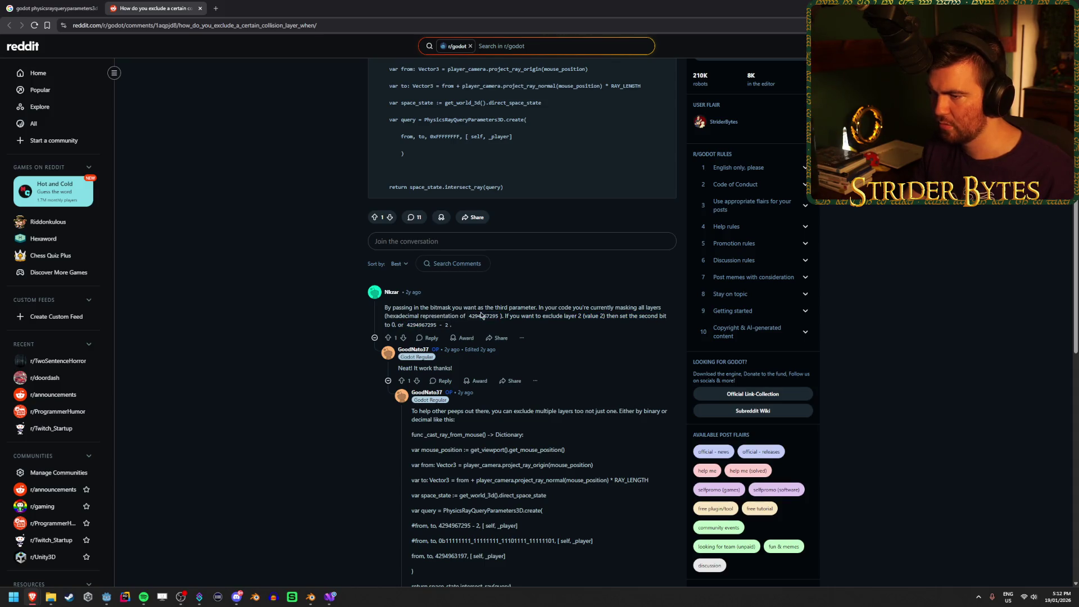
Step: Read further comments, including the remark about using -1, and open the linked PhysicsRayQueryParameters3D docs
{"action": "scroll", "coordinate": [272, 289], "scroll_direction": "down", "scroll_amount": 7}
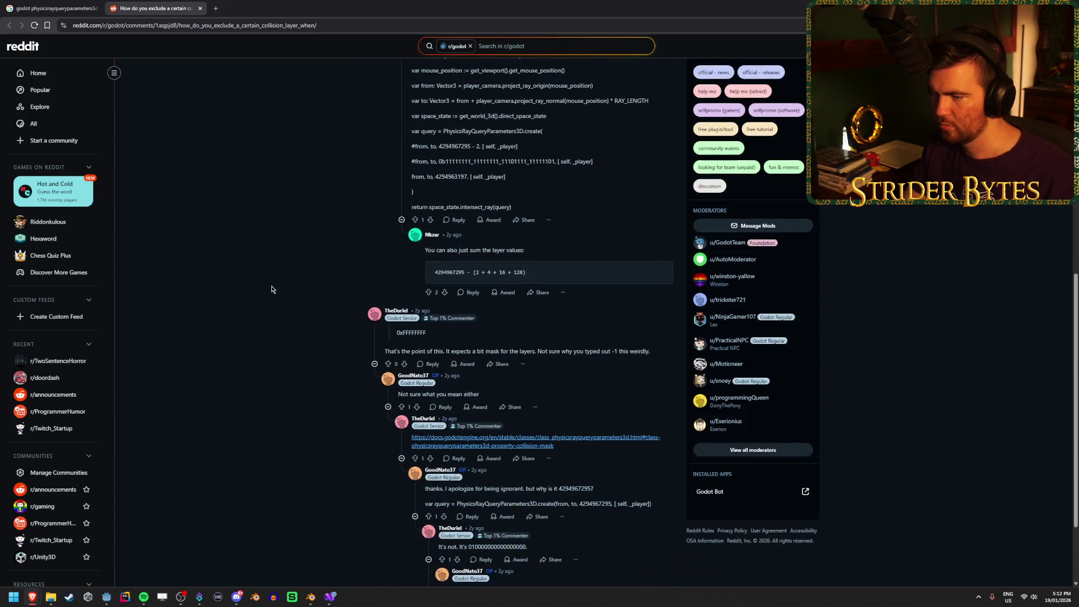
{"action": "scroll", "coordinate": [271, 289], "scroll_direction": "up", "scroll_amount": 2}
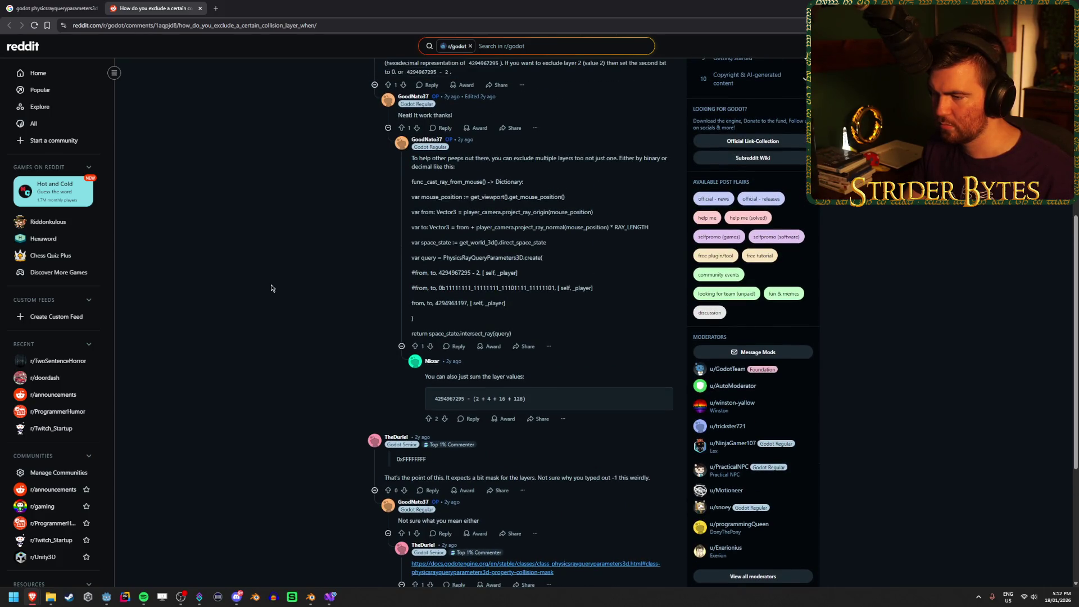
{"action": "scroll", "coordinate": [488, 398], "scroll_direction": "down", "scroll_amount": 3}
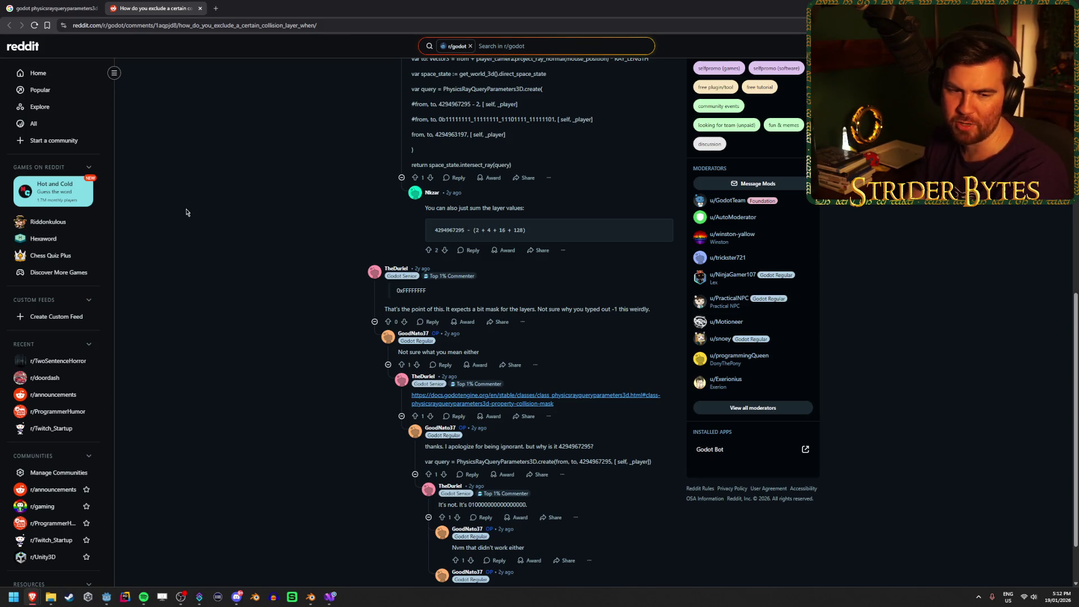
{"action": "scroll", "coordinate": [251, 422], "scroll_direction": "down", "scroll_amount": 1}
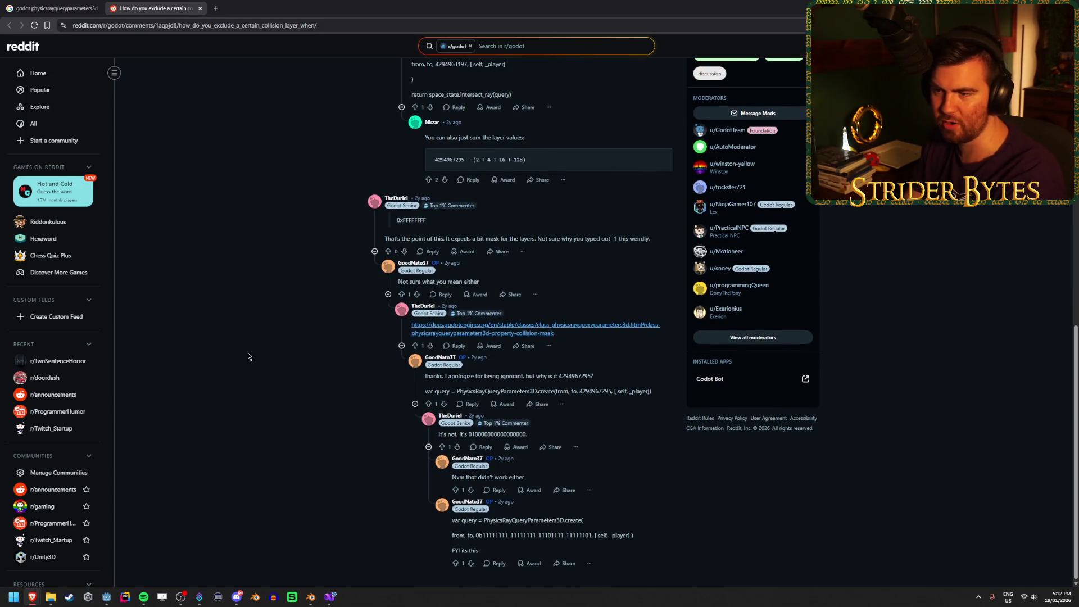
{"action": "left_click_drag", "start_coordinate": [574, 240], "coordinate": [649, 240]}
{"action": "left_click", "coordinate": [640, 240]}
{"action": "left_click", "coordinate": [588, 241]}
{"action": "middle_click", "coordinate": [534, 325]}
{"action": "left_click", "coordinate": [263, 7]}
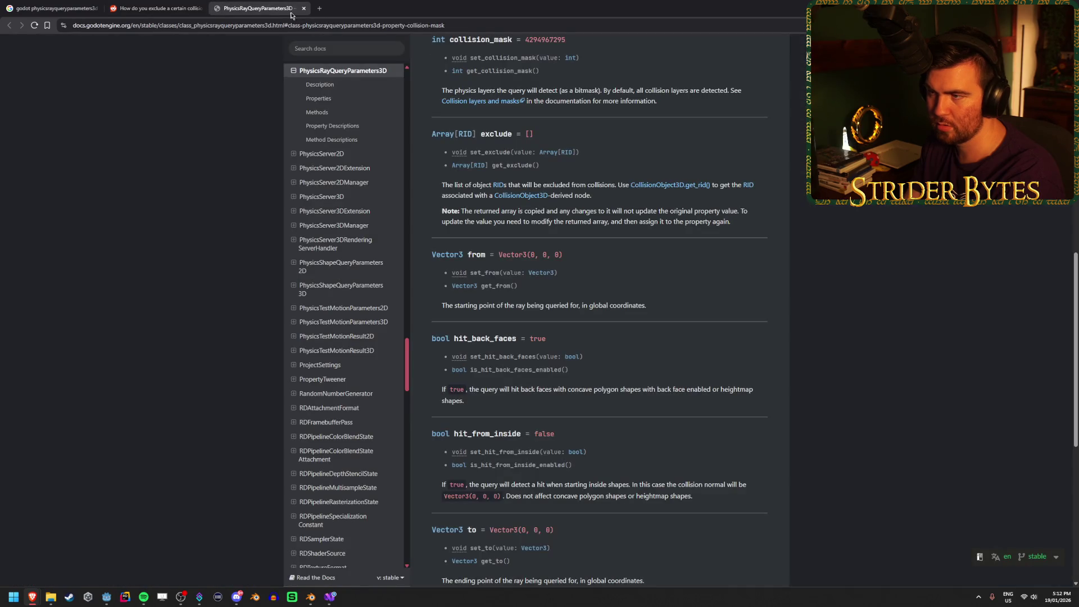
Step: Open the Collision layers and masks section in a new tab and read through the Physics introduction page
{"action": "scroll", "coordinate": [703, 205], "scroll_direction": "up", "scroll_amount": 1}
{"action": "left_click_drag", "start_coordinate": [480, 99], "coordinate": [503, 99]}
{"action": "left_click", "coordinate": [506, 99]}
{"action": "middle_click", "coordinate": [480, 142]}
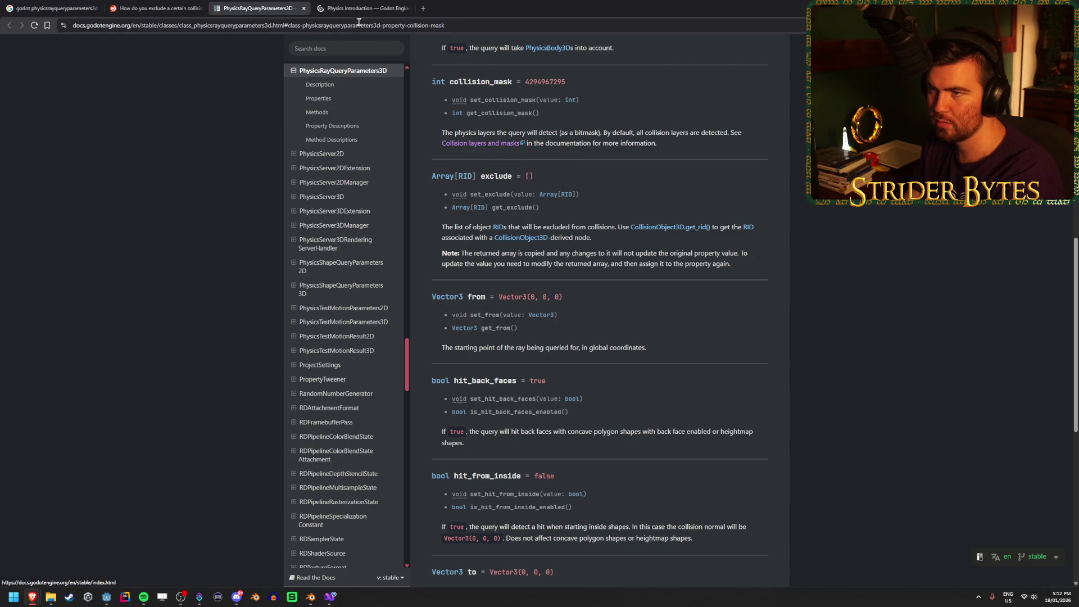
{"action": "left_click", "coordinate": [360, 8]}
{"action": "scroll", "coordinate": [145, 326], "scroll_direction": "down", "scroll_amount": 5}
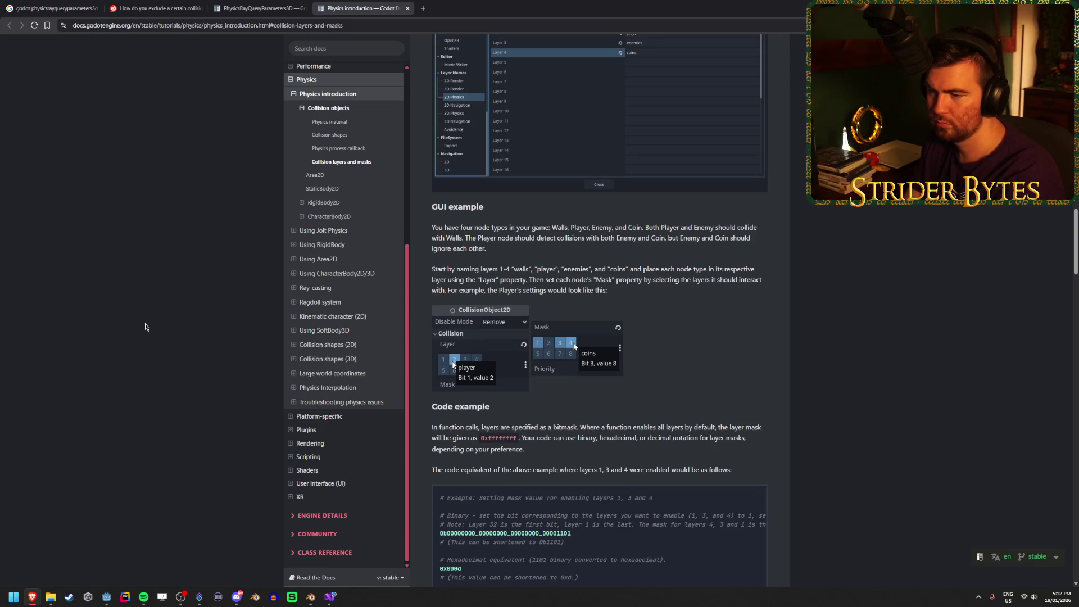
{"action": "scroll", "coordinate": [145, 326], "scroll_direction": "down", "scroll_amount": 6}
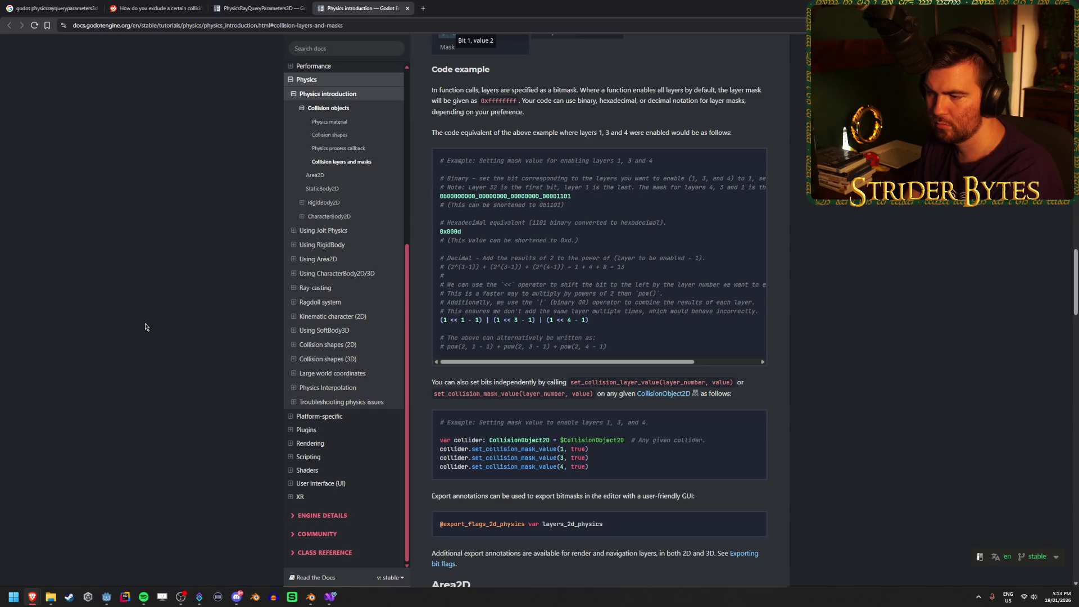
{"action": "scroll", "coordinate": [145, 326], "scroll_direction": "down", "scroll_amount": 3}
{"action": "scroll", "coordinate": [145, 326], "scroll_direction": "up", "scroll_amount": 5}
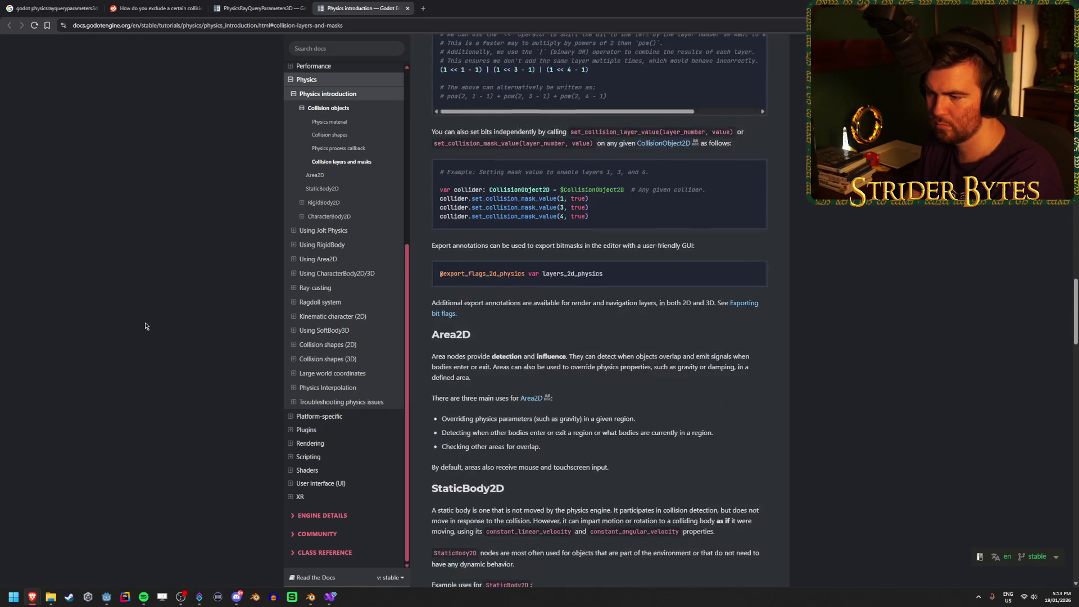
{"action": "scroll", "coordinate": [145, 327], "scroll_direction": "up", "scroll_amount": 6}
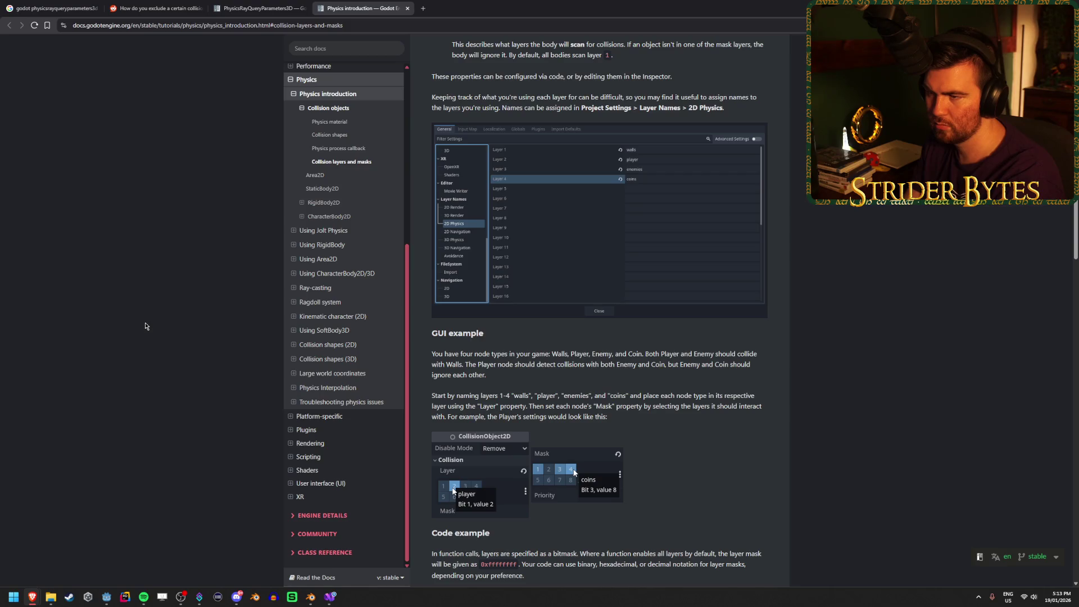
{"action": "scroll", "coordinate": [145, 326], "scroll_direction": "up", "scroll_amount": 2}
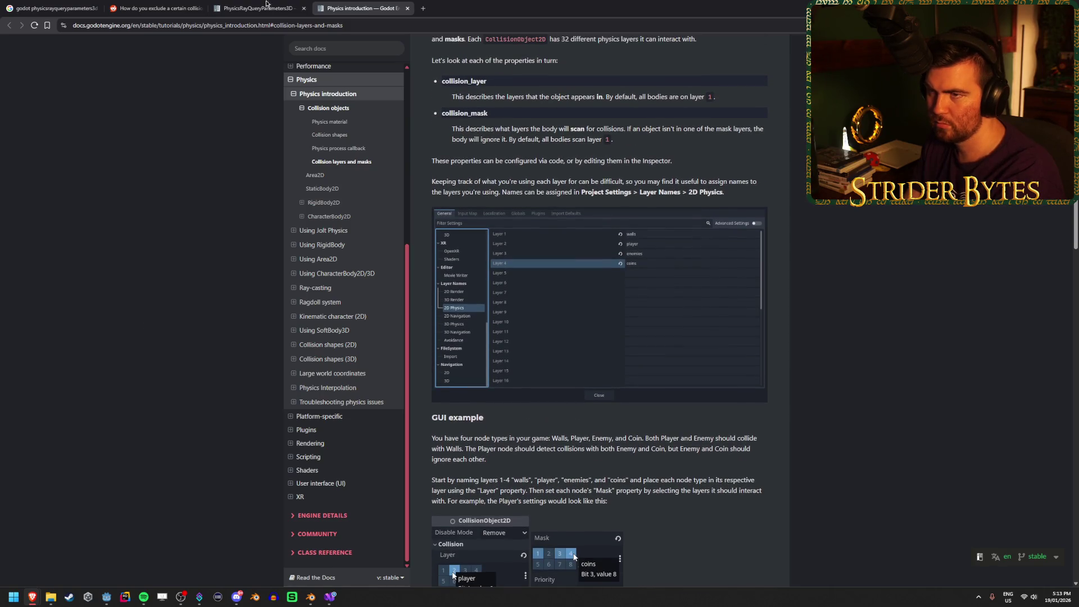
Step: Close the Physics introduction tab, glance at the docs and Reddit tabs, and return to GunController.cs
{"action": "middle_click", "coordinate": [329, 3]}
{"action": "left_click", "coordinate": [157, 7]}
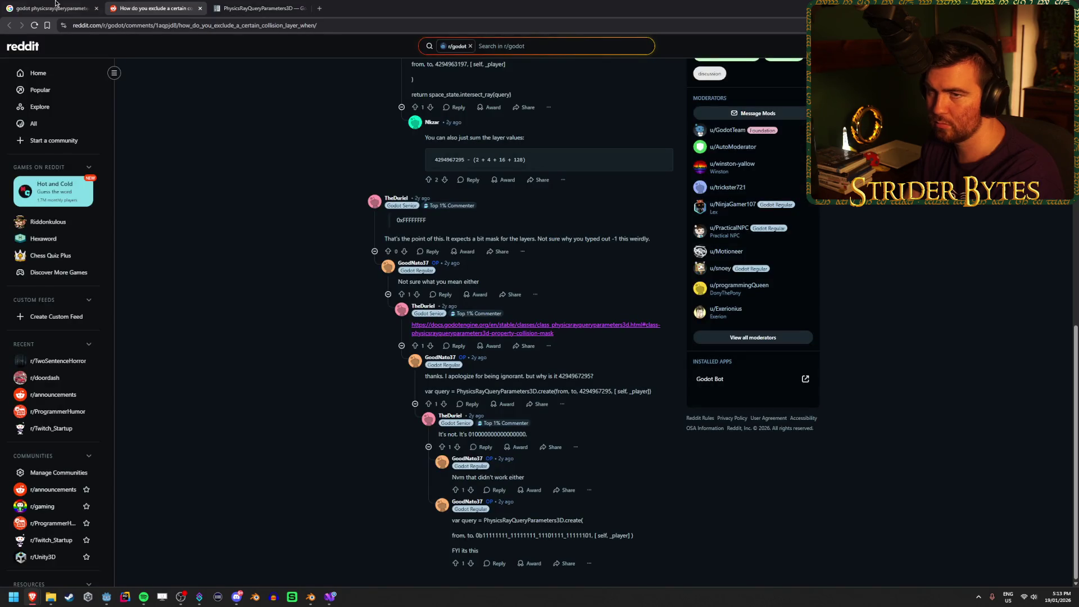
{"action": "left_click", "coordinate": [85, 6]}
{"action": "key", "text": "alt+Tab"}
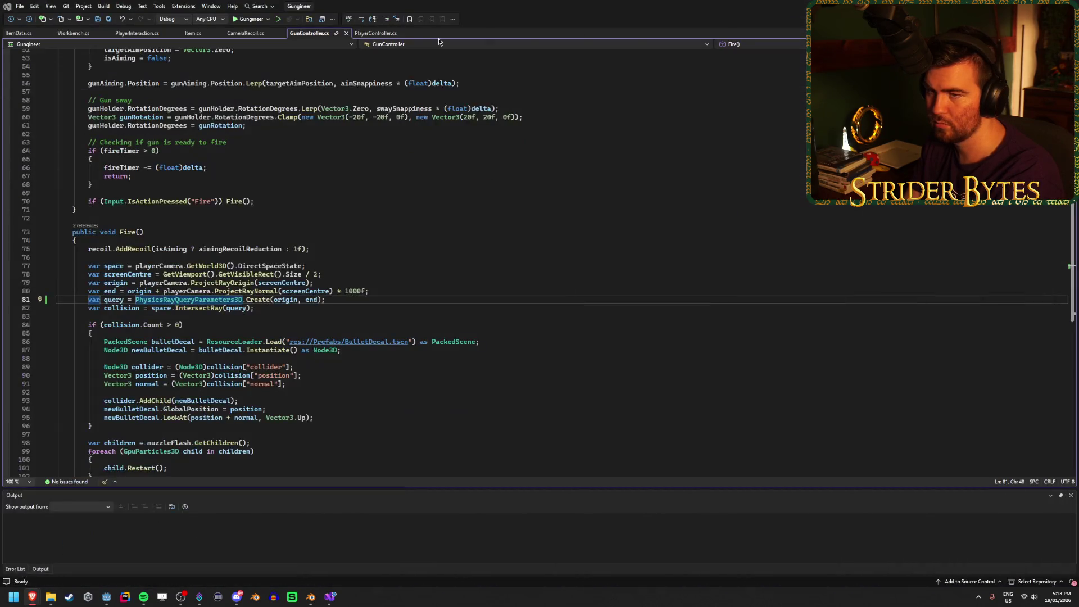
Step: Add a new empty line after the swaySnappiness field on line 13
{"action": "scroll", "coordinate": [341, 302], "scroll_direction": "up", "scroll_amount": 15}
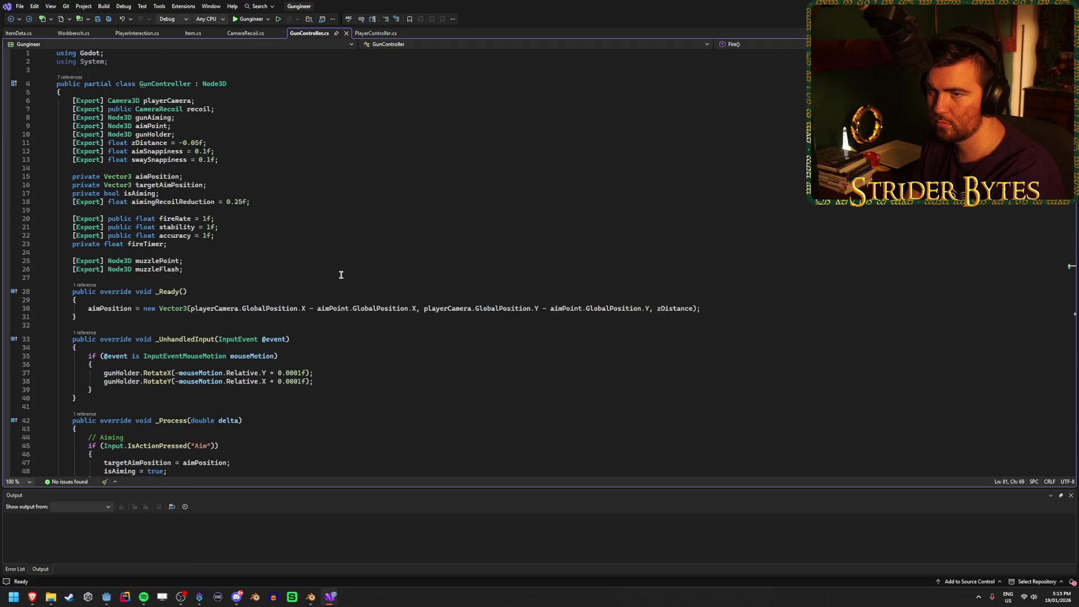
{"action": "left_click", "coordinate": [241, 272]}
{"action": "left_click", "coordinate": [344, 116]}
{"action": "left_click", "coordinate": [337, 149]}
{"action": "left_click", "coordinate": [337, 158]}
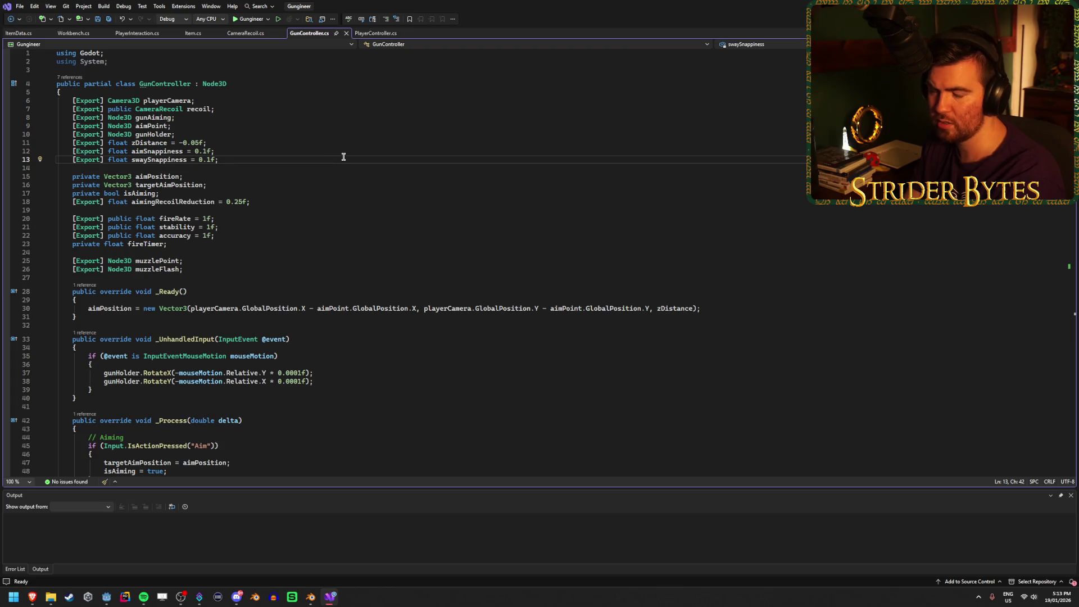
{"action": "left_click", "coordinate": [331, 152]}
{"action": "left_click", "coordinate": [328, 160]}
{"action": "key", "text": "Return"}
Step: Type [Export] on the new line, trying CollisionMask and CollisionLayer type names before deleting them
{"action": "type", "text": "[E"}
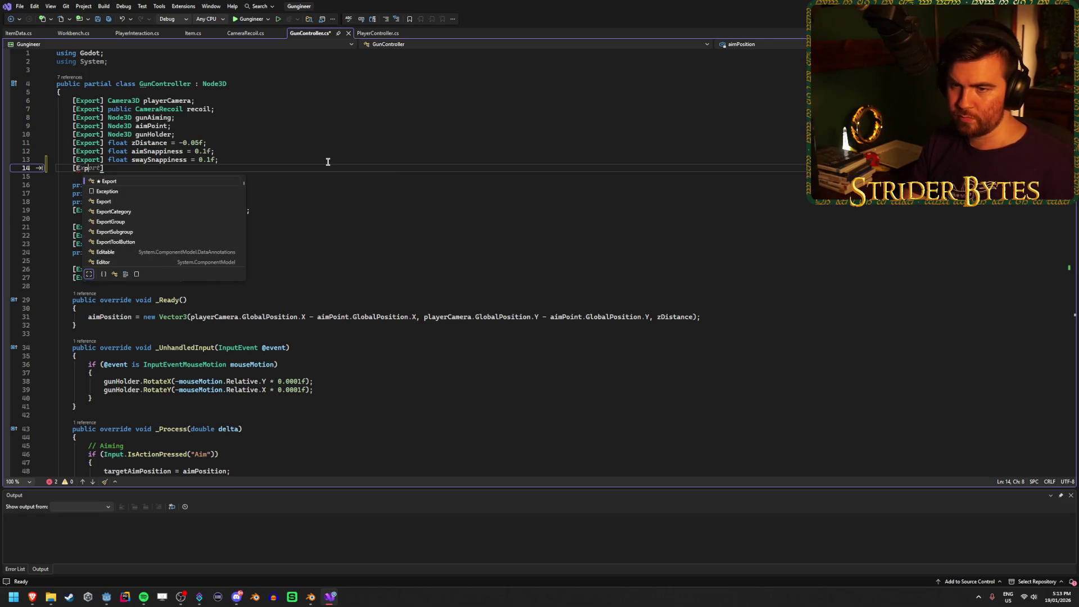
{"action": "type", "text": "xport] "}
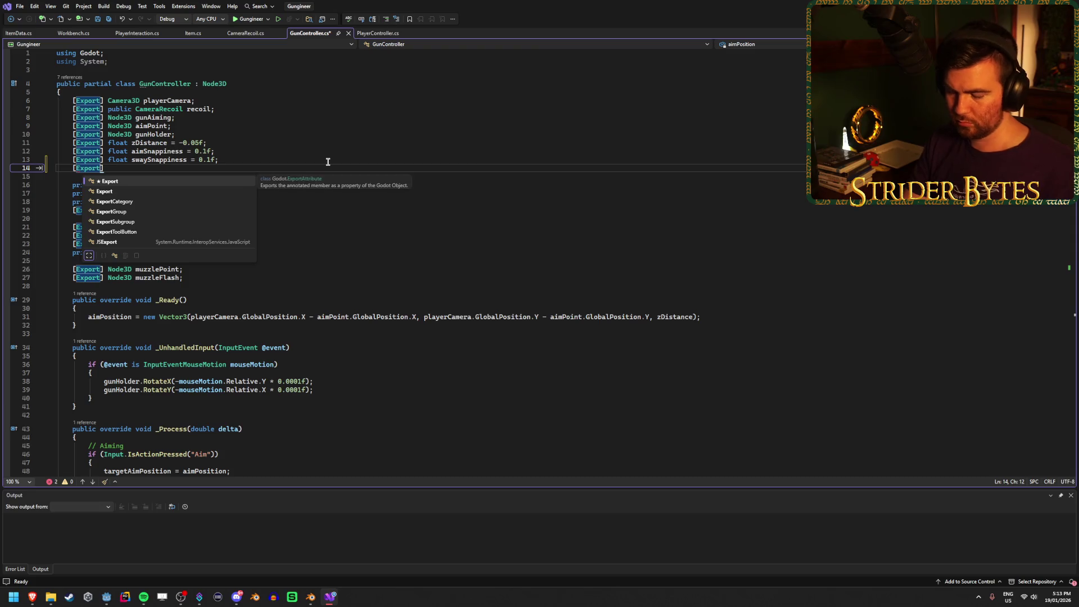
{"action": "type", "text": "COllisionm"}
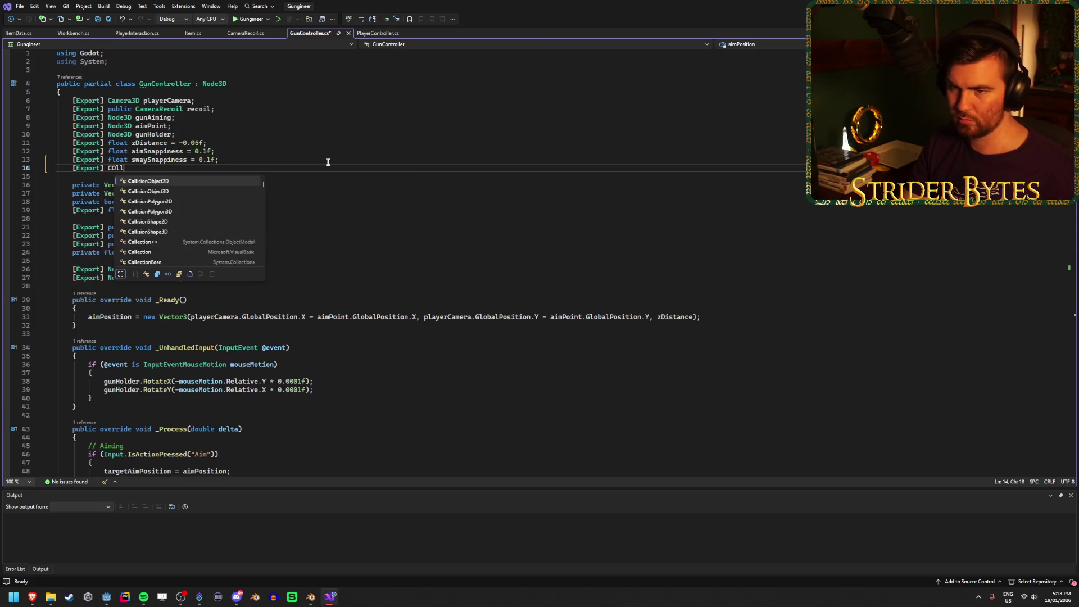
{"action": "key", "text": "BackSpace"}
{"action": "type", "text": "Mask"}
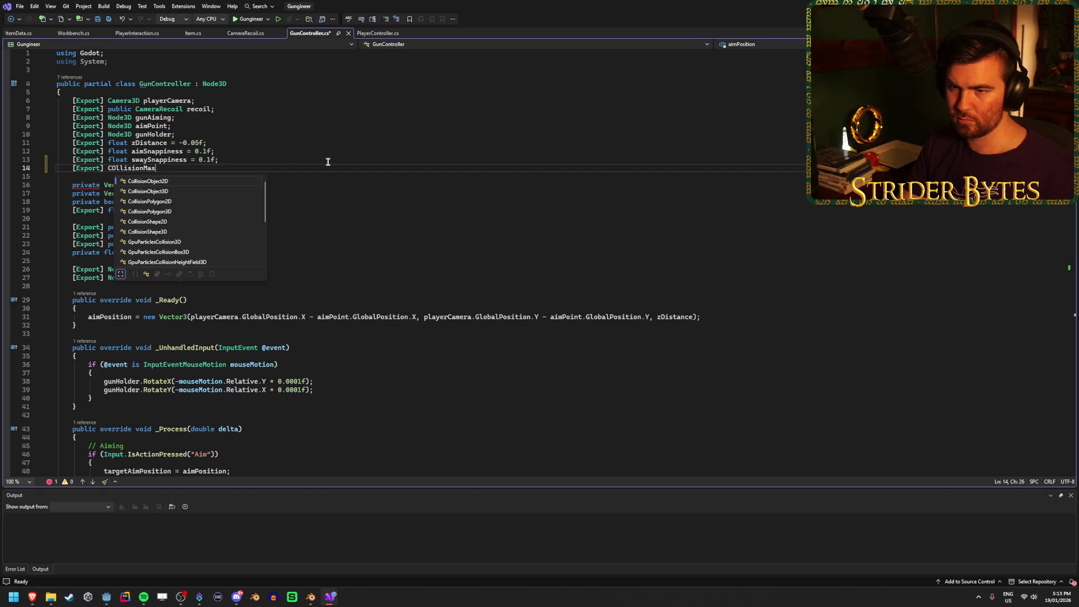
{"action": "key", "text": "BackSpace"}
{"action": "key", "text": "BackSpace"}
{"action": "key", "text": "BackSpace"}
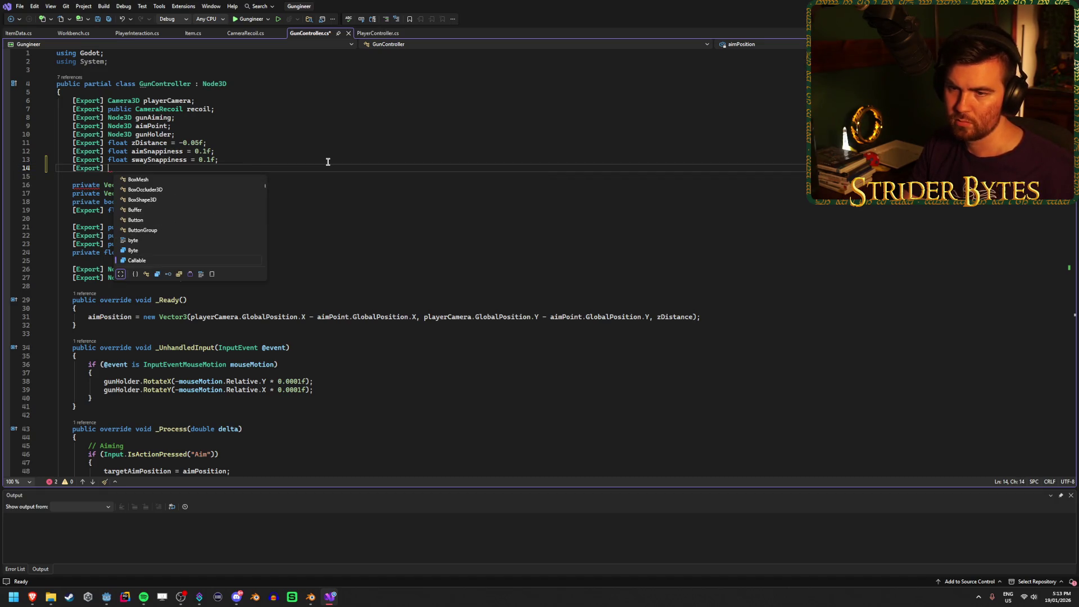
{"action": "type", "text": "Lay"}
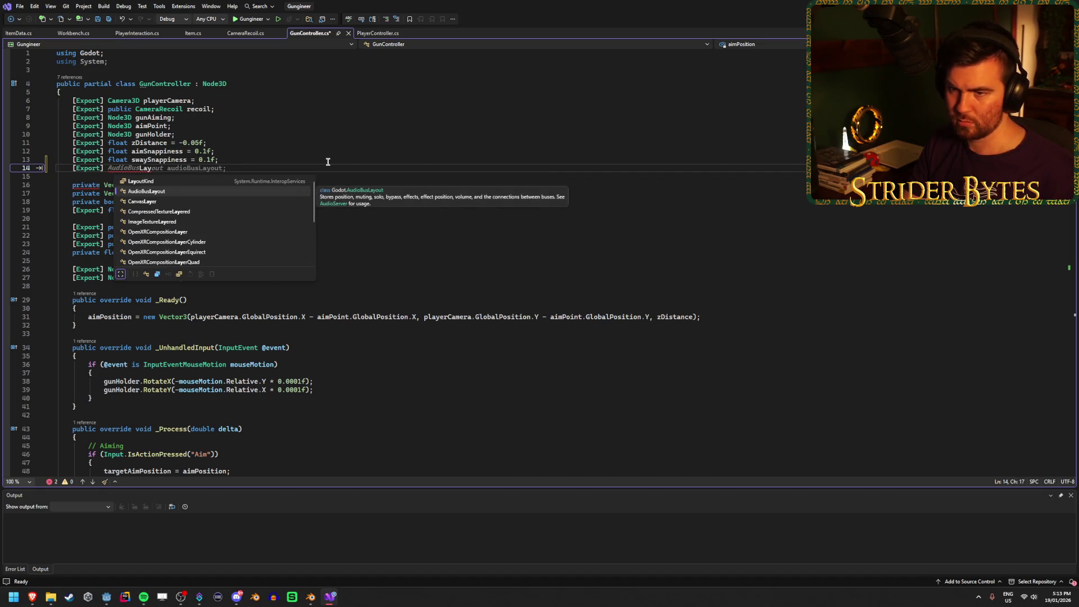
{"action": "type", "text": "er"}
{"action": "key", "text": "BackSpace"}
{"action": "key", "text": "BackSpace"}
{"action": "key", "text": "BackSpace"}
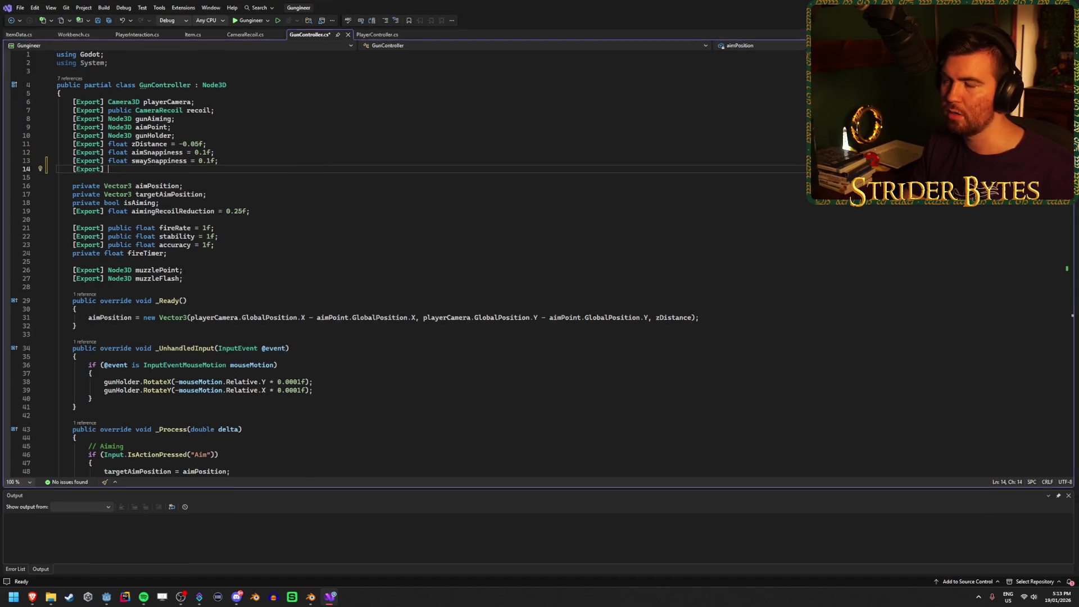
Step: Bring the Reddit RayCast ignore-specific-colliders thread window to the front
{"action": "key", "text": "alt+Tab"}
{"action": "left_click", "coordinate": [330, 596]}
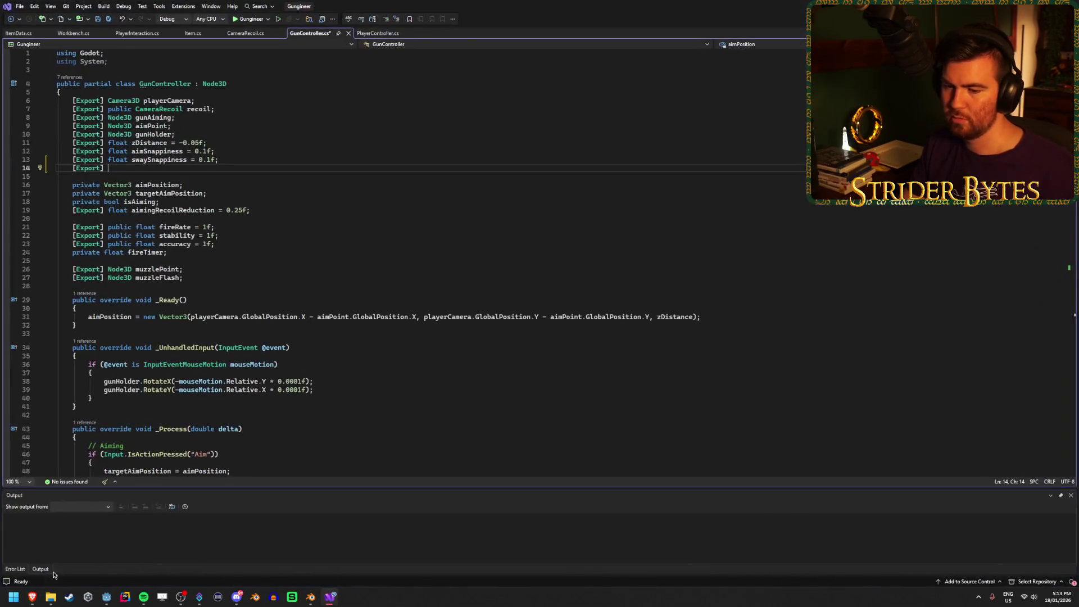
{"action": "mouse_move", "coordinate": [34, 599]}
{"action": "left_click", "coordinate": [371, 555]}
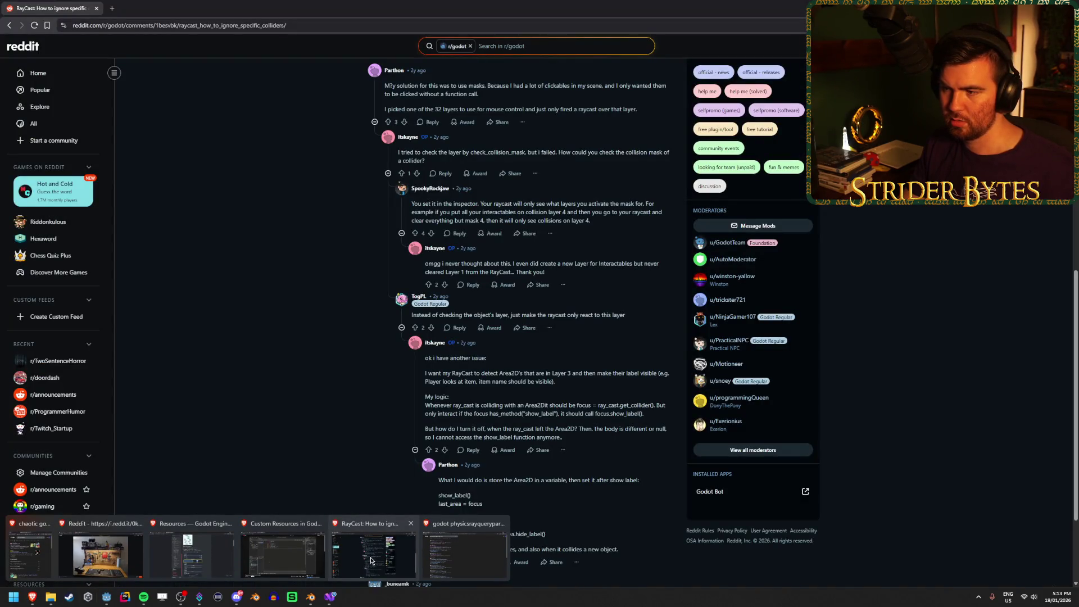
Step: Close the RayCast thread, Custom Resources and Resources docs windows, leaving the Google results in front
{"action": "middle_click", "coordinate": [372, 569]}
{"action": "middle_click", "coordinate": [298, 562]}
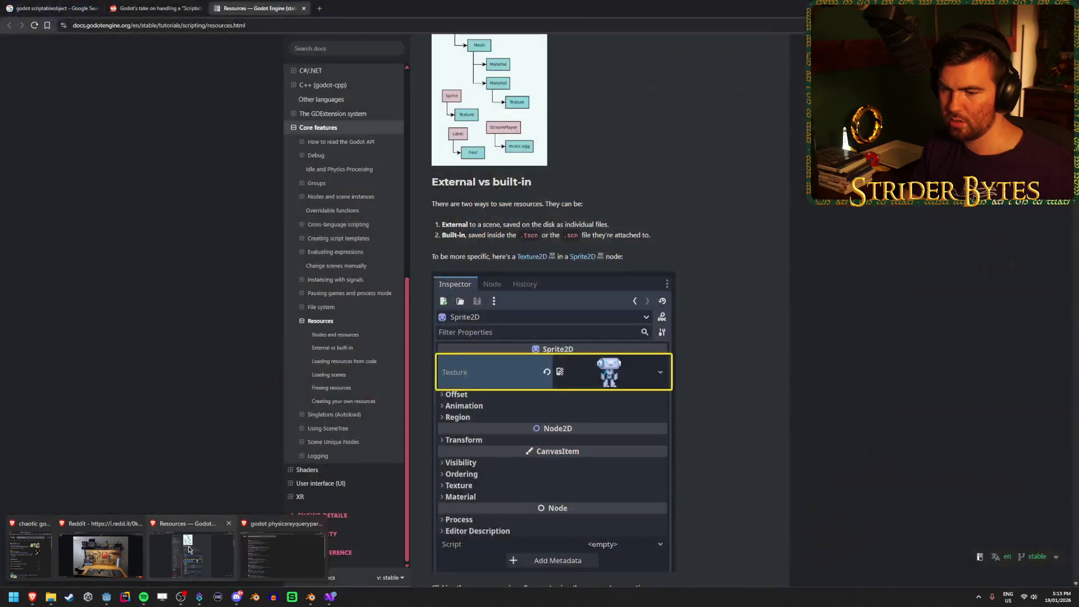
{"action": "middle_click", "coordinate": [188, 549]}
{"action": "left_click", "coordinate": [188, 549]}
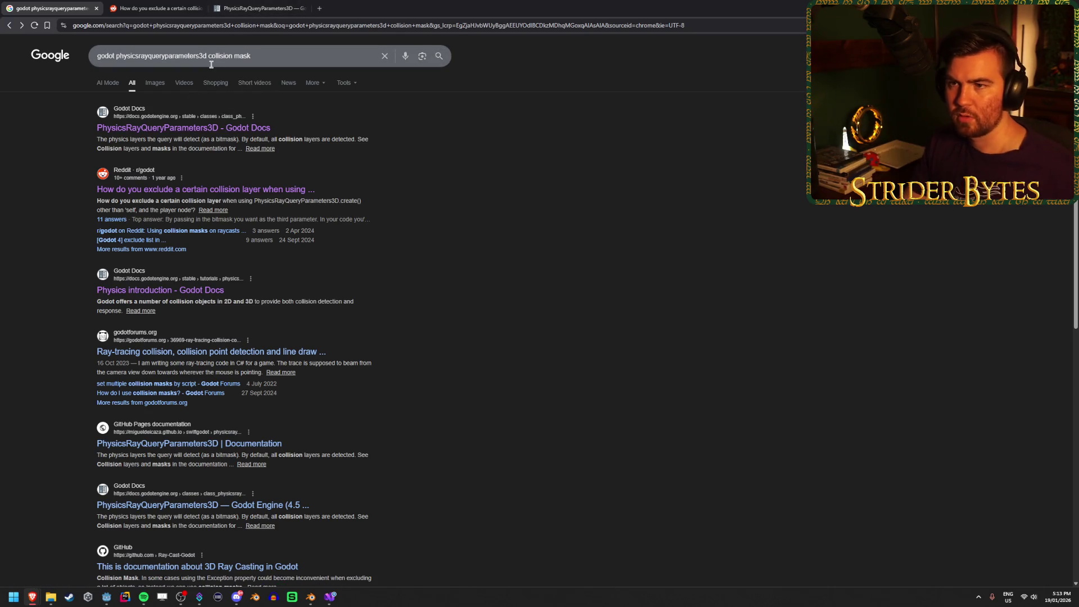
Step: Search for 'godot set collision mask in code' and open the Reddit thread on changing collision layers via code
{"action": "left_click_drag", "start_coordinate": [206, 58], "coordinate": [117, 59]}
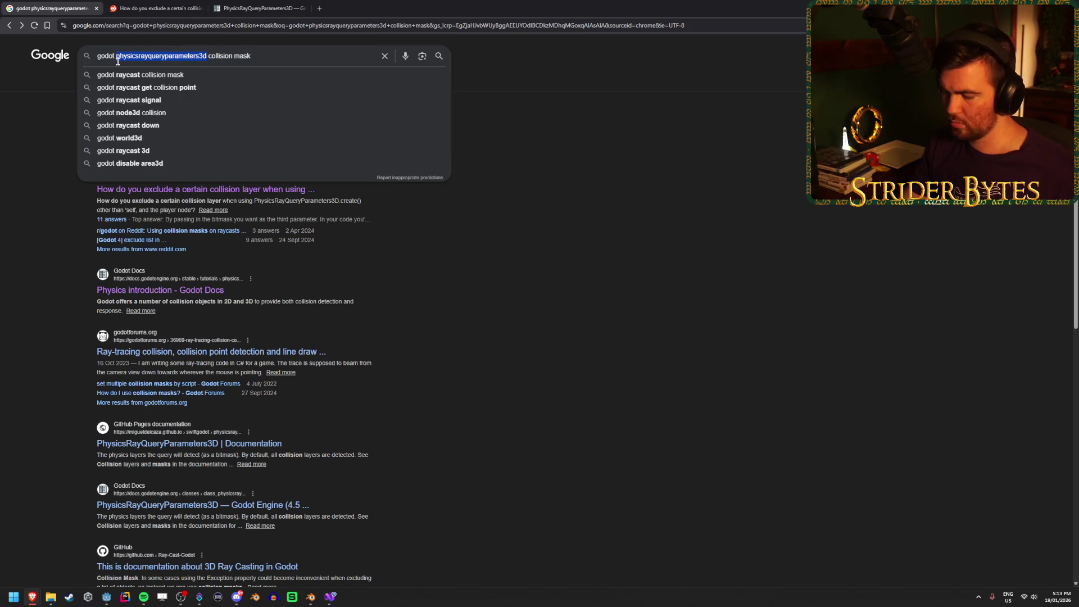
{"action": "key", "text": "BackSpace"}
{"action": "key", "text": "Down"}
{"action": "key", "text": "Return"}
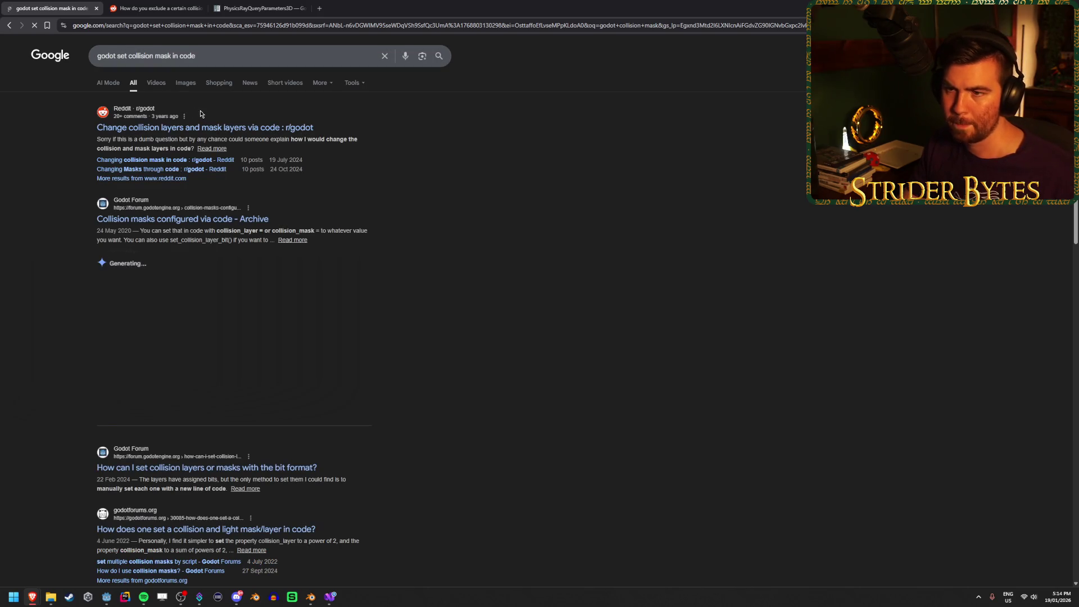
{"action": "left_click", "coordinate": [216, 128]}
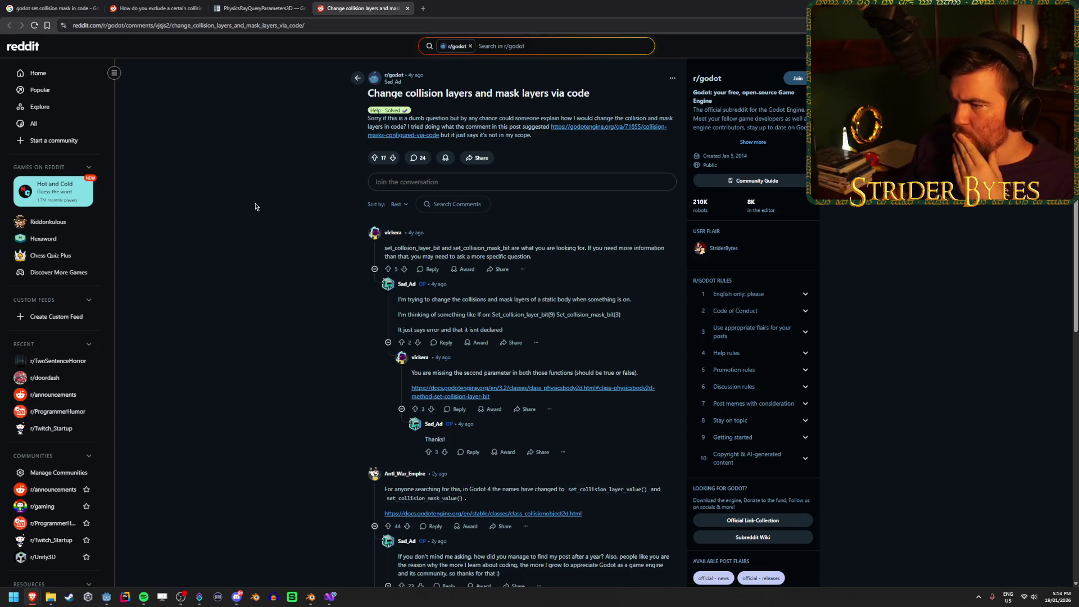
Step: Skim the Reddit thread, close it and the PhysicsRayQueryParameters3D docs tab, and return to the search results
{"action": "scroll", "coordinate": [253, 219], "scroll_direction": "down", "scroll_amount": 3}
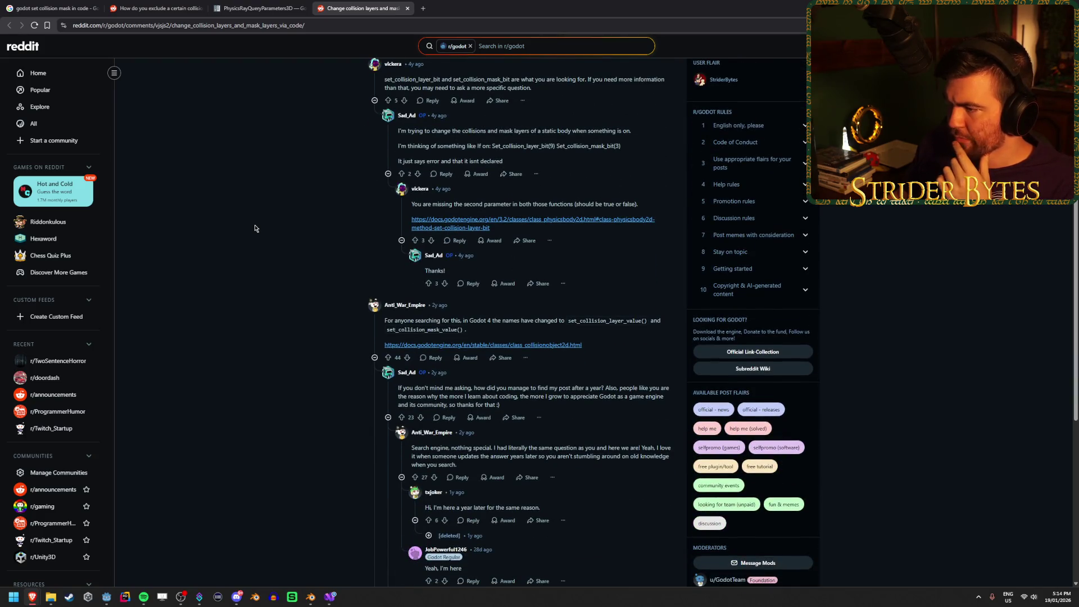
{"action": "scroll", "coordinate": [254, 228], "scroll_direction": "up", "scroll_amount": 3}
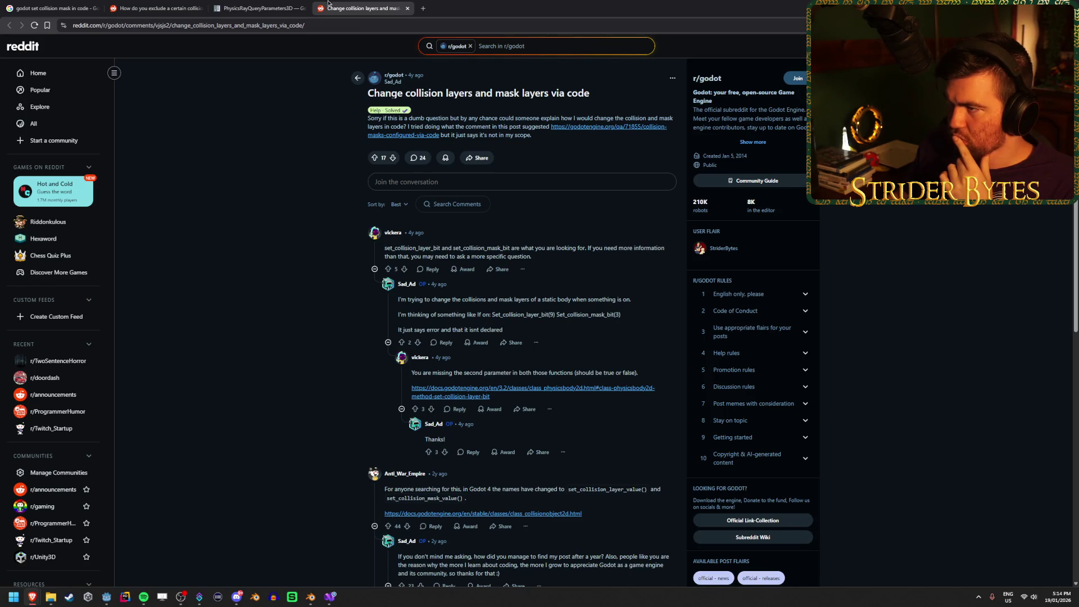
{"action": "middle_click", "coordinate": [368, 3]}
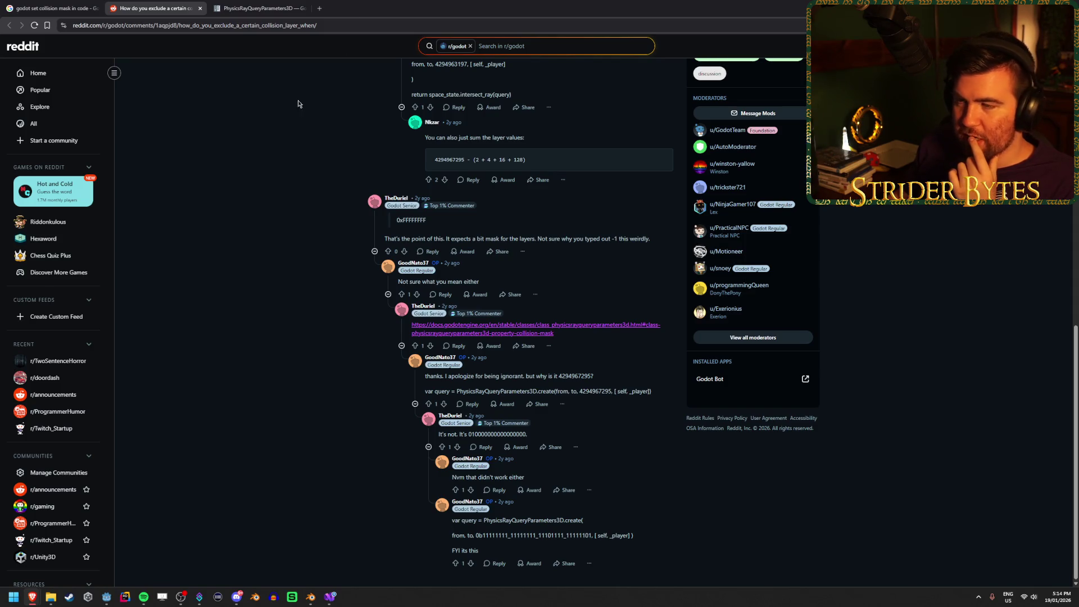
{"action": "left_click", "coordinate": [259, 7]}
{"action": "middle_click", "coordinate": [258, 8]}
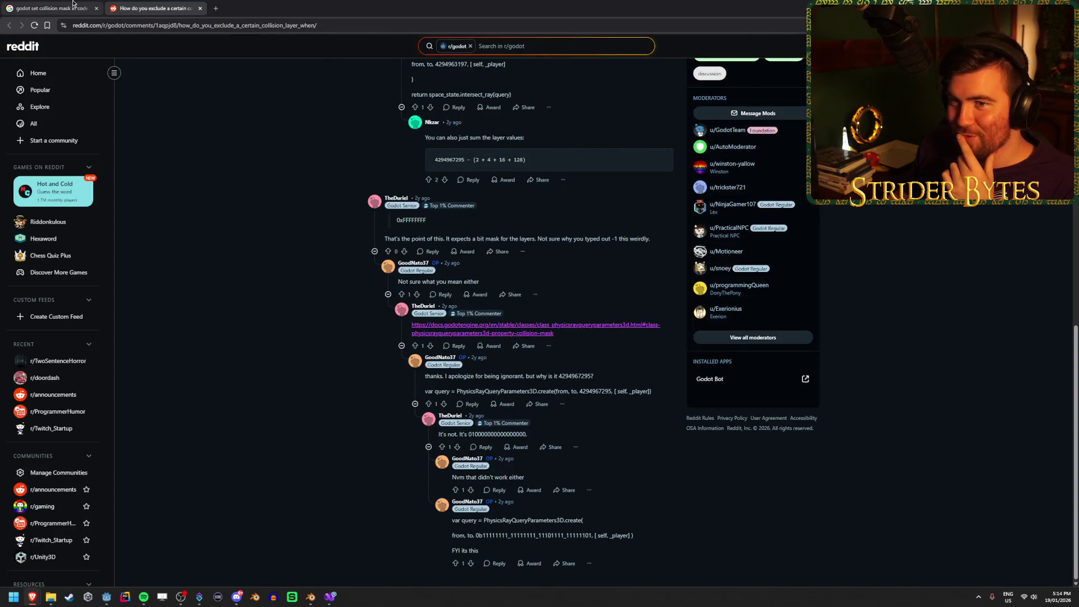
{"action": "left_click", "coordinate": [74, 4]}
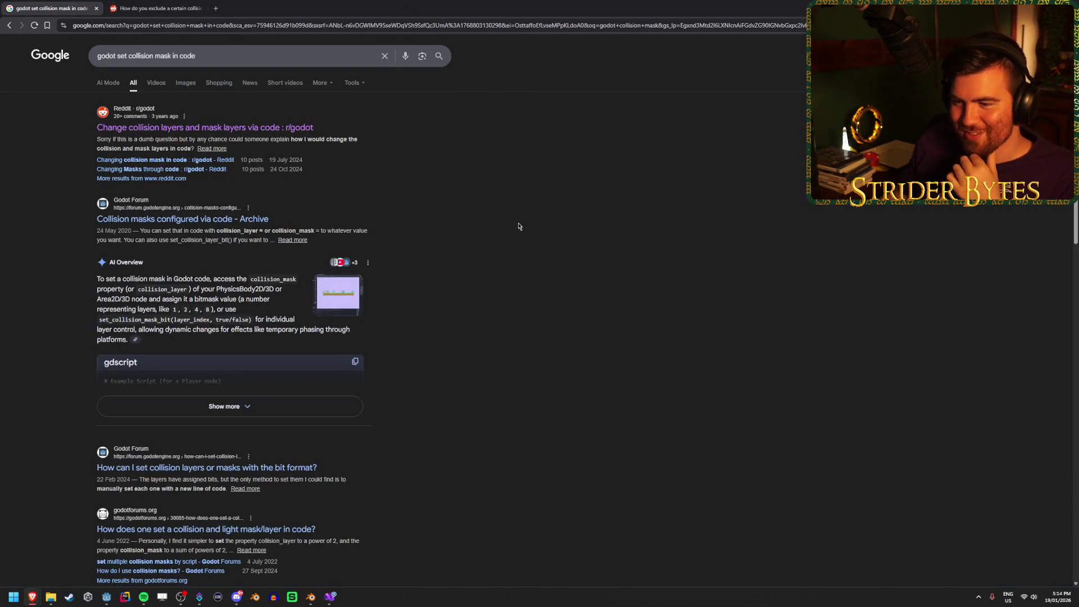
Step: Expand and read the AI overview's code example, then open the 'Collision masks configured via code' forum post
{"action": "left_click", "coordinate": [279, 409]}
{"action": "scroll", "coordinate": [450, 378], "scroll_direction": "down", "scroll_amount": 10}
{"action": "scroll", "coordinate": [449, 381], "scroll_direction": "down", "scroll_amount": 15}
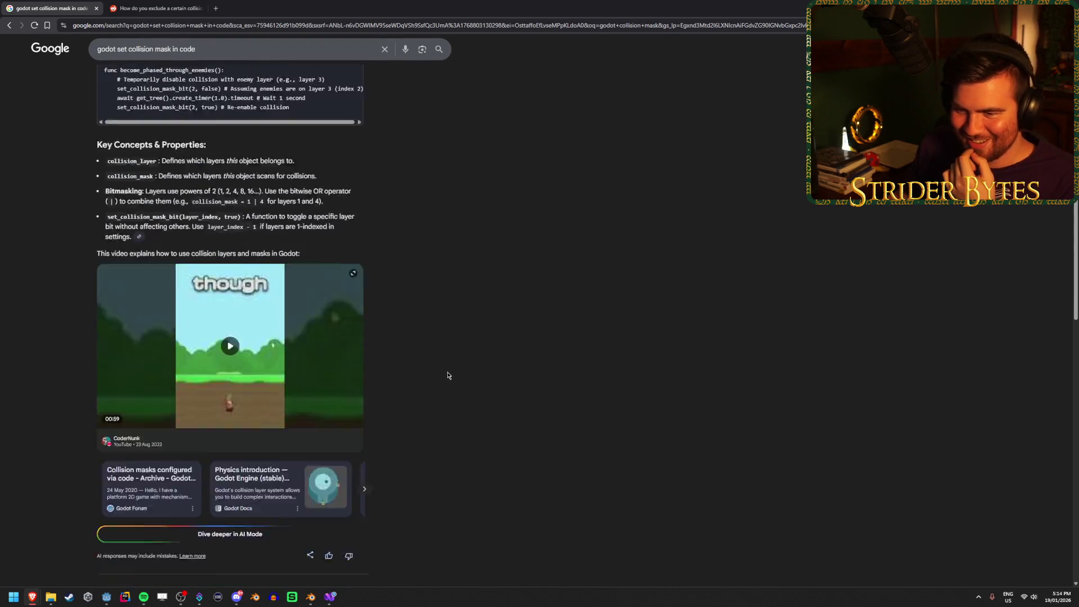
{"action": "scroll", "coordinate": [447, 368], "scroll_direction": "up", "scroll_amount": 2}
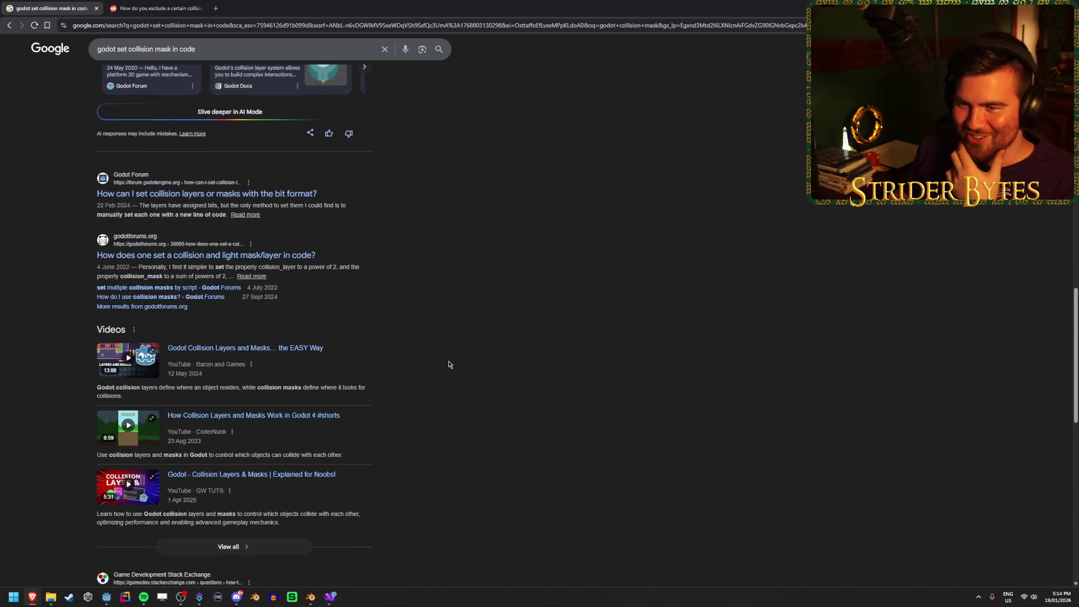
{"action": "scroll", "coordinate": [438, 327], "scroll_direction": "down", "scroll_amount": 5}
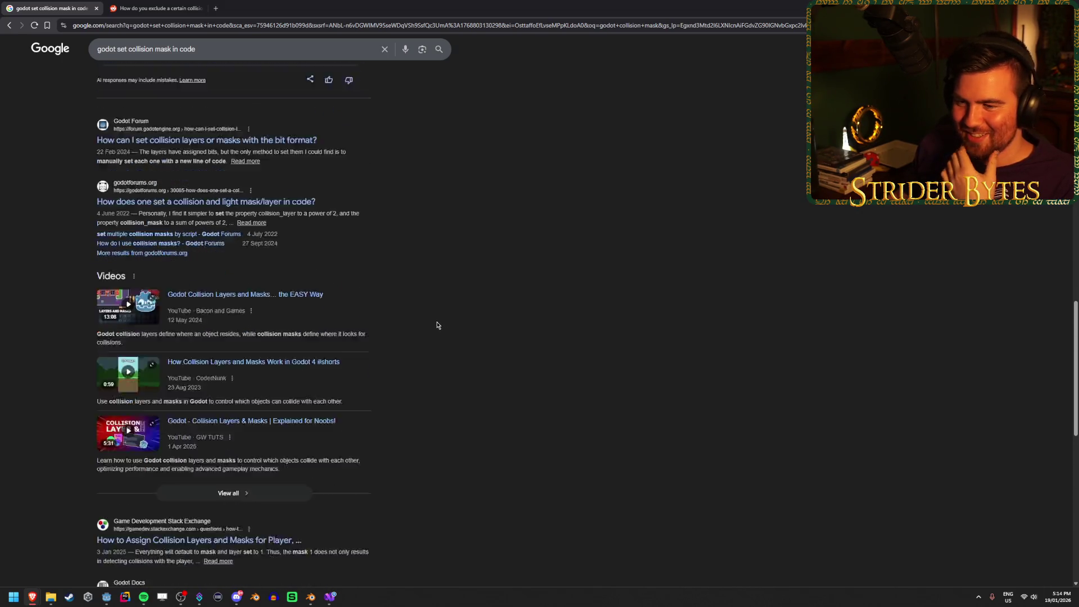
{"action": "scroll", "coordinate": [436, 321], "scroll_direction": "down", "scroll_amount": 2}
{"action": "scroll", "coordinate": [435, 319], "scroll_direction": "up", "scroll_amount": 20}
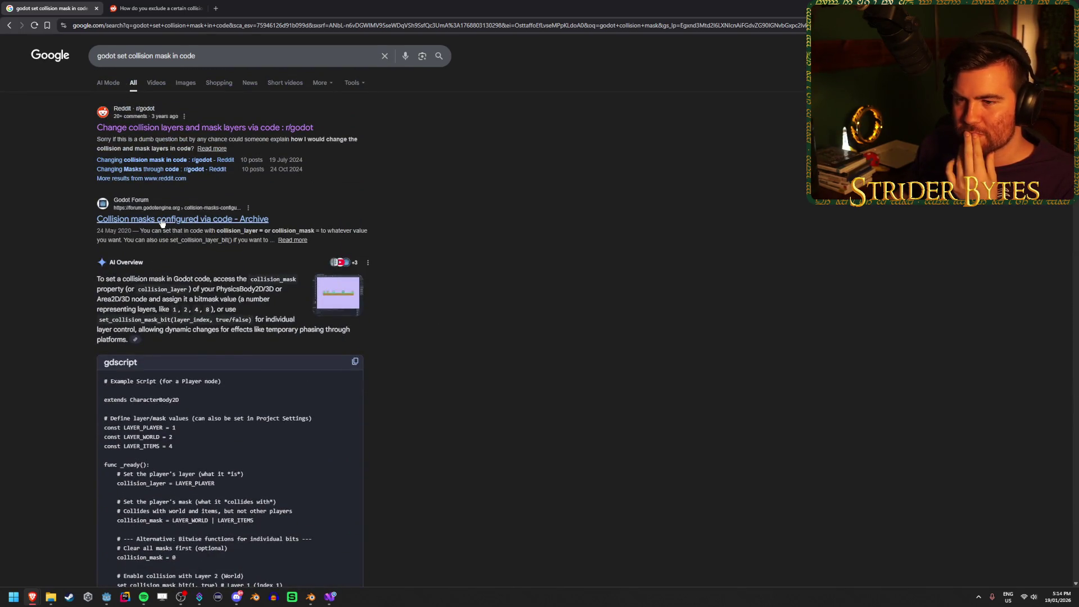
{"action": "left_click", "coordinate": [256, 8]}
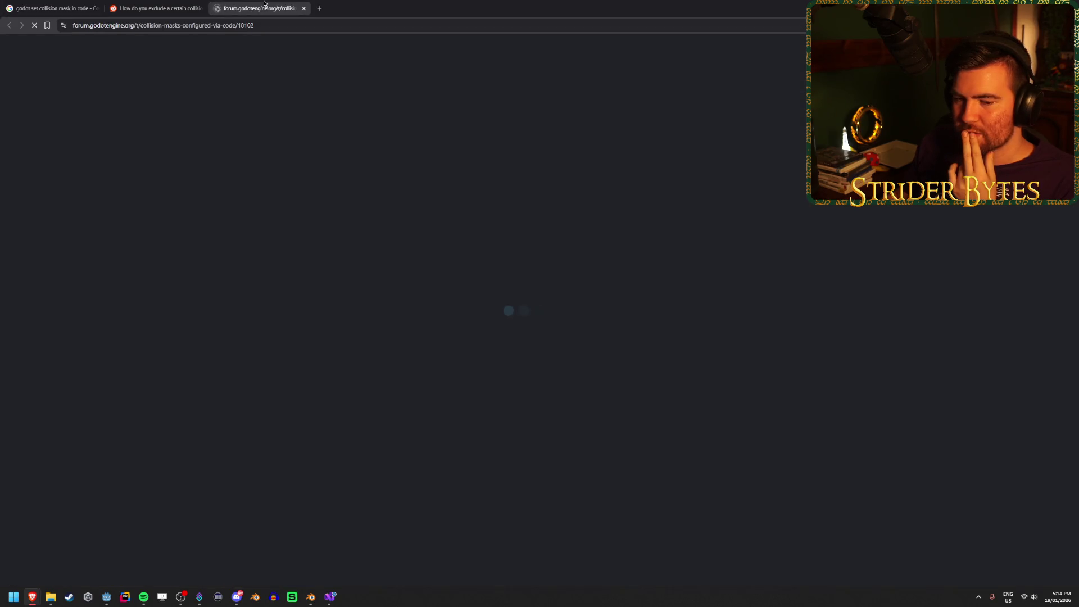
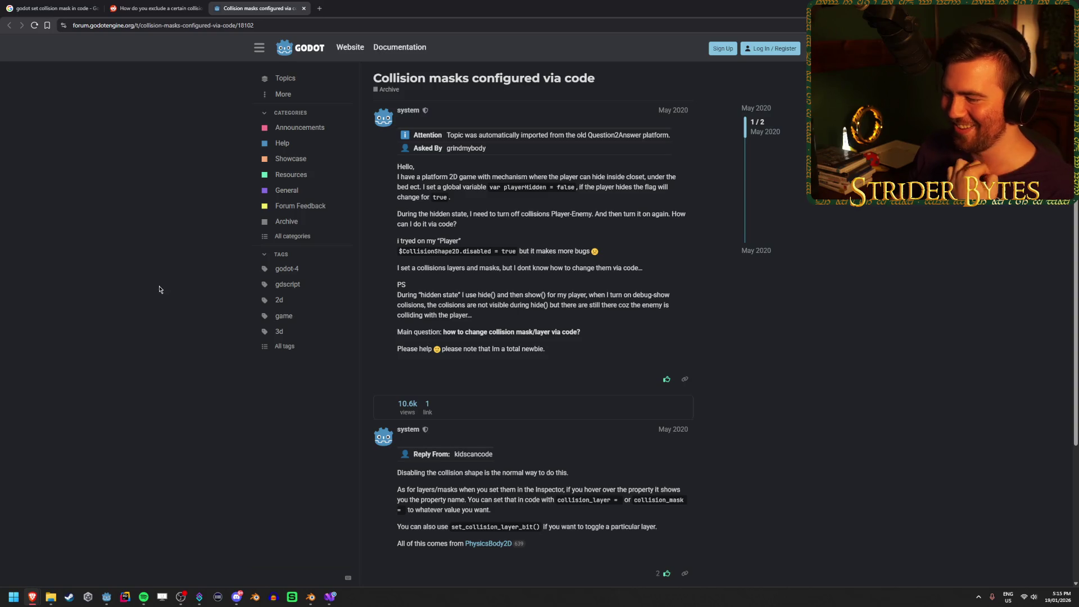
Step: Close the Godot Forum collision-masks thread and the Reddit thread, back to 'godot set collision mask in code' results
{"action": "scroll", "coordinate": [159, 289], "scroll_direction": "down", "scroll_amount": 1}
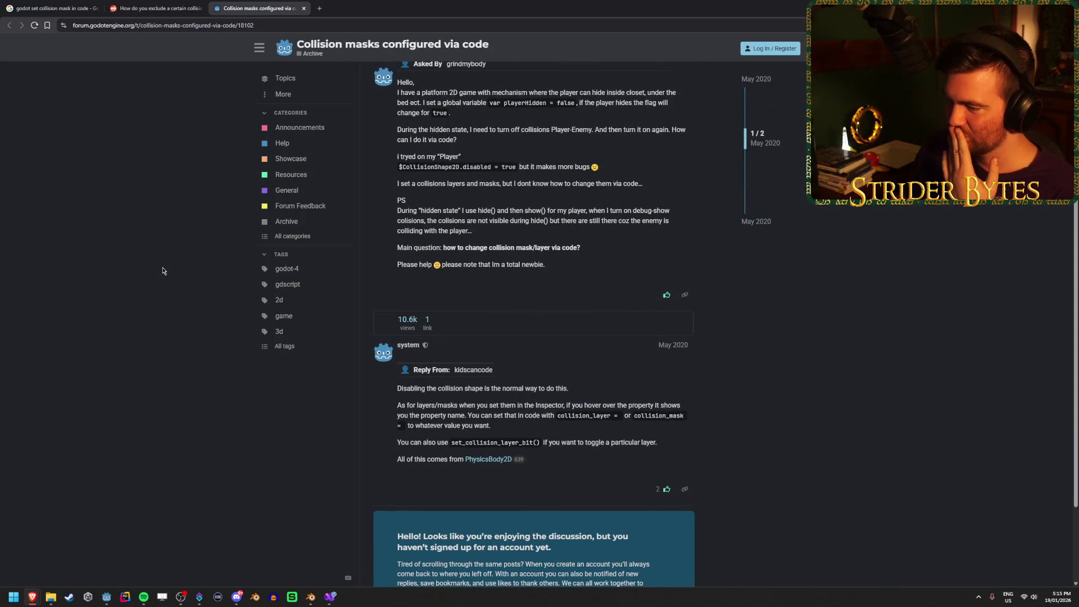
{"action": "scroll", "coordinate": [163, 271], "scroll_direction": "down", "scroll_amount": 2}
{"action": "scroll", "coordinate": [163, 271], "scroll_direction": "up", "scroll_amount": 4}
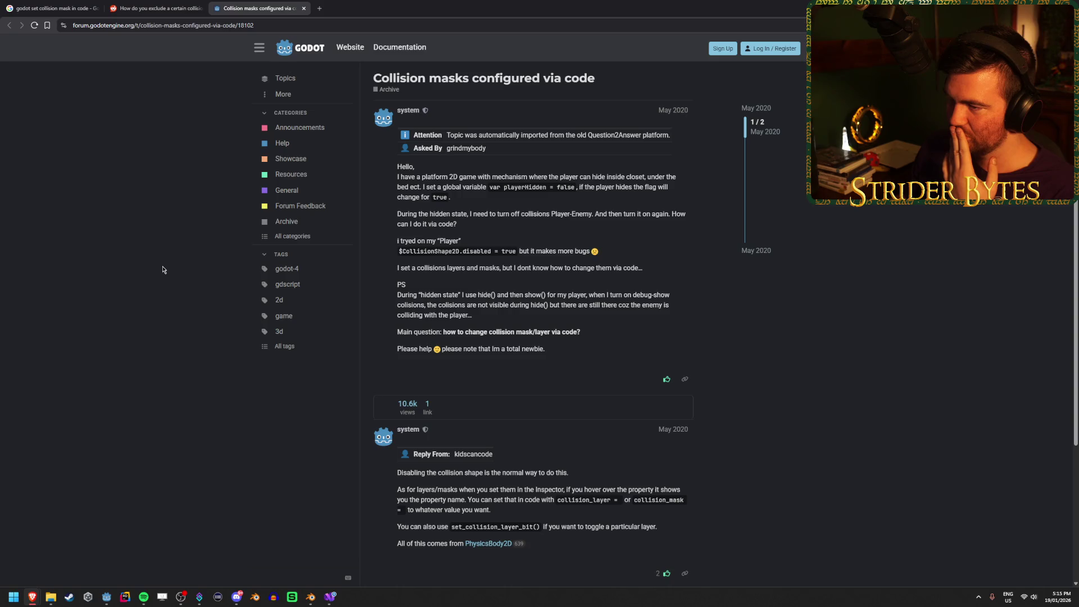
{"action": "middle_click", "coordinate": [282, 4]}
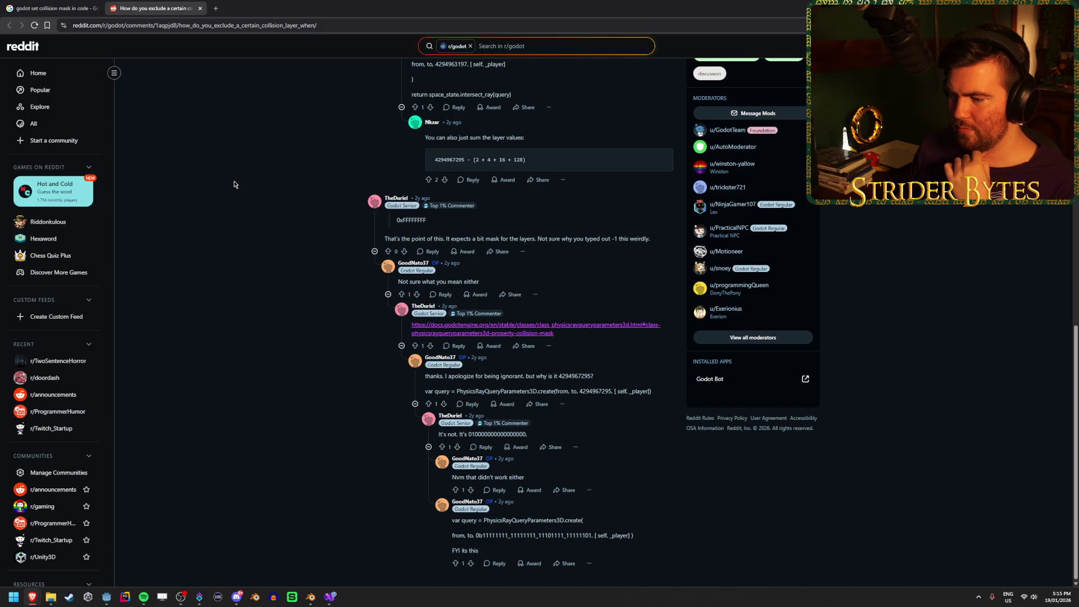
{"action": "scroll", "coordinate": [234, 184], "scroll_direction": "up", "scroll_amount": 10}
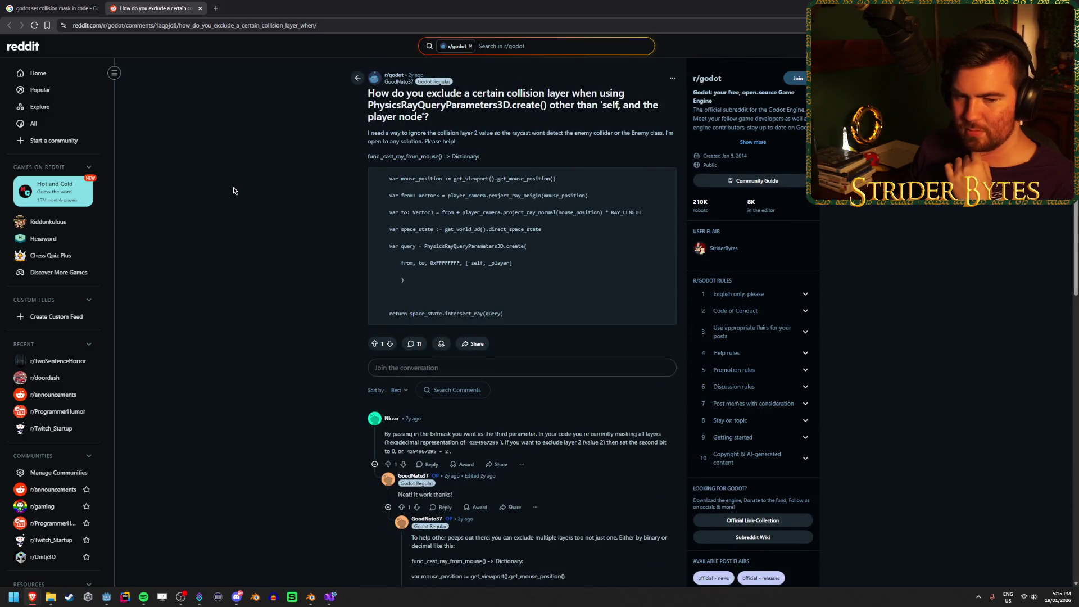
{"action": "middle_click", "coordinate": [154, 4]}
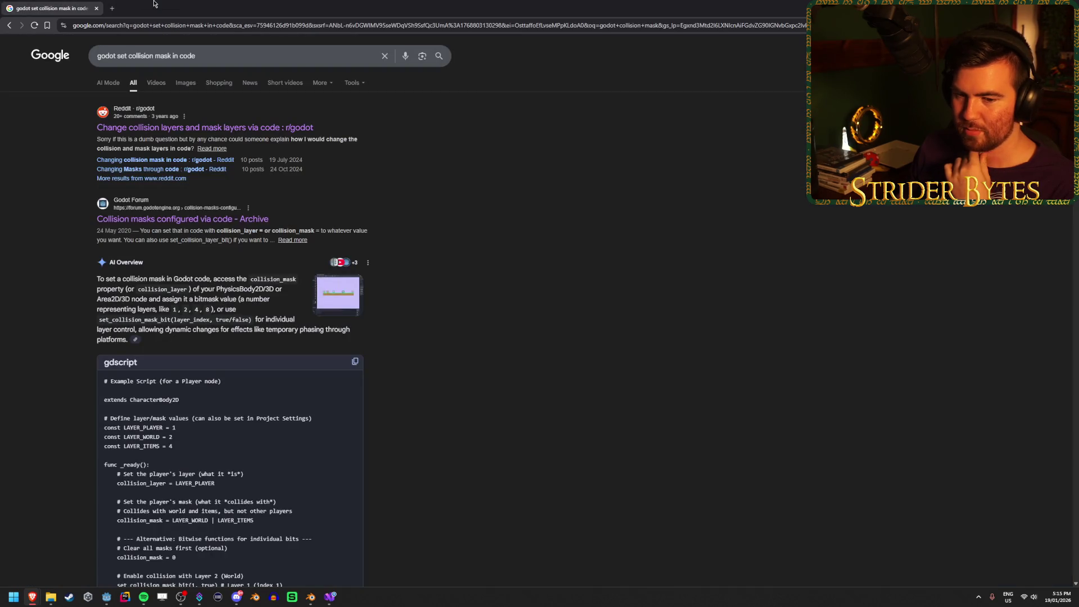
Step: Change the Google query to 'godot collision mask variable' and search
{"action": "scroll", "coordinate": [672, 200], "scroll_direction": "down", "scroll_amount": 2}
{"action": "scroll", "coordinate": [663, 198], "scroll_direction": "up", "scroll_amount": 2}
{"action": "scroll", "coordinate": [655, 196], "scroll_direction": "down", "scroll_amount": 10}
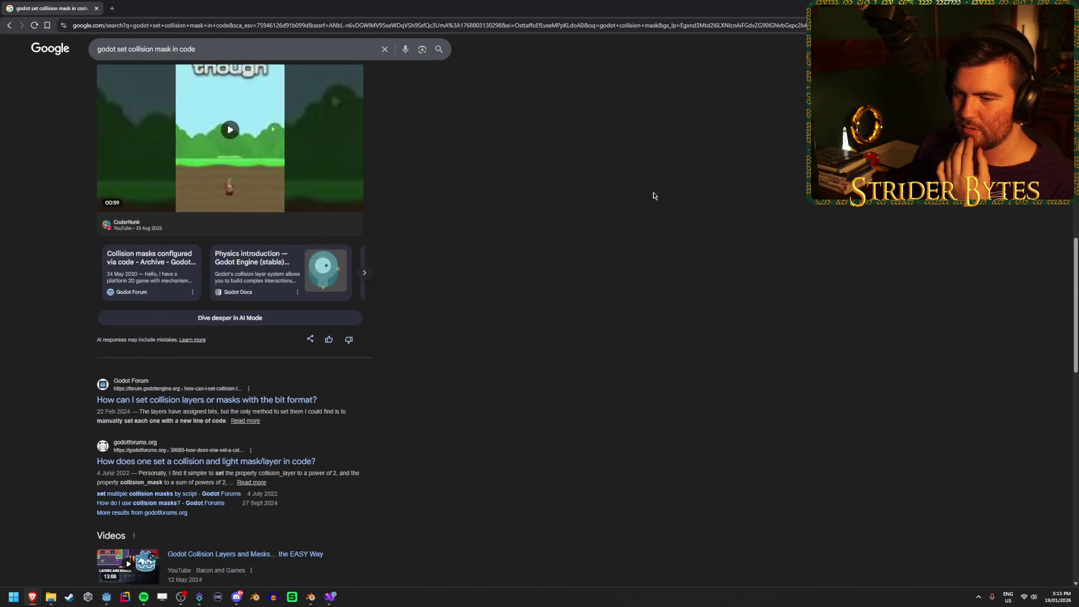
{"action": "scroll", "coordinate": [653, 195], "scroll_direction": "down", "scroll_amount": 1}
{"action": "scroll", "coordinate": [648, 192], "scroll_direction": "up", "scroll_amount": 6}
{"action": "scroll", "coordinate": [649, 193], "scroll_direction": "up", "scroll_amount": 8}
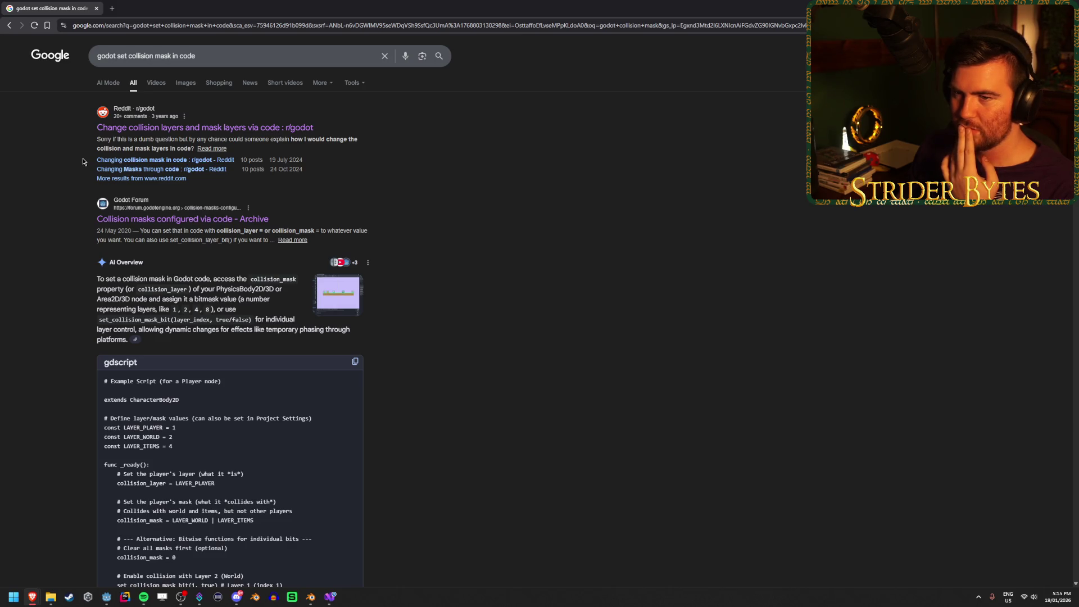
{"action": "left_click_drag", "start_coordinate": [196, 55], "coordinate": [120, 54]}
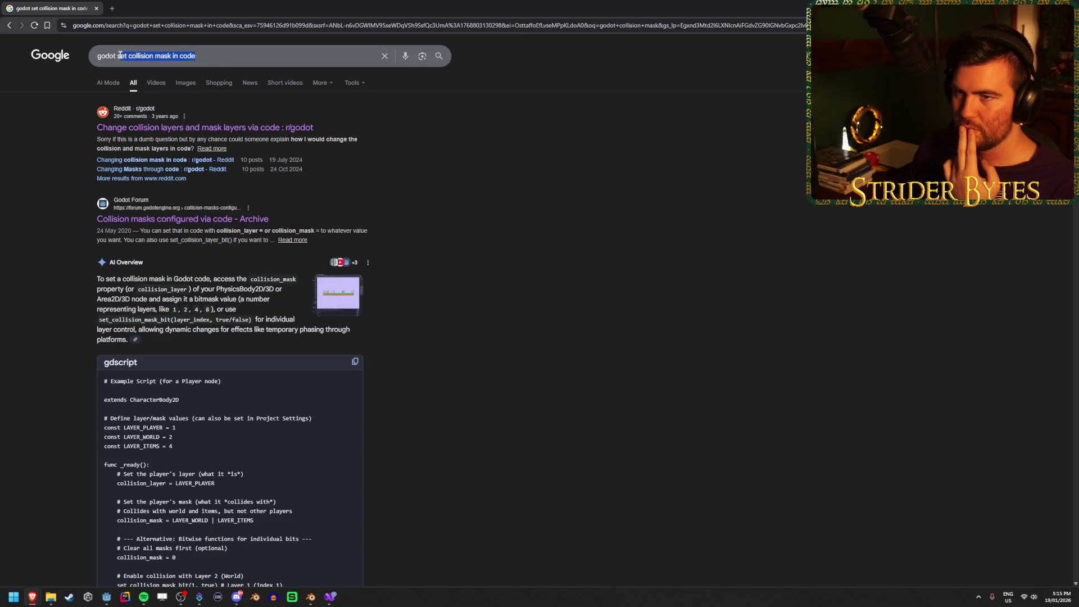
{"action": "type", "text": "collision "}
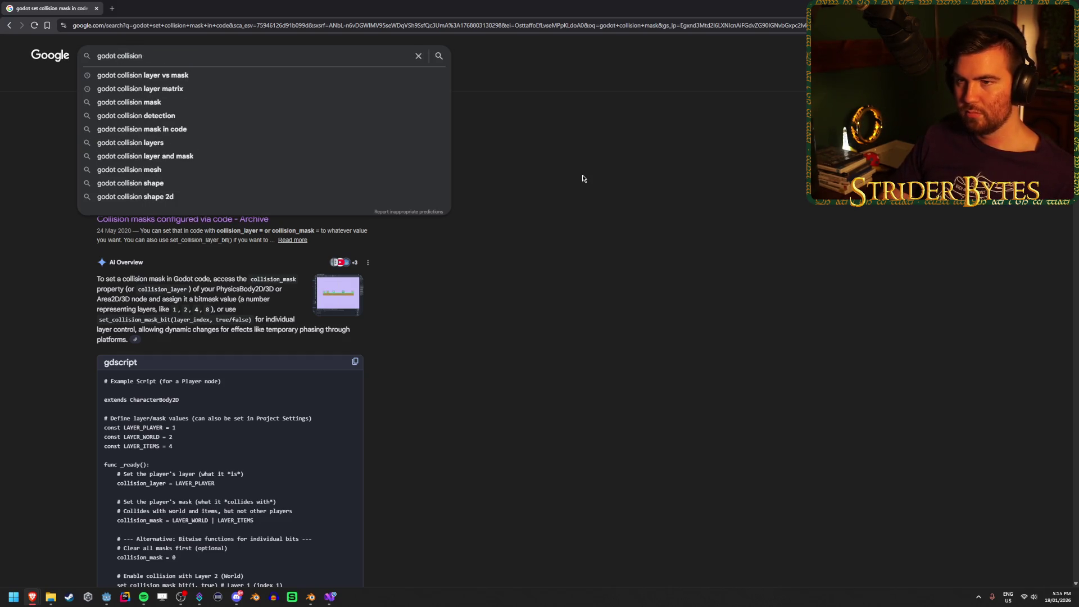
{"action": "type", "text": "mask "}
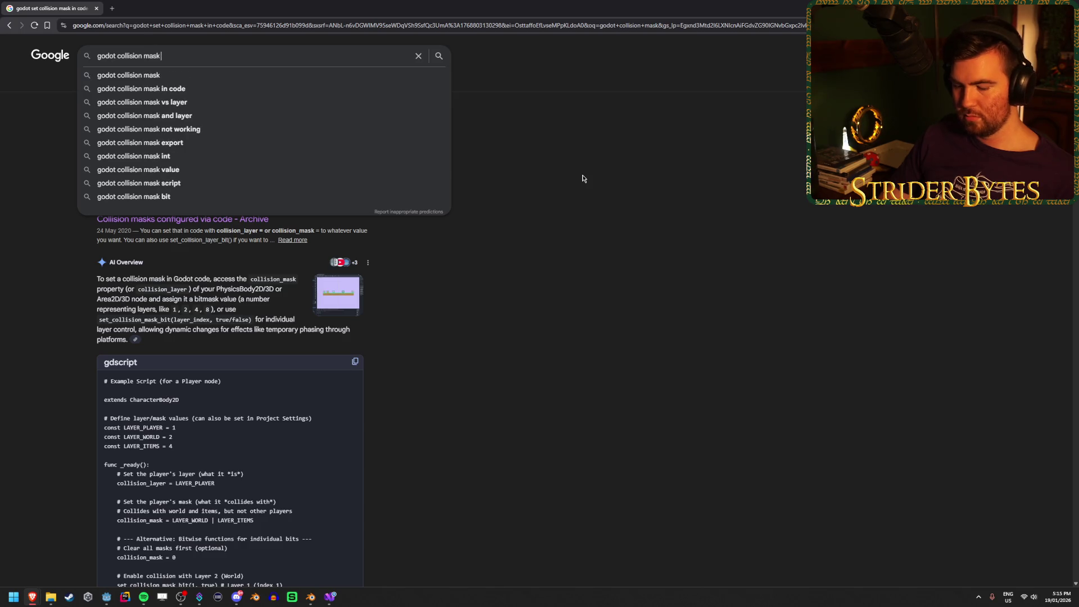
{"action": "type", "text": "variable"}
{"action": "key", "text": "Return"}
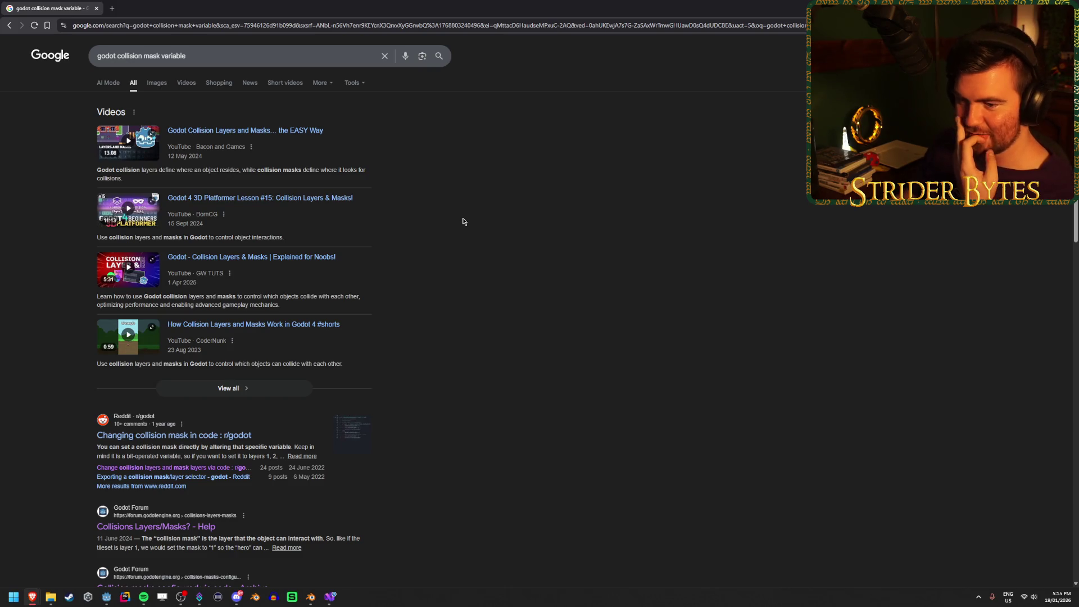
Step: Skim the 'Changing collision mask in code' Reddit thread, trim the query, and return to GunController.cs
{"action": "middle_click", "coordinate": [214, 436]}
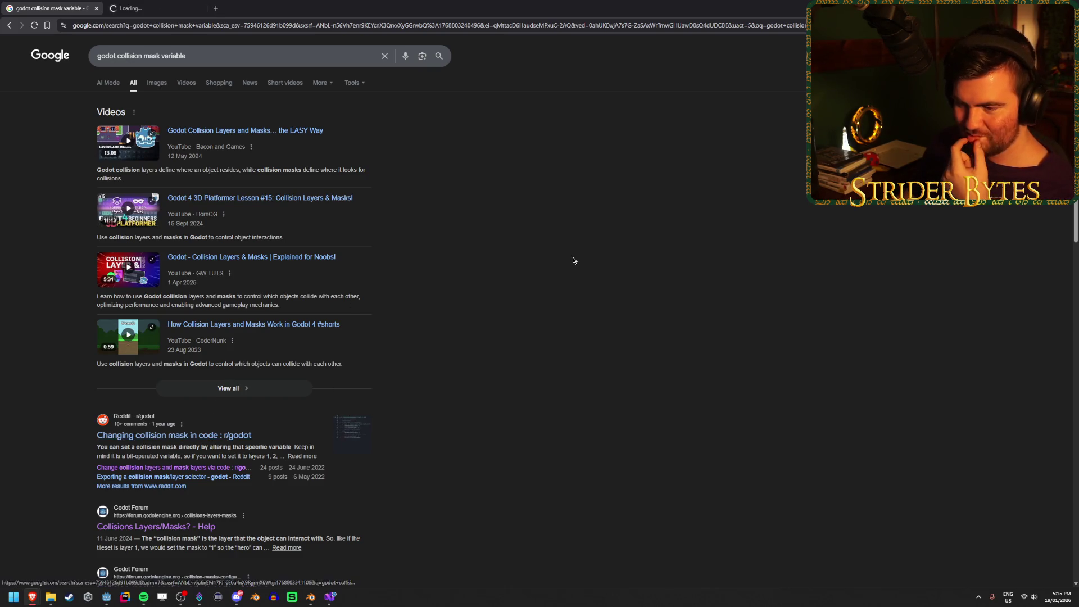
{"action": "left_click", "coordinate": [168, 6]}
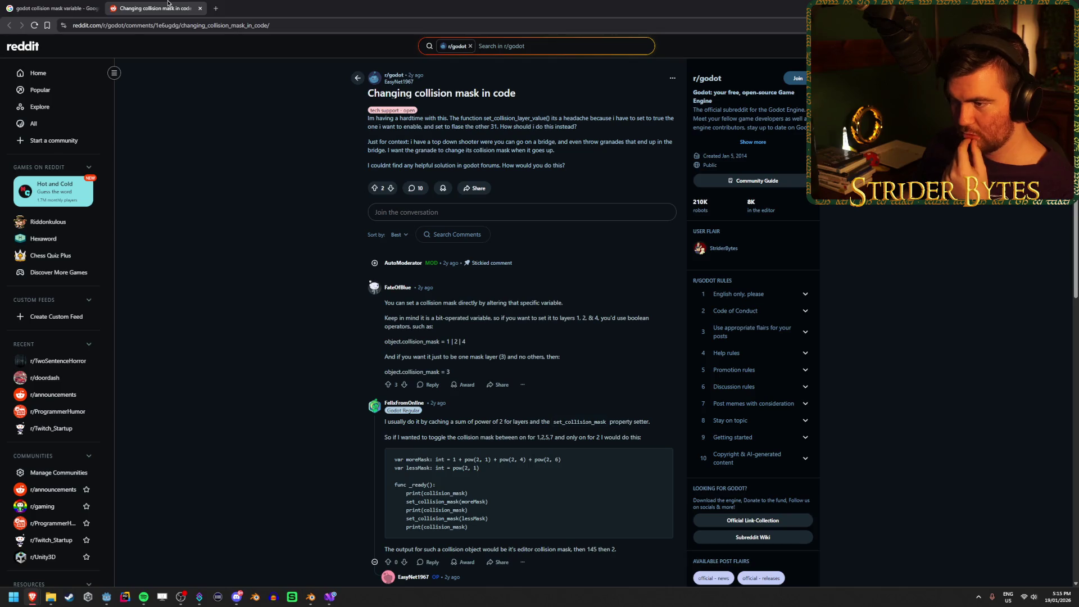
{"action": "middle_click", "coordinate": [168, 3]}
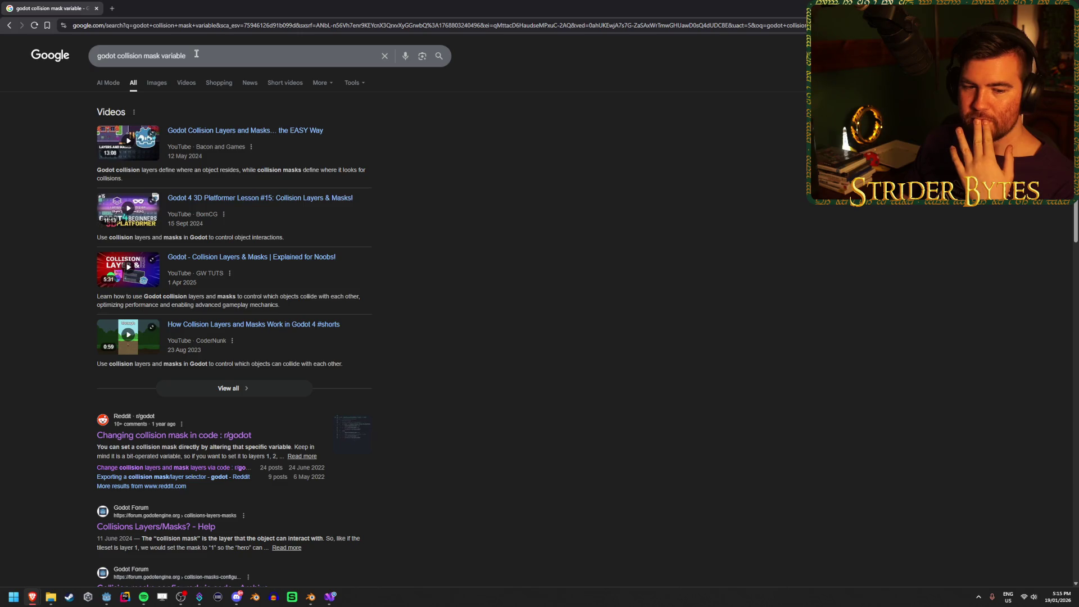
{"action": "left_click_drag", "start_coordinate": [196, 54], "coordinate": [121, 54]}
{"action": "key", "text": "BackSpace"}
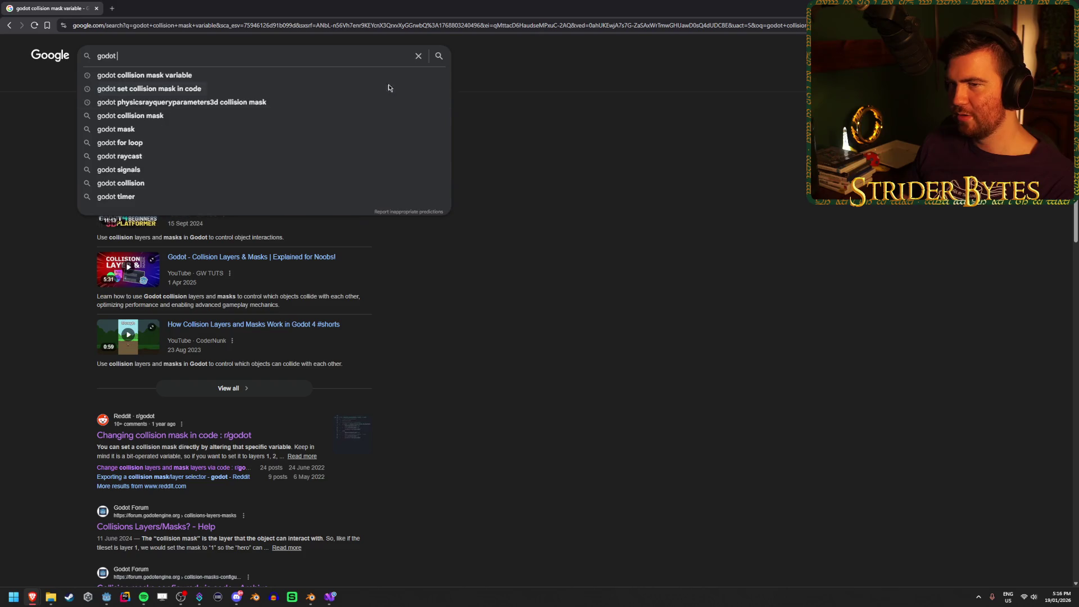
{"action": "left_click", "coordinate": [616, 140]}
{"action": "key", "text": "alt+Tab"}
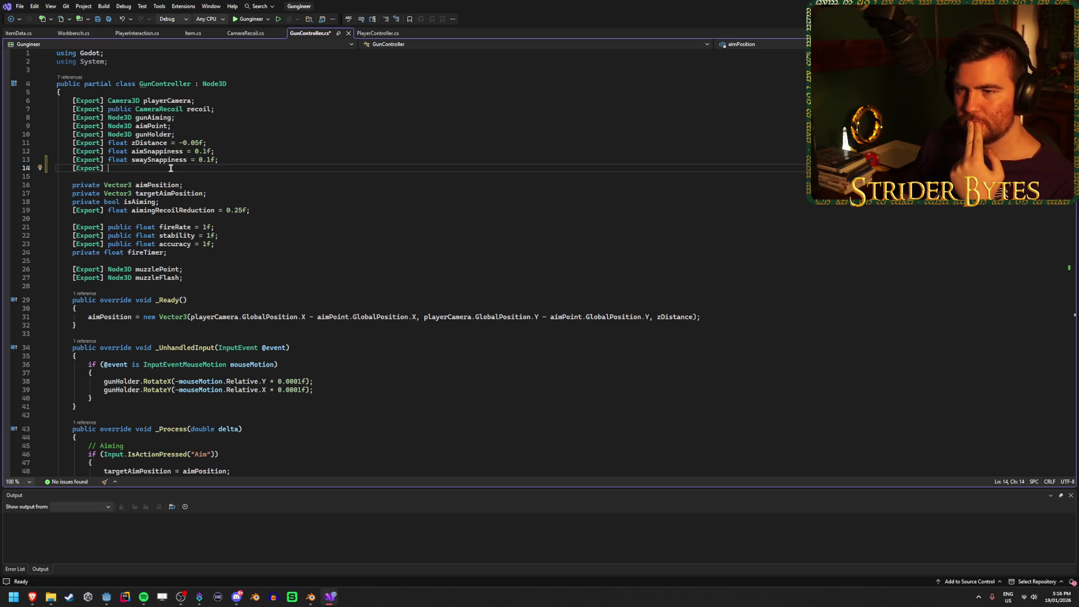
Step: Delete the leftover [Export] from line 14 of GunController.cs, save, and open a new browser window
{"action": "left_click_drag", "start_coordinate": [171, 168], "coordinate": [72, 169]}
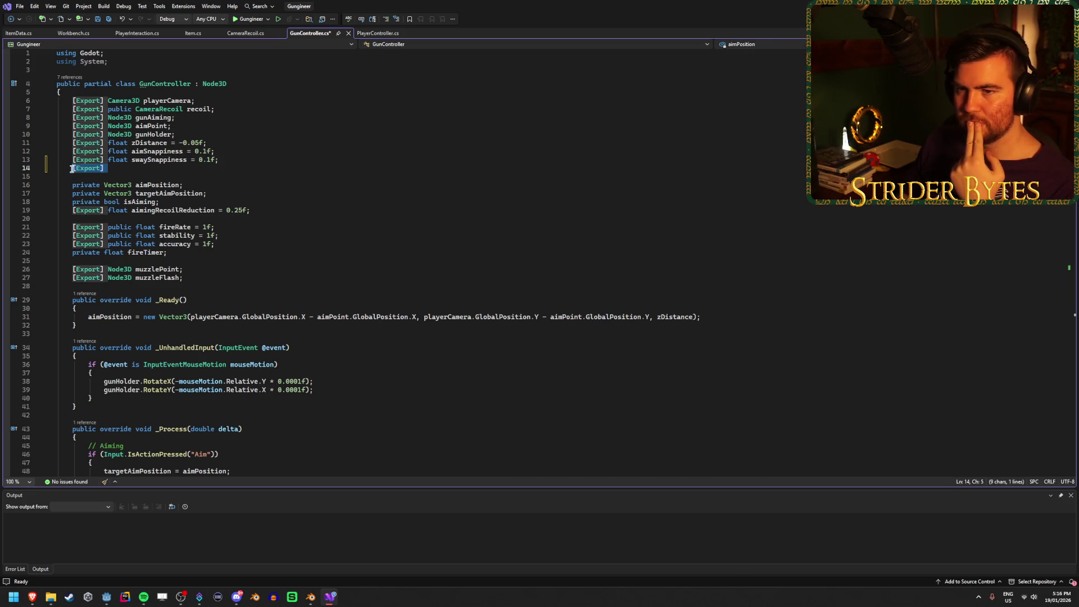
{"action": "left_click", "coordinate": [129, 169]}
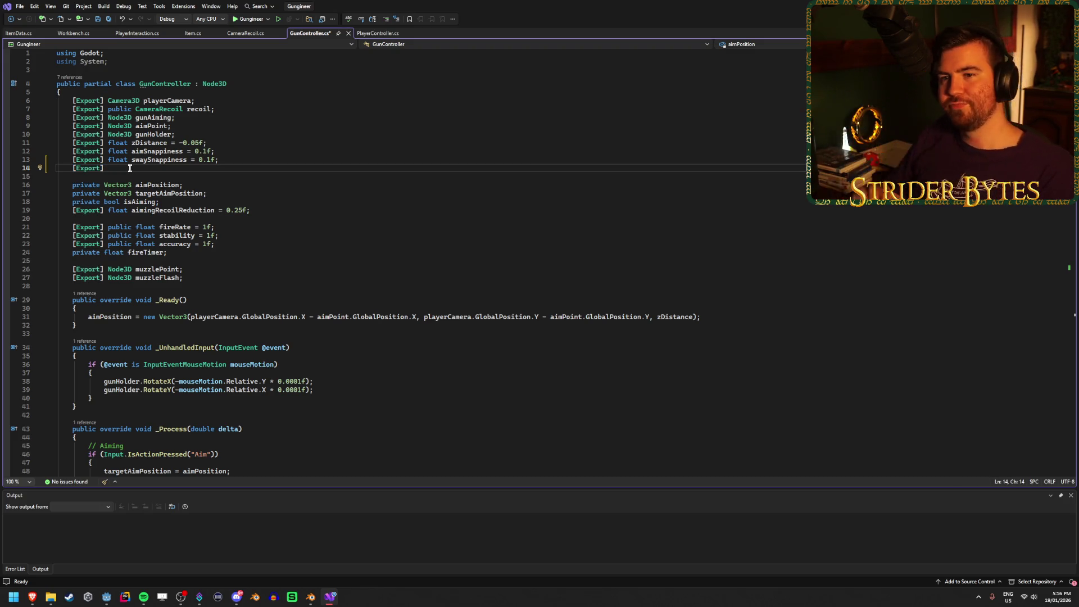
{"action": "key", "text": "BackSpace"}
{"action": "key", "text": "BackSpace"}
{"action": "key", "text": "BackSpace"}
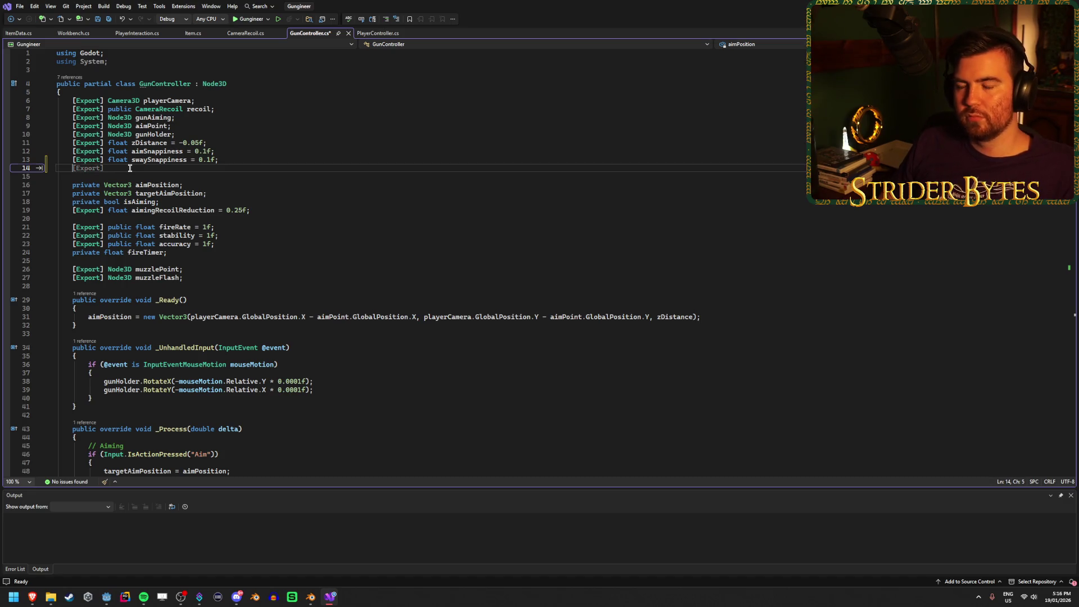
{"action": "key", "text": "ctrl+s"}
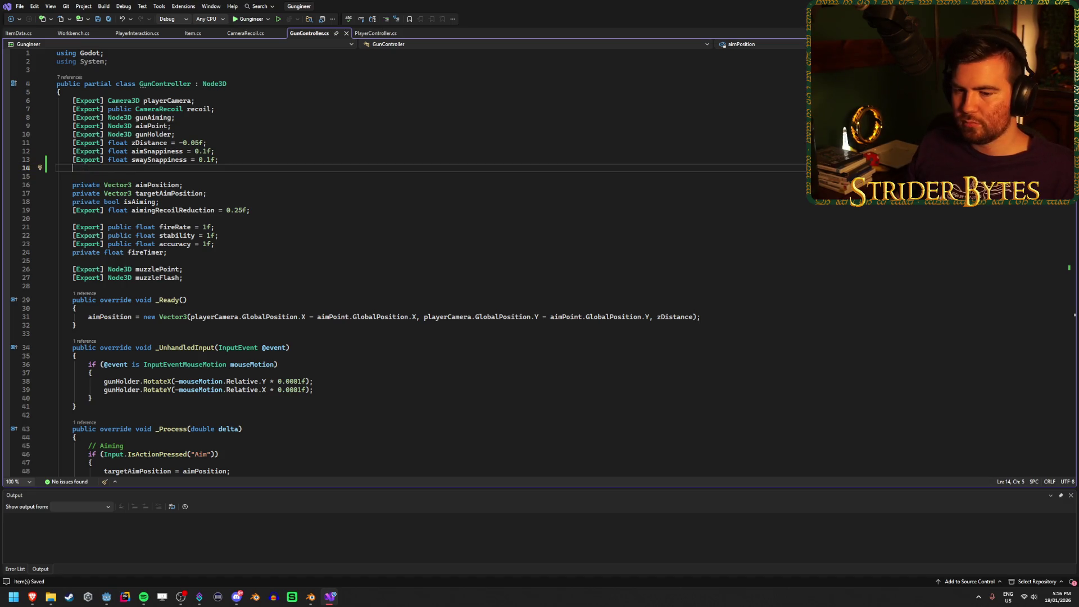
{"action": "mouse_move", "coordinate": [32, 596]}
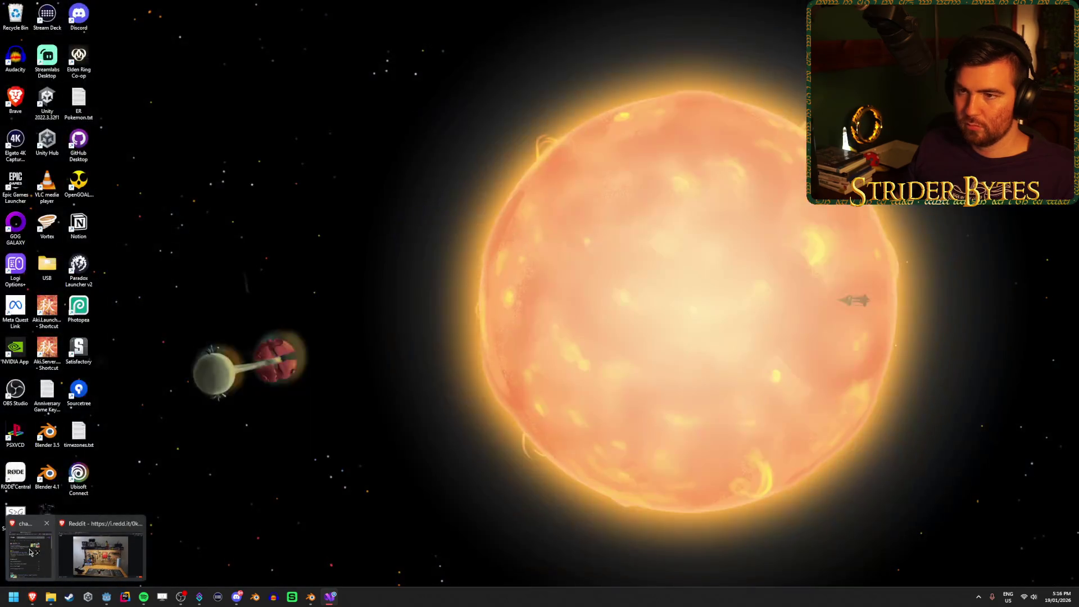
{"action": "middle_click", "coordinate": [32, 596]}
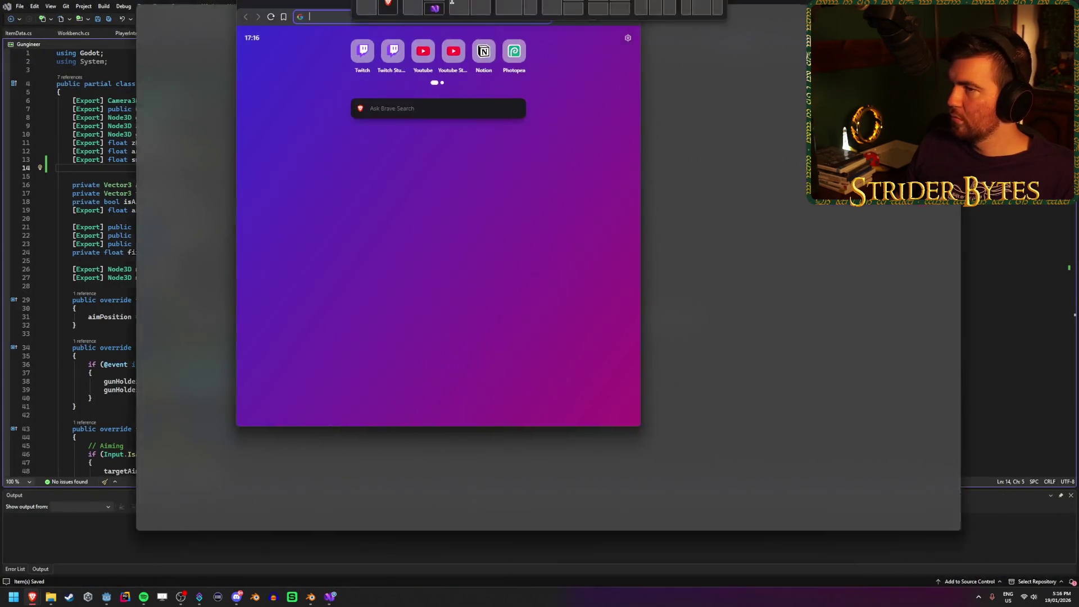
Step: Search Google for 'godot readable collision mask' and open the Reddit result in the background
{"action": "type", "text": "godot readable "}
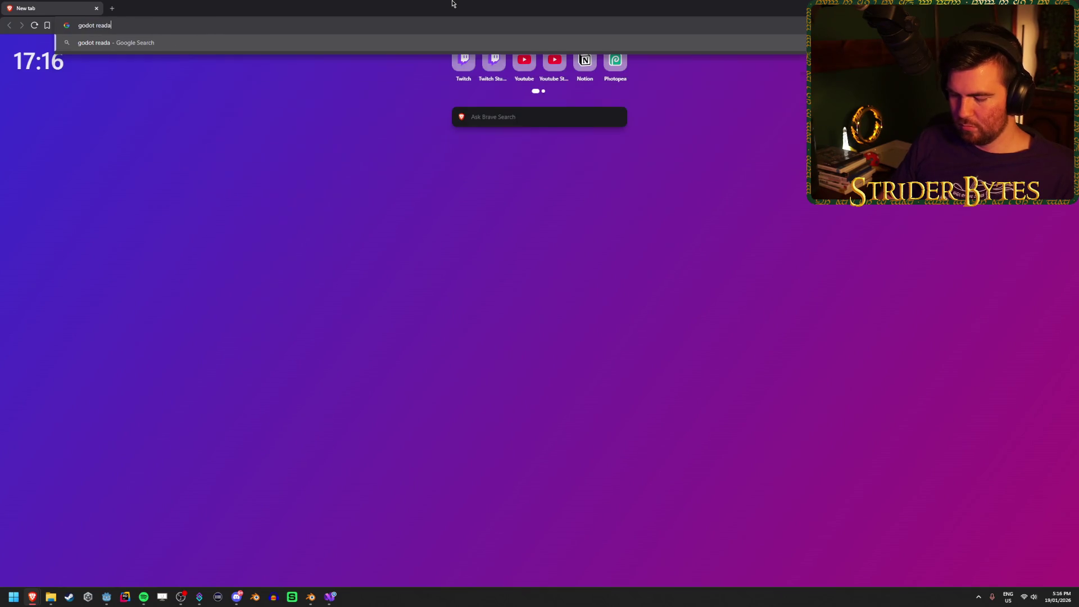
{"action": "type", "text": "coll"}
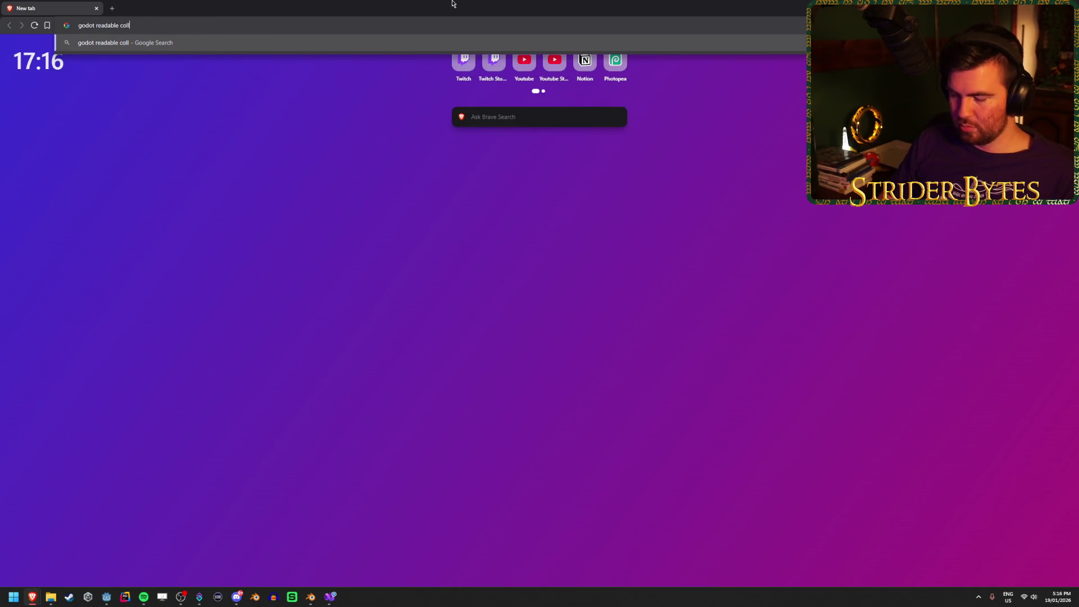
{"action": "type", "text": "ision mask"}
{"action": "key", "text": "Return"}
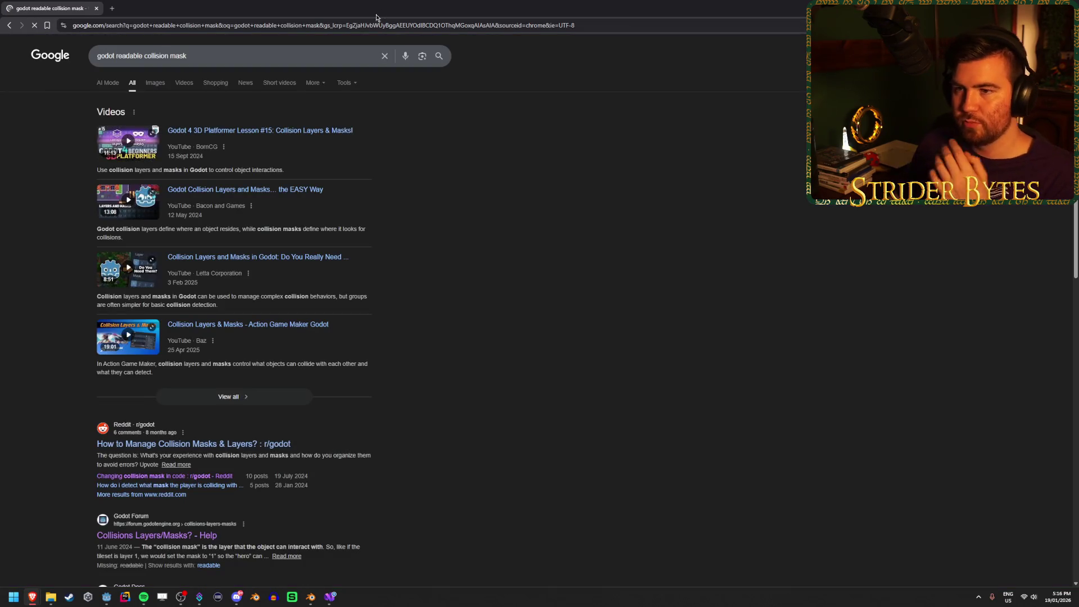
{"action": "scroll", "coordinate": [250, 358], "scroll_direction": "down", "scroll_amount": 2}
{"action": "middle_click", "coordinate": [244, 360]}
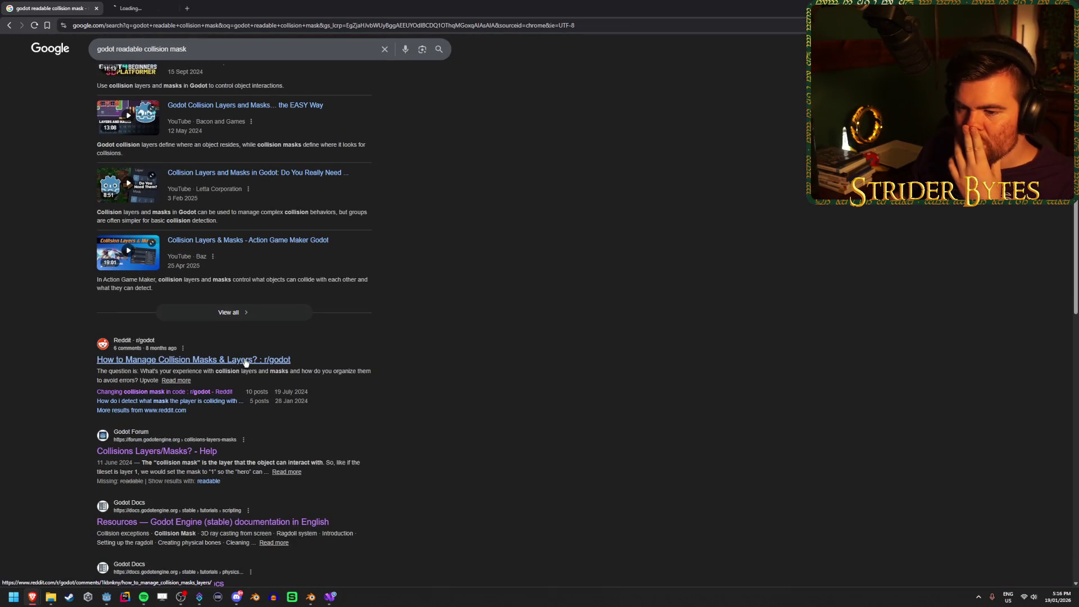
Step: Read through the 'How to Manage Collision Masks & Layers?' thread, then close it
{"action": "scroll", "coordinate": [293, 348], "scroll_direction": "down", "scroll_amount": 3}
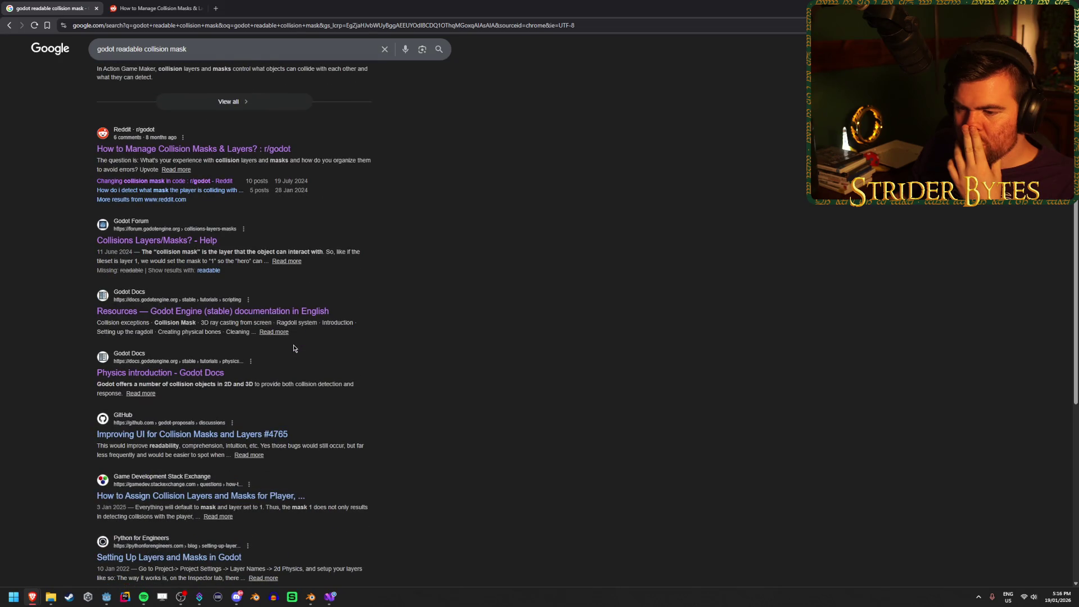
{"action": "left_click", "coordinate": [157, 7]}
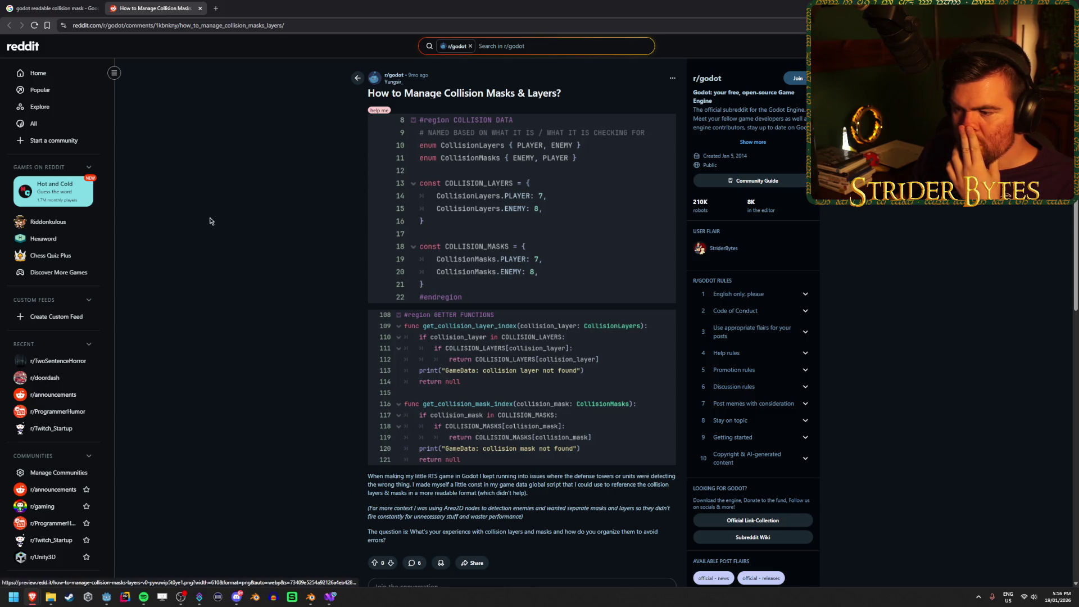
{"action": "scroll", "coordinate": [227, 206], "scroll_direction": "down", "scroll_amount": 5}
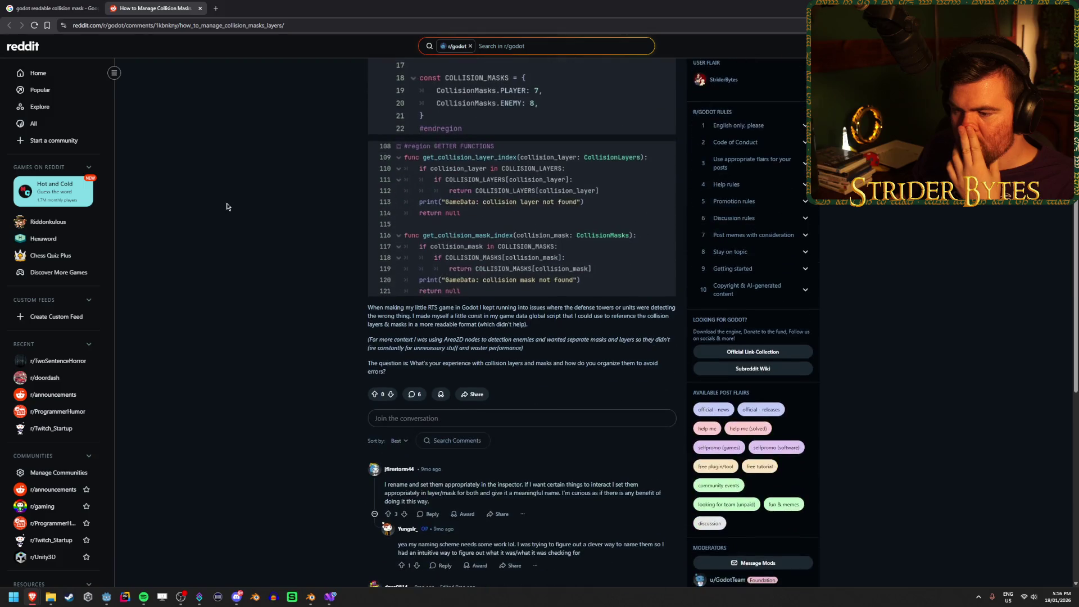
{"action": "scroll", "coordinate": [227, 207], "scroll_direction": "down", "scroll_amount": 4}
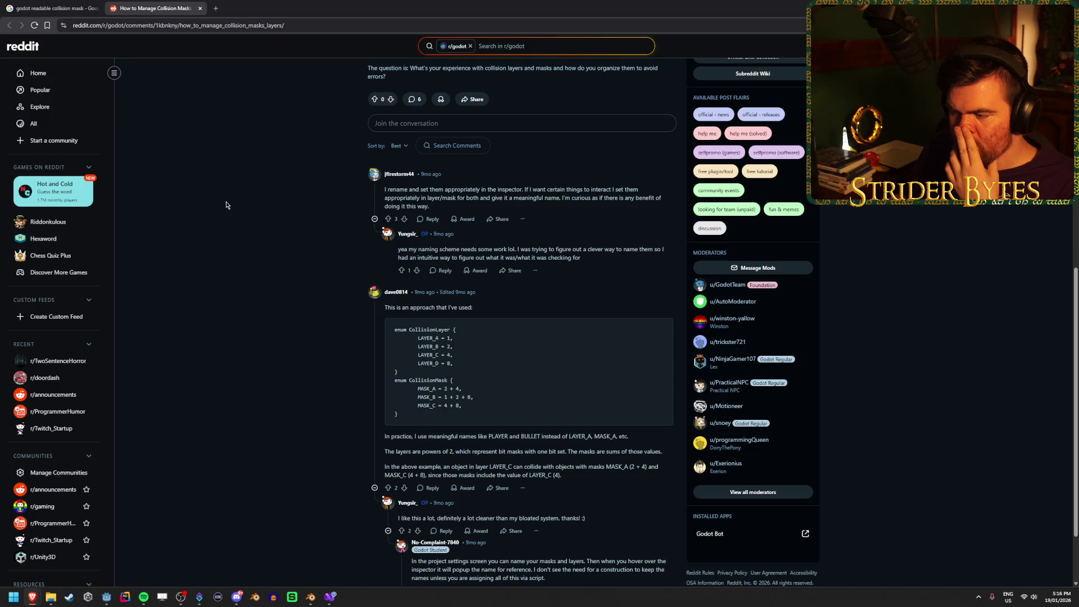
{"action": "scroll", "coordinate": [226, 205], "scroll_direction": "down", "scroll_amount": 2}
{"action": "scroll", "coordinate": [225, 204], "scroll_direction": "up", "scroll_amount": 4}
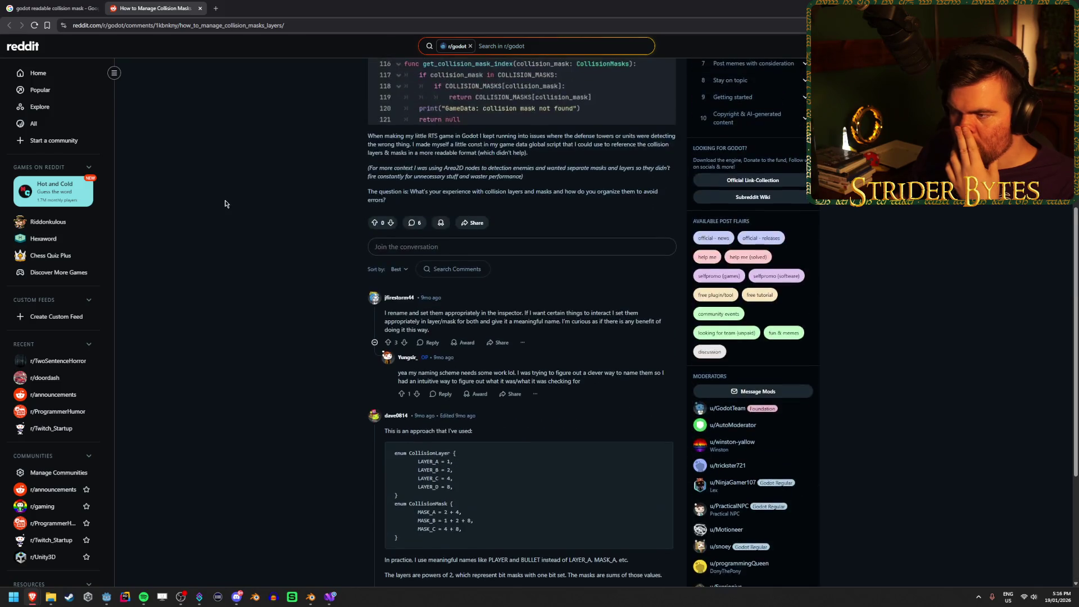
{"action": "scroll", "coordinate": [224, 204], "scroll_direction": "up", "scroll_amount": 4}
{"action": "scroll", "coordinate": [225, 204], "scroll_direction": "up", "scroll_amount": 2}
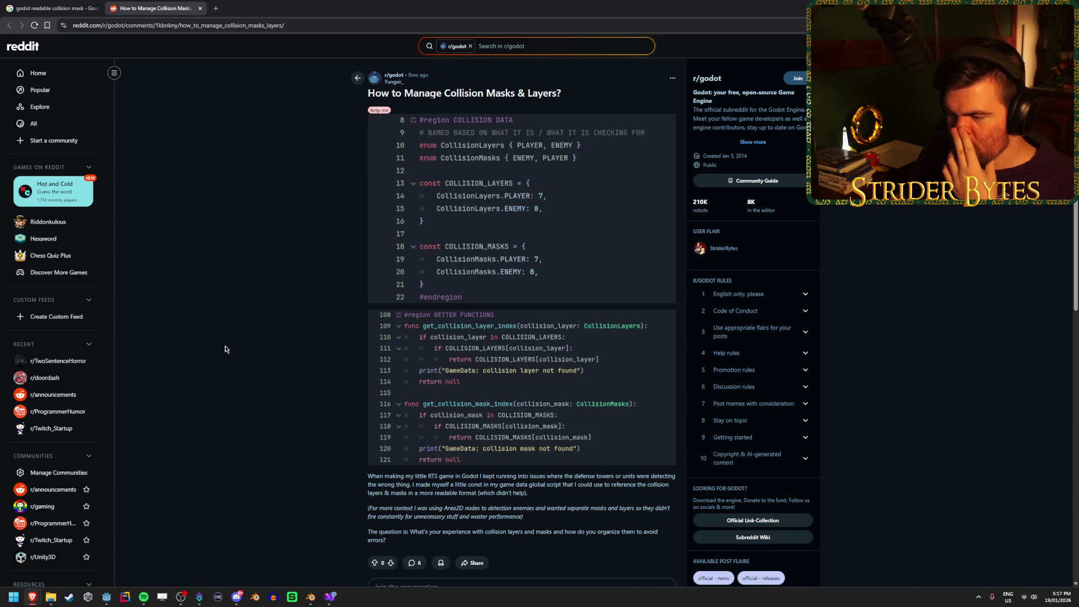
{"action": "middle_click", "coordinate": [157, 4]}
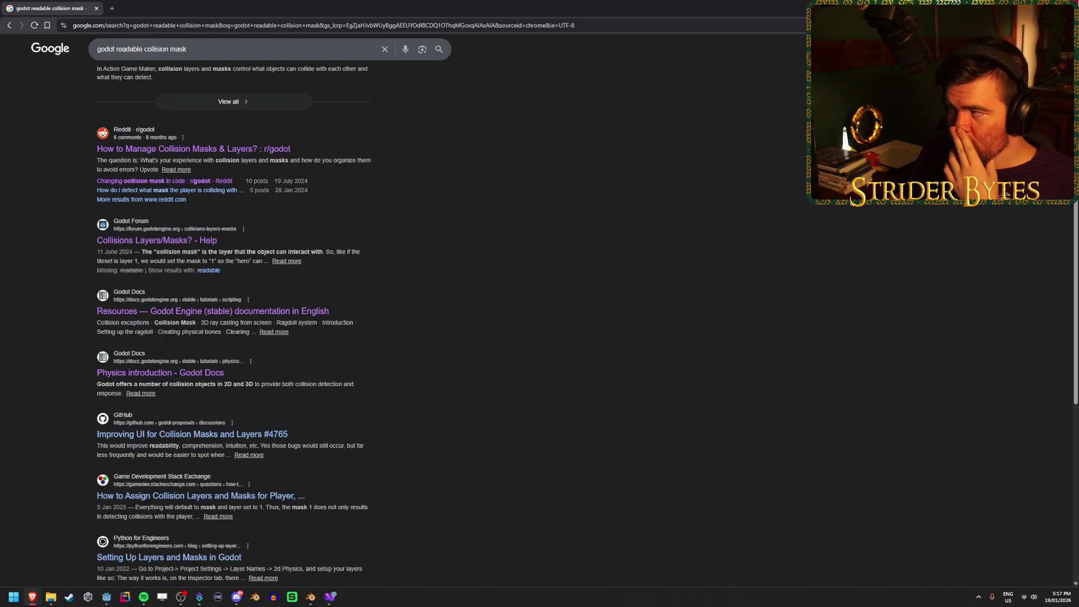
{"action": "left_click", "coordinate": [330, 597]}
{"action": "left_click", "coordinate": [330, 374]}
{"action": "scroll", "coordinate": [330, 373], "scroll_direction": "down", "scroll_amount": 8}
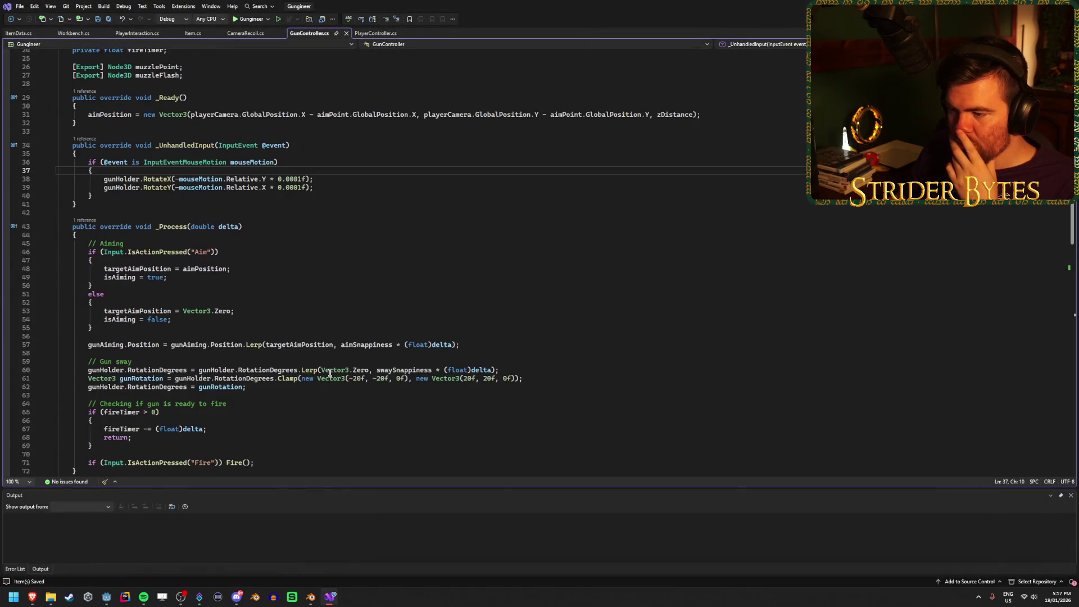
{"action": "scroll", "coordinate": [330, 373], "scroll_direction": "up", "scroll_amount": 7}
{"action": "scroll", "coordinate": [330, 373], "scroll_direction": "down", "scroll_amount": 14}
{"action": "scroll", "coordinate": [329, 373], "scroll_direction": "down", "scroll_amount": 6}
{"action": "scroll", "coordinate": [330, 372], "scroll_direction": "up", "scroll_amount": 3}
{"action": "left_click", "coordinate": [306, 283]}
{"action": "type", "text": ", end,"}
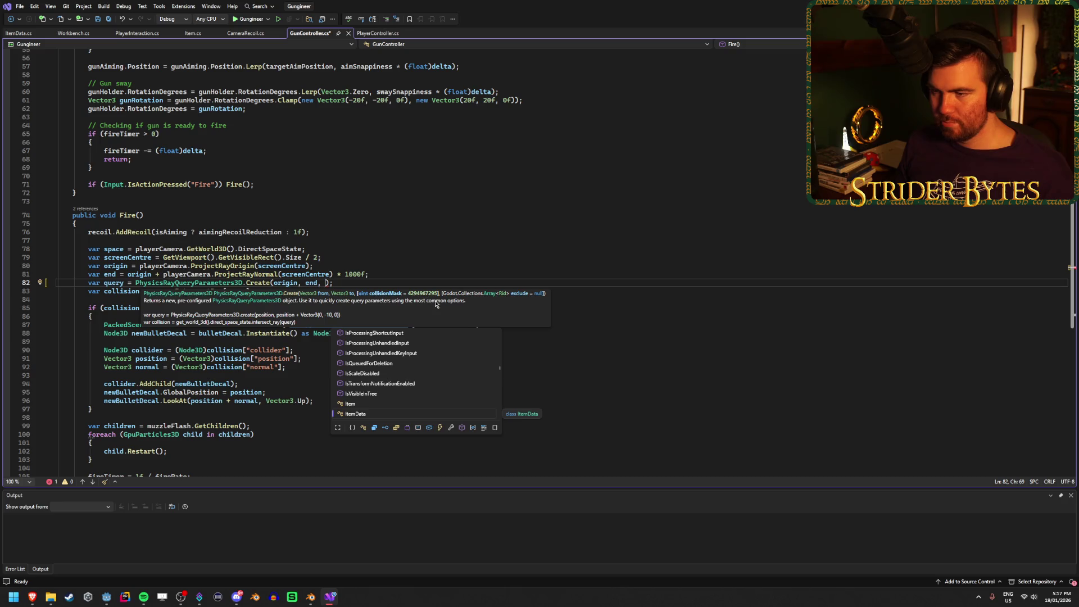
{"action": "type", "text": "496"}
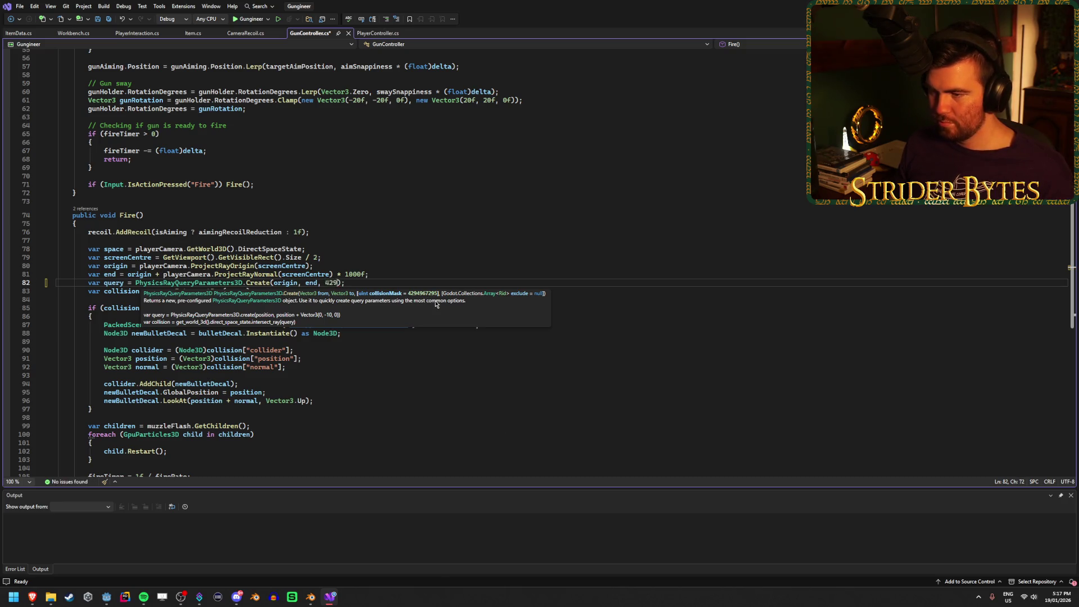
{"action": "type", "text": "7295 - 4"}
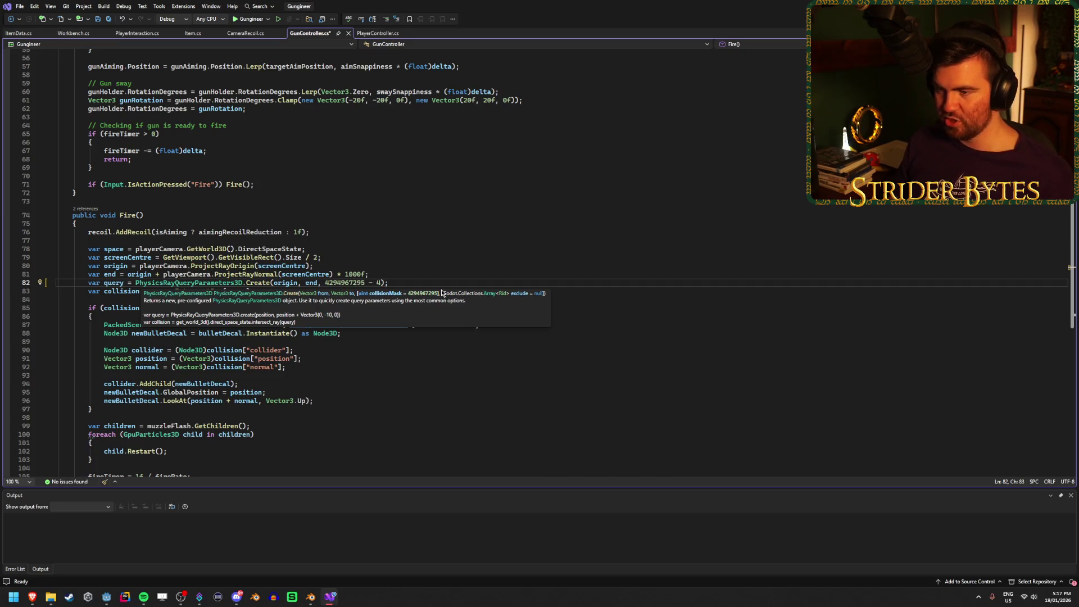
{"action": "key", "text": "ctrl+s"}
{"action": "key", "text": "End"}
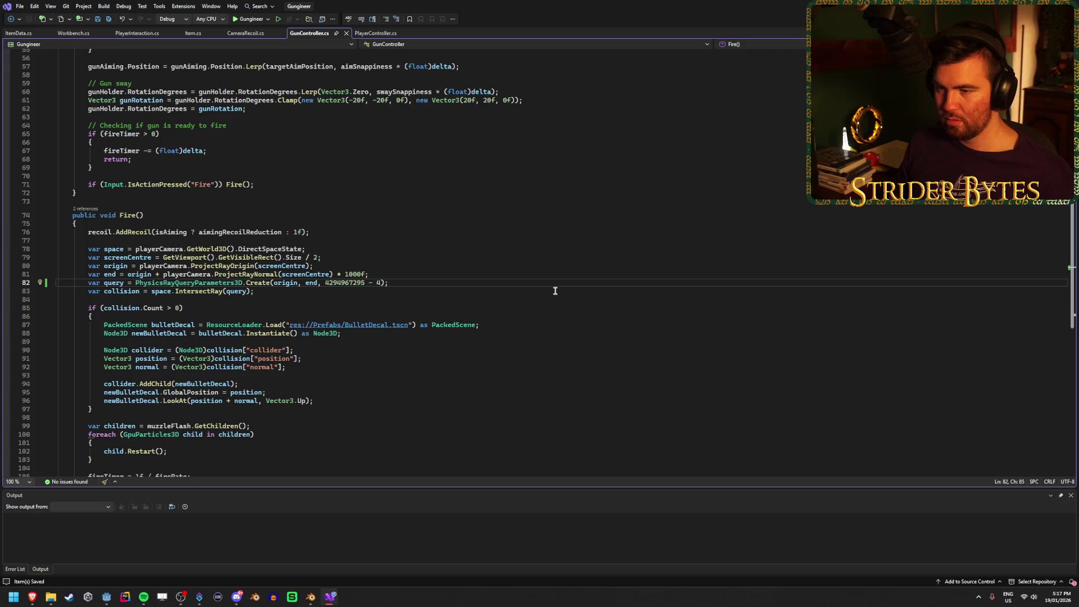
Step: Append the comment '// This will ignore layer 4' to line 82, save, and switch to Godot
{"action": "type", "text": " // "}
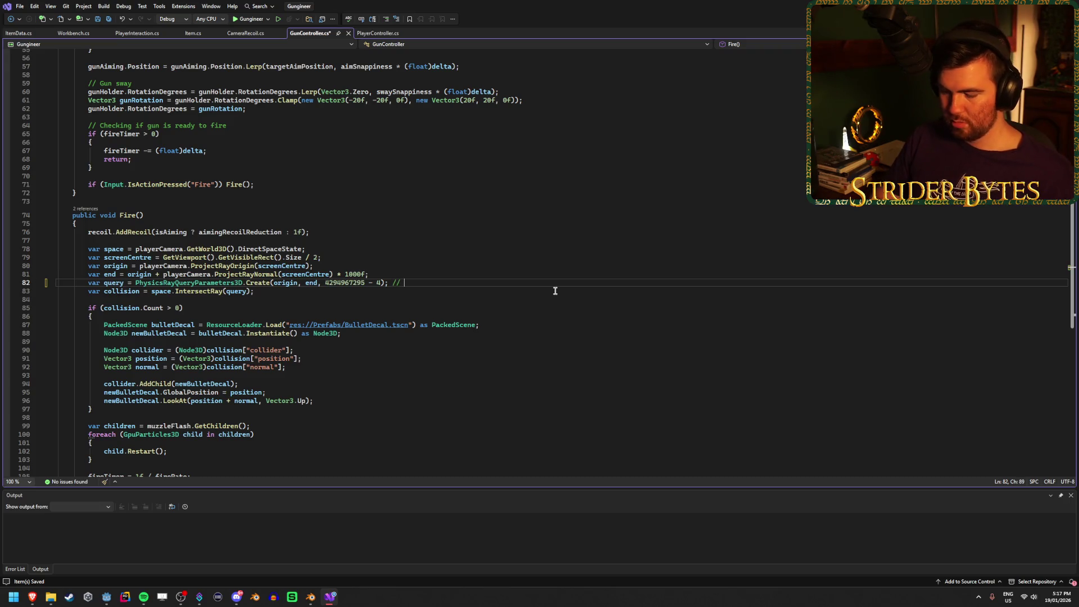
{"action": "type", "text": "This will ignor"}
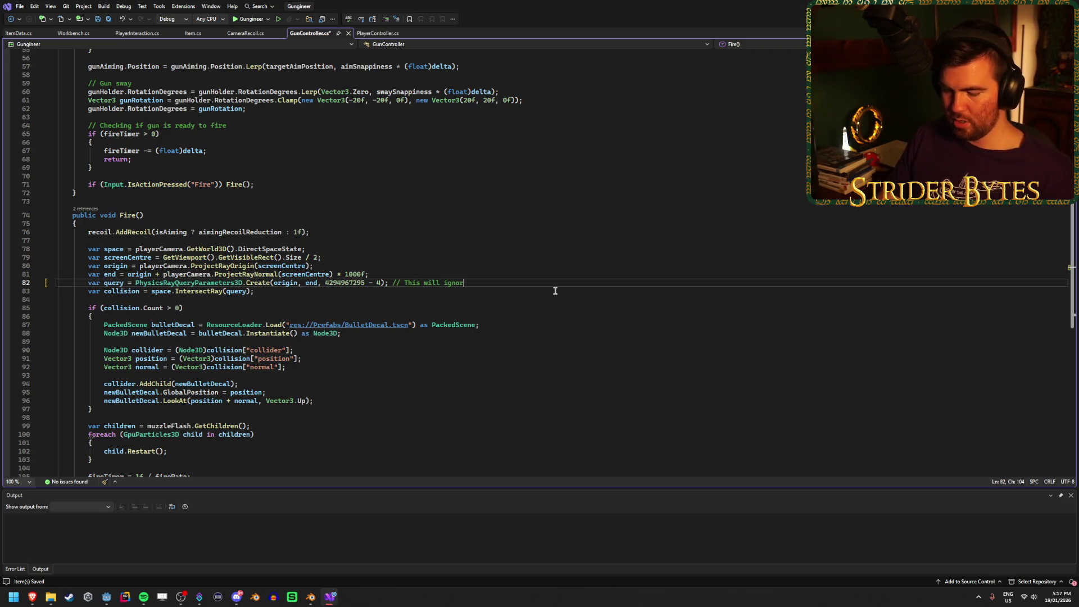
{"action": "type", "text": "e layer 4"}
{"action": "key", "text": "ctrl+s"}
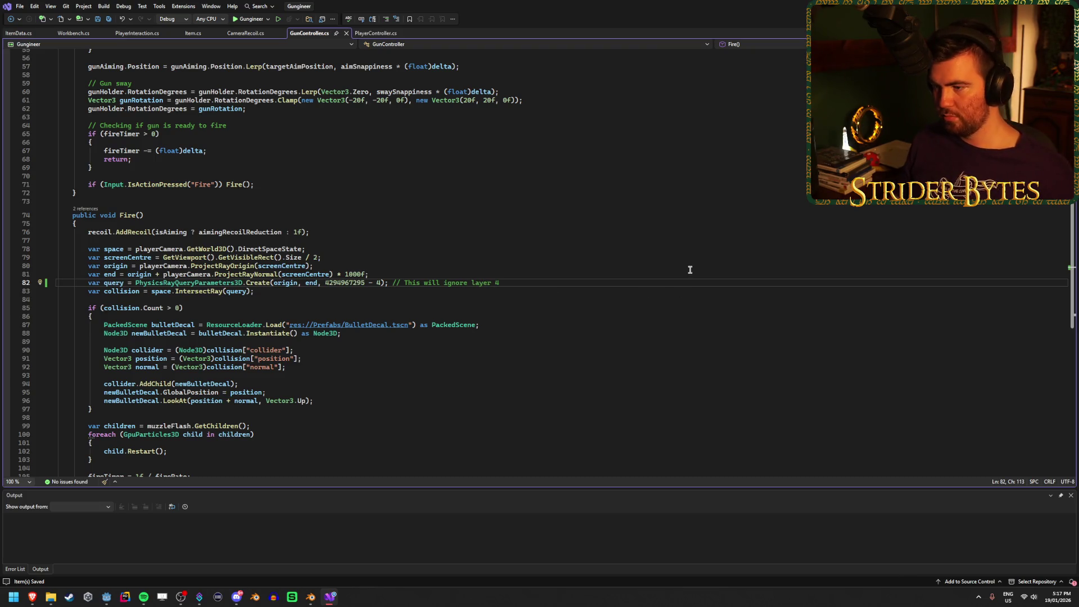
{"action": "key", "text": "alt+Tab"}
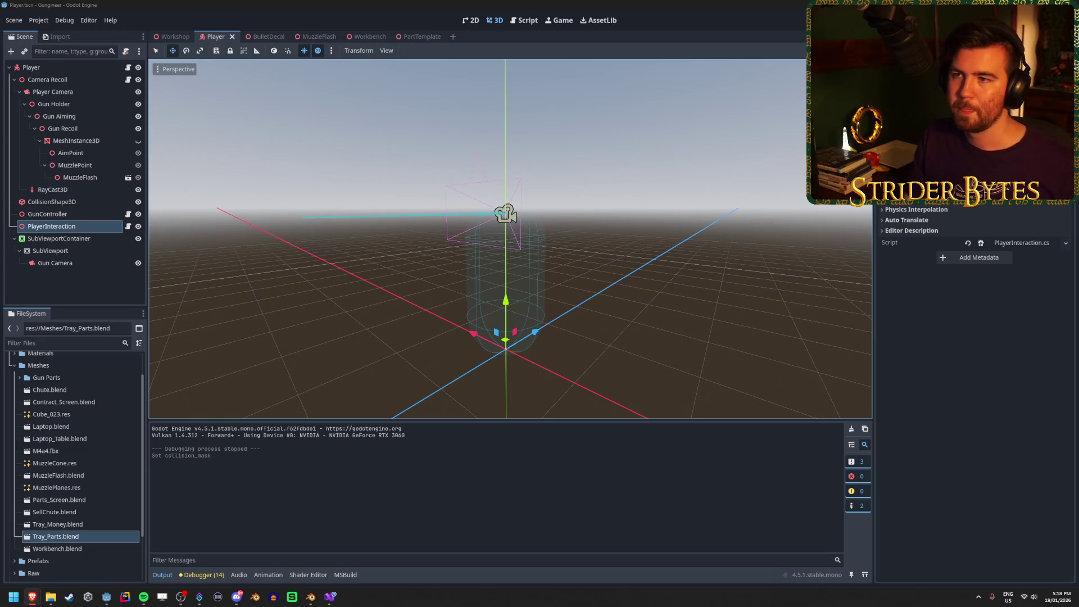
Step: In the Workshop scene, put StaticBody3D2 on collision layer 4
{"action": "left_click", "coordinate": [630, 3]}
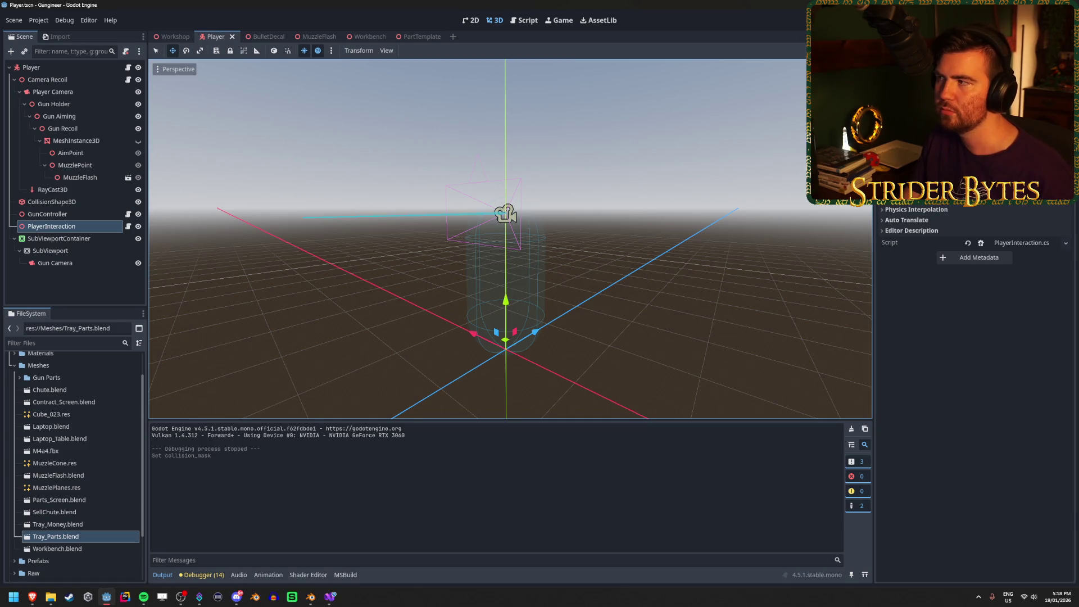
{"action": "left_click", "coordinate": [160, 36]}
{"action": "left_click", "coordinate": [923, 239]}
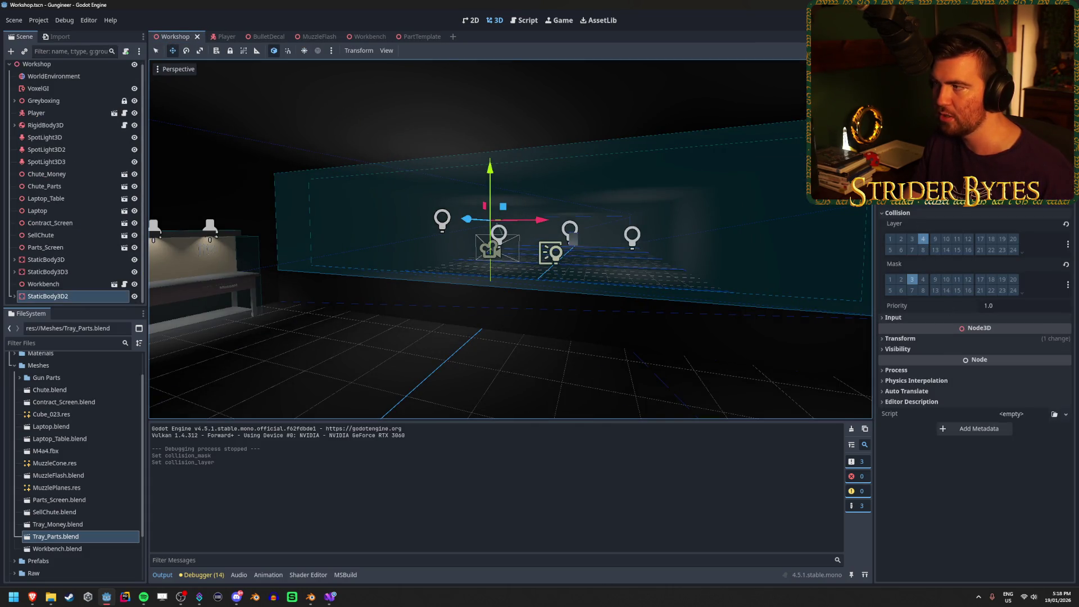
Step: Run the game with F5 to test shooting, then stop it with F8
{"action": "key", "text": "F5"}
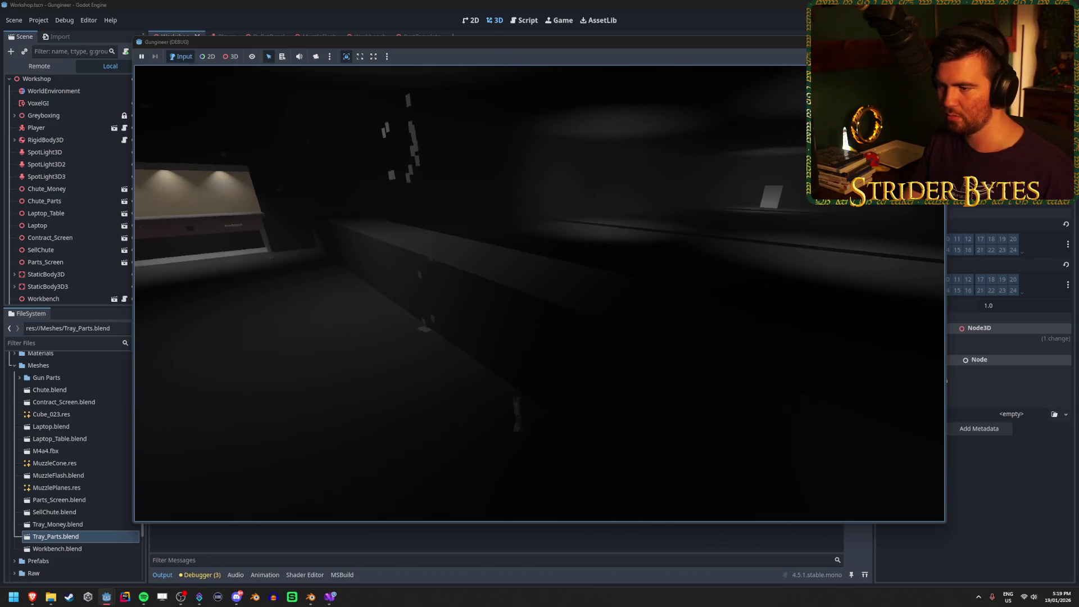
{"action": "key", "text": "F8"}
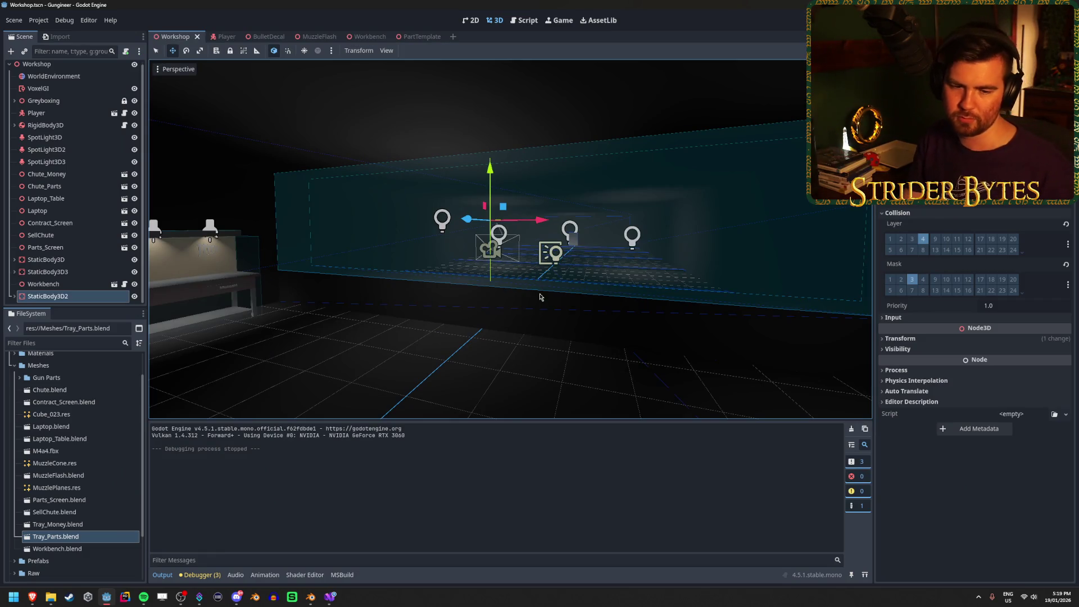
{"action": "left_click_drag", "start_coordinate": [496, 301], "coordinate": [472, 304]}
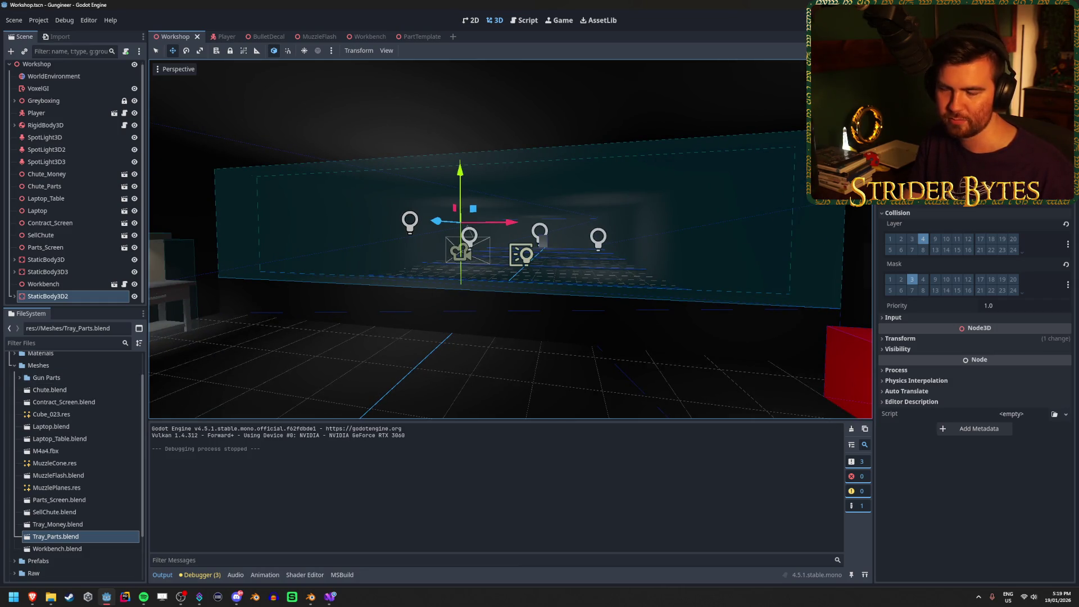
{"action": "left_click", "coordinate": [330, 597]}
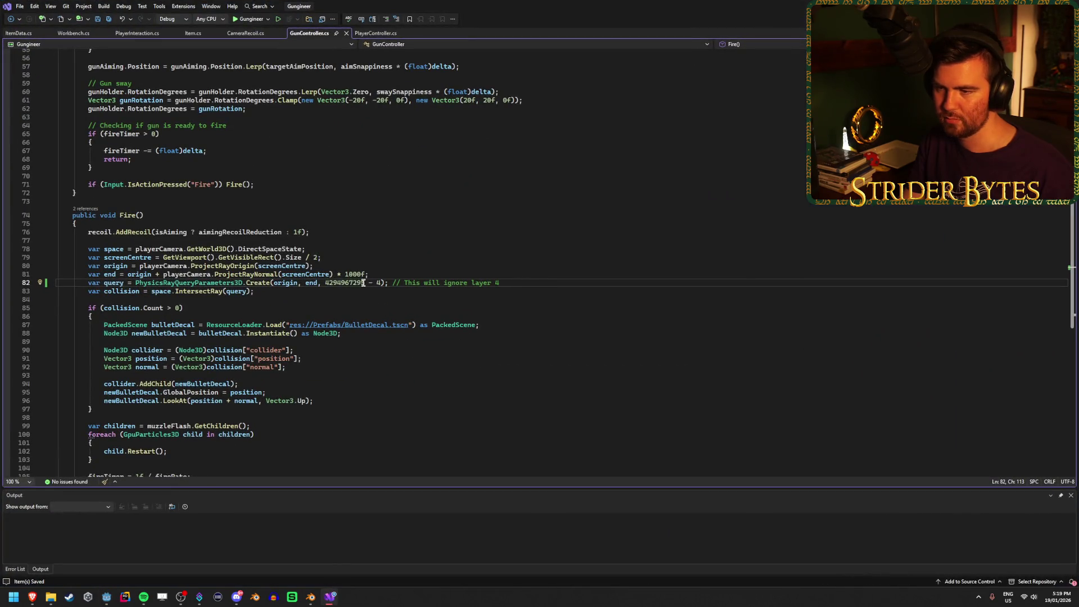
Step: Switch from Visual Studio to the browser's 'godot readable collision mask' results
{"action": "mouse_move", "coordinate": [30, 604]}
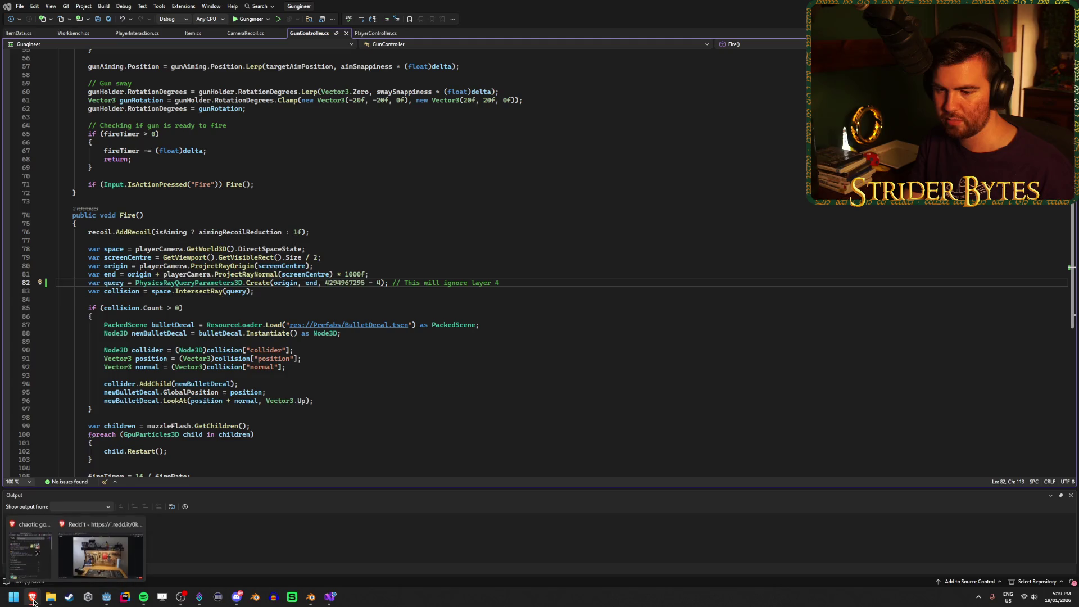
{"action": "left_click", "coordinate": [40, 548]}
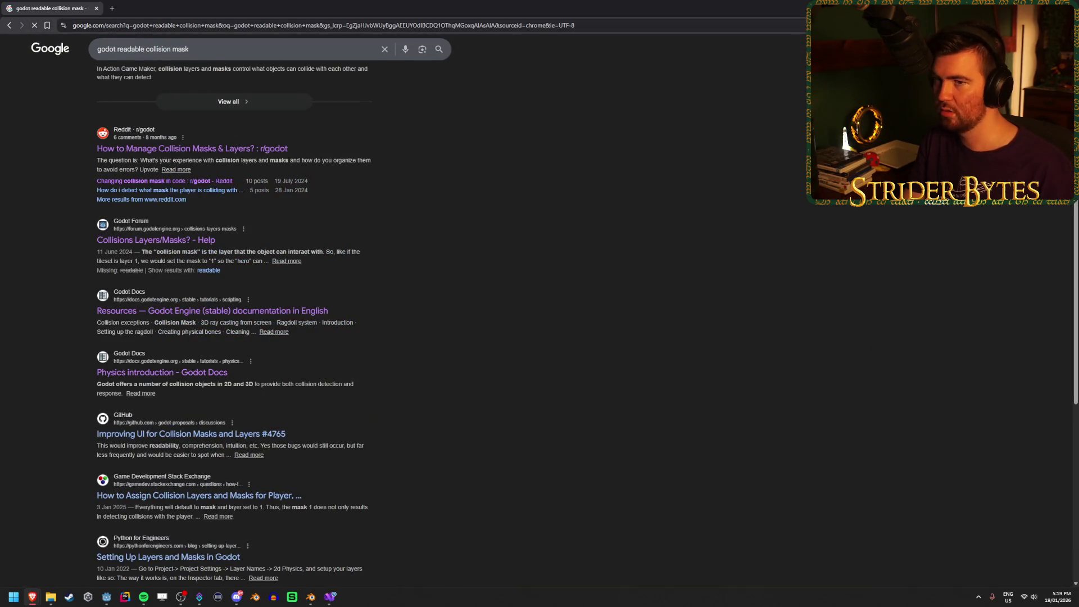
Step: Skim the EASY Way collision layers video, jumping to its Codez chapter, then close it
{"action": "scroll", "coordinate": [356, 204], "scroll_direction": "up", "scroll_amount": 5}
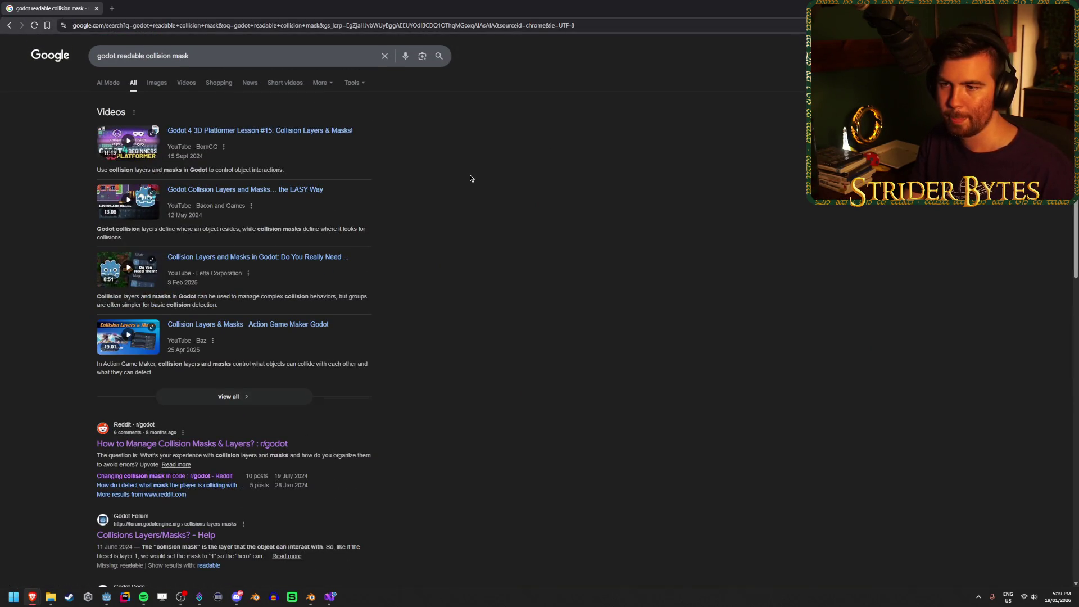
{"action": "middle_click", "coordinate": [242, 189]}
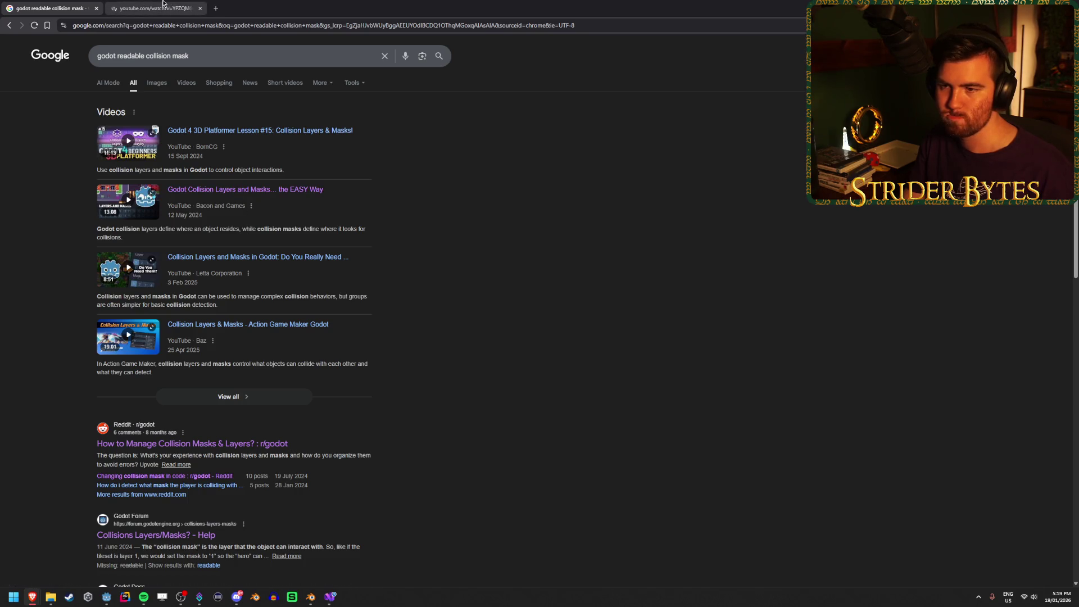
{"action": "left_click", "coordinate": [162, 2]}
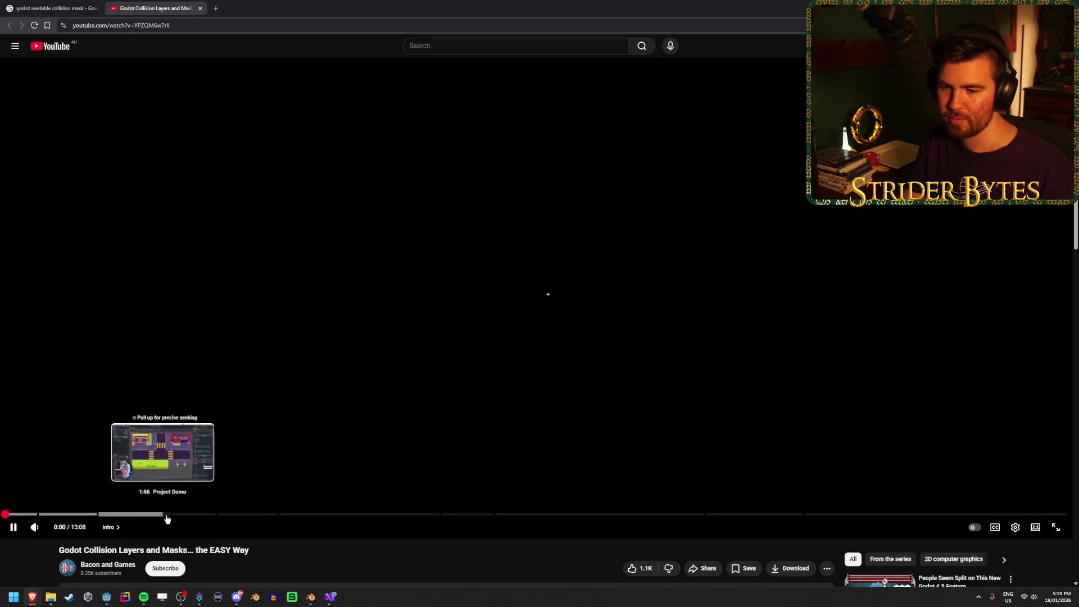
{"action": "left_click", "coordinate": [197, 515]}
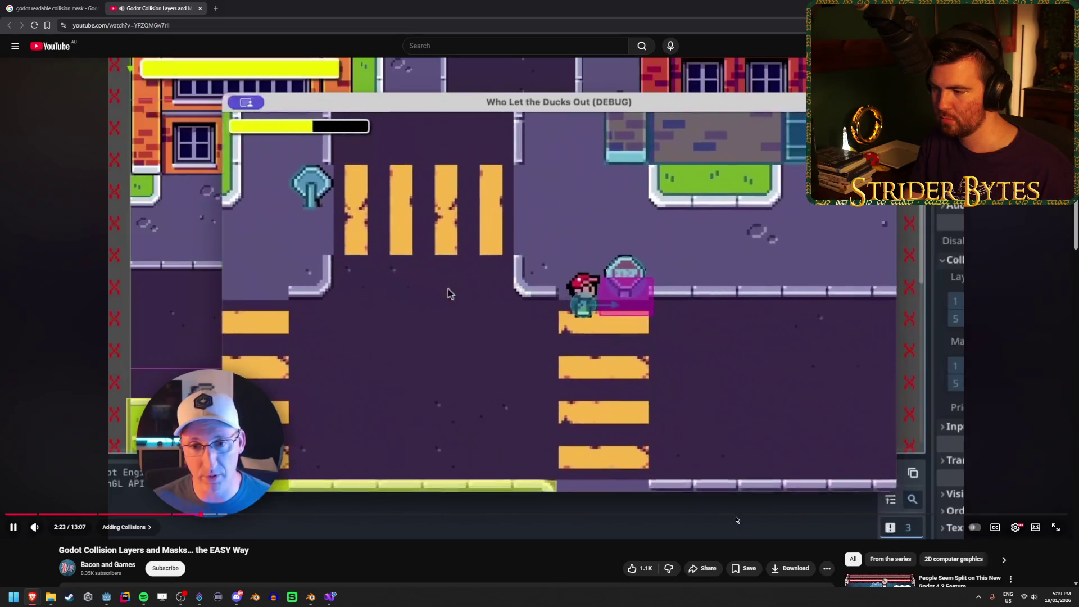
{"action": "left_click", "coordinate": [734, 514]}
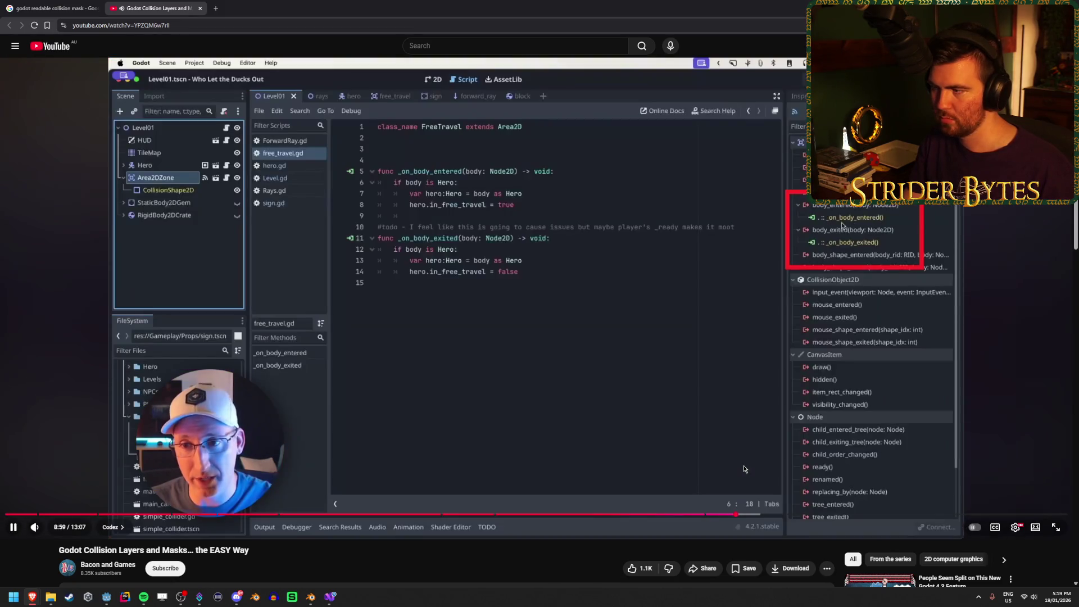
{"action": "left_click", "coordinate": [763, 514]}
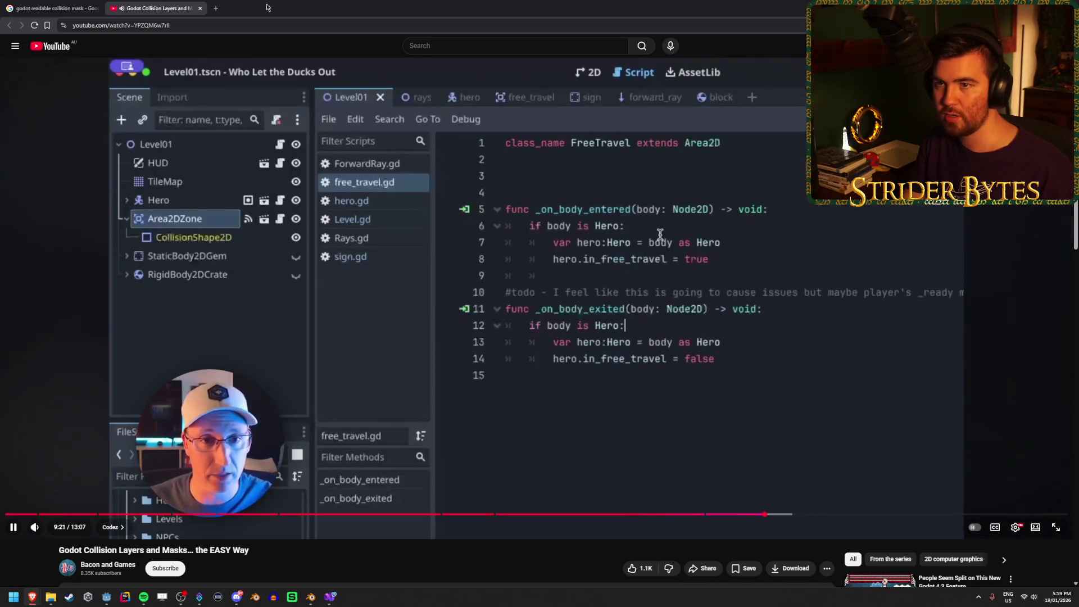
{"action": "key", "text": "ctrl+w"}
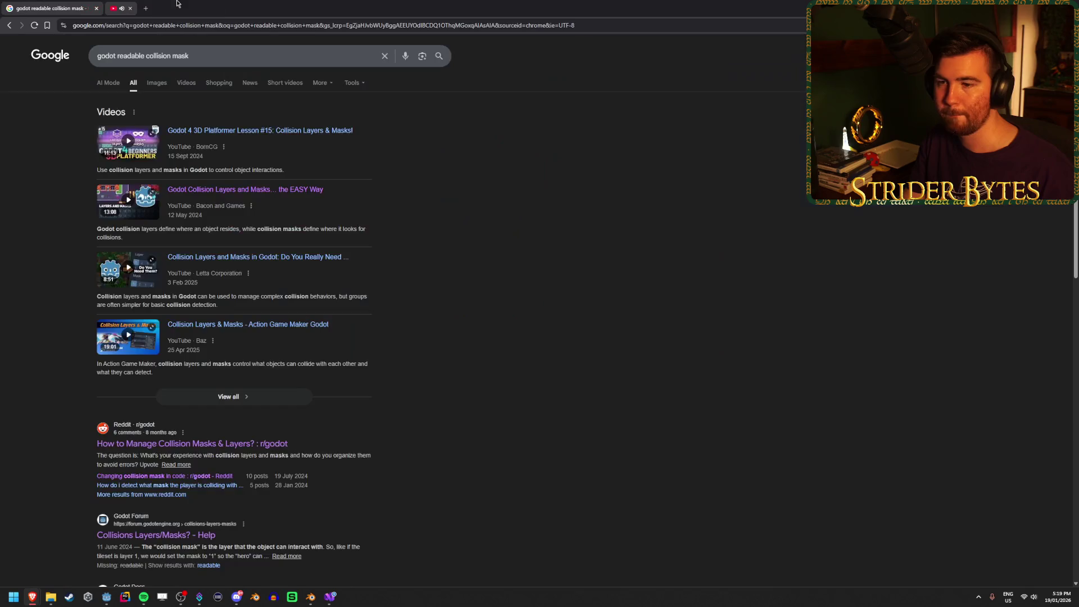
Step: Place the cursor at the end of the search query and return to Godot's Player scene
{"action": "scroll", "coordinate": [560, 297], "scroll_direction": "down", "scroll_amount": 2}
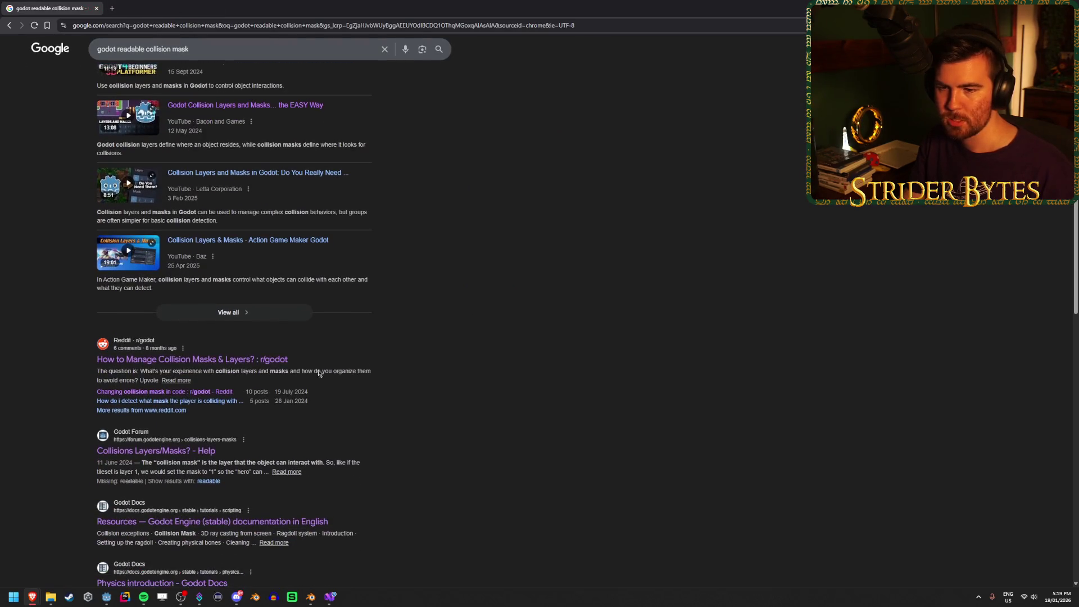
{"action": "scroll", "coordinate": [235, 366], "scroll_direction": "up", "scroll_amount": 2}
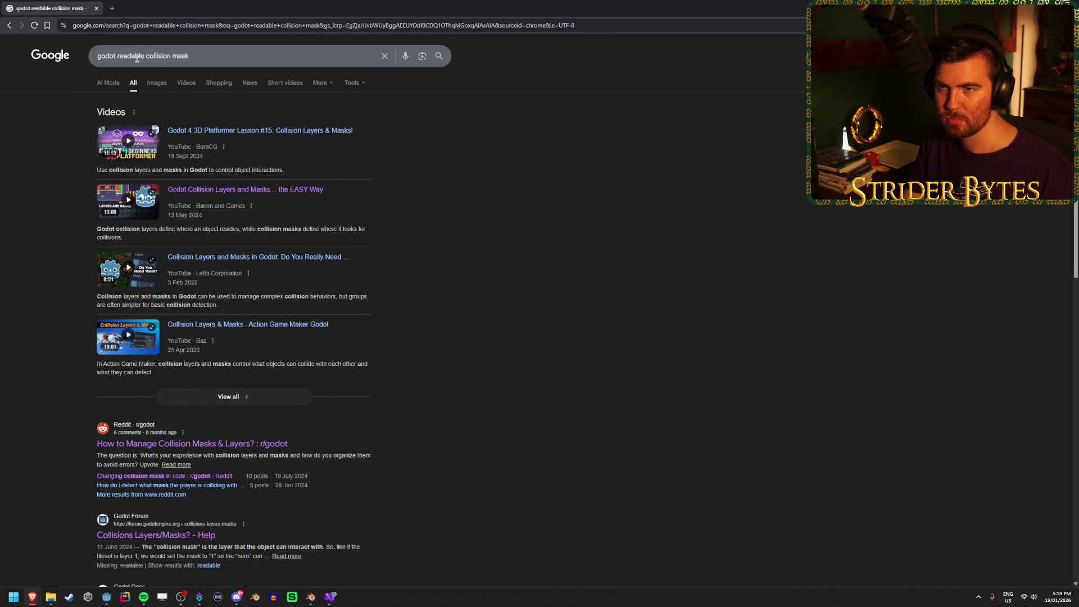
{"action": "double_click", "coordinate": [131, 56]}
{"action": "key", "text": "End"}
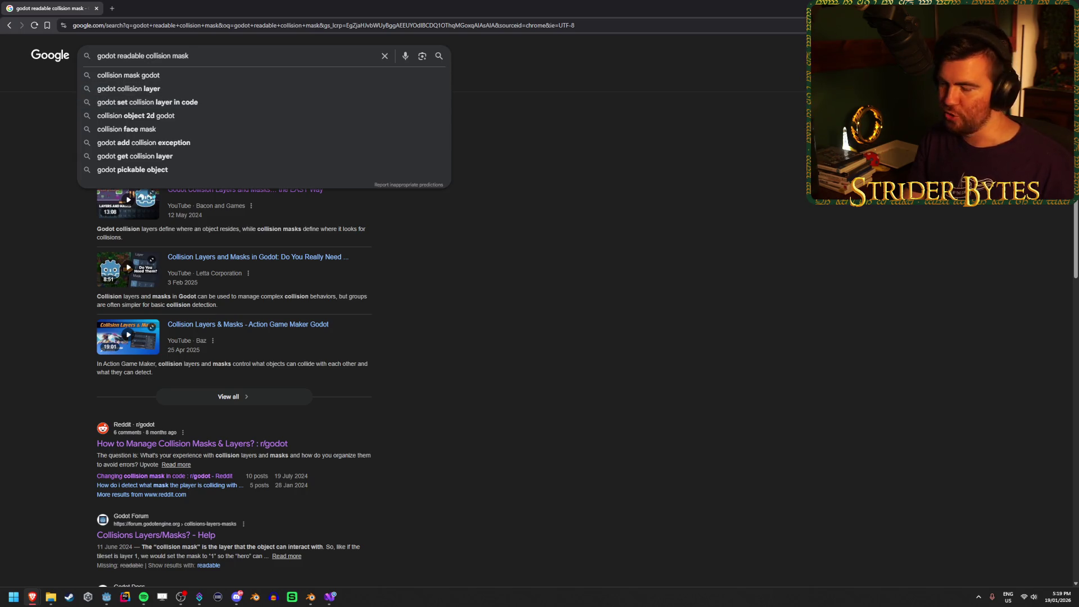
{"action": "key", "text": "alt+Tab"}
{"action": "key", "text": "alt+Tab"}
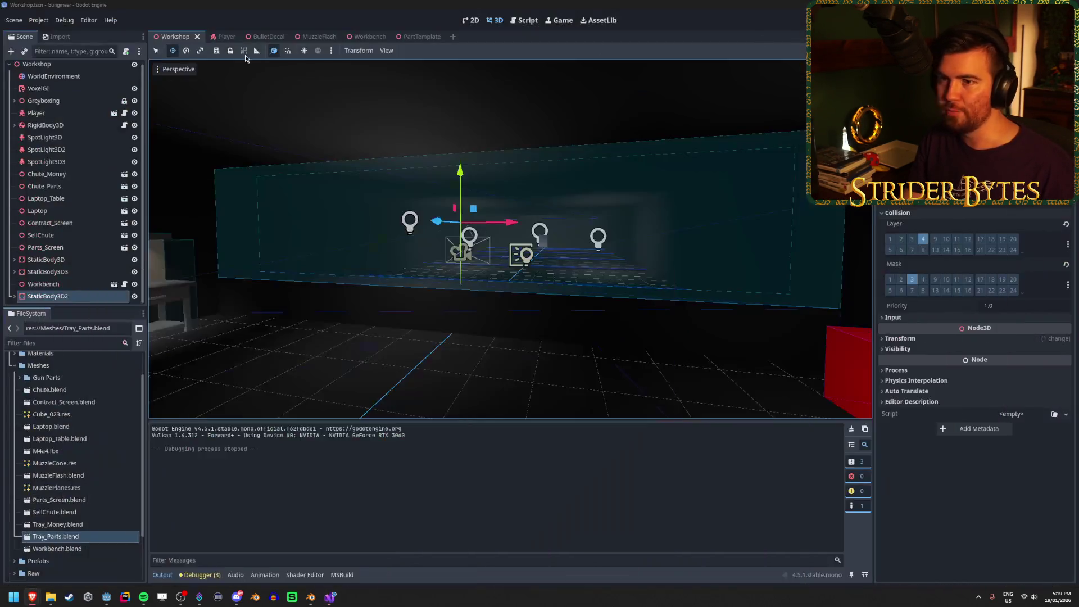
{"action": "left_click", "coordinate": [216, 37]}
Step: Make the MeshInstance3D gun mesh visible and run the Workshop scene
{"action": "left_click", "coordinate": [138, 141]}
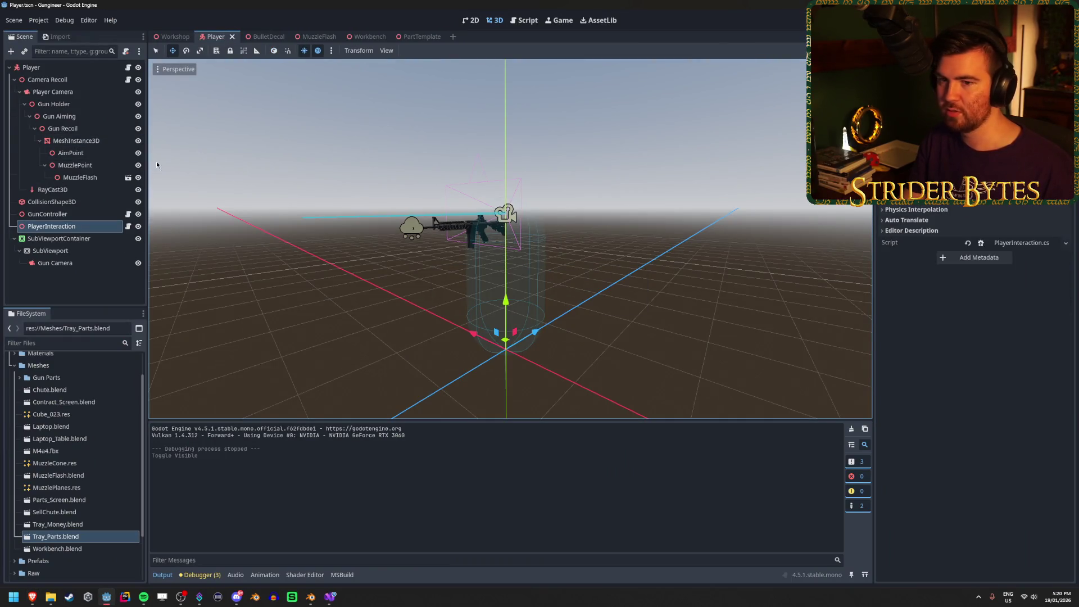
{"action": "left_click", "coordinate": [172, 36]}
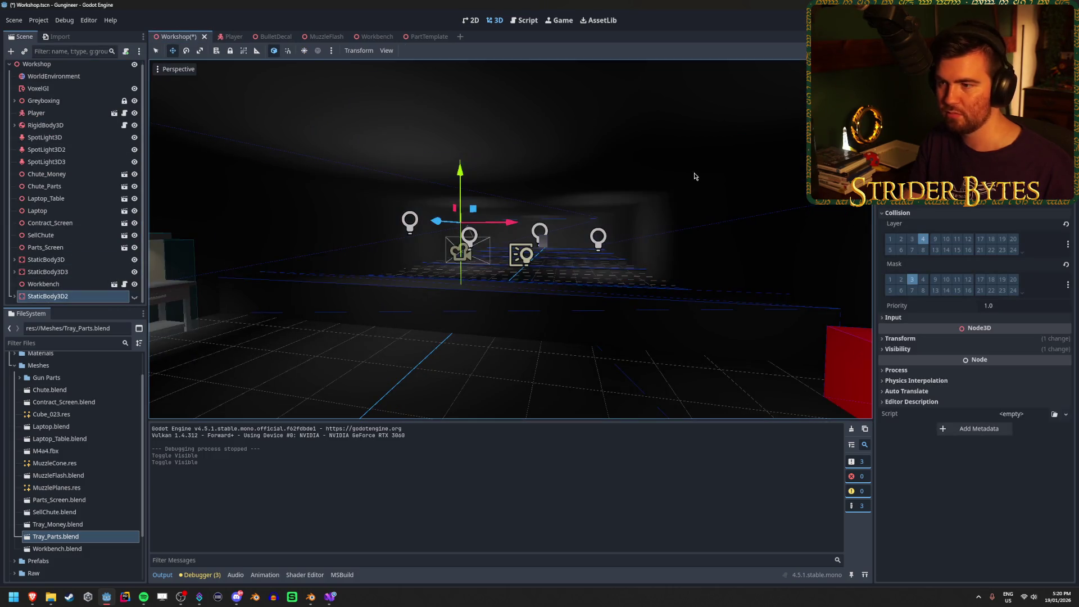
{"action": "key", "text": "F5"}
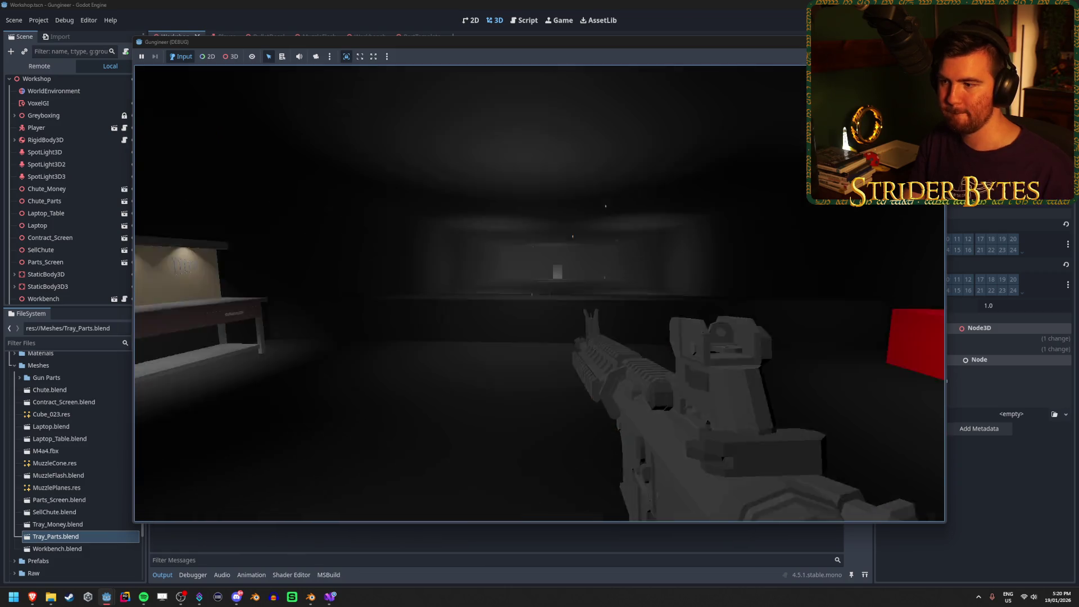
Step: Fire the rifle around the room, take aimed shots down the sights, then stop the game
{"action": "mouse_move", "coordinate": [540, 293]}
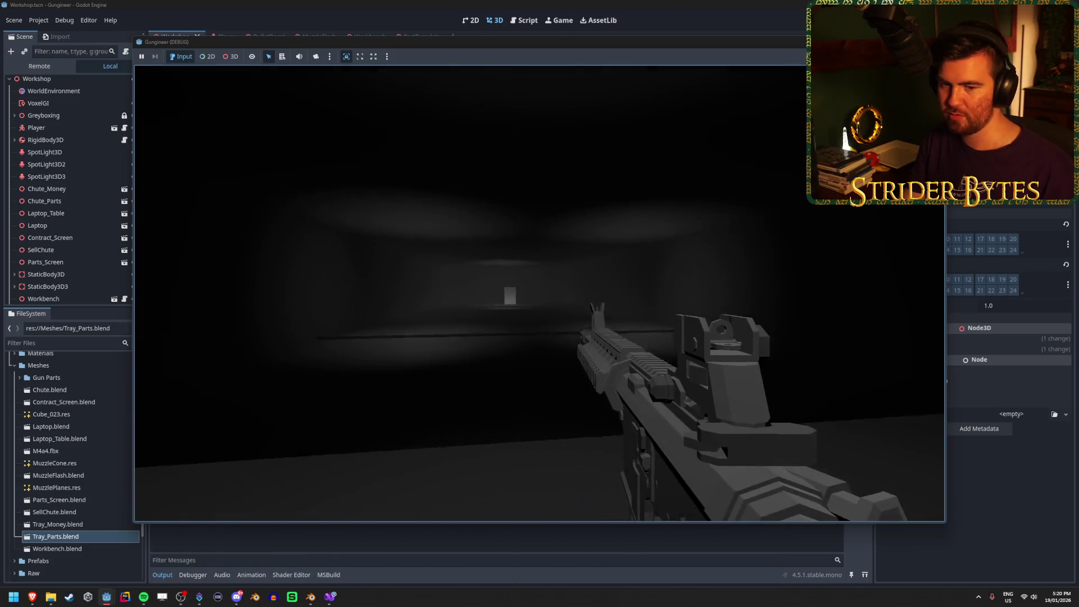
{"action": "left_click", "coordinate": [539, 293]}
{"action": "left_click_drag", "start_coordinate": [539, 294], "coordinate": [539, 293]}
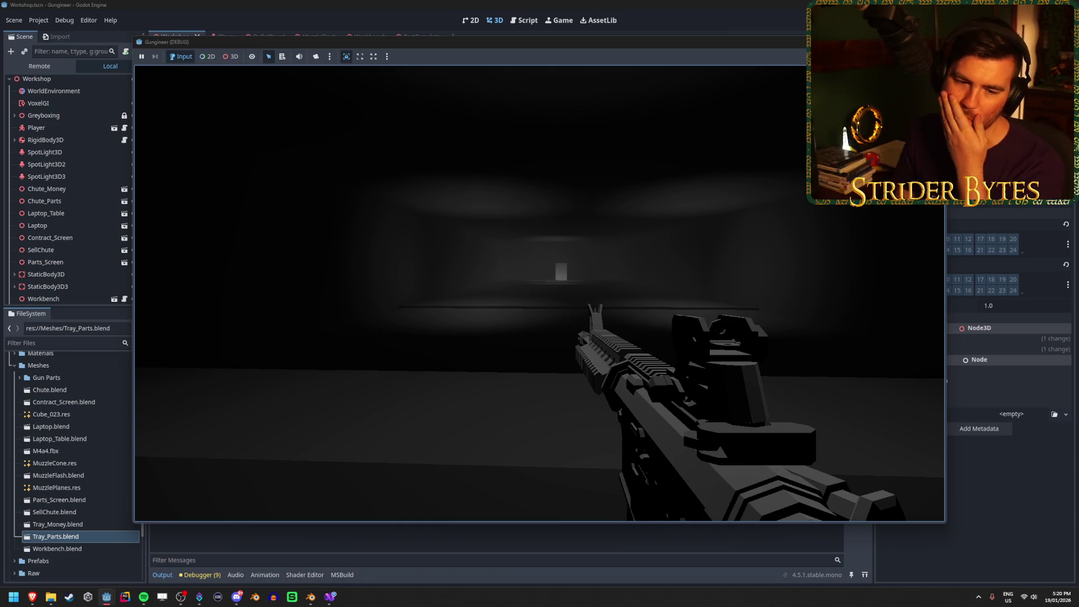
{"action": "right_click", "coordinate": [540, 293]}
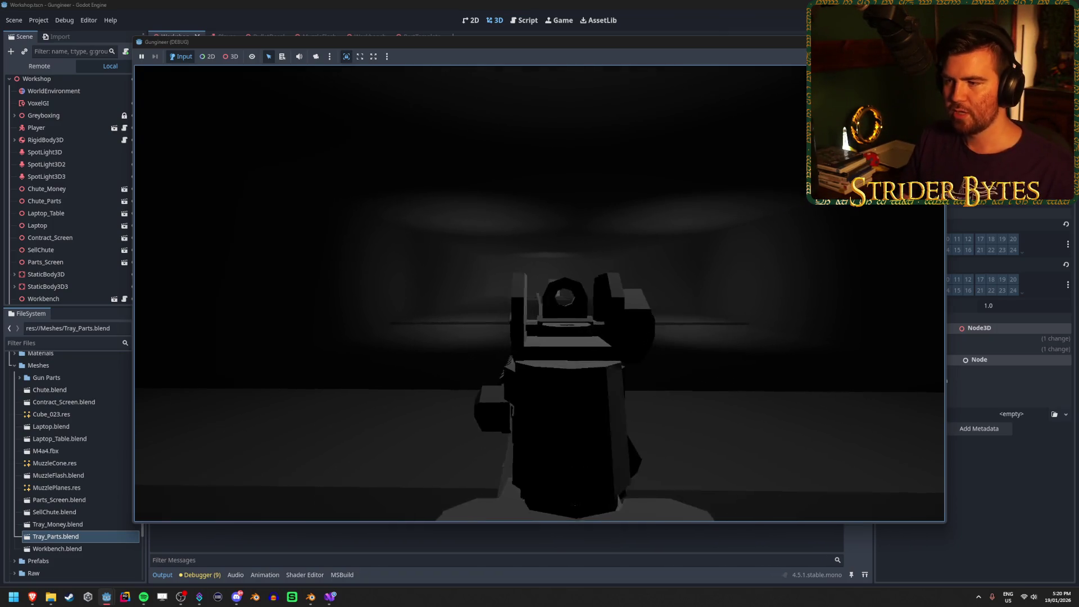
{"action": "right_click", "coordinate": [539, 292]}
{"action": "right_click", "coordinate": [539, 293]}
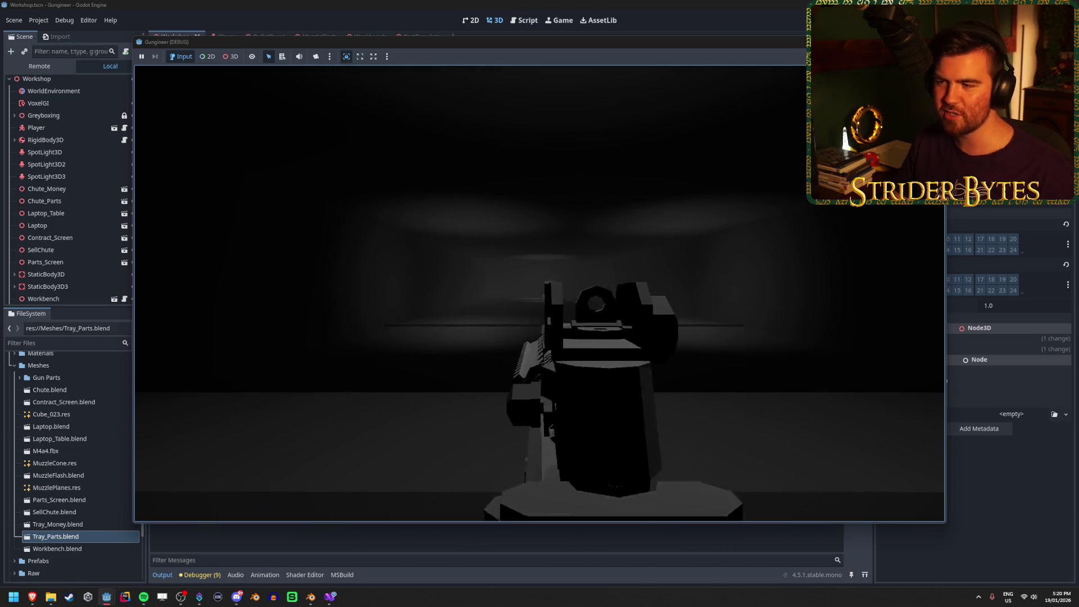
{"action": "left_click", "coordinate": [539, 293]}
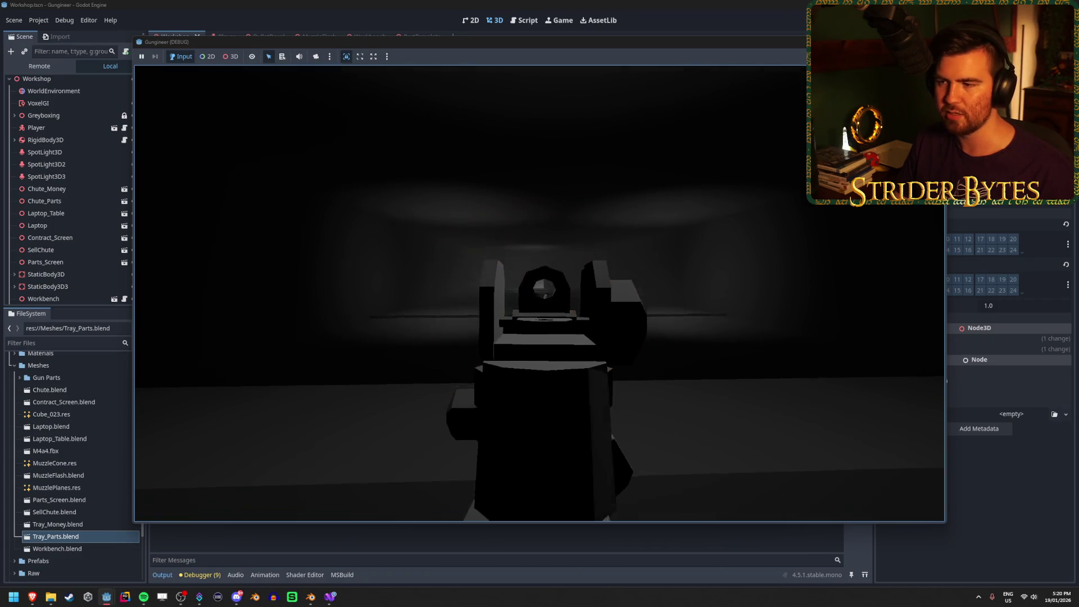
{"action": "left_click", "coordinate": [539, 293]}
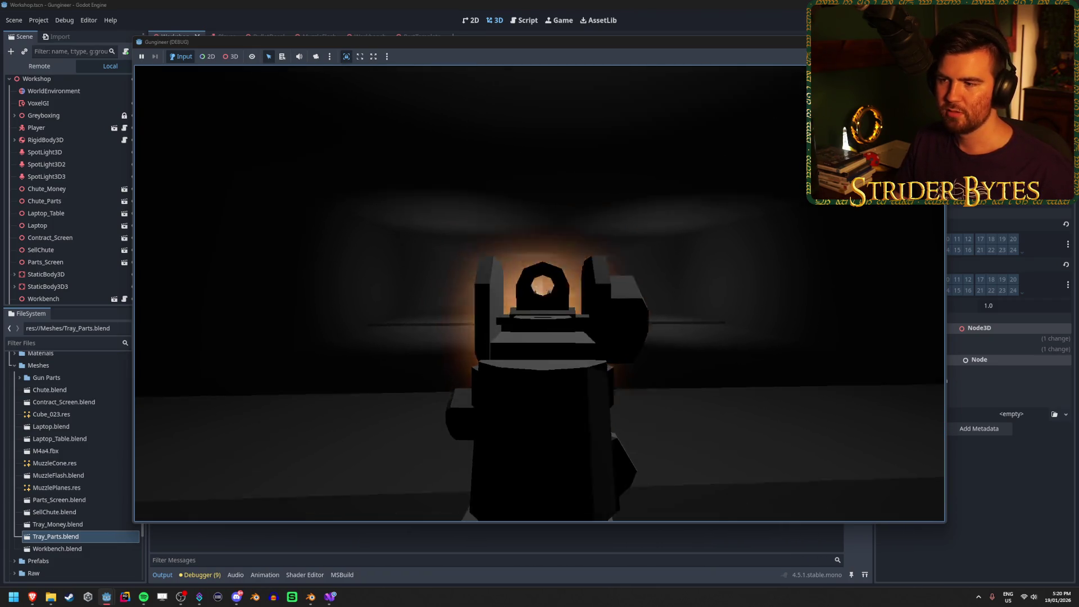
{"action": "right_click", "coordinate": [539, 293]}
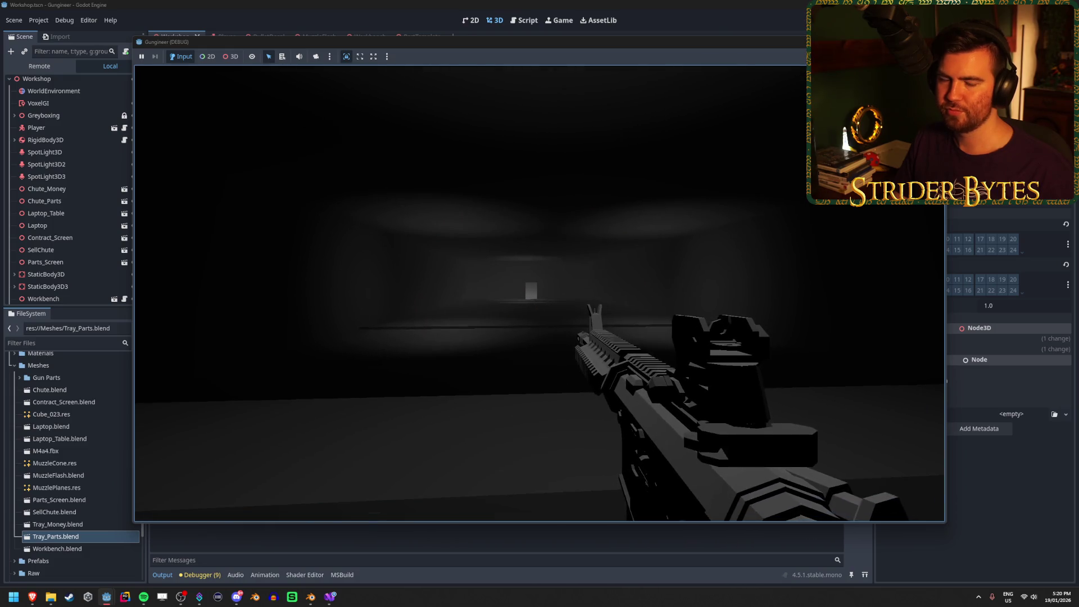
{"action": "key", "text": "F8"}
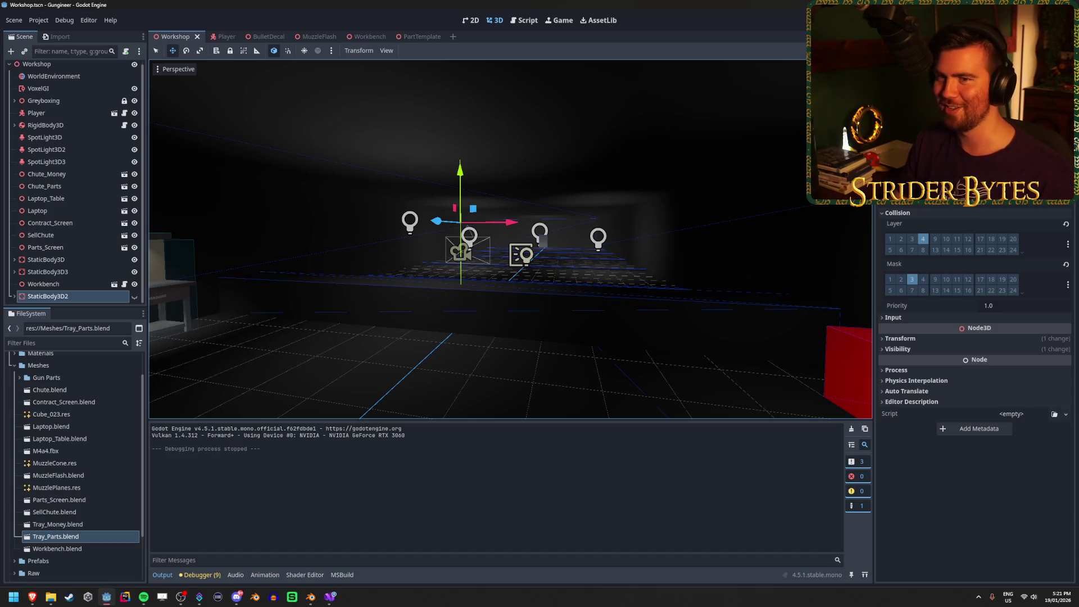
Step: Back in the browser, search Google for 'godot collision mask variable'
{"action": "left_click", "coordinate": [315, 598]}
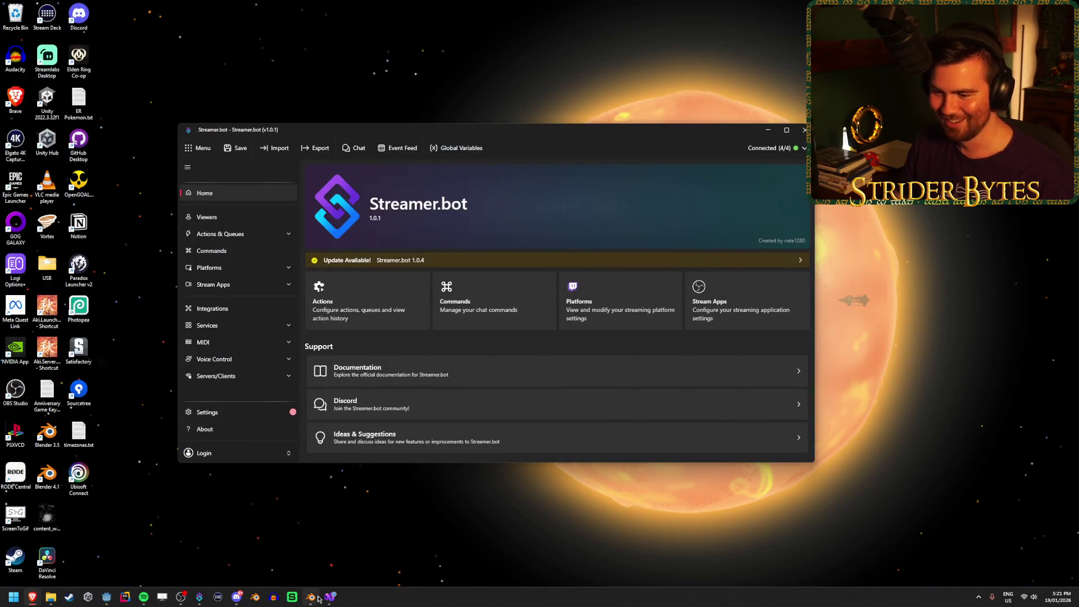
{"action": "left_click", "coordinate": [106, 597]}
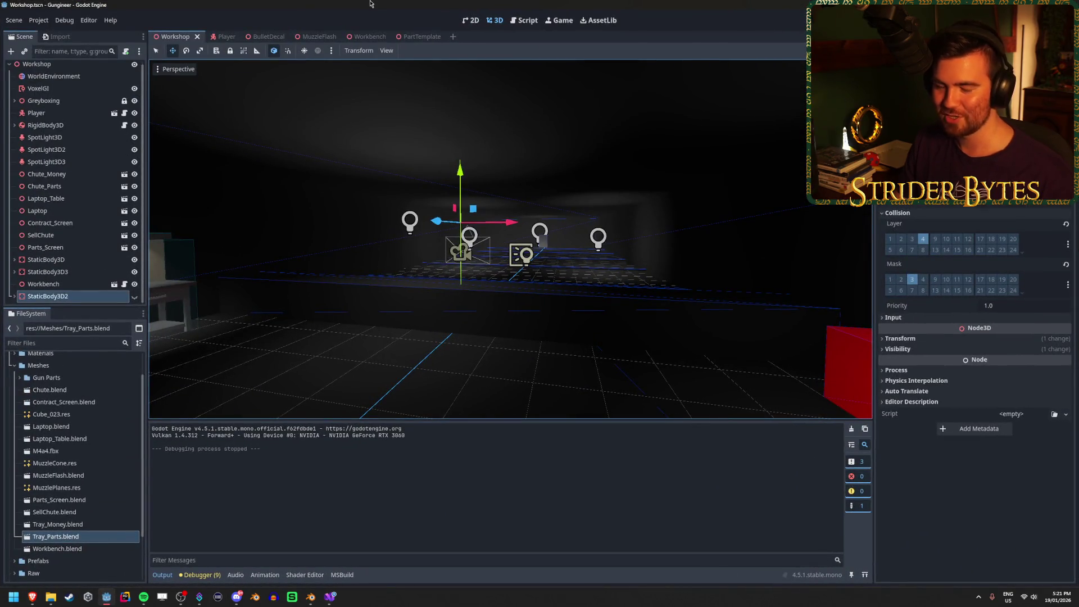
{"action": "left_click", "coordinate": [331, 599]}
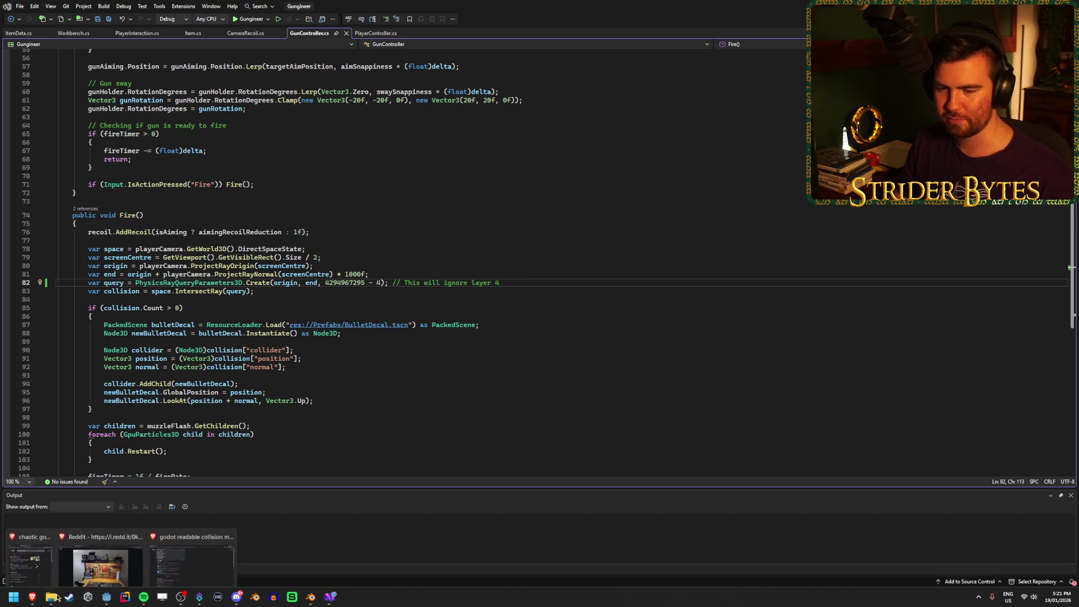
{"action": "left_click", "coordinate": [110, 554]}
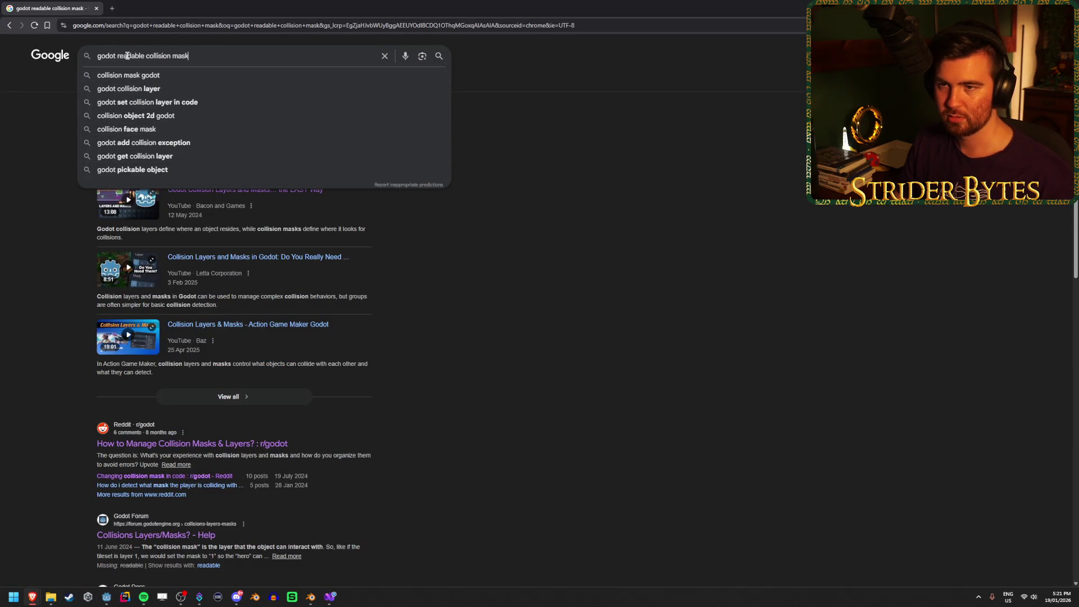
{"action": "key", "text": "BackSpace"}
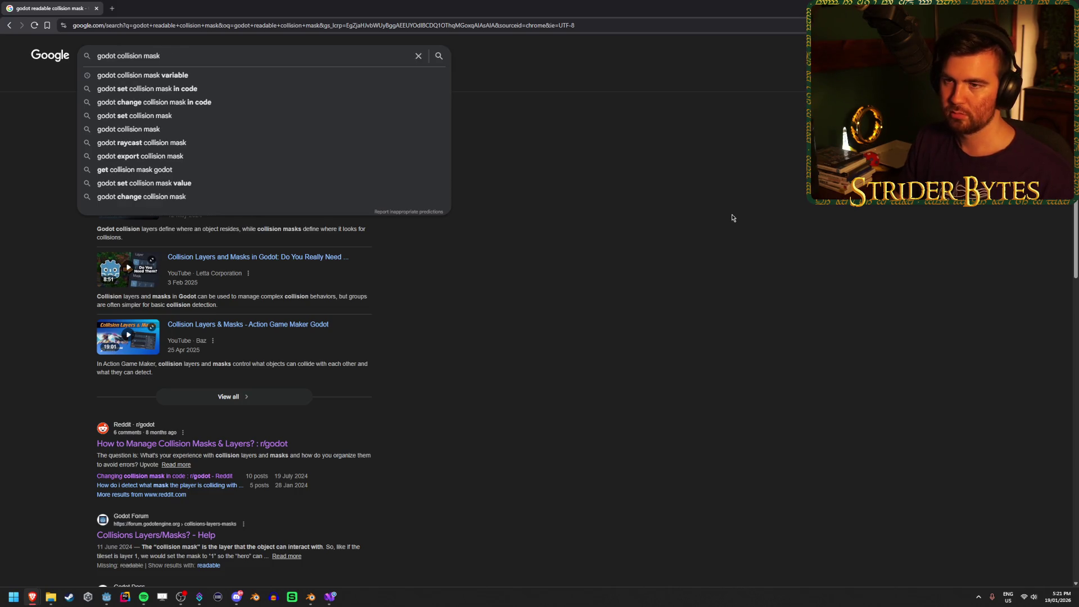
{"action": "key", "text": "Down"}
{"action": "key", "text": "Return"}
Step: Open the Reddit, 'Collisions Layers/Masks? - Help' and collision-masks-via-code results in background tabs
{"action": "scroll", "coordinate": [222, 318], "scroll_direction": "down", "scroll_amount": 2}
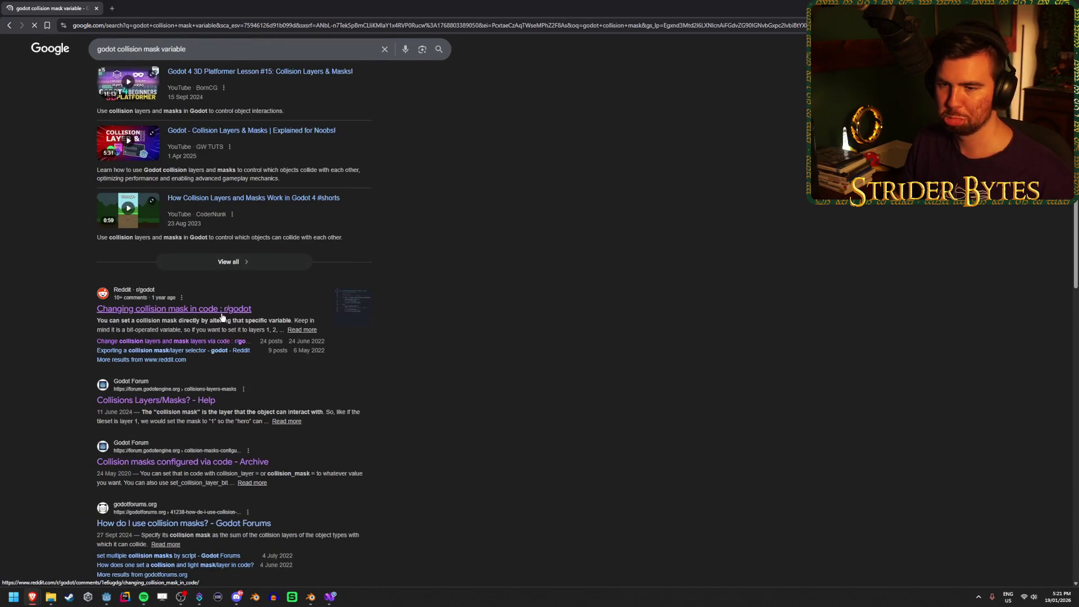
{"action": "middle_click", "coordinate": [222, 317]}
{"action": "middle_click", "coordinate": [190, 404]}
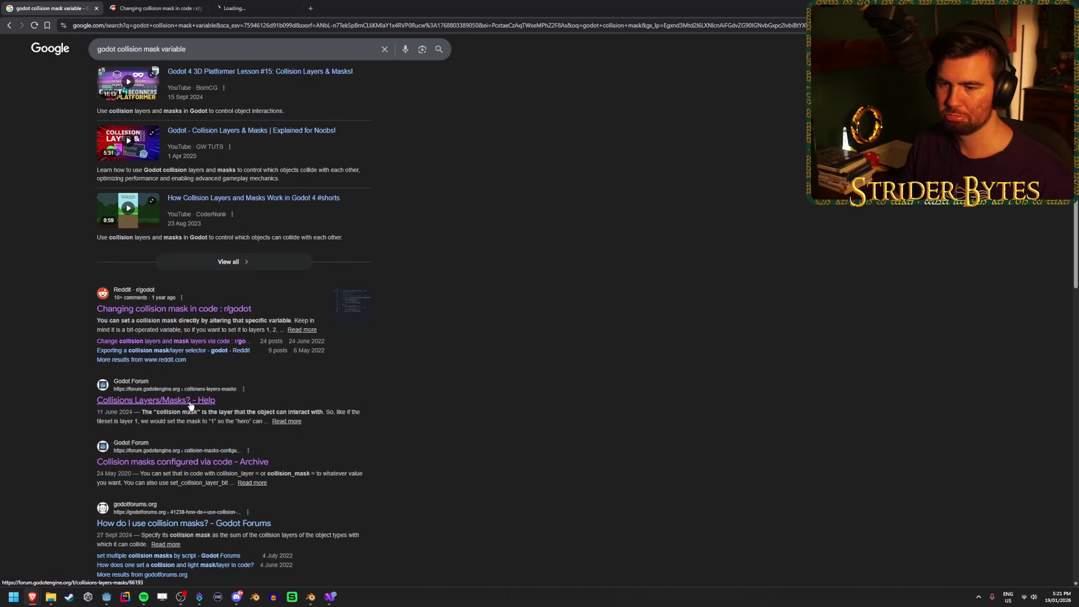
{"action": "scroll", "coordinate": [208, 410], "scroll_direction": "down", "scroll_amount": 1}
{"action": "middle_click", "coordinate": [228, 419]}
{"action": "scroll", "coordinate": [348, 227], "scroll_direction": "down", "scroll_amount": 1}
{"action": "scroll", "coordinate": [409, 216], "scroll_direction": "up", "scroll_amount": 2}
{"action": "scroll", "coordinate": [535, 256], "scroll_direction": "down", "scroll_amount": 1}
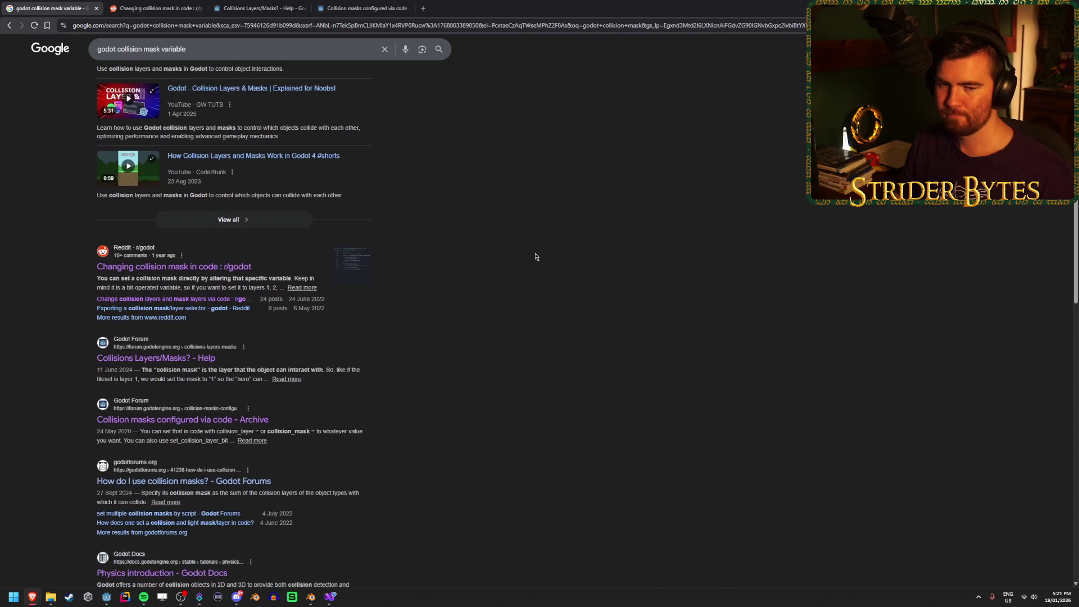
Step: Read the 'Collision masks configured via code' forum thread, then return to the Godot editor
{"action": "left_click", "coordinate": [346, 4]}
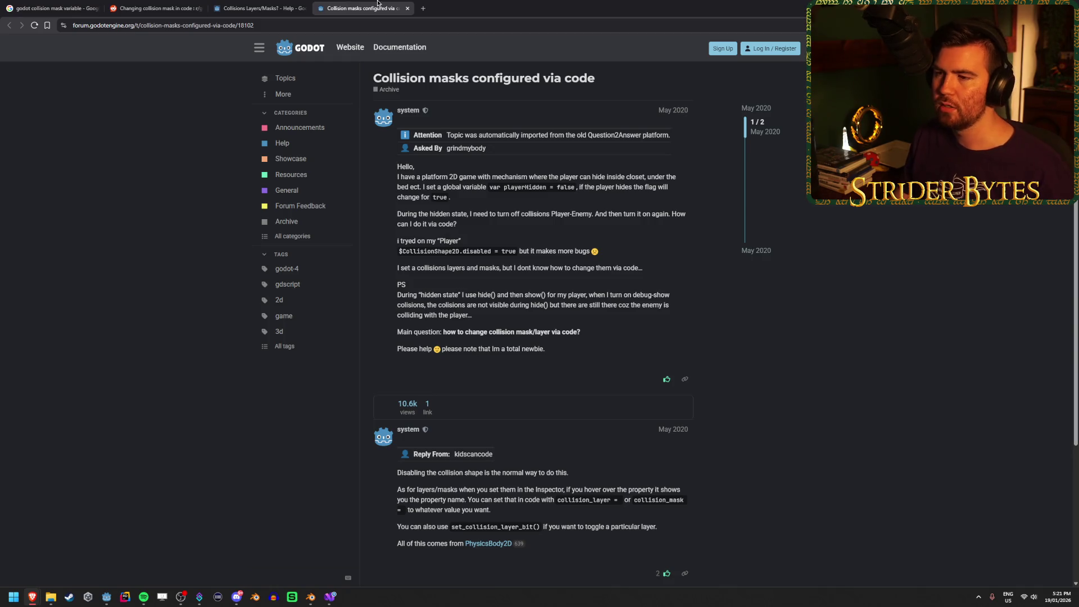
{"action": "mouse_move", "coordinate": [330, 600]}
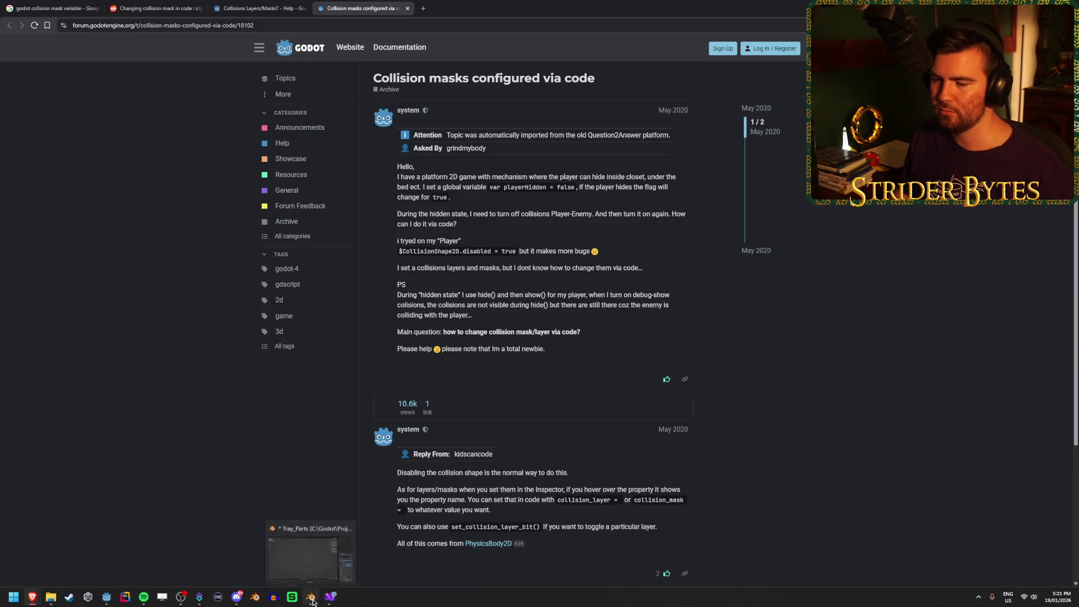
{"action": "left_click", "coordinate": [106, 593]}
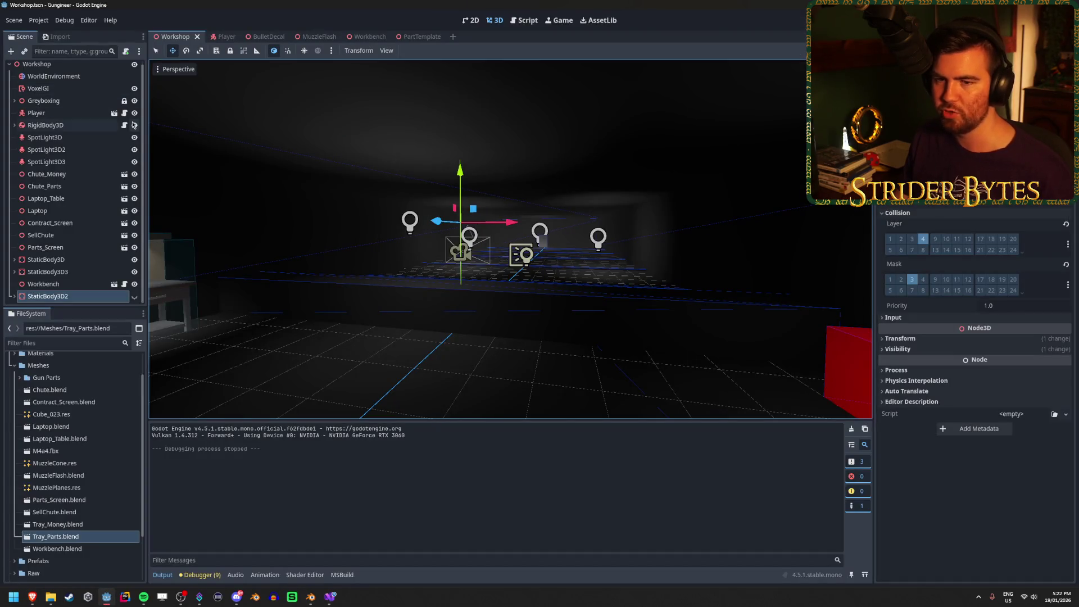
Step: Open the Player scene and inspect its Player Camera and Gun Holder nodes
{"action": "left_click", "coordinate": [214, 36]}
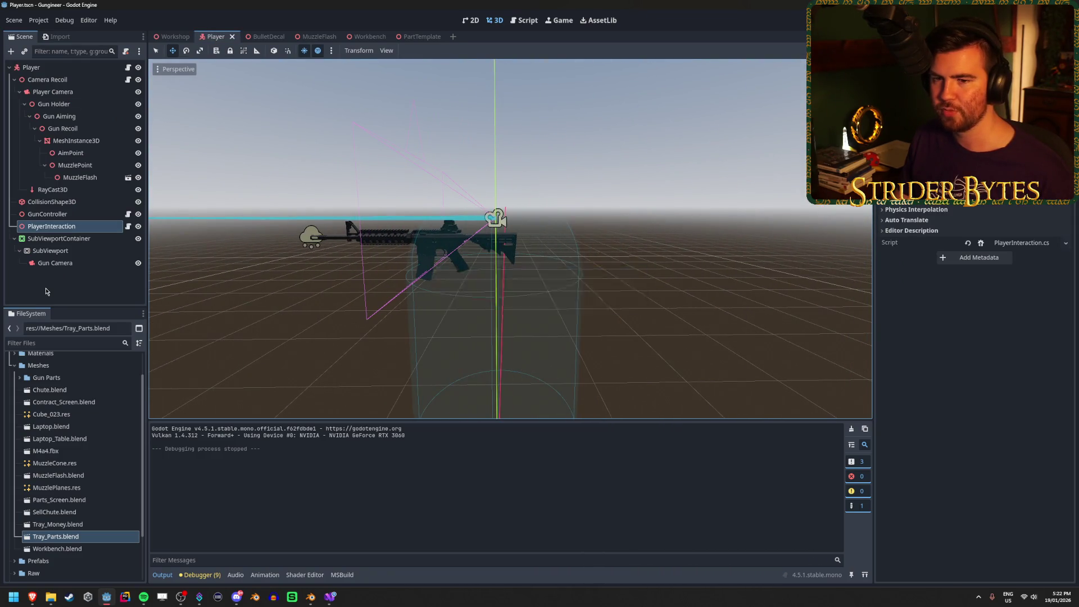
{"action": "left_click", "coordinate": [80, 94]}
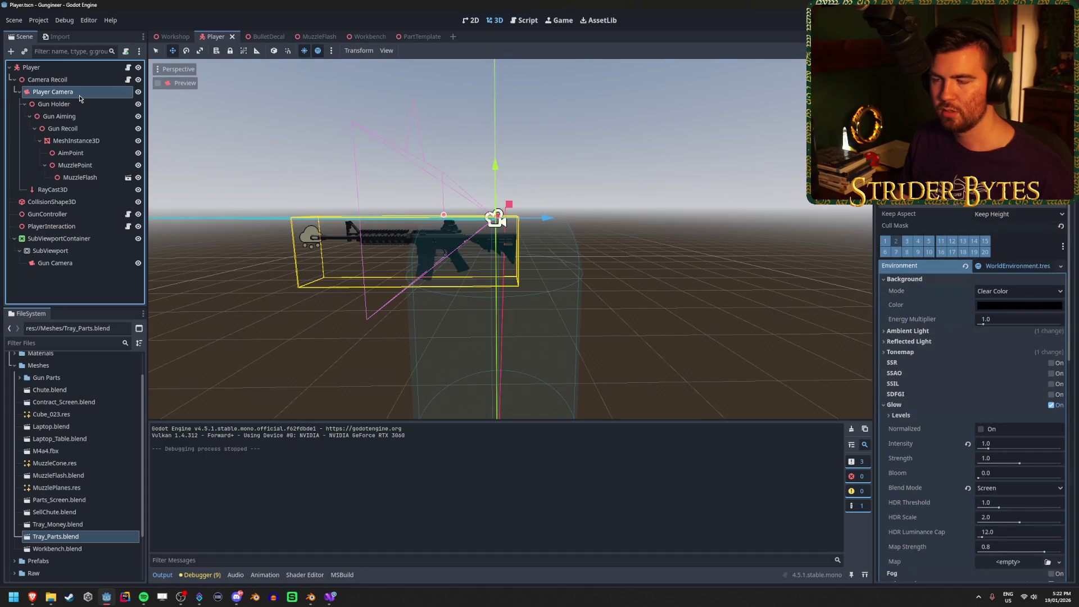
{"action": "left_click", "coordinate": [85, 104]}
{"action": "left_click", "coordinate": [84, 92]}
{"action": "left_click", "coordinate": [87, 107]}
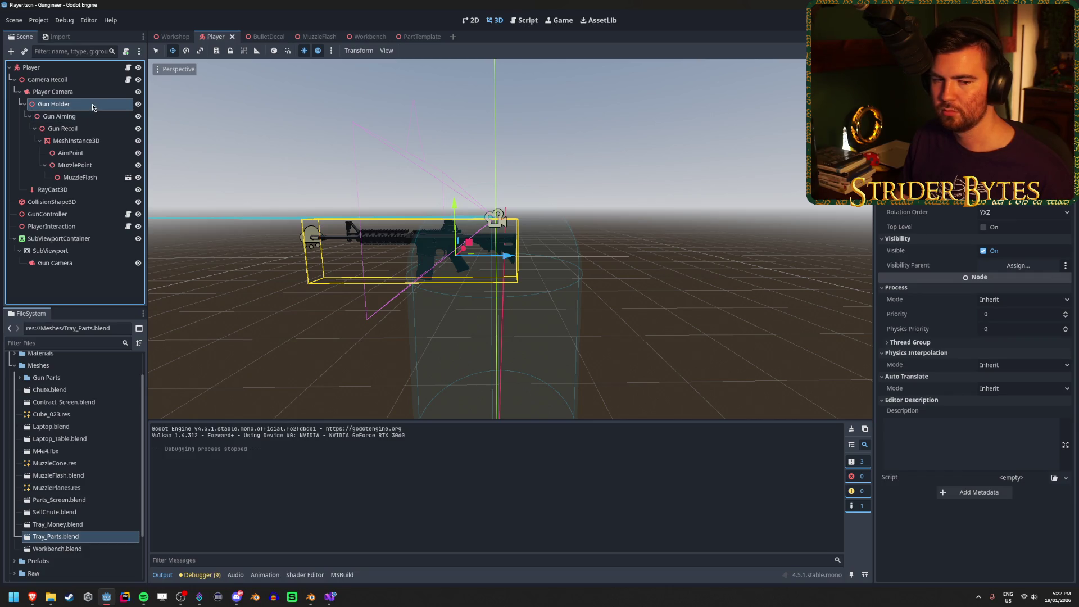
{"action": "left_click", "coordinate": [82, 302]}
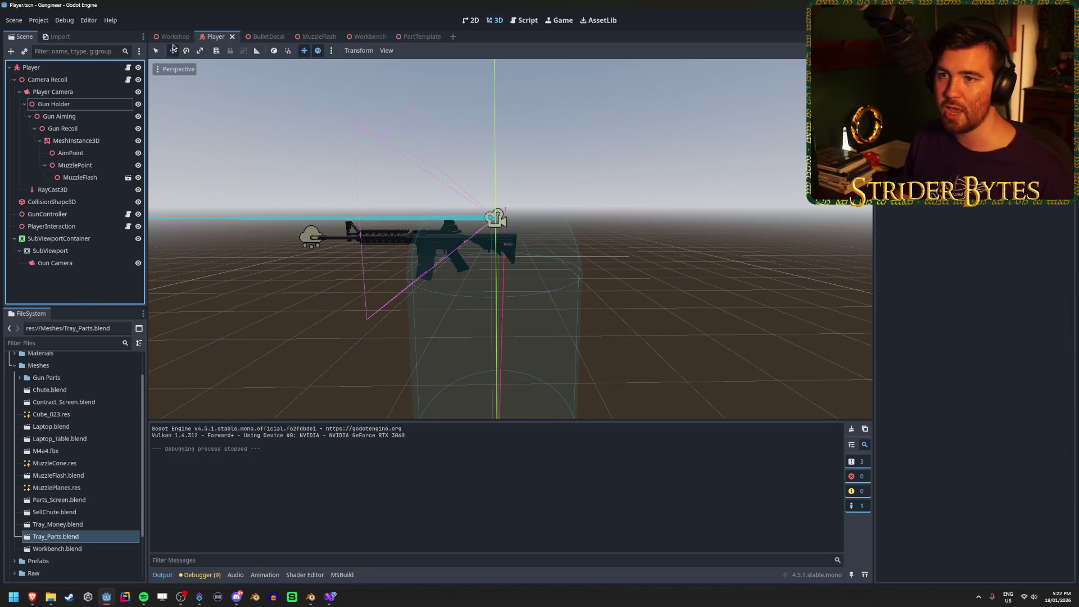
Step: Switch to the Workshop scene, then return to the cod scope image results in the browser
{"action": "left_click", "coordinate": [173, 37]}
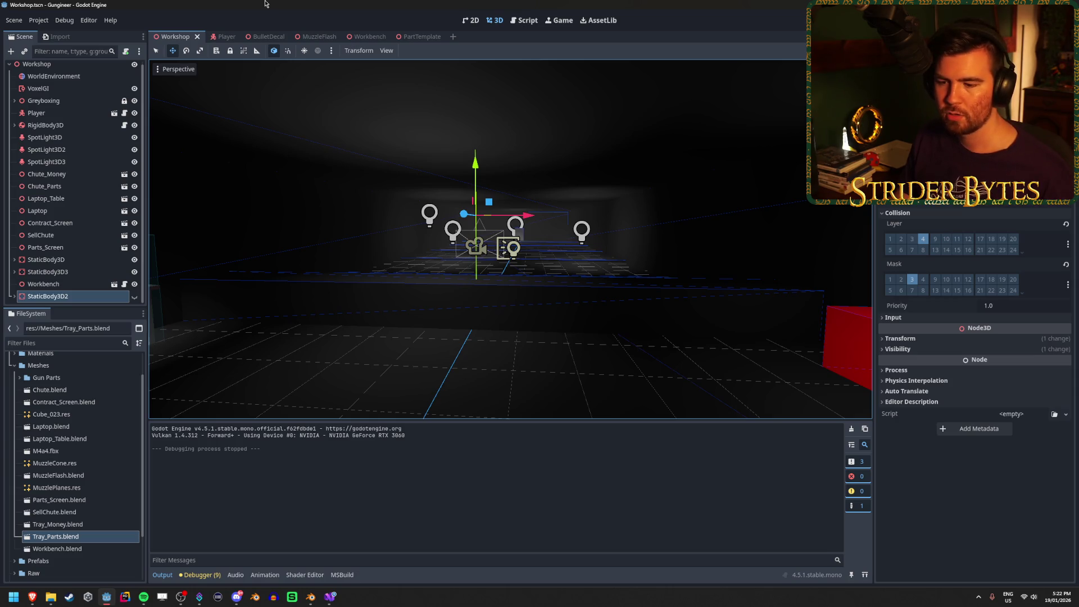
{"action": "key", "text": "alt+Tab"}
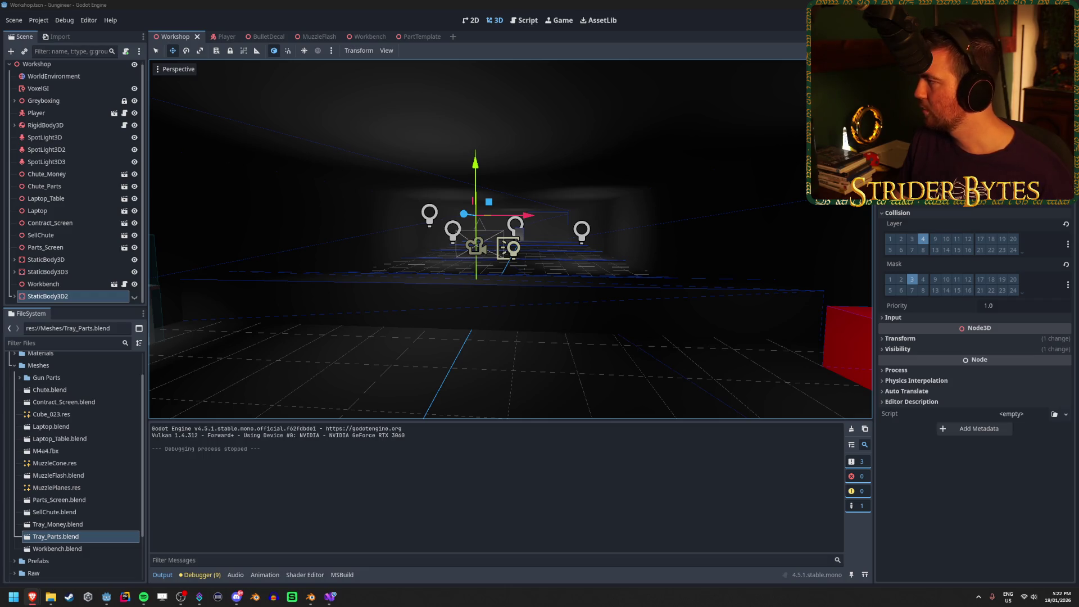
{"action": "key", "text": "alt+Tab"}
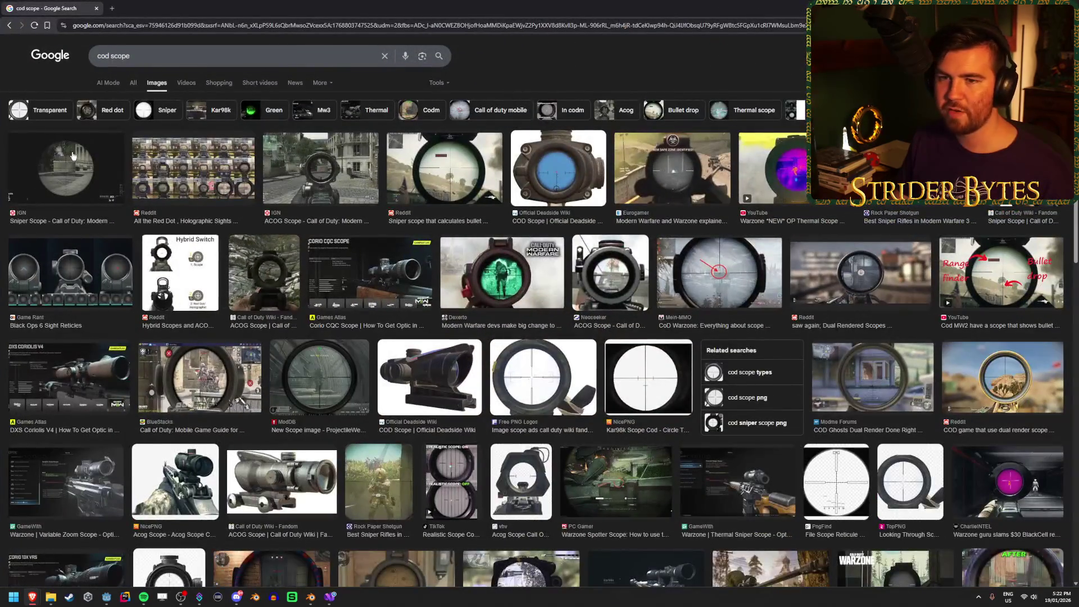
Step: Preview a sniper scope image, then search images for 'tarkov 3d scope' and browse the results
{"action": "left_click", "coordinate": [72, 156]}
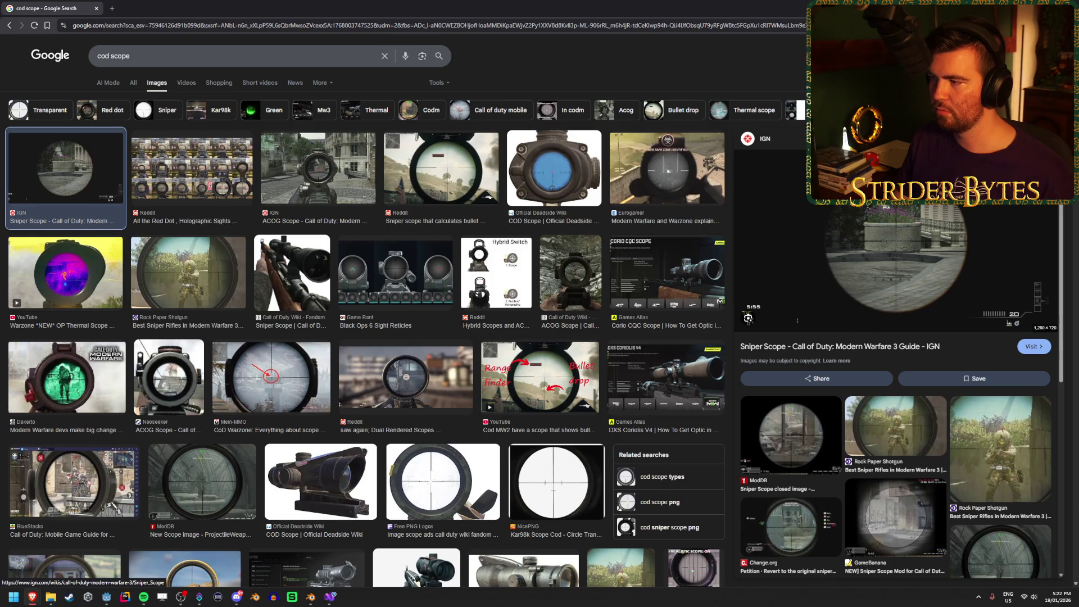
{"action": "double_click", "coordinate": [102, 56]}
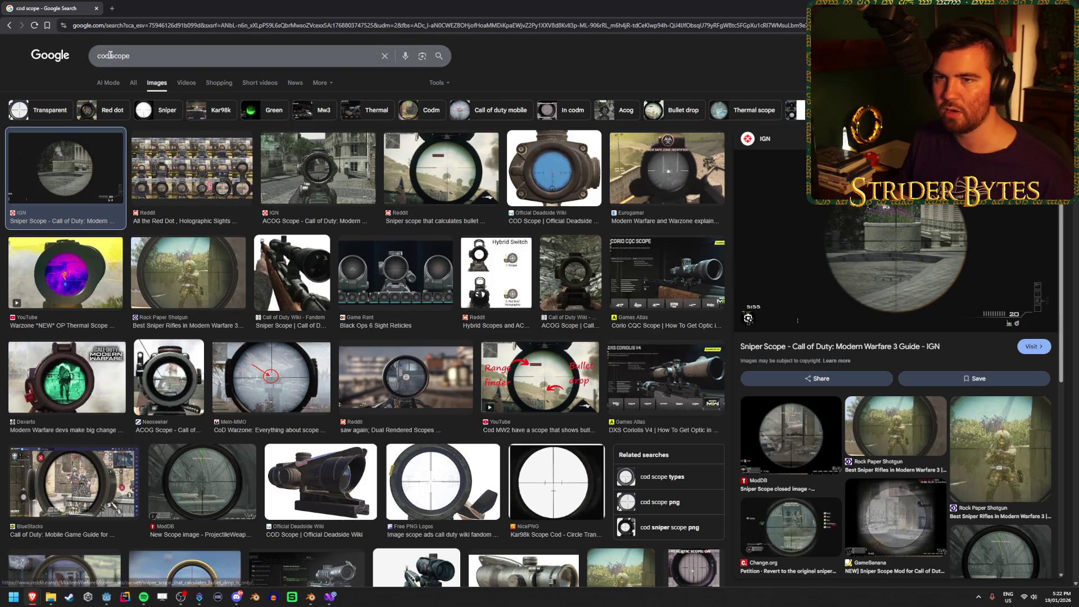
{"action": "type", "text": "tarkov 3d"}
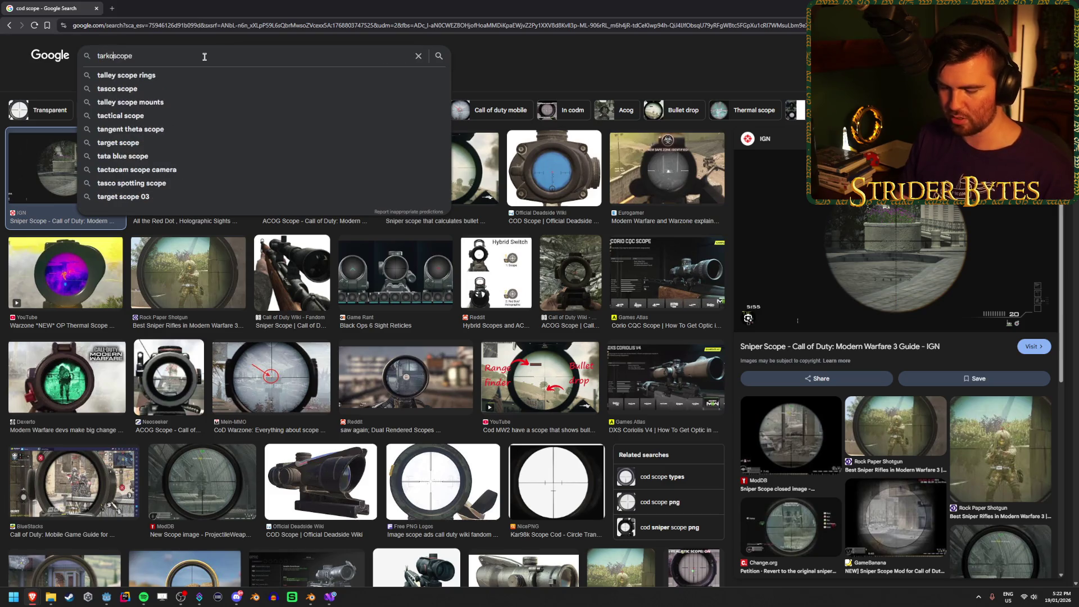
{"action": "key", "text": "Return"}
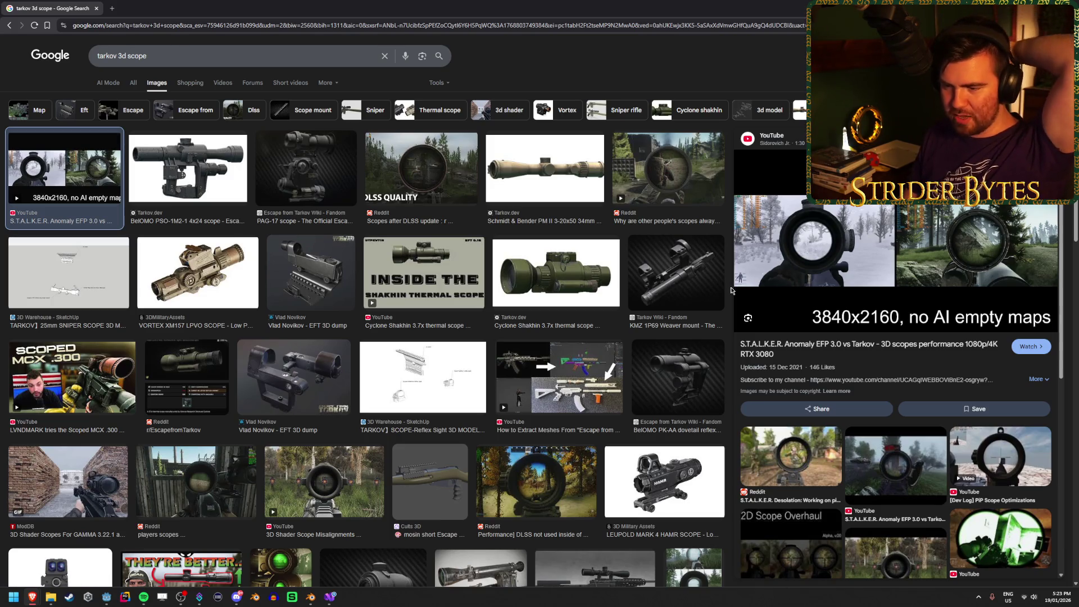
{"action": "scroll", "coordinate": [567, 424], "scroll_direction": "down", "scroll_amount": 3}
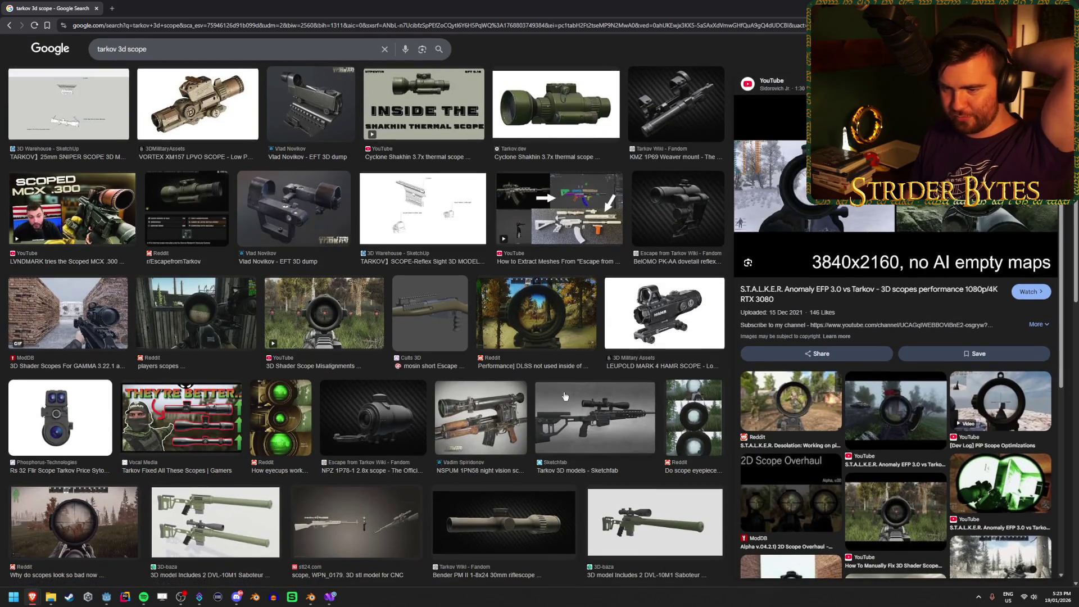
{"action": "scroll", "coordinate": [565, 395], "scroll_direction": "up", "scroll_amount": 3}
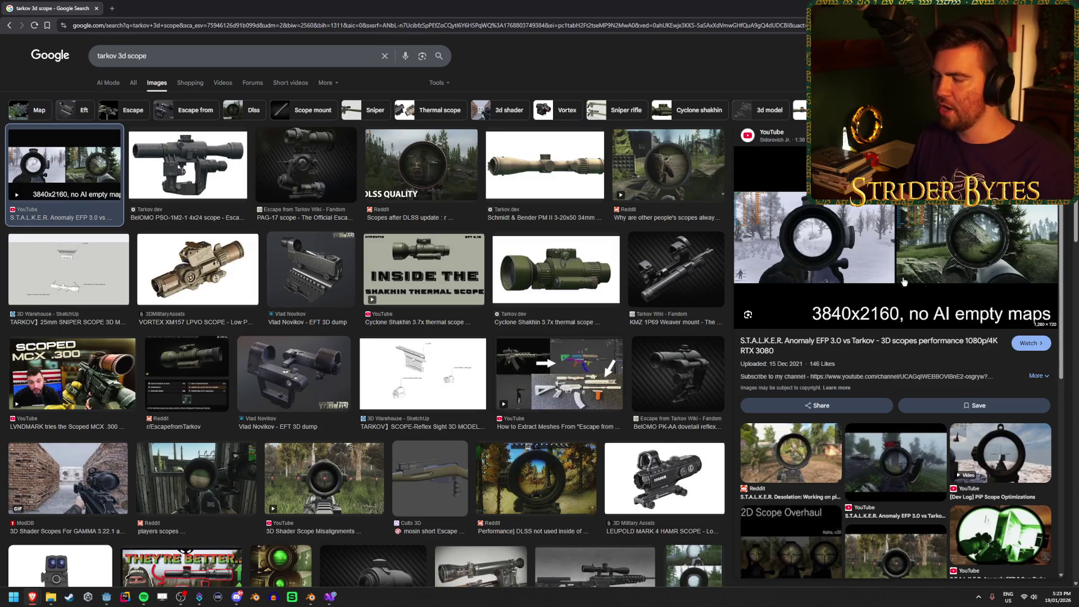
{"action": "key", "text": "alt+Tab"}
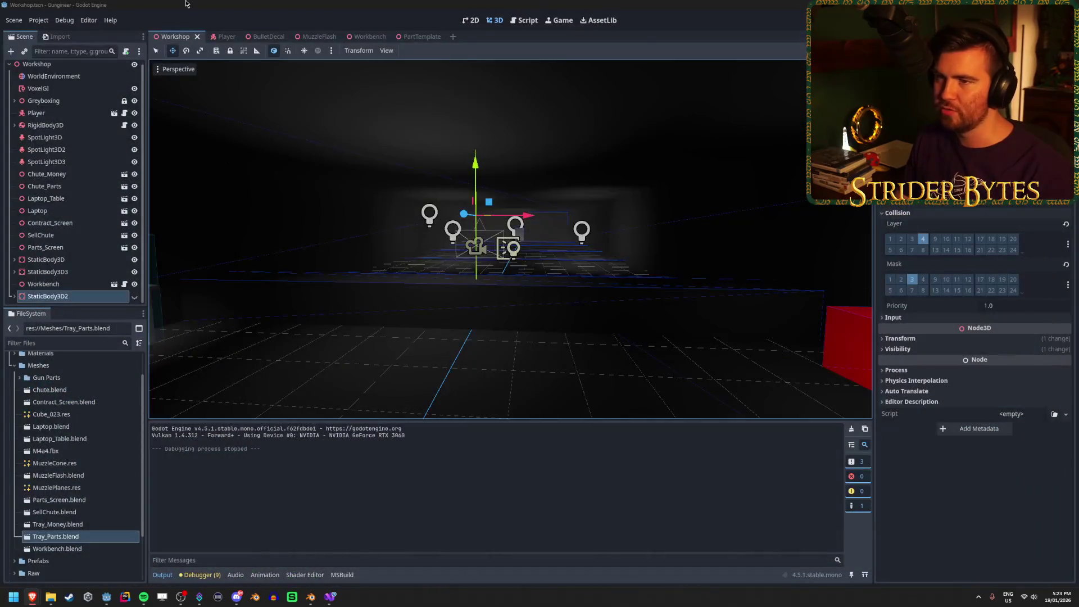
Step: Fly the viewport camera around the workshop toward the workbench and the StaticBody3D2 wall
{"action": "left_click_drag", "start_coordinate": [243, 251], "coordinate": [497, 316]}
{"action": "mouse_move", "coordinate": [737, 161]}
{"action": "left_mouse_down"}
{"action": "mouse_move", "coordinate": [534, 180]}
{"action": "mouse_move", "coordinate": [747, 195]}
{"action": "left_mouse_up"}
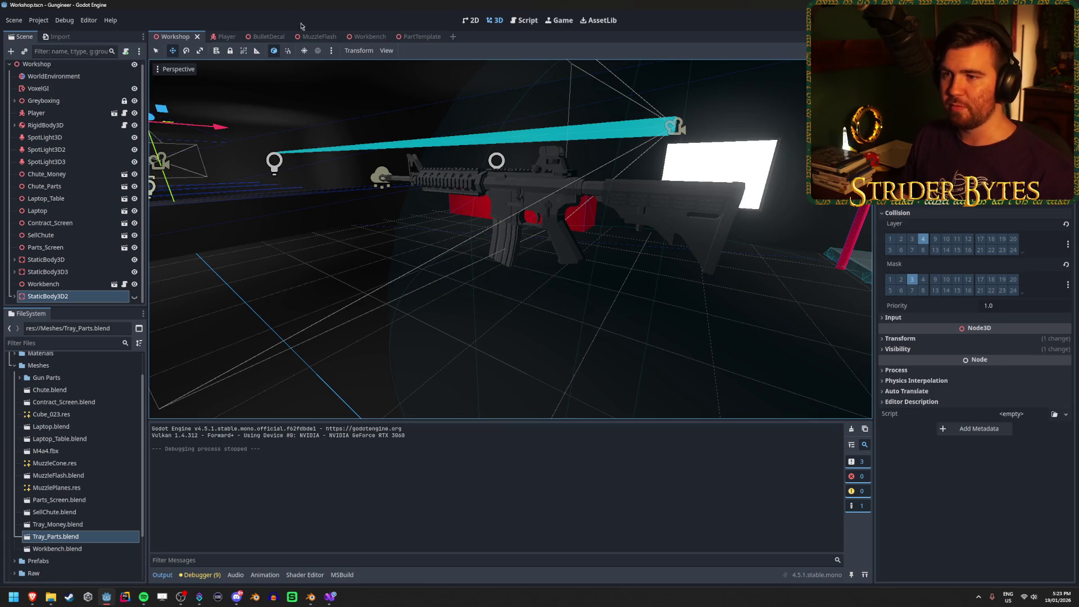
{"action": "key", "text": "f"}
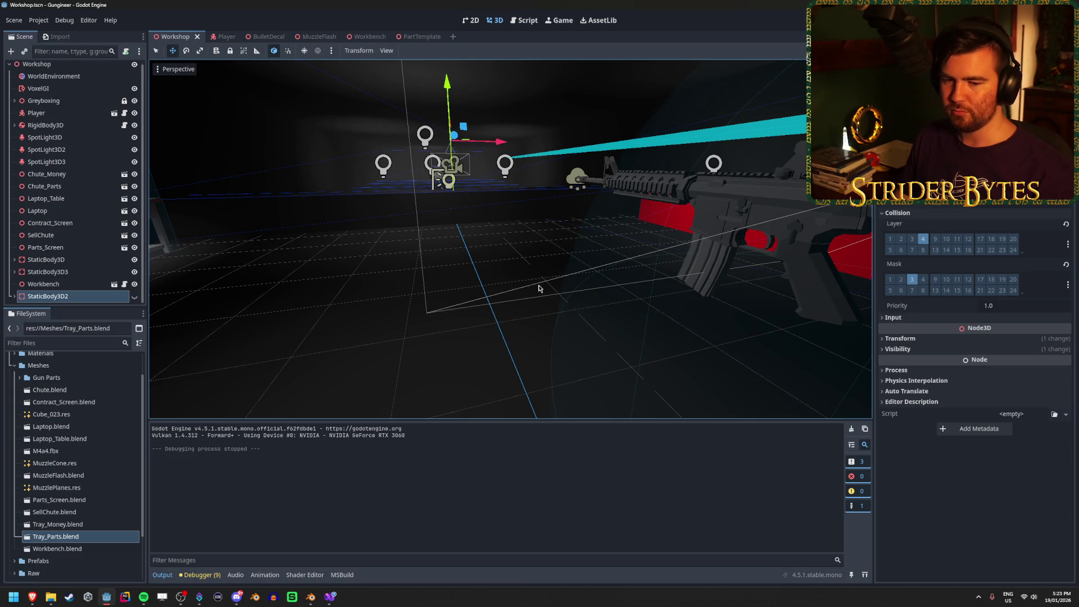
{"action": "key", "text": "w"}
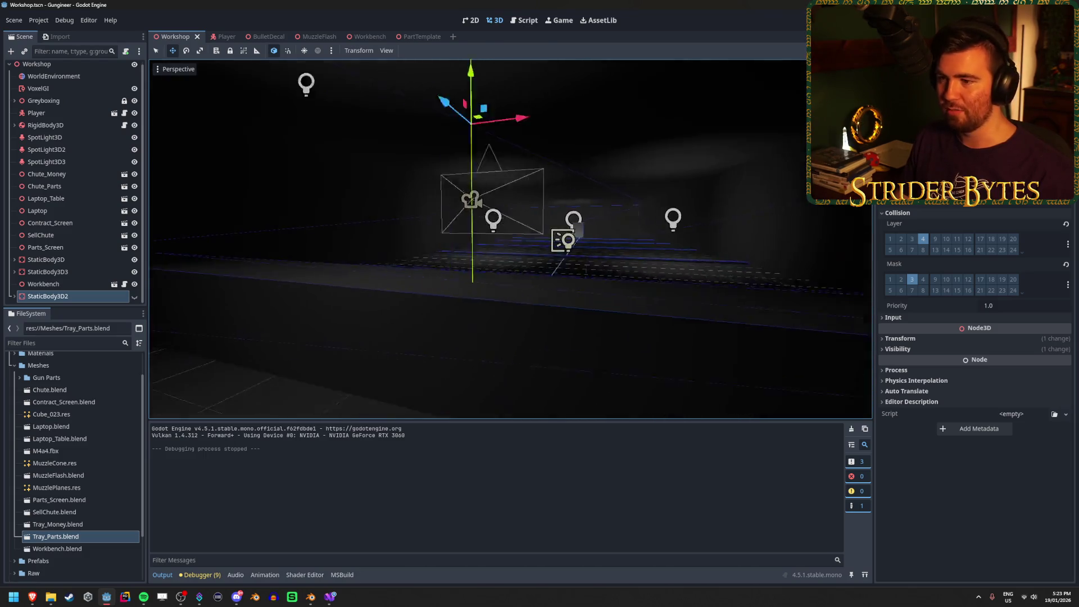
{"action": "key", "text": "w"}
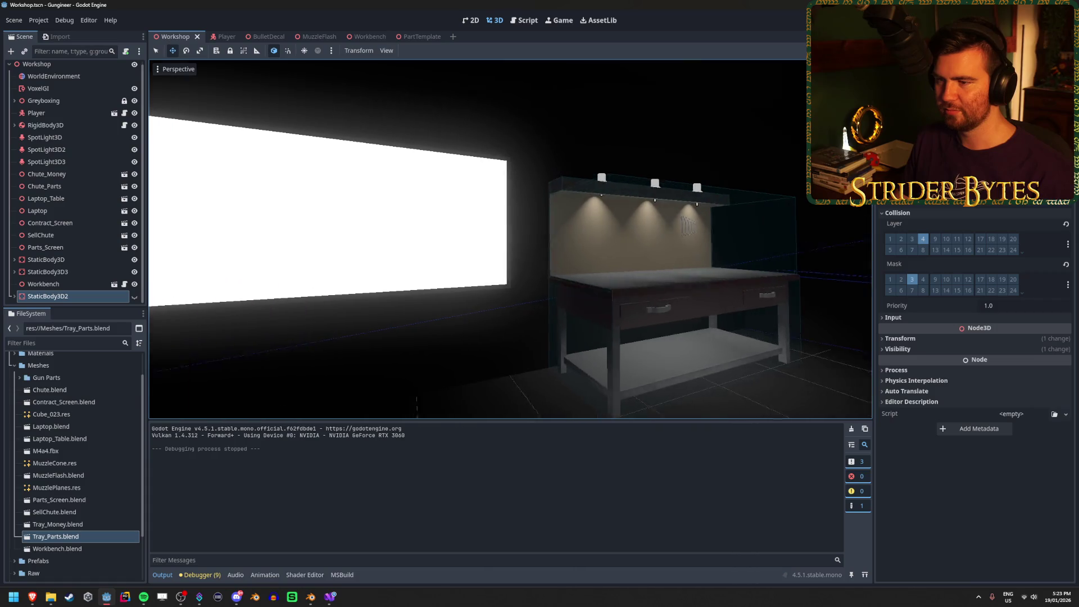
{"action": "key", "text": "s"}
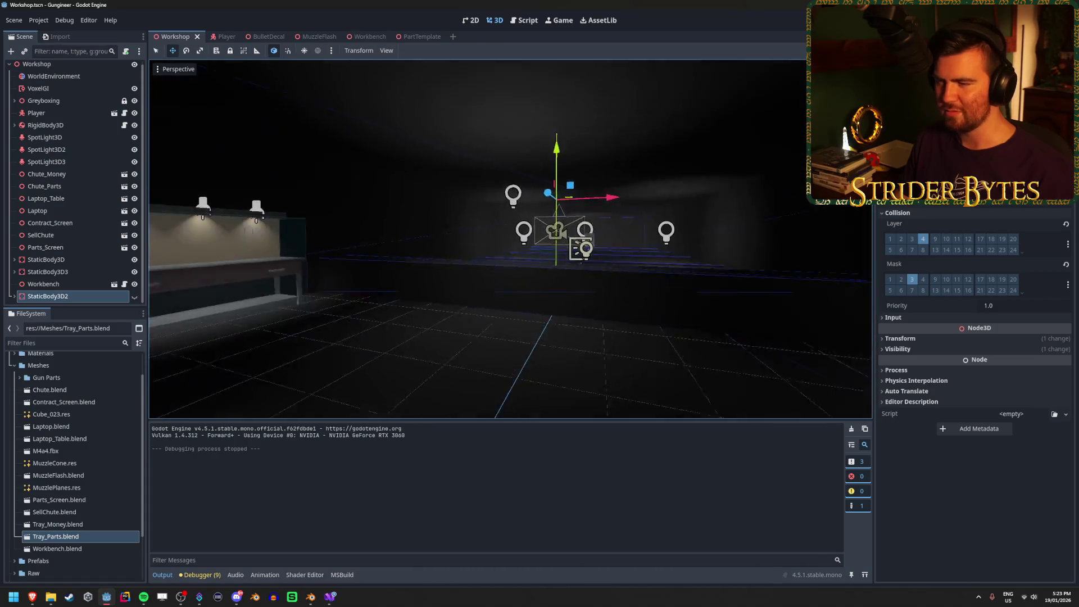
{"action": "key", "text": "w"}
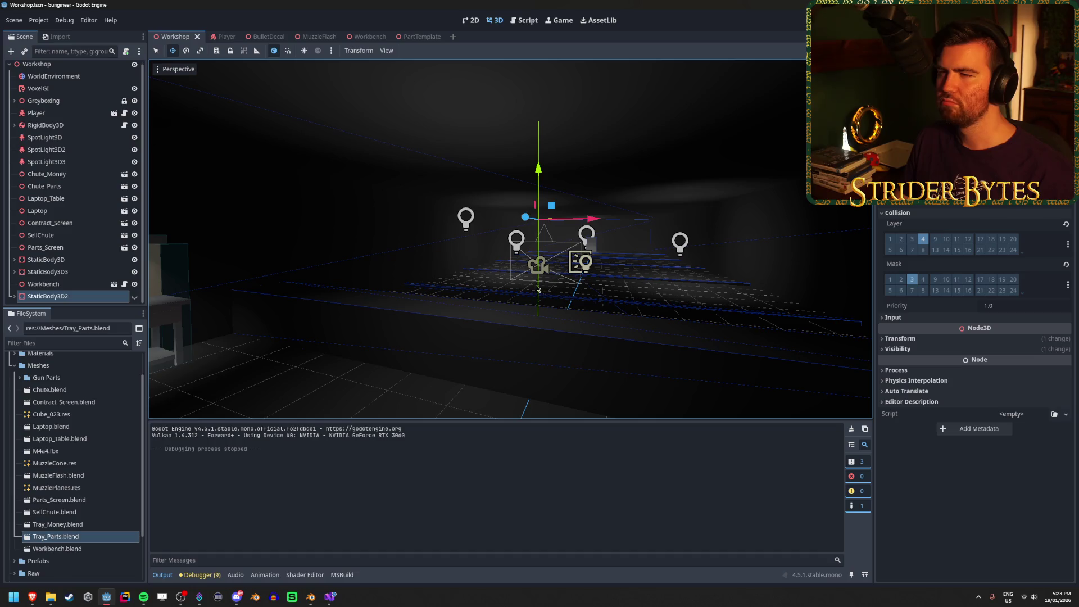
{"action": "key", "text": "w"}
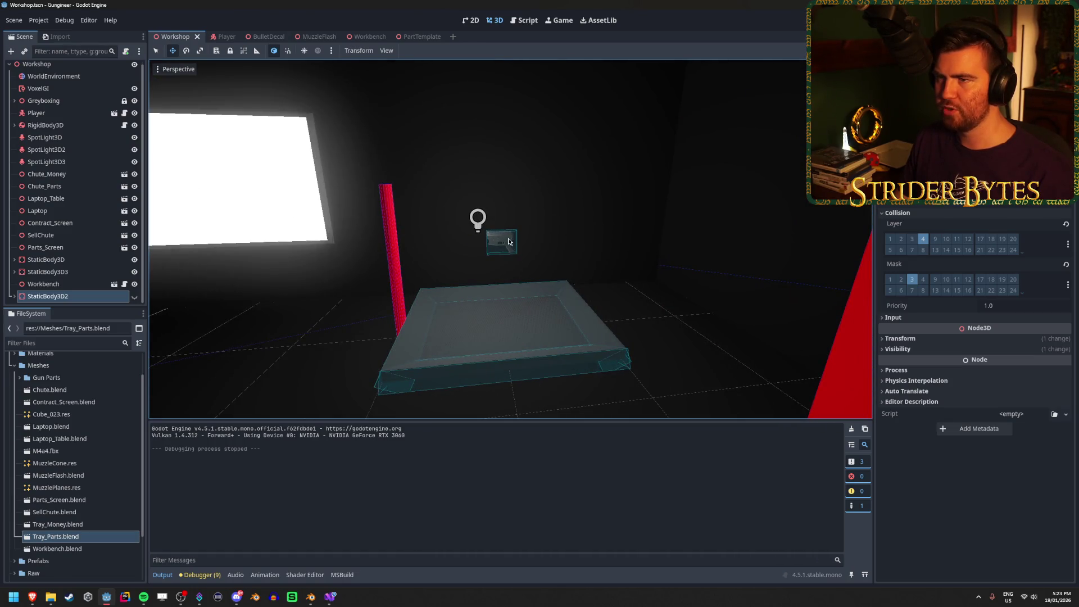
{"action": "key", "text": "s"}
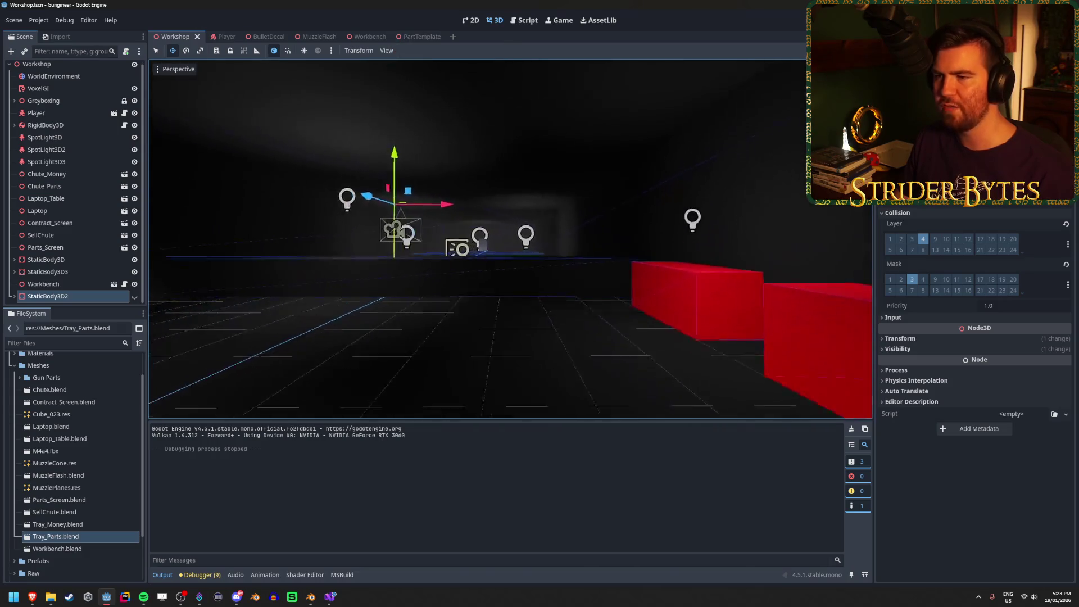
Step: Unhide StaticBody3D2, save the Workshop scene, and bring up the Godot forum thread
{"action": "left_click", "coordinate": [134, 296]}
{"action": "key", "text": "ctrl+s"}
{"action": "mouse_move", "coordinate": [325, 601]}
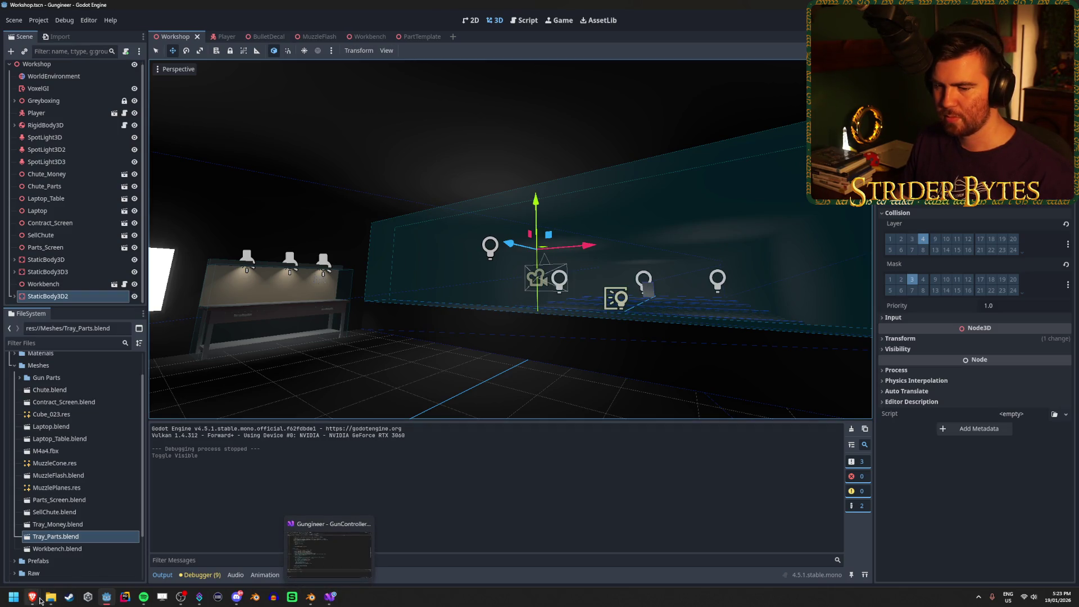
{"action": "mouse_move", "coordinate": [39, 600]}
{"action": "left_click", "coordinate": [171, 549]}
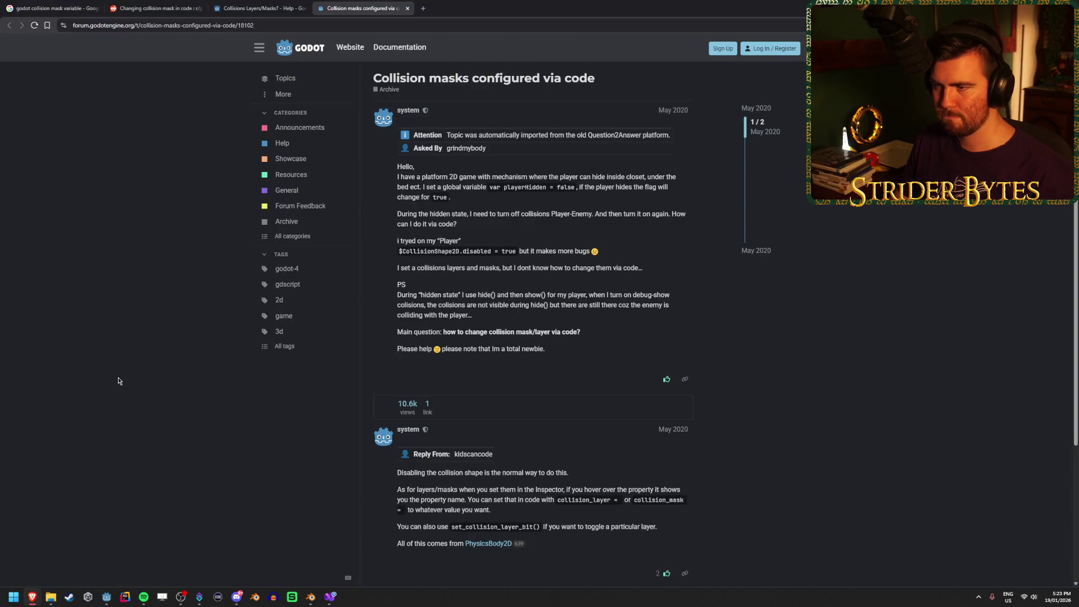
Step: Read and close the 'Collision masks configured via code' and 'Collisions Layers/Masks?' threads
{"action": "scroll", "coordinate": [498, 238], "scroll_direction": "down", "scroll_amount": 2}
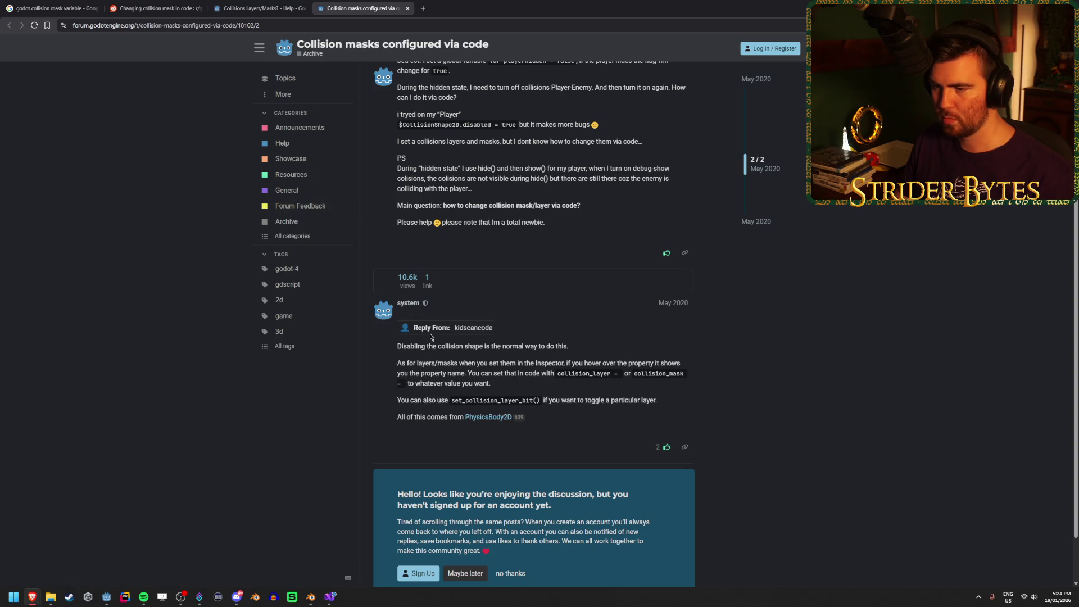
{"action": "left_click_drag", "start_coordinate": [446, 400], "coordinate": [512, 417]}
{"action": "left_click_drag", "start_coordinate": [656, 400], "coordinate": [504, 400]}
{"action": "left_click", "coordinate": [505, 397]}
{"action": "middle_click", "coordinate": [348, 4]}
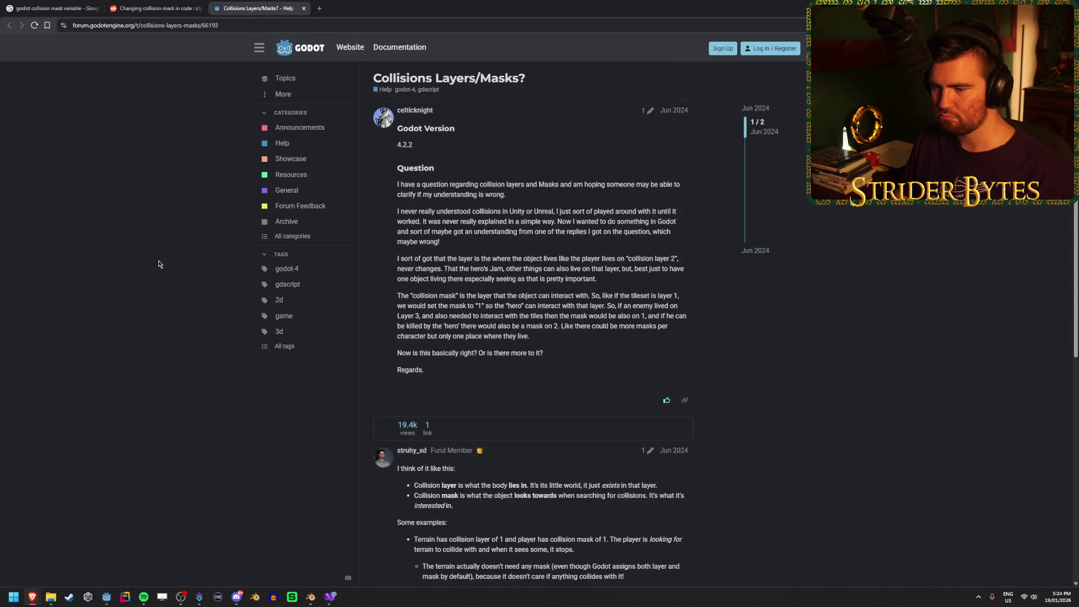
{"action": "scroll", "coordinate": [159, 264], "scroll_direction": "down", "scroll_amount": 5}
{"action": "scroll", "coordinate": [159, 264], "scroll_direction": "up", "scroll_amount": 5}
{"action": "scroll", "coordinate": [158, 264], "scroll_direction": "down", "scroll_amount": 1}
{"action": "scroll", "coordinate": [159, 264], "scroll_direction": "down", "scroll_amount": 6}
{"action": "middle_click", "coordinate": [249, 4]}
Step: Search Google for 'godot get layer in code' and scan the results
{"action": "left_click", "coordinate": [67, 5]}
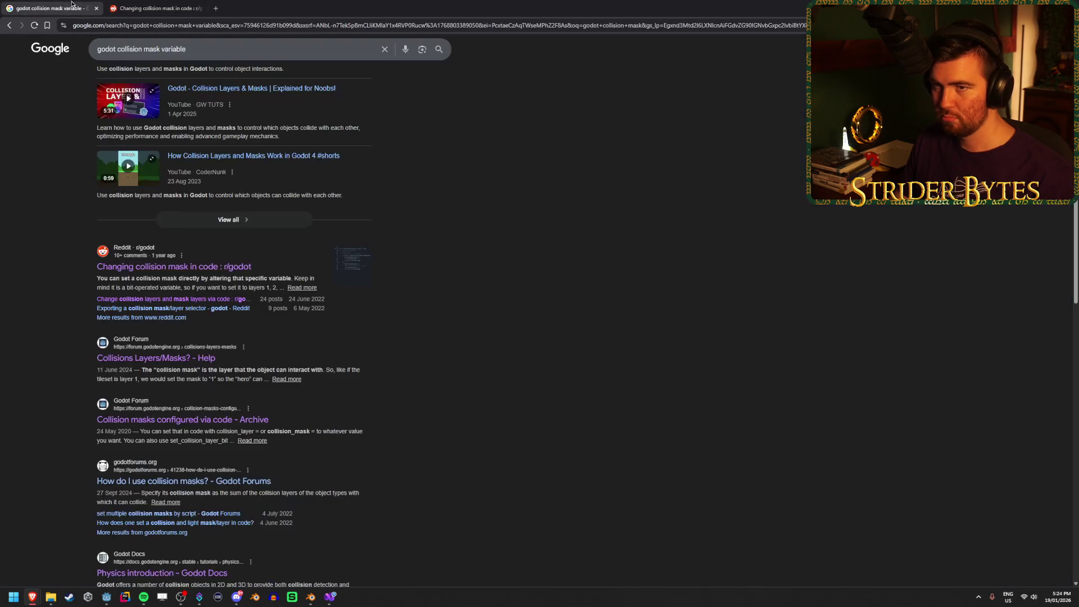
{"action": "left_click_drag", "start_coordinate": [117, 49], "coordinate": [191, 49]}
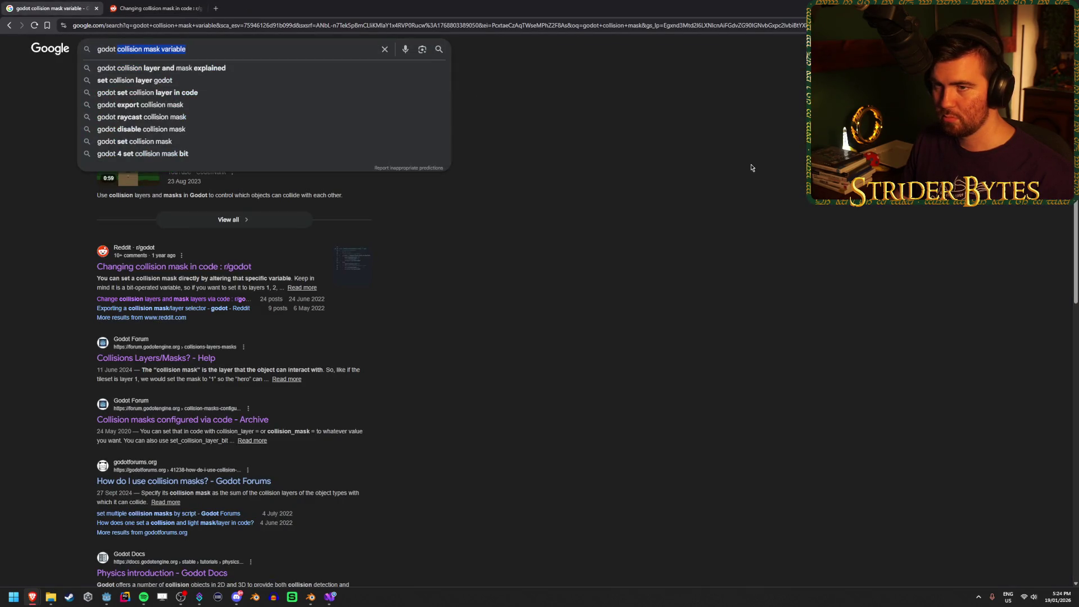
{"action": "type", "text": "get layer i"}
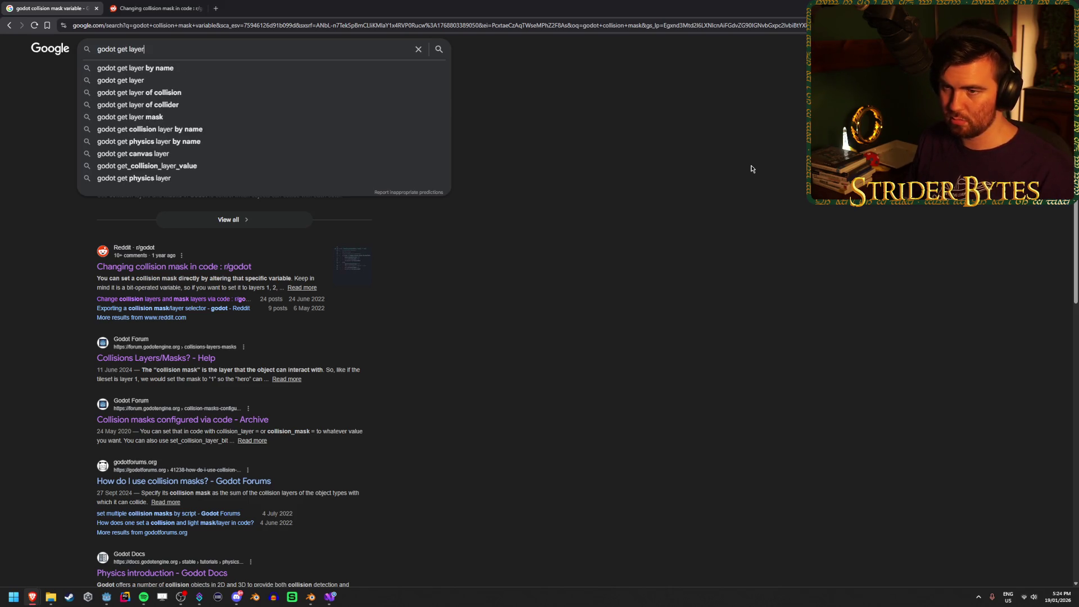
{"action": "type", "text": "n code"}
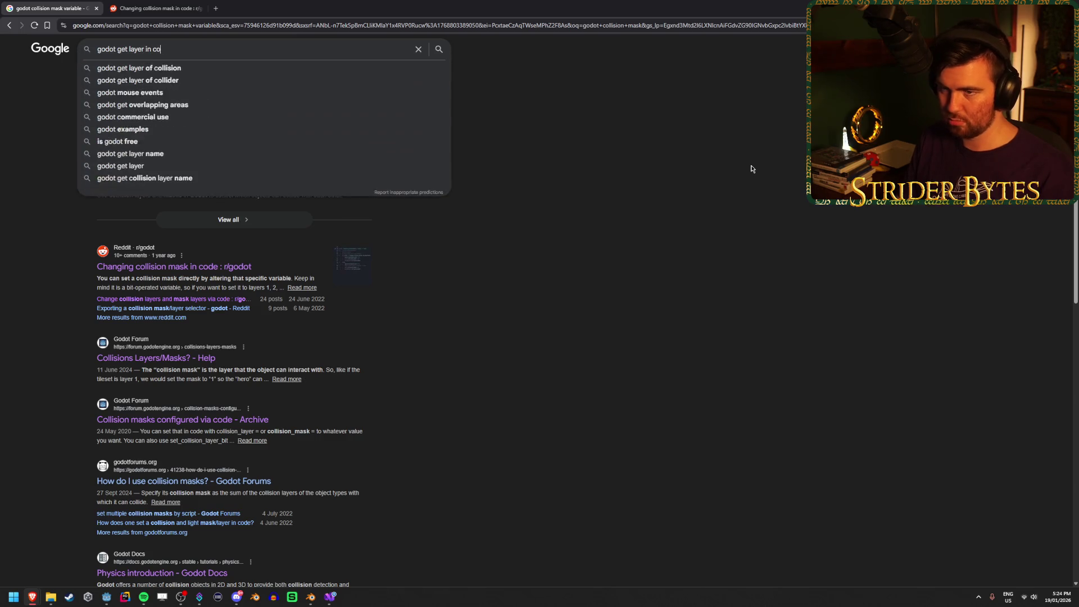
{"action": "key", "text": "Return"}
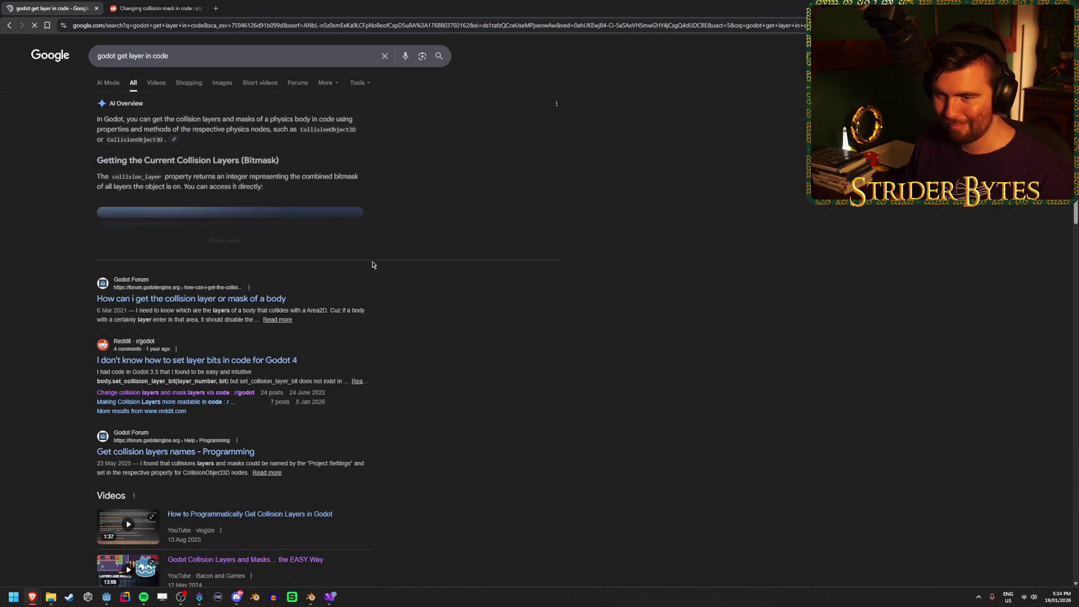
{"action": "scroll", "coordinate": [414, 302], "scroll_direction": "down", "scroll_amount": 2}
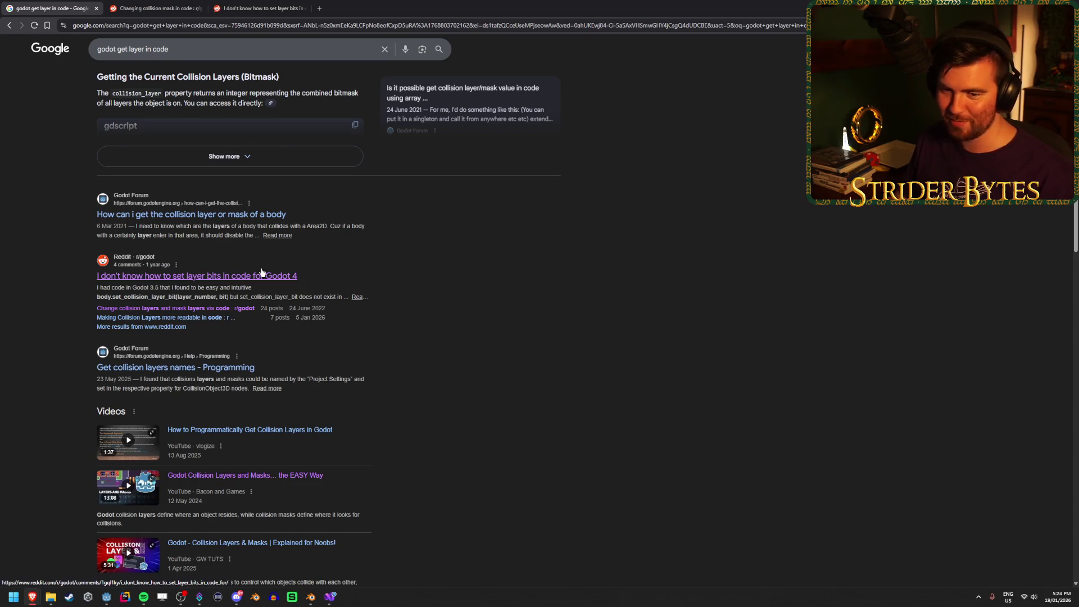
Step: Read and close the Reddit threads on setting layer bits and collision masks
{"action": "key", "text": "ctrl+Tab"}
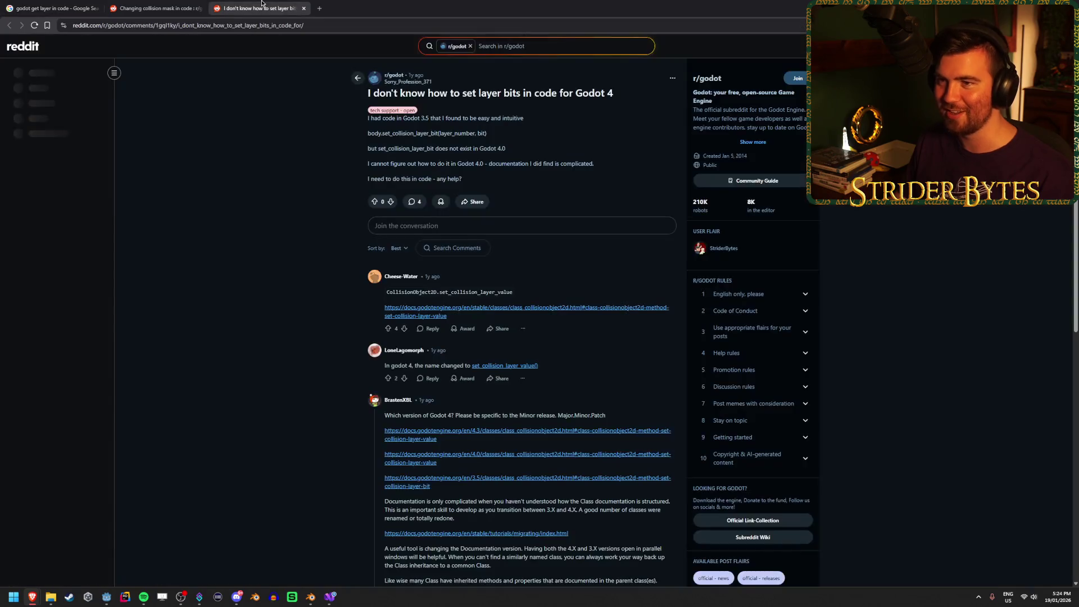
{"action": "mouse_move", "coordinate": [516, 292]}
{"action": "left_mouse_down"}
{"action": "mouse_move", "coordinate": [408, 292]}
{"action": "mouse_move", "coordinate": [515, 292]}
{"action": "left_mouse_up"}
{"action": "left_click_drag", "start_coordinate": [401, 292], "coordinate": [453, 289]}
{"action": "left_click", "coordinate": [453, 289]}
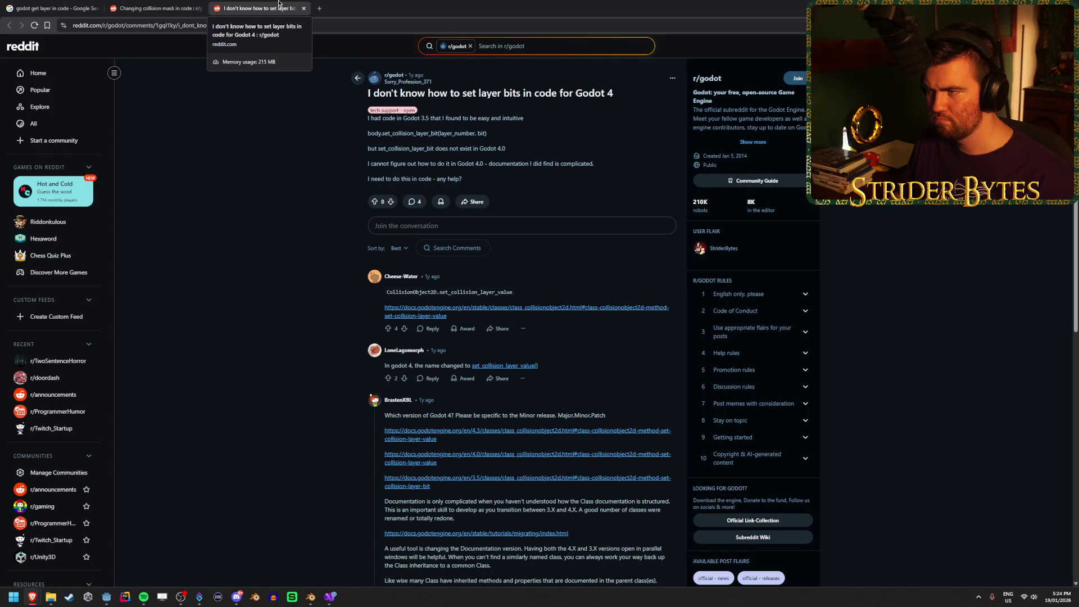
{"action": "middle_click", "coordinate": [279, 3]}
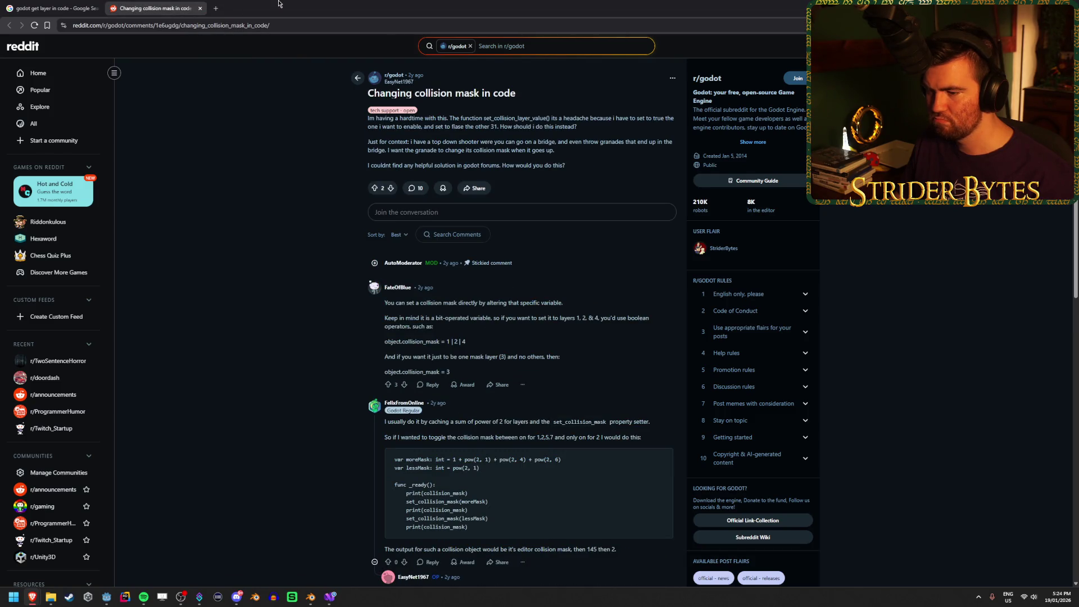
{"action": "scroll", "coordinate": [287, 318], "scroll_direction": "down", "scroll_amount": 2}
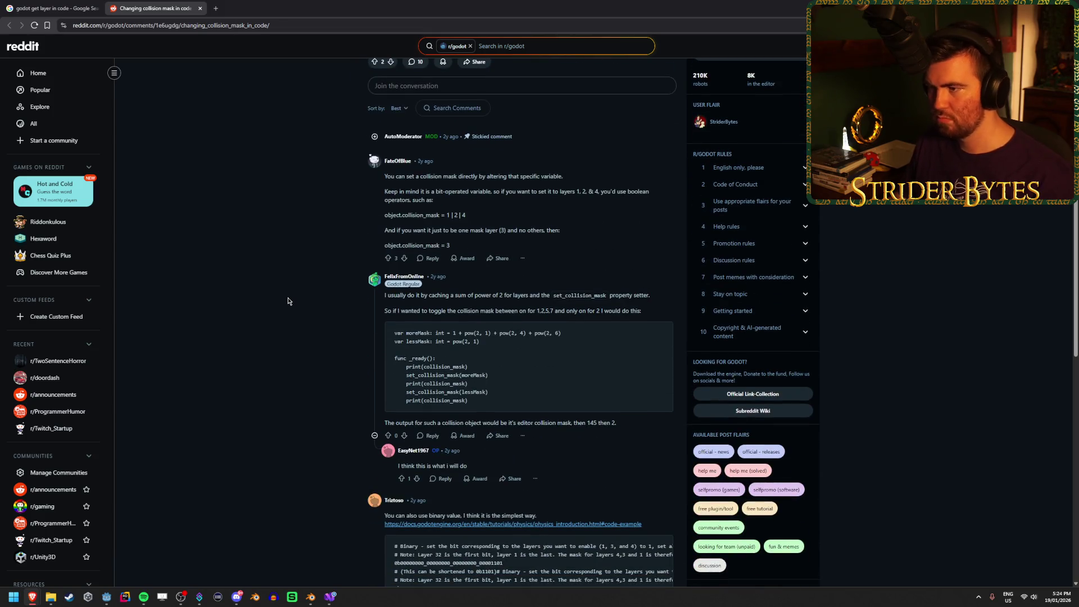
{"action": "scroll", "coordinate": [287, 301], "scroll_direction": "down", "scroll_amount": 1}
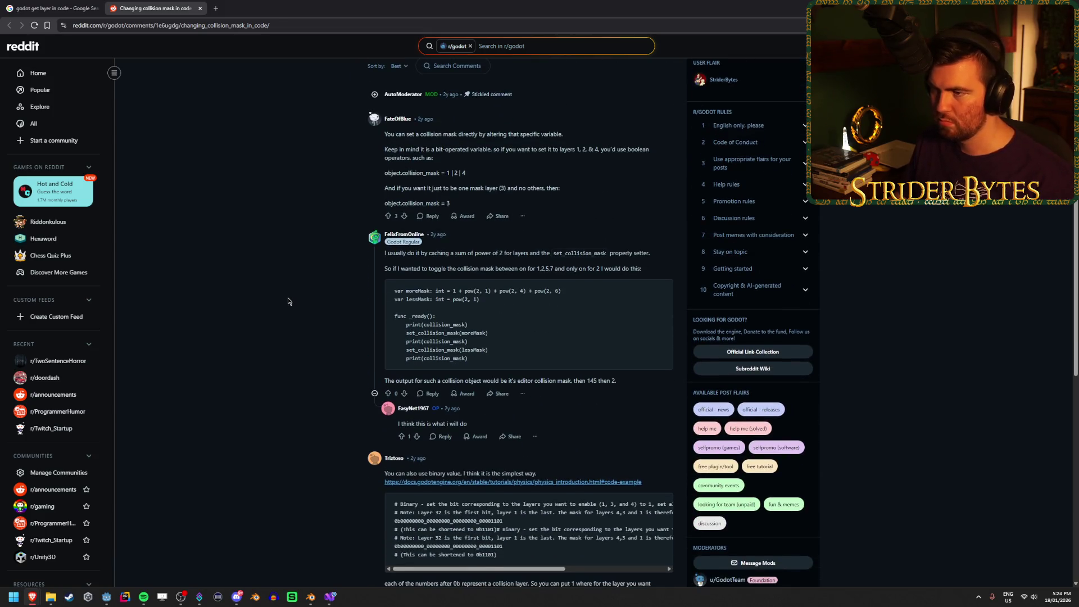
{"action": "scroll", "coordinate": [287, 302], "scroll_direction": "down", "scroll_amount": 2}
{"action": "scroll", "coordinate": [287, 301], "scroll_direction": "down", "scroll_amount": 3}
{"action": "scroll", "coordinate": [288, 297], "scroll_direction": "down", "scroll_amount": 5}
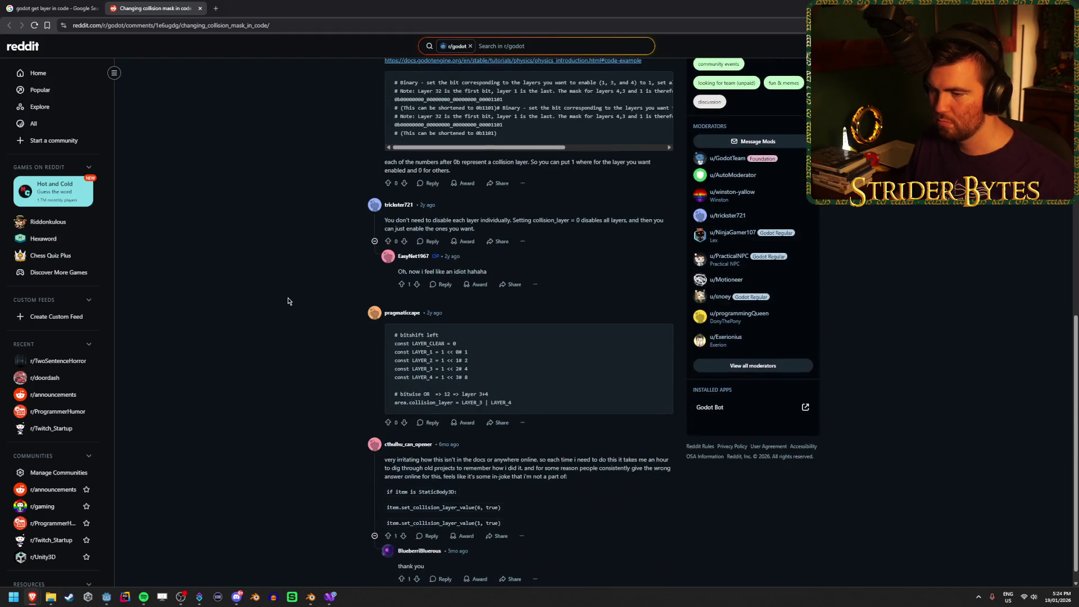
{"action": "left_click", "coordinate": [200, 8]}
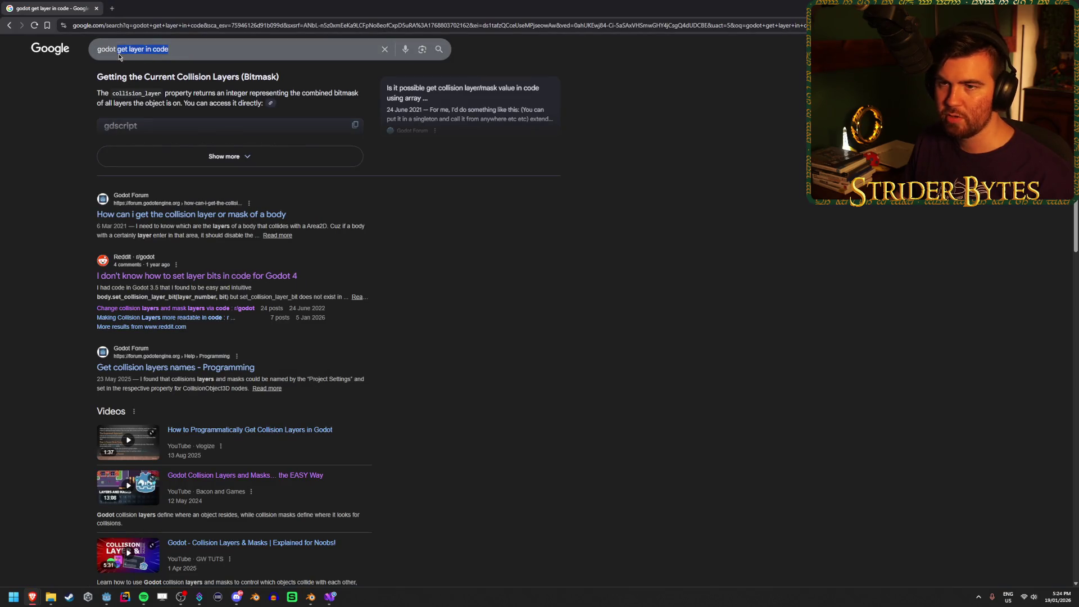
Step: Search 'physicsrayqueryparameters3d collision mask' and open the Reddit thread on excluding a collision layer
{"action": "type", "text": "physicsrayqueryparameters3d collision mask"}
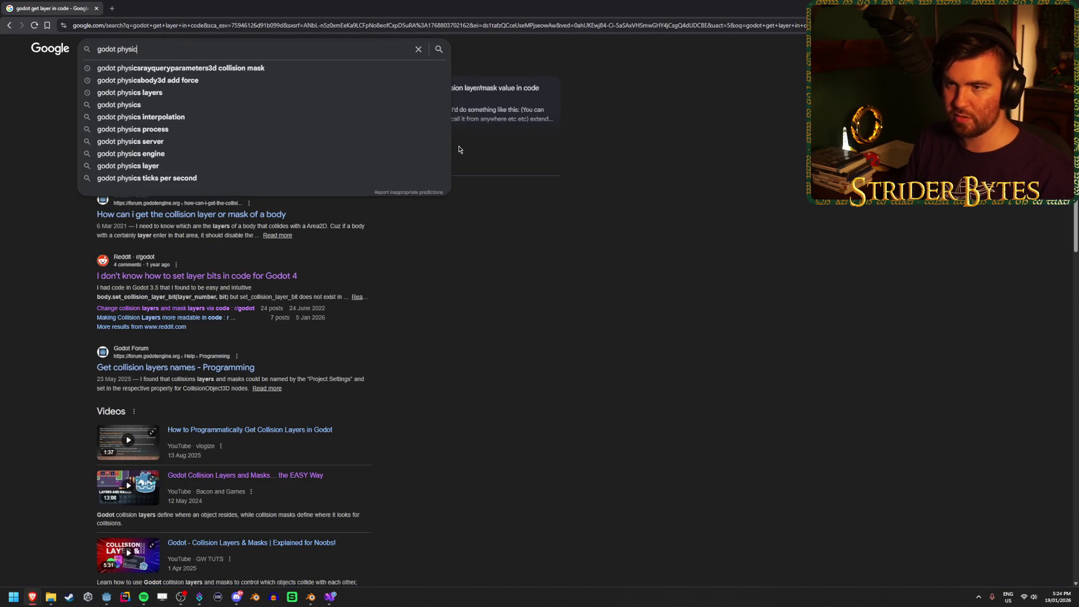
{"action": "key", "text": "Return"}
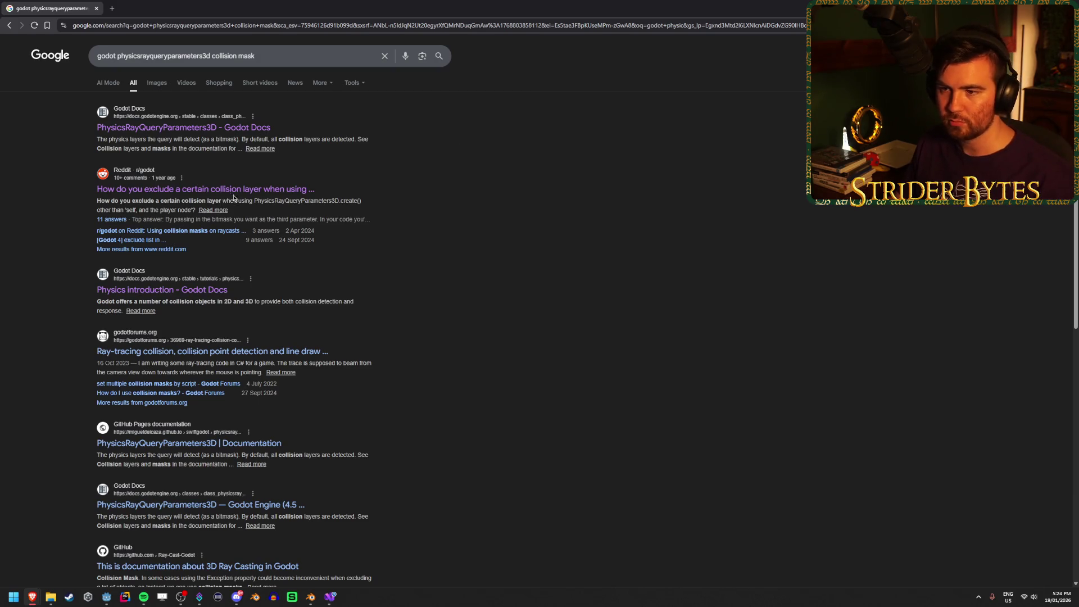
{"action": "middle_click", "coordinate": [248, 189]}
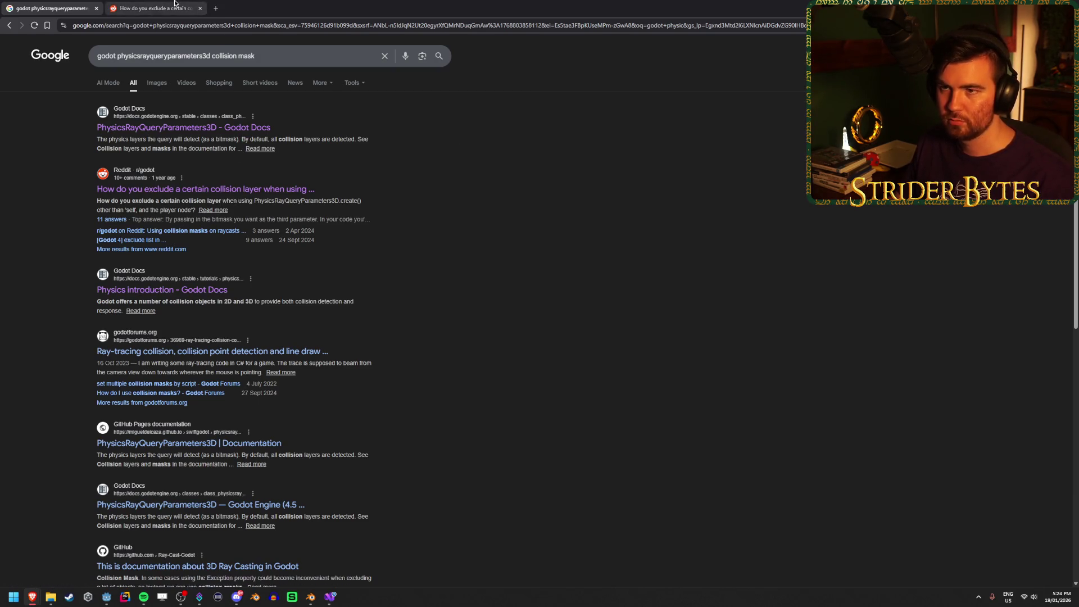
{"action": "left_click", "coordinate": [174, 3]}
{"action": "scroll", "coordinate": [528, 342], "scroll_direction": "down", "scroll_amount": 3}
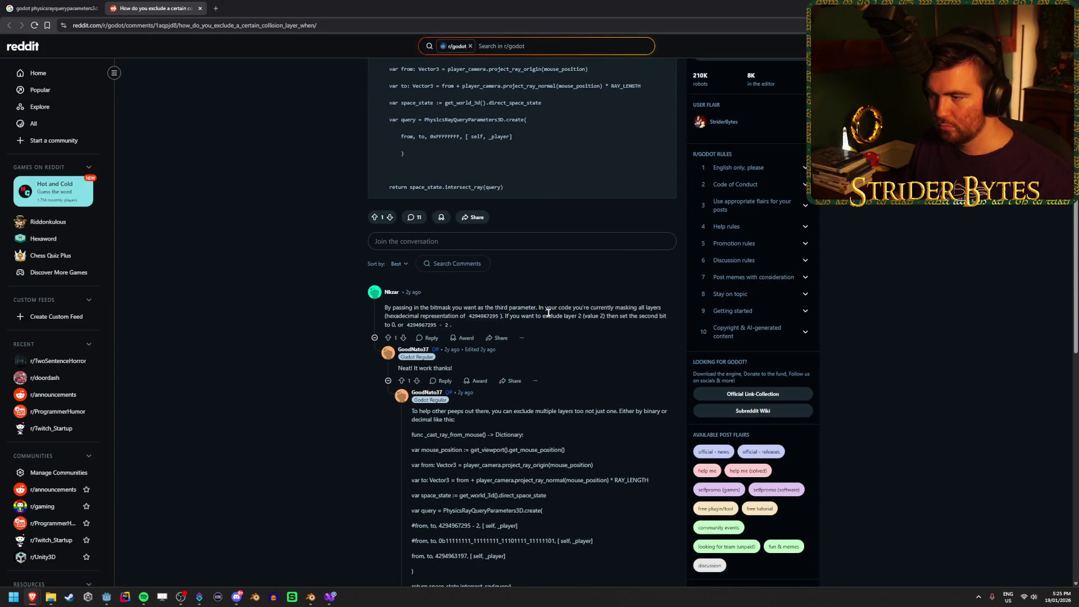
{"action": "left_click", "coordinate": [546, 318]}
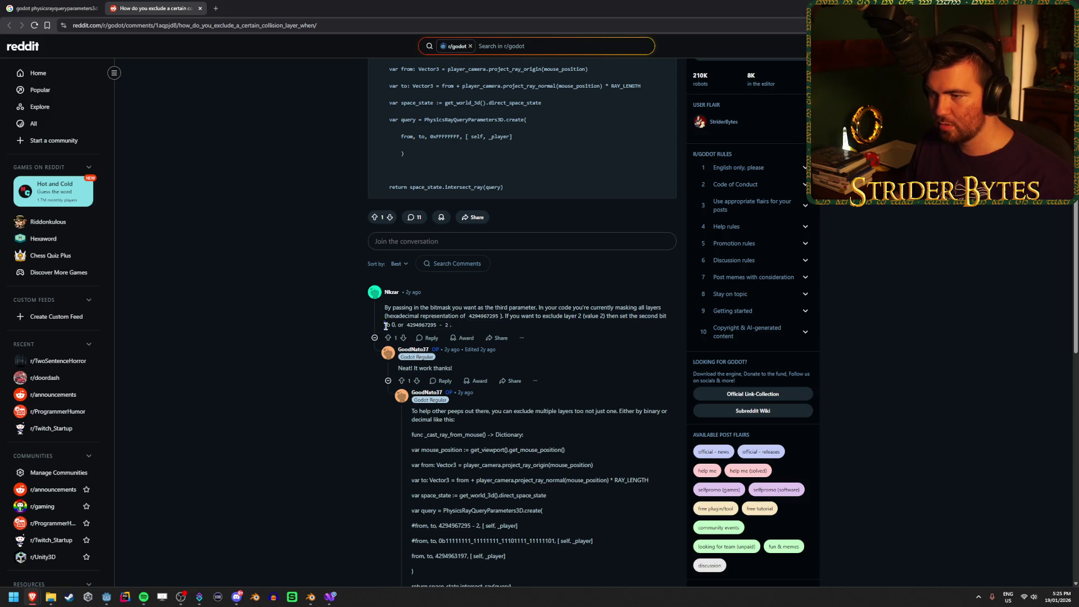
{"action": "left_click_drag", "start_coordinate": [453, 324], "coordinate": [399, 325]}
{"action": "left_click", "coordinate": [398, 325]}
{"action": "scroll", "coordinate": [278, 408], "scroll_direction": "down", "scroll_amount": 2}
{"action": "scroll", "coordinate": [278, 408], "scroll_direction": "down", "scroll_amount": 3}
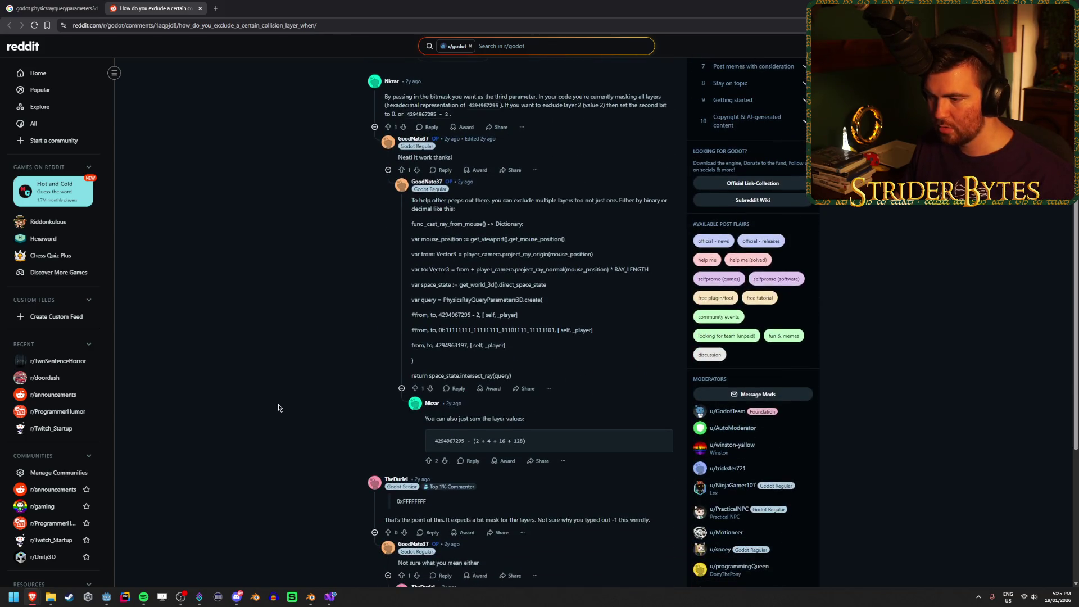
{"action": "scroll", "coordinate": [279, 404], "scroll_direction": "down", "scroll_amount": 1}
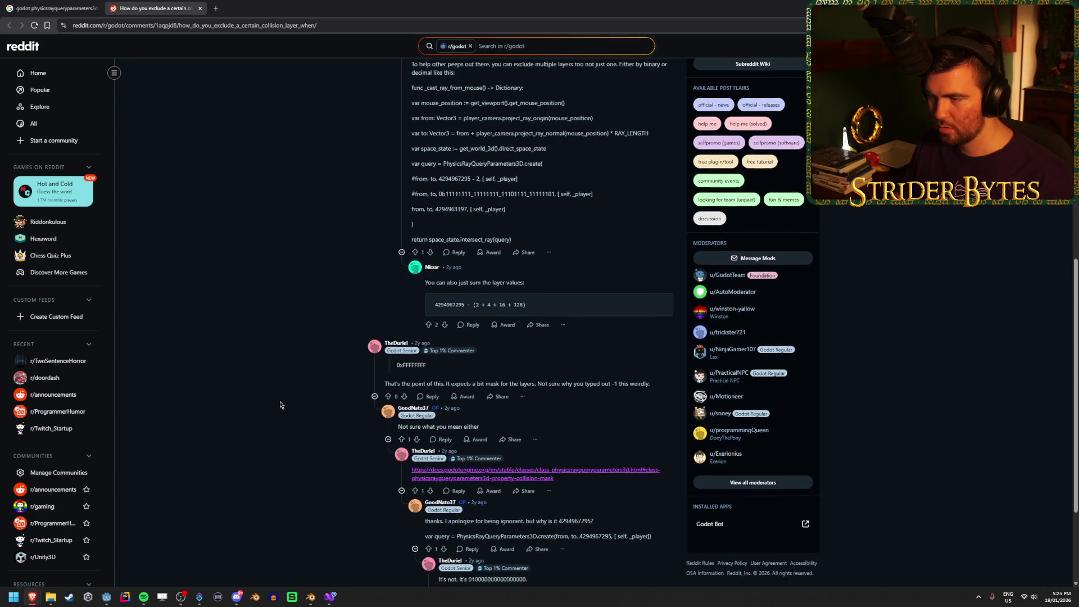
{"action": "scroll", "coordinate": [280, 405], "scroll_direction": "up", "scroll_amount": 3}
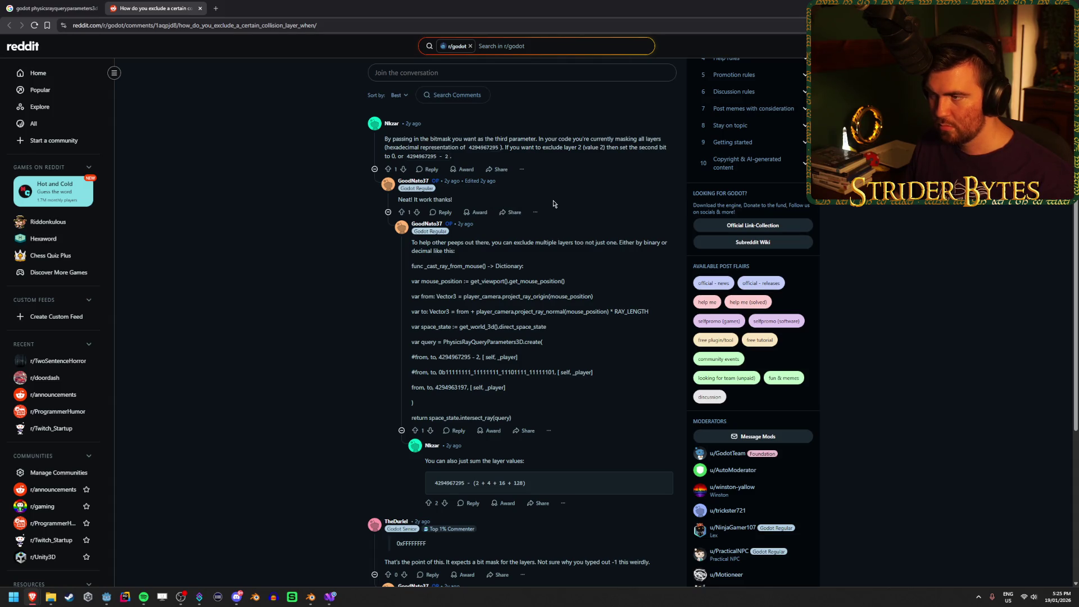
{"action": "scroll", "coordinate": [552, 203], "scroll_direction": "up", "scroll_amount": 2}
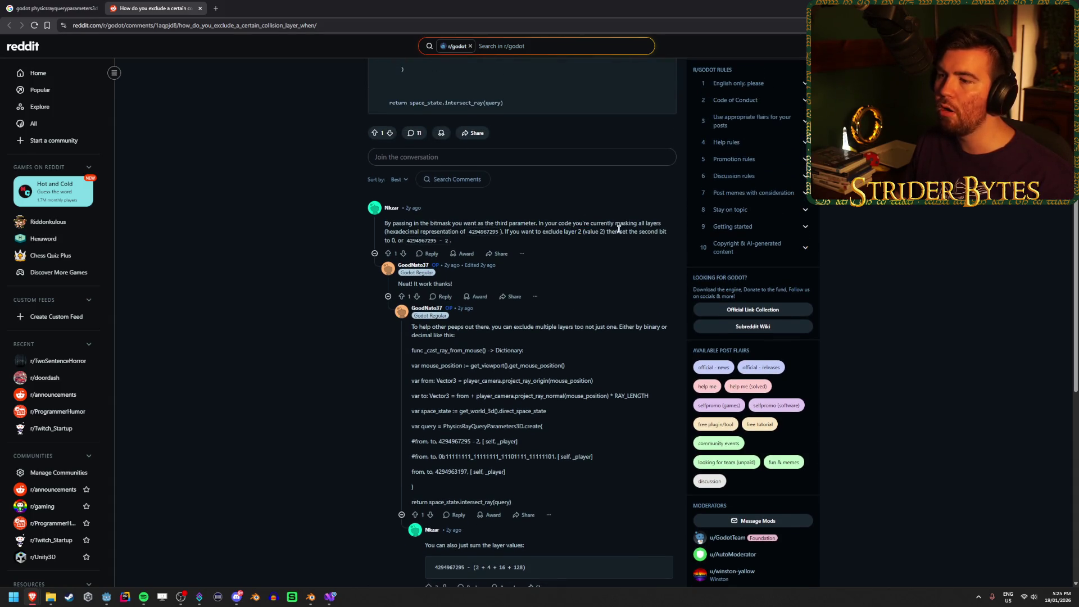
{"action": "mouse_move", "coordinate": [585, 229]}
{"action": "left_mouse_down"}
{"action": "mouse_move", "coordinate": [646, 223]}
{"action": "mouse_move", "coordinate": [556, 227]}
{"action": "left_mouse_up"}
{"action": "left_click", "coordinate": [571, 229]}
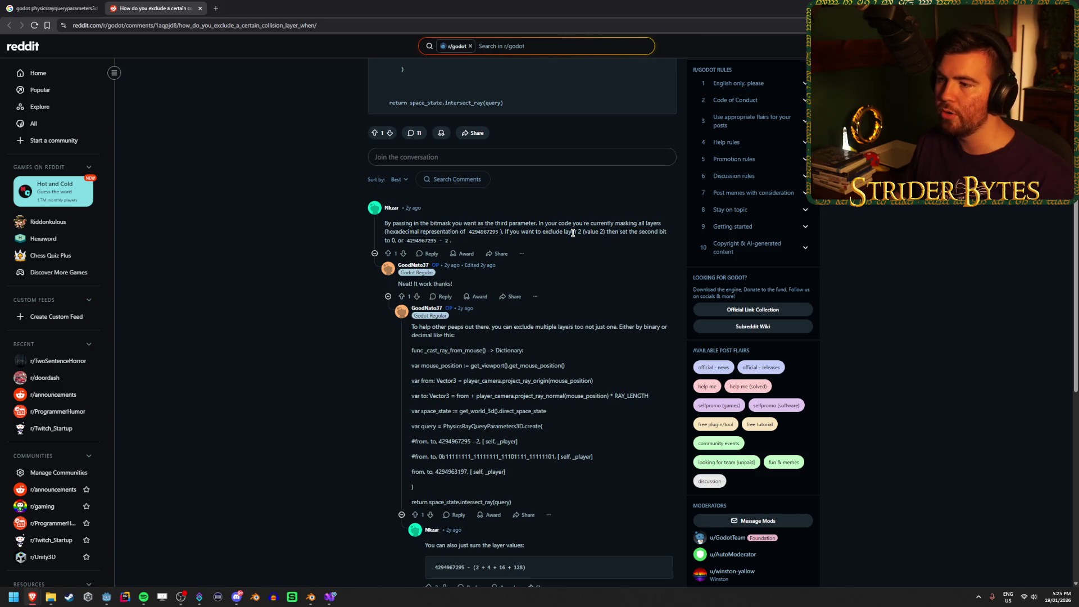
{"action": "scroll", "coordinate": [573, 232], "scroll_direction": "down", "scroll_amount": 1}
{"action": "scroll", "coordinate": [573, 233], "scroll_direction": "down", "scroll_amount": 1}
{"action": "scroll", "coordinate": [572, 229], "scroll_direction": "up", "scroll_amount": 1}
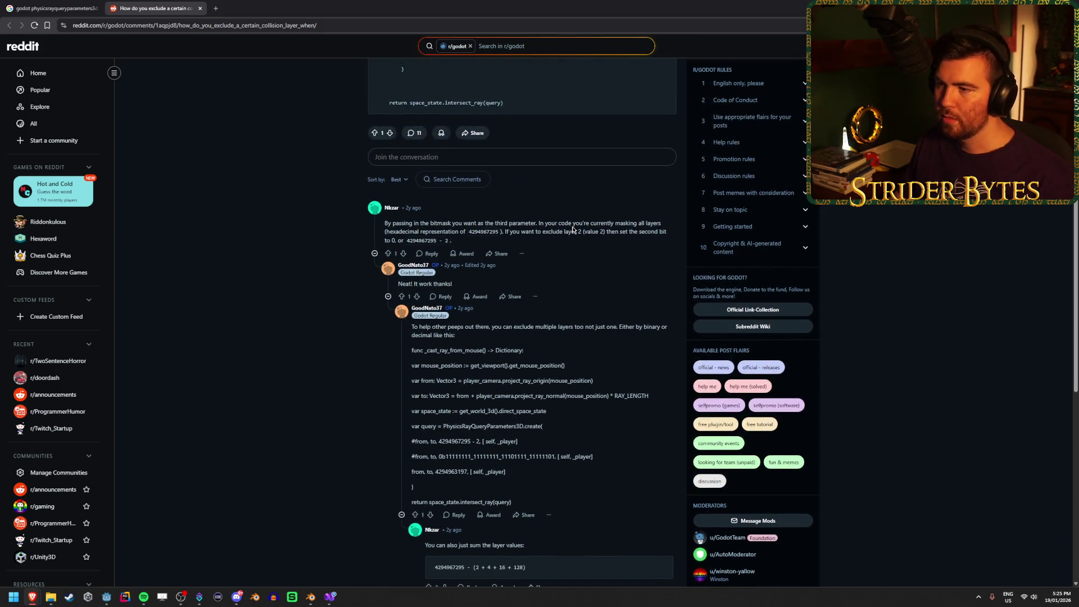
{"action": "scroll", "coordinate": [572, 230], "scroll_direction": "down", "scroll_amount": 2}
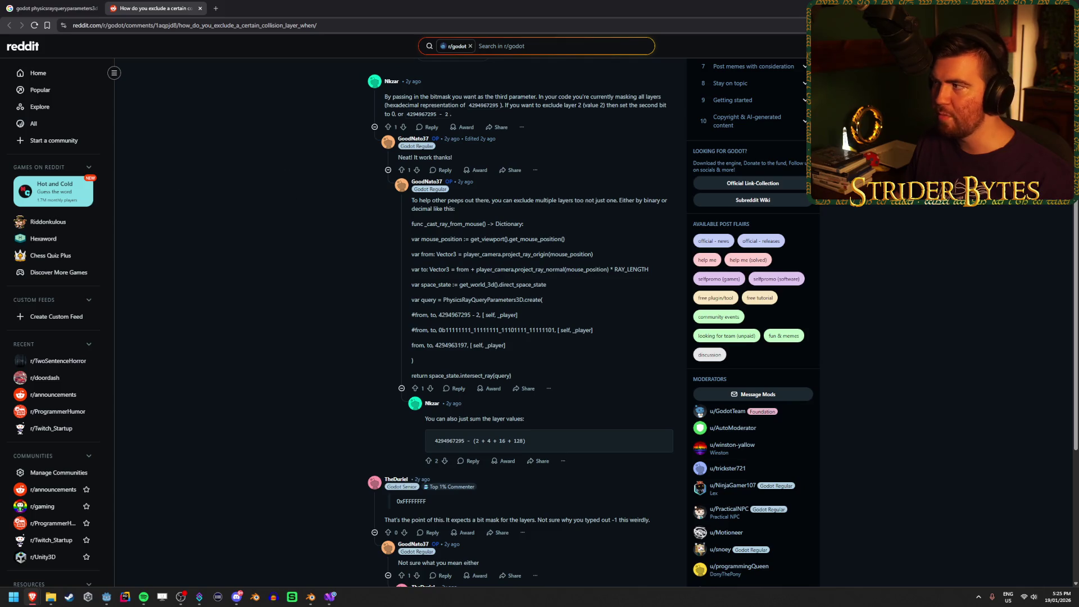
{"action": "key", "text": "alt+Tab"}
{"action": "left_click", "coordinate": [331, 602]}
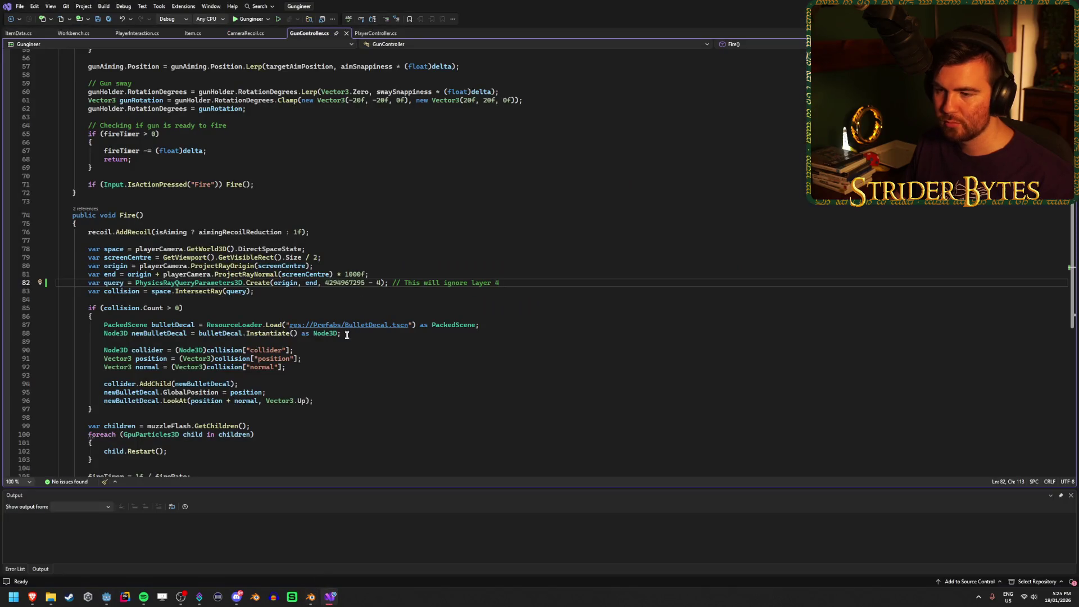
{"action": "type", "text": "8"}
{"action": "key", "text": "ctrl+s"}
{"action": "key", "text": "alt+Tab"}
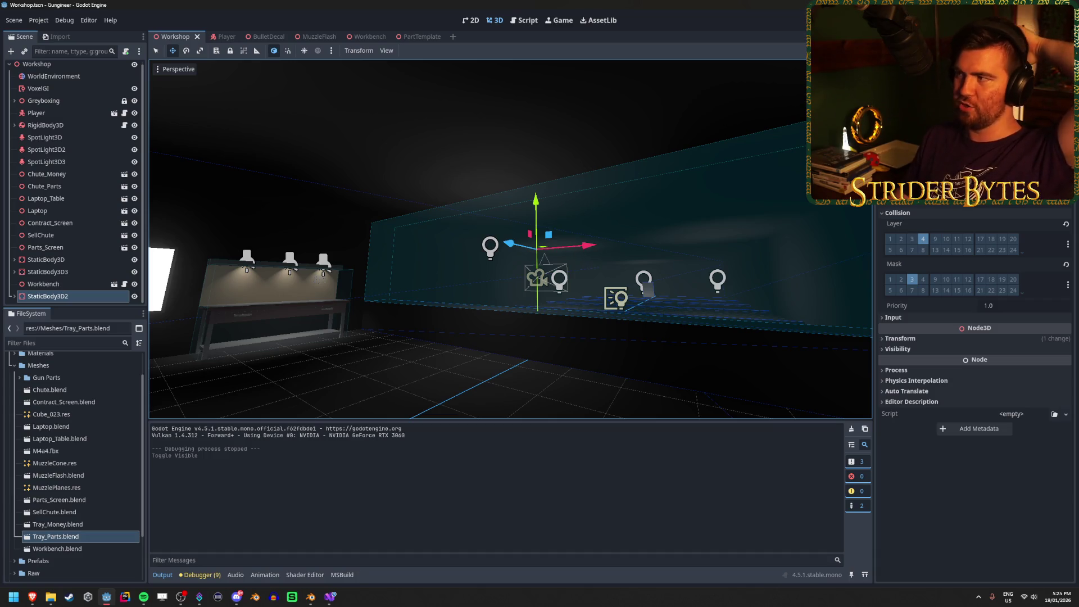
Step: Run the game with F5 and fire the rifle at walls, shelves, the table and the floor
{"action": "key", "text": "F5"}
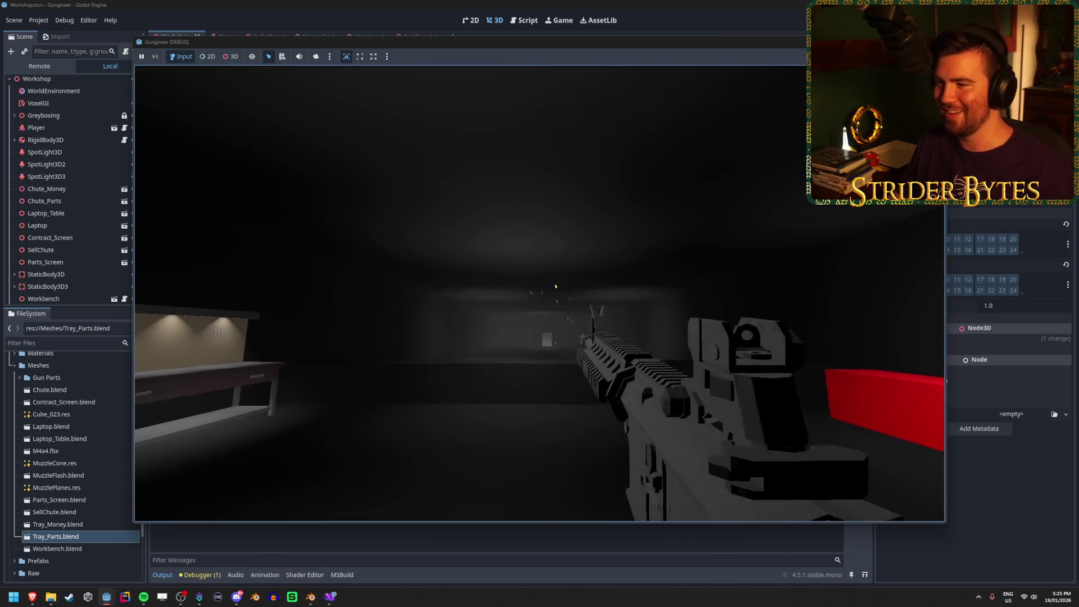
{"action": "left_click", "coordinate": [539, 293]}
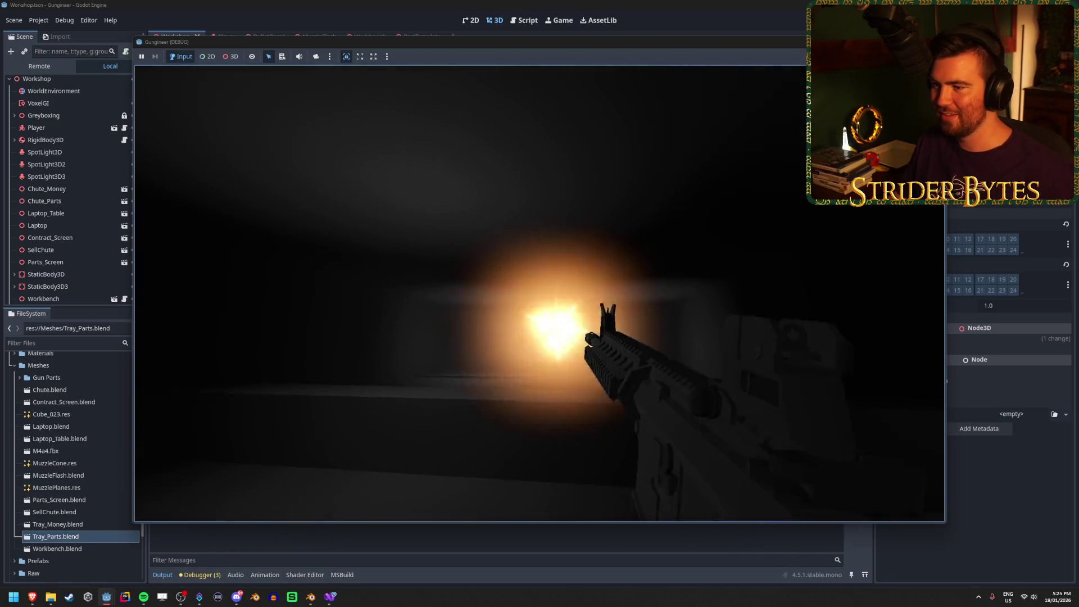
{"action": "left_click", "coordinate": [539, 294]}
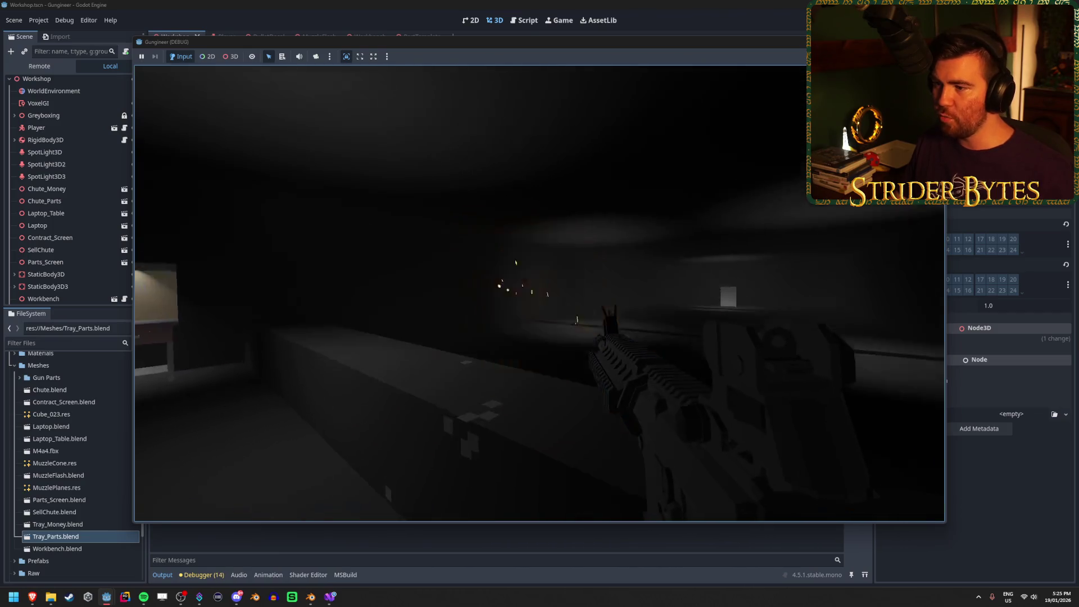
{"action": "left_click", "coordinate": [539, 292]}
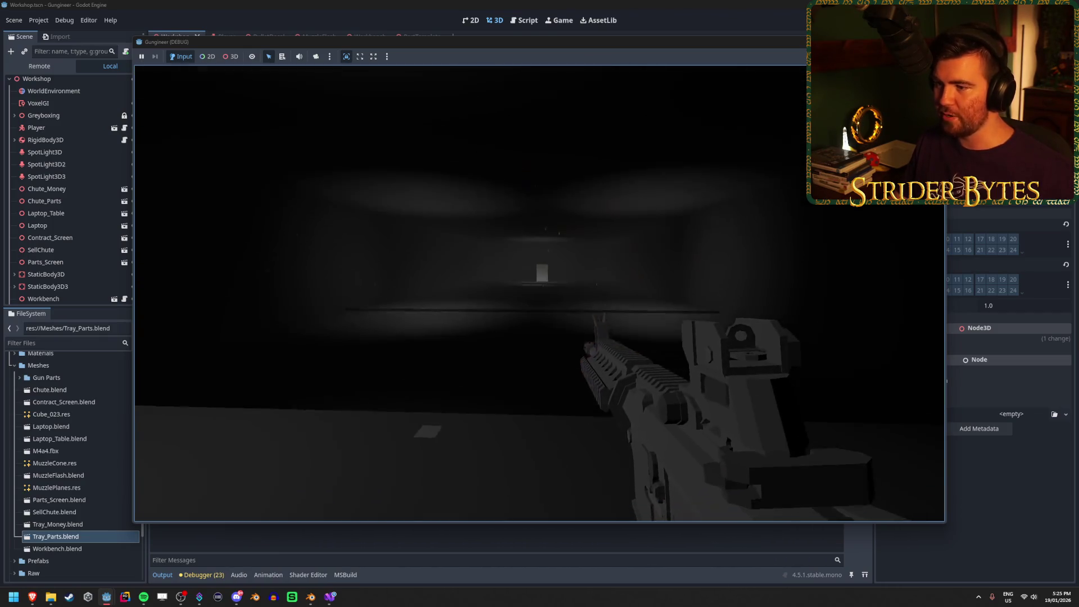
{"action": "left_click", "coordinate": [539, 293]}
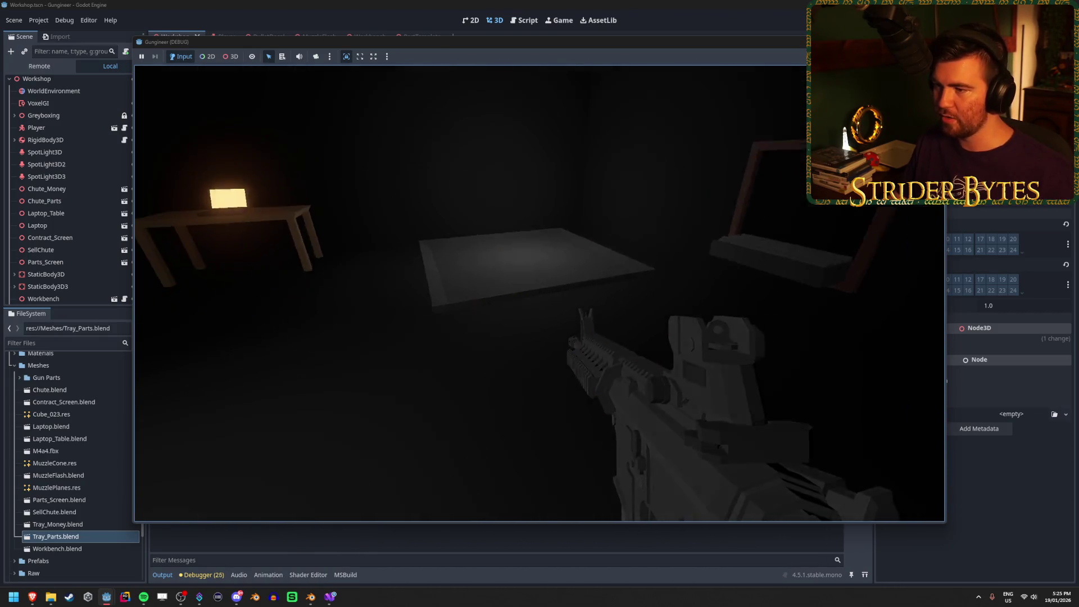
{"action": "left_click", "coordinate": [539, 293]}
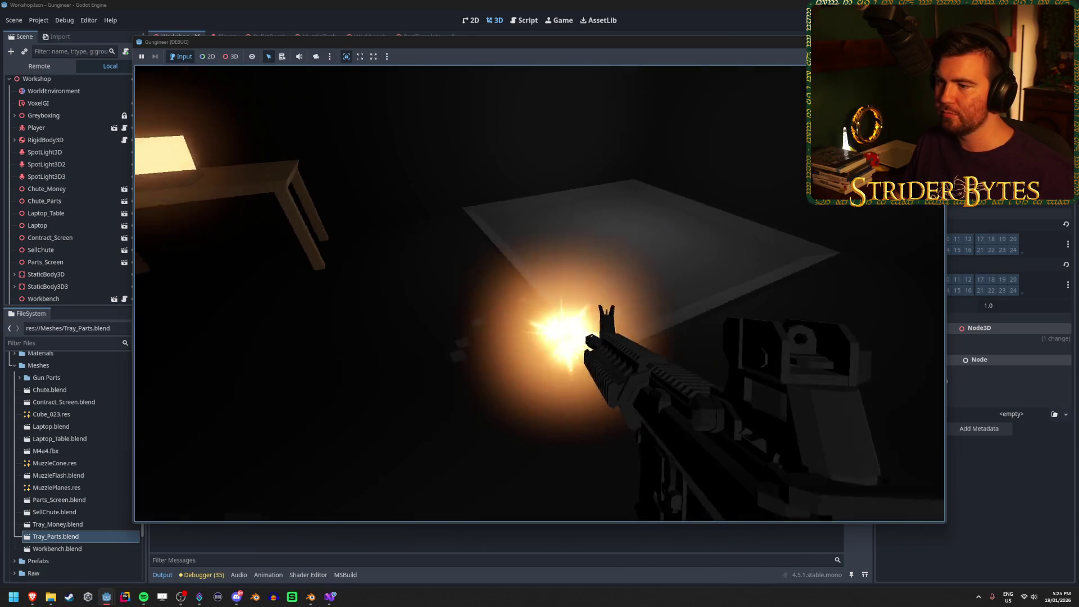
{"action": "left_click", "coordinate": [539, 292]}
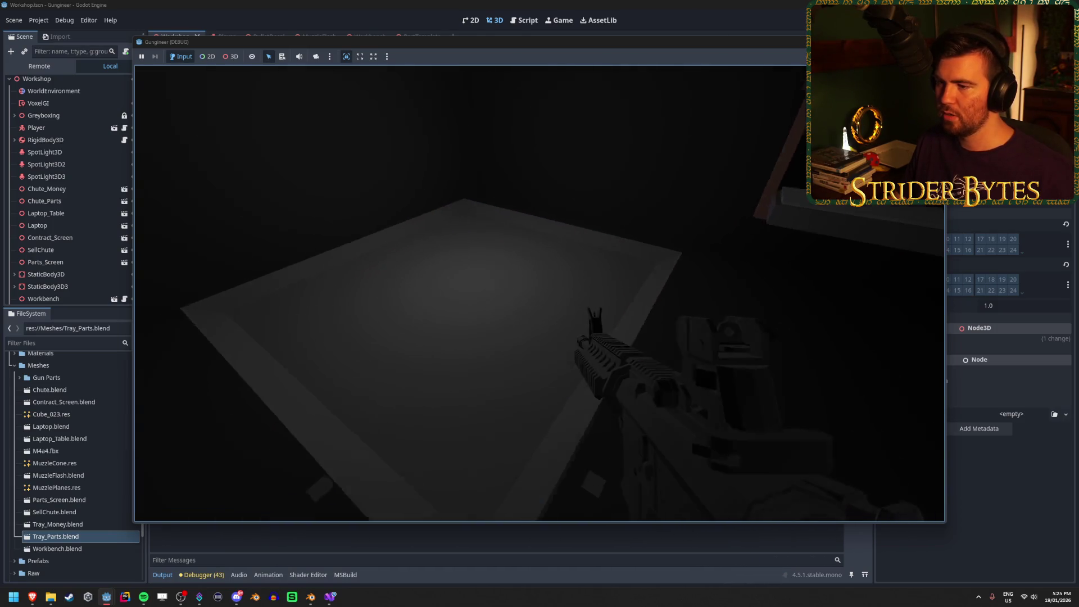